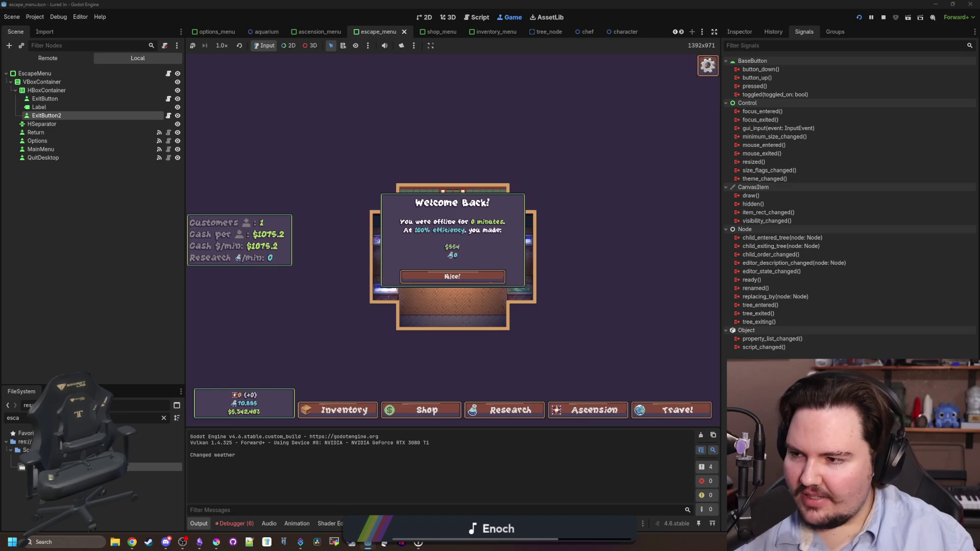
Step: Open escape_menu.gd and jump from its escapeMenu code to the Menu base class in menu.gd
{"action": "left_click", "coordinate": [87, 244]}
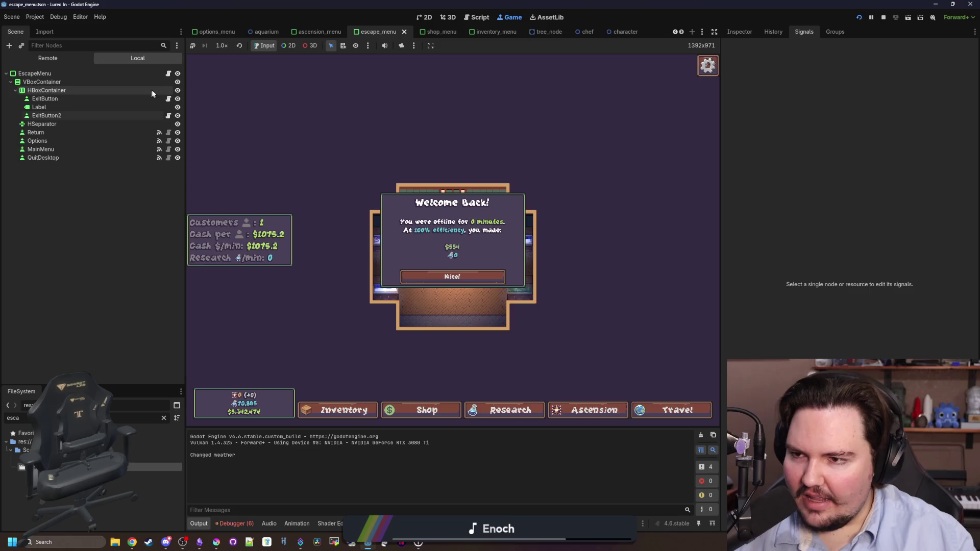
{"action": "left_click", "coordinate": [168, 74]}
{"action": "left_click", "coordinate": [495, 136]}
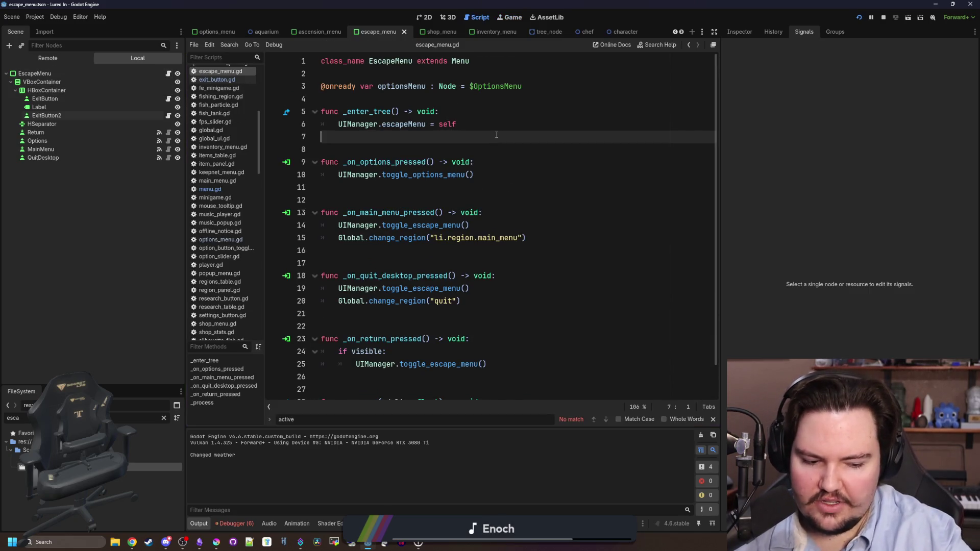
{"action": "left_click", "coordinate": [468, 128]}
{"action": "left_click", "coordinate": [455, 64], "text": "ctrl"}
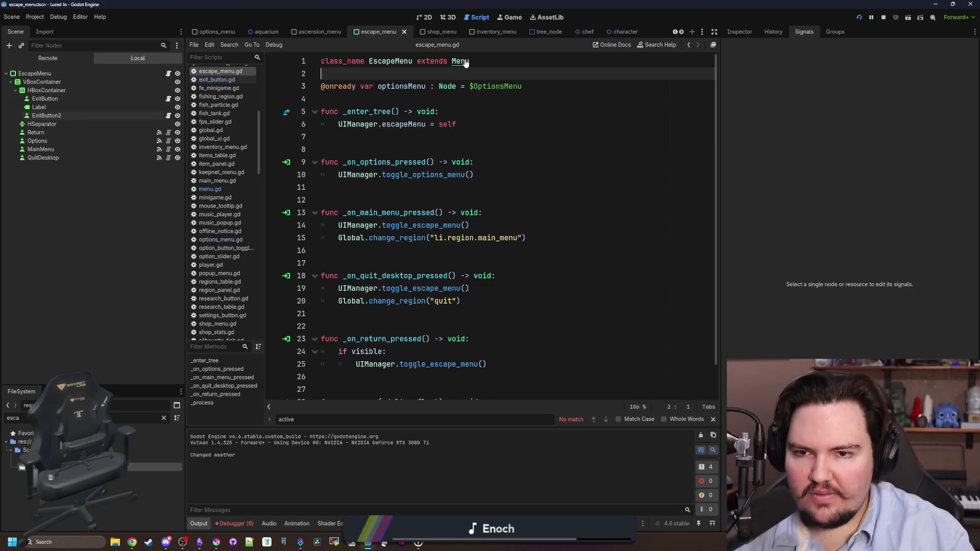
{"action": "scroll", "coordinate": [424, 93], "scroll_direction": "up", "scroll_amount": 5}
{"action": "left_click", "coordinate": [357, 149]}
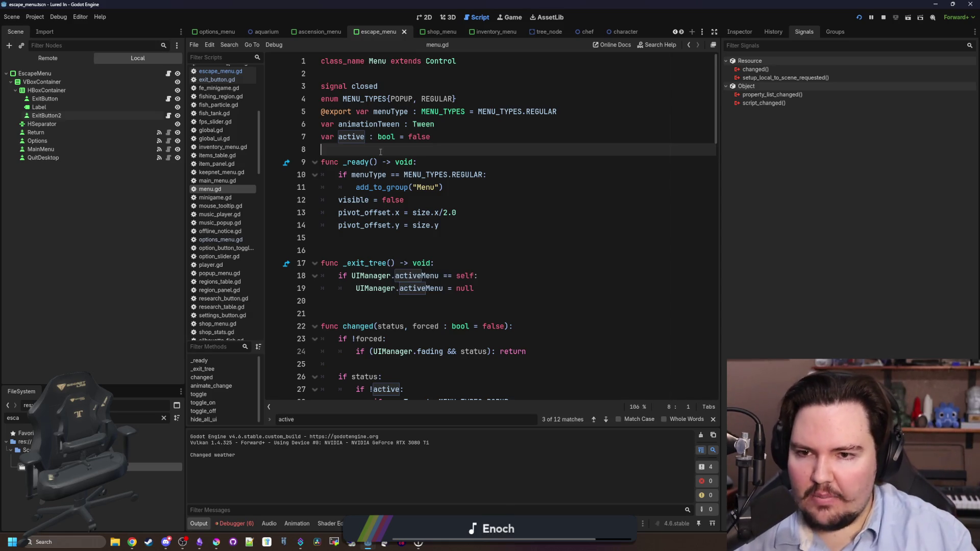
Step: Review menu.gd's animationTween variable and the toggle functions near line 95
{"action": "left_click_drag", "start_coordinate": [455, 128], "coordinate": [321, 127]}
{"action": "left_click", "coordinate": [334, 146]}
{"action": "scroll", "coordinate": [397, 199], "scroll_direction": "down", "scroll_amount": 20}
{"action": "scroll", "coordinate": [397, 199], "scroll_direction": "down", "scroll_amount": 7}
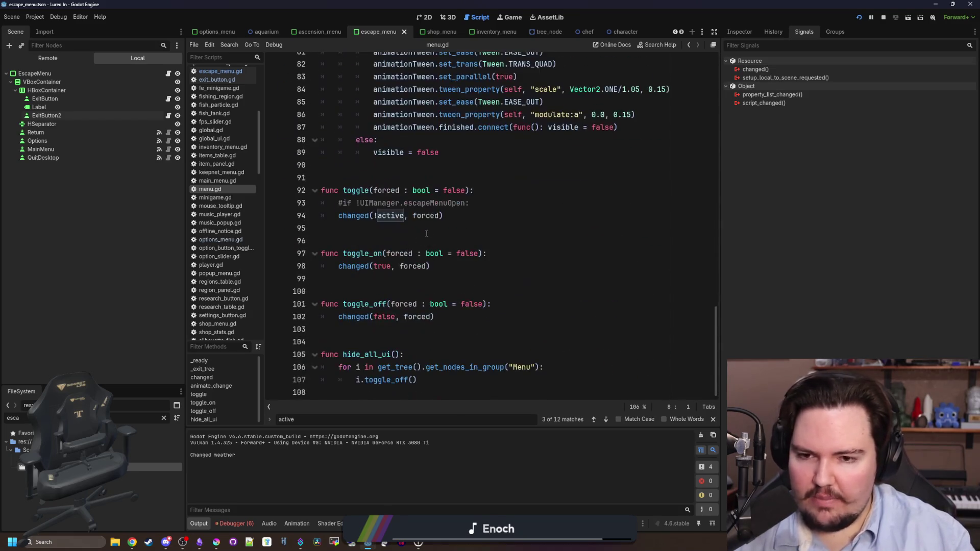
{"action": "left_click", "coordinate": [421, 227]}
{"action": "left_click_drag", "start_coordinate": [451, 394], "coordinate": [500, 48]}
{"action": "left_click", "coordinate": [359, 200]}
Step: In the running game, dismiss Welcome Back, then open and close the Inventory and Shop menus
{"action": "left_click", "coordinate": [512, 18]}
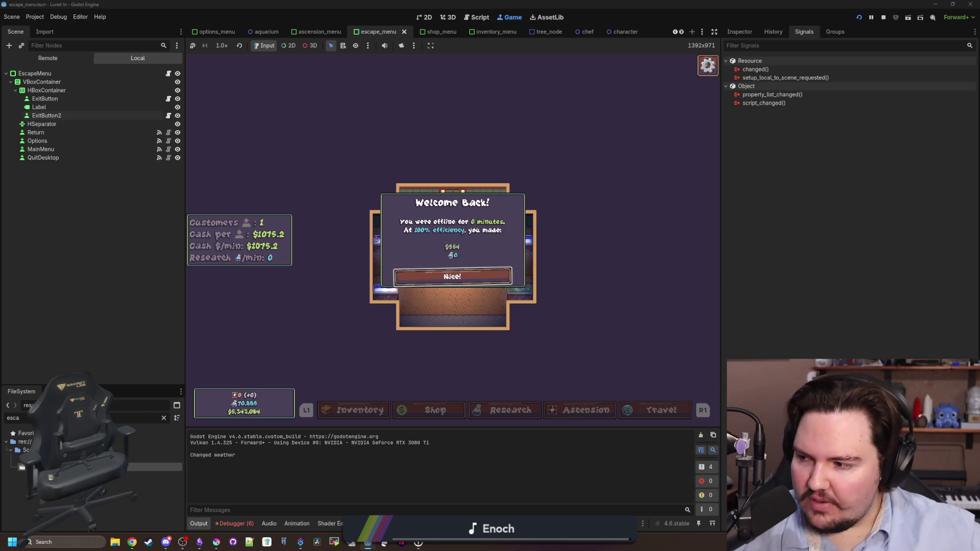
{"action": "key", "text": "Return"}
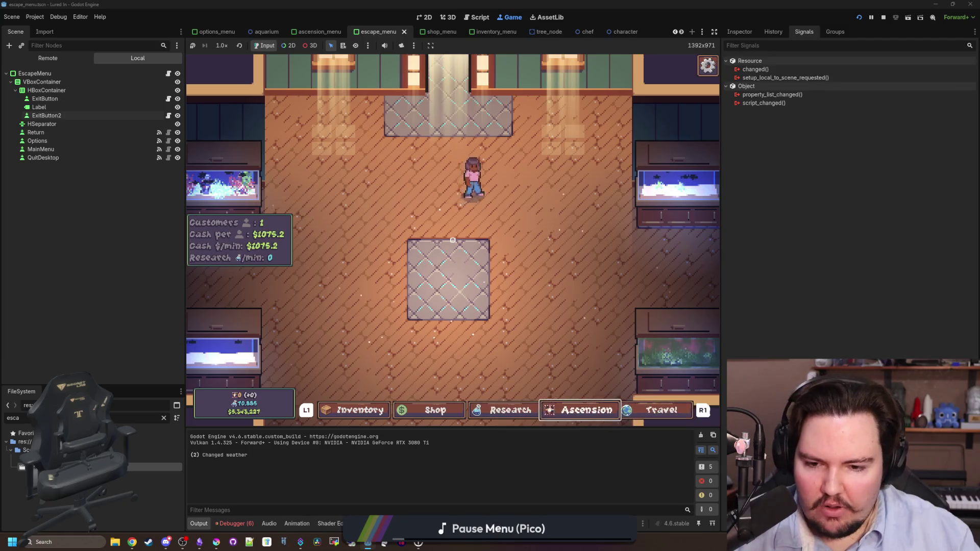
{"action": "key", "text": "Left"}
{"action": "key", "text": "Return"}
{"action": "key", "text": "Escape"}
{"action": "key", "text": "Return"}
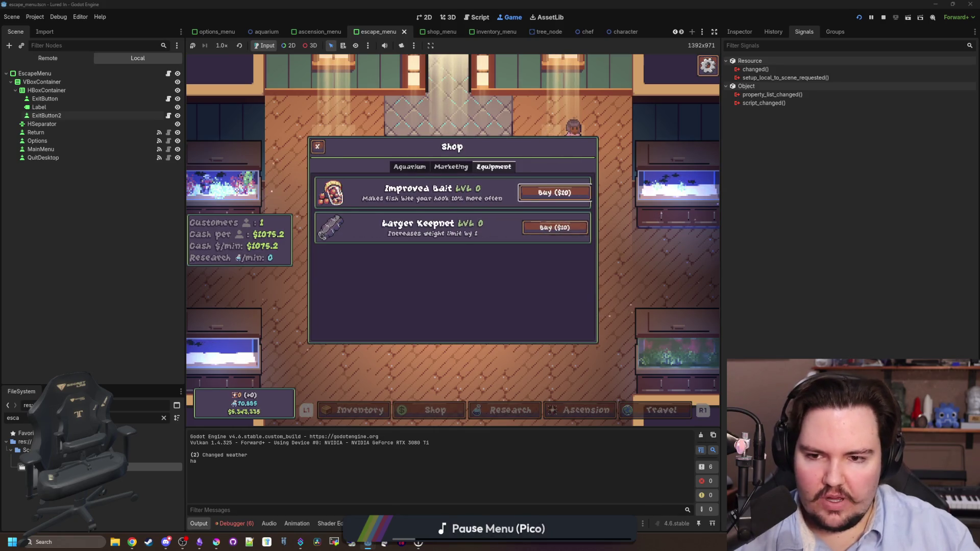
{"action": "key", "text": "Escape"}
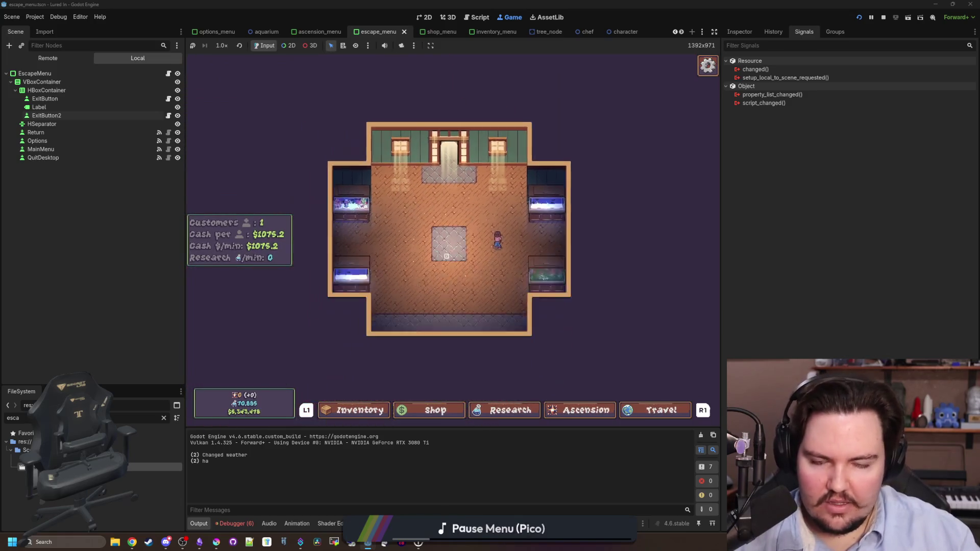
Step: Open and close the Escape Menu, then switch into Options and back several times
{"action": "key", "text": "Escape"}
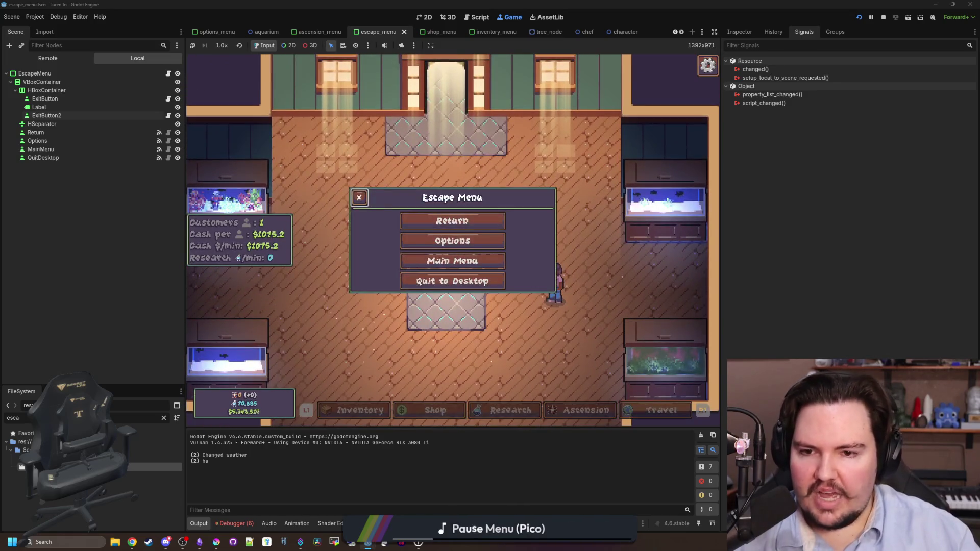
{"action": "key", "text": "Escape"}
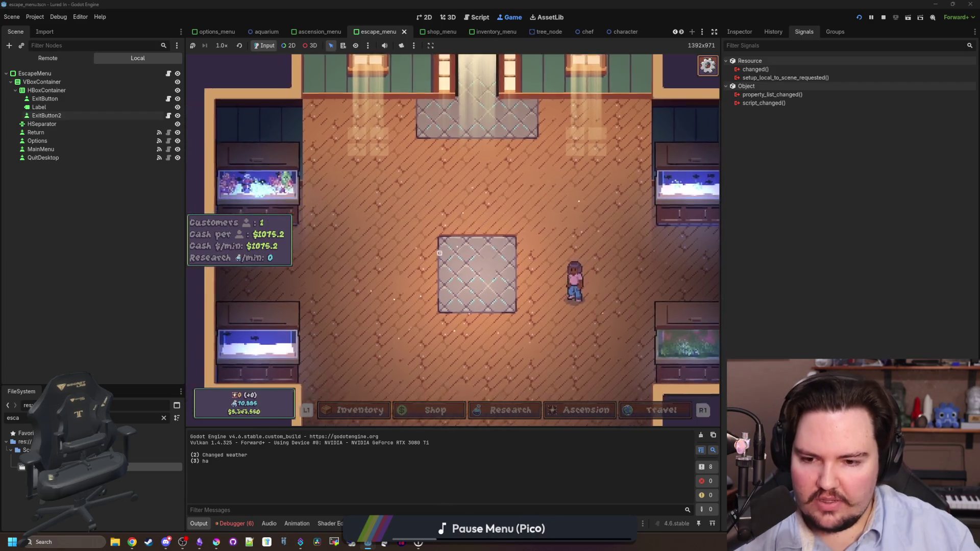
{"action": "key", "text": "Escape"}
{"action": "left_click", "coordinate": [453, 240]}
{"action": "key", "text": "Escape"}
{"action": "key", "text": "Return"}
{"action": "key", "text": "Escape"}
{"action": "key", "text": "Return"}
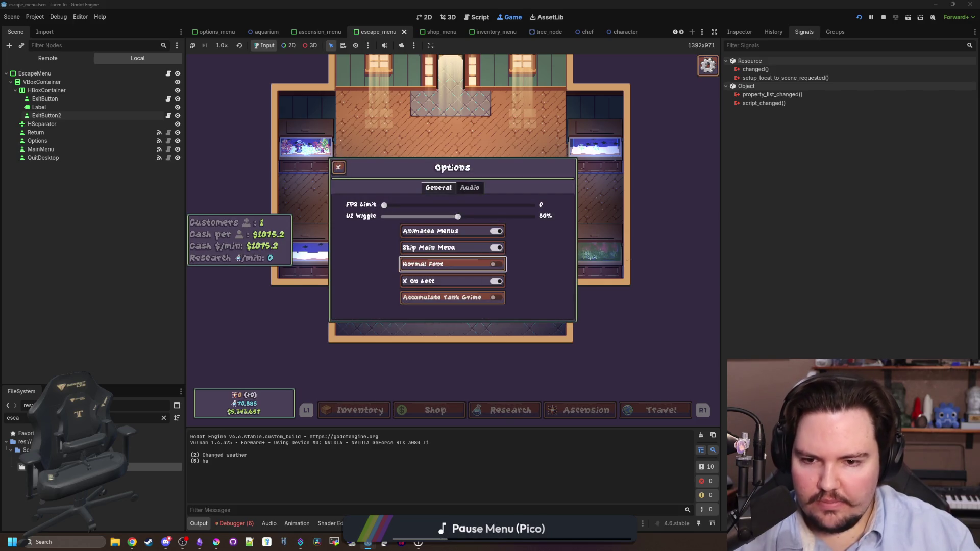
{"action": "key", "text": "Escape"}
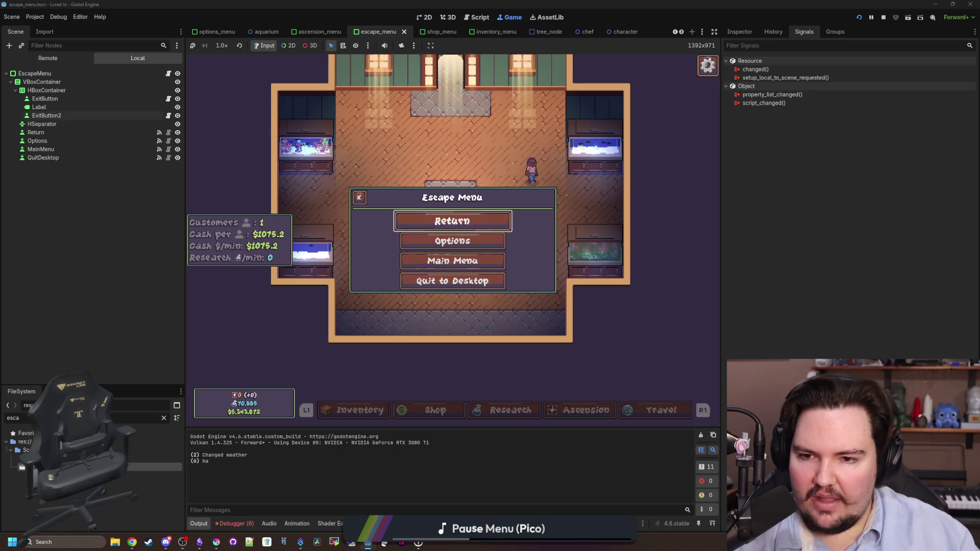
Step: Reopen the Escape Menu, check Options once more, then choose Return to resume play
{"action": "key", "text": "Escape"}
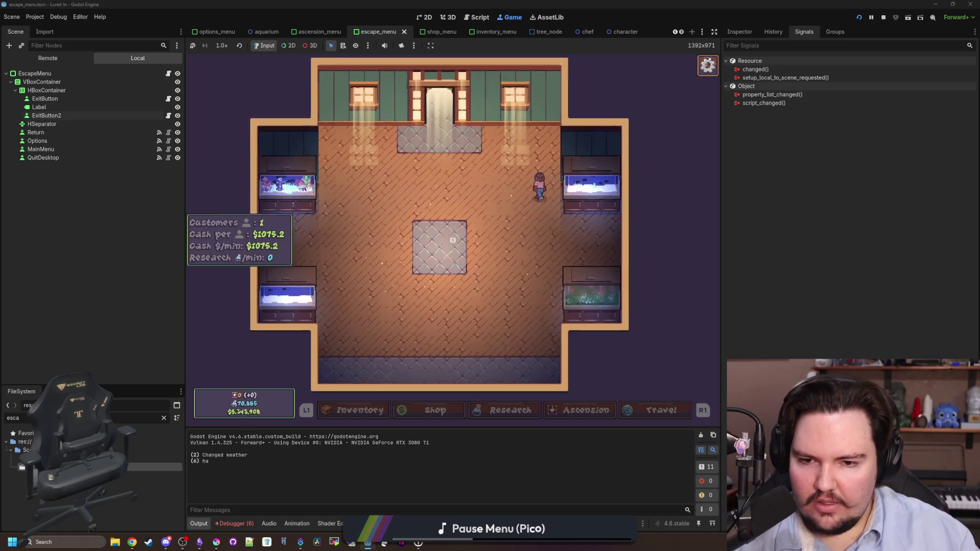
{"action": "key", "text": "Escape"}
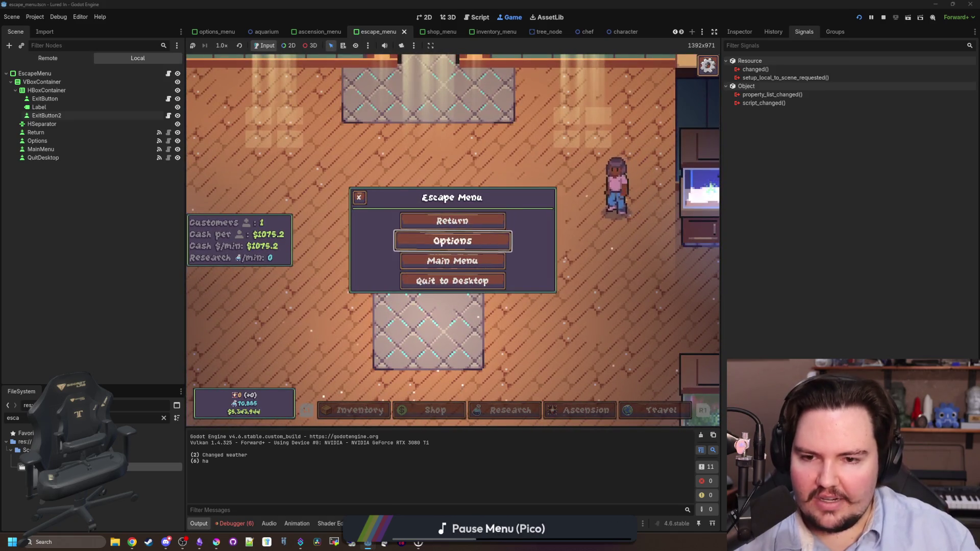
{"action": "left_click", "coordinate": [452, 241]}
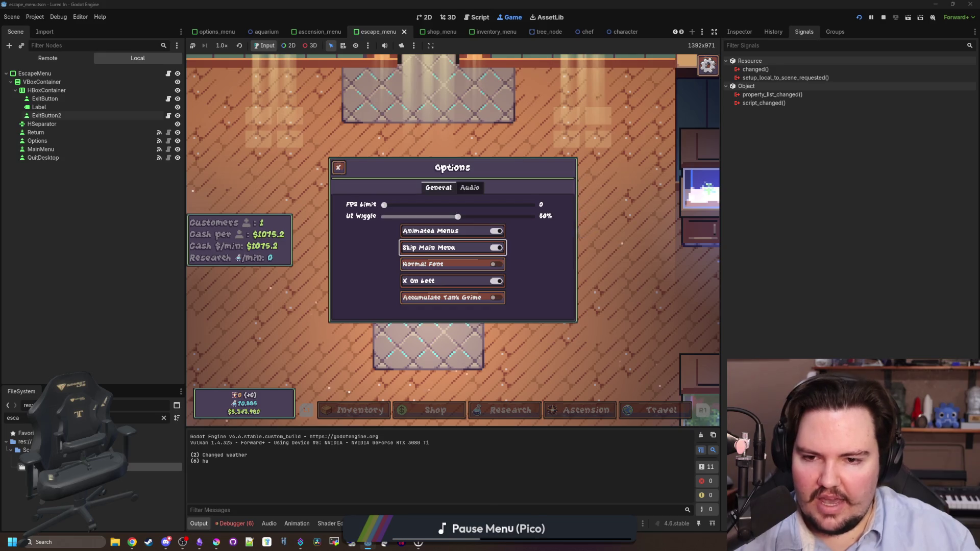
{"action": "key", "text": "Escape"}
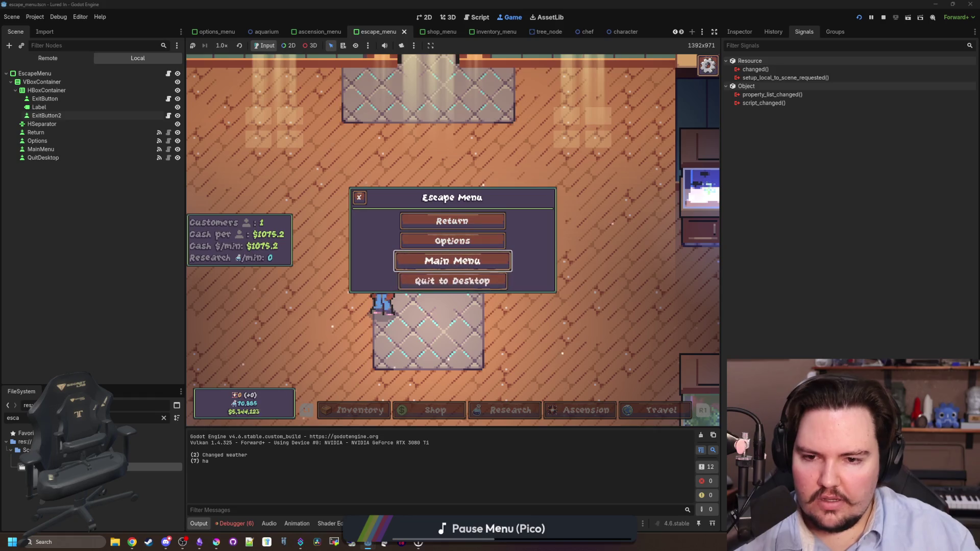
{"action": "key", "text": "Up"}
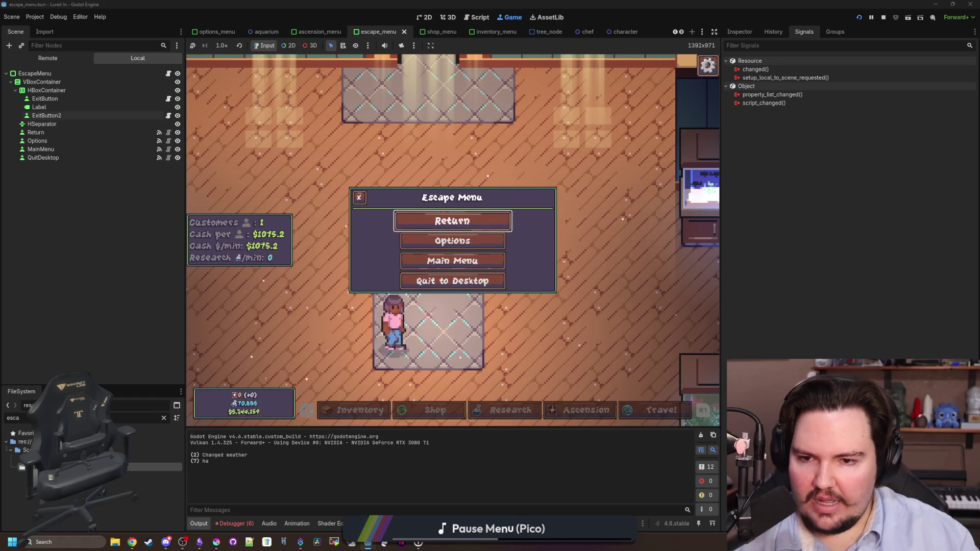
{"action": "key", "text": "Return"}
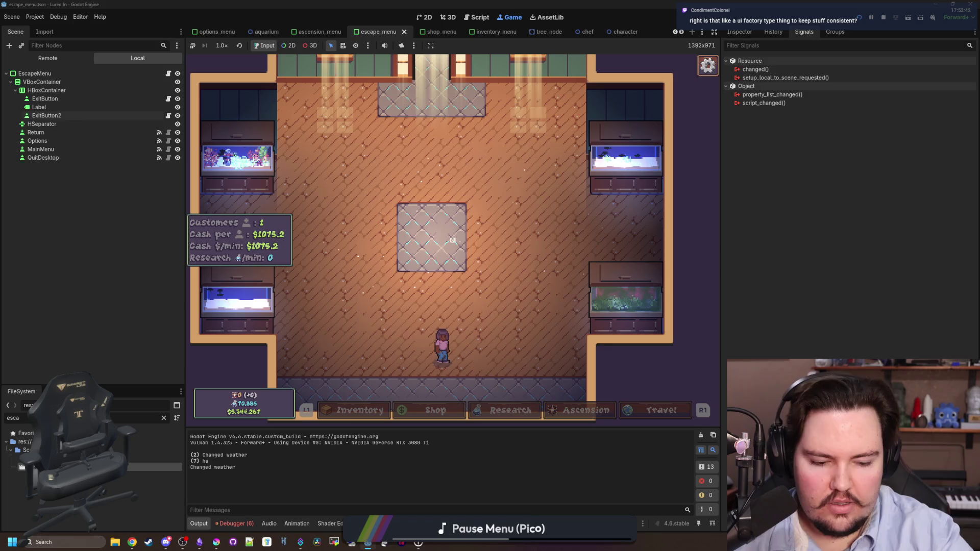
Step: Inspect the exported side variable in the exit_button.gd script
{"action": "left_click", "coordinate": [169, 117]}
{"action": "left_click", "coordinate": [454, 162]}
{"action": "left_click", "coordinate": [454, 149]}
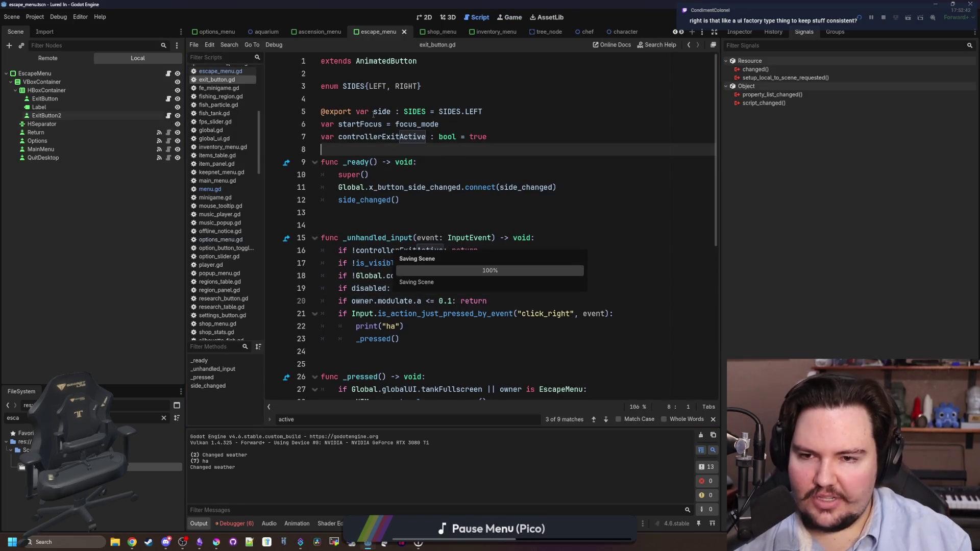
{"action": "left_click", "coordinate": [507, 105]}
{"action": "left_click", "coordinate": [337, 98]}
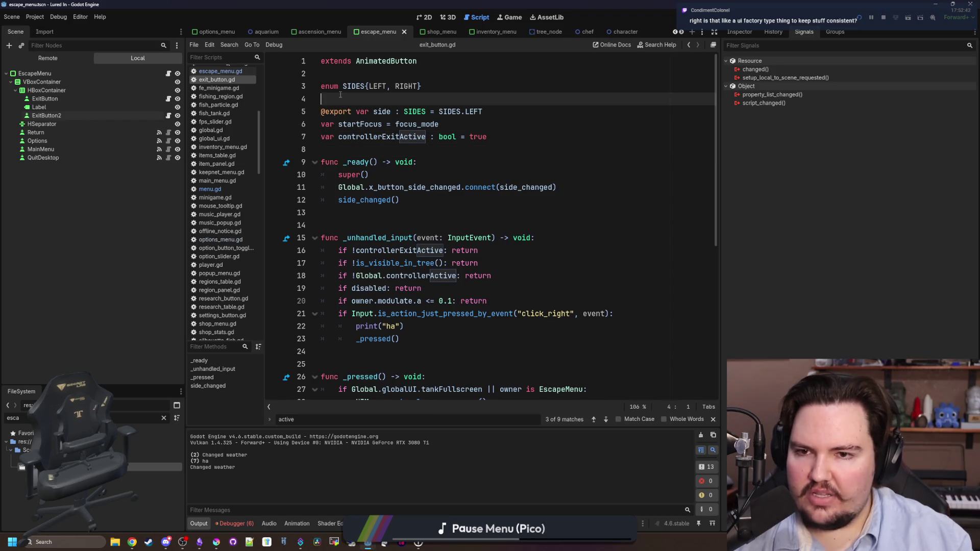
{"action": "triple_click", "coordinate": [357, 111]}
{"action": "left_click", "coordinate": [334, 101]}
Step: Check the ExitButton node's properties and the Escape Menu scene layout
{"action": "left_click", "coordinate": [510, 17]}
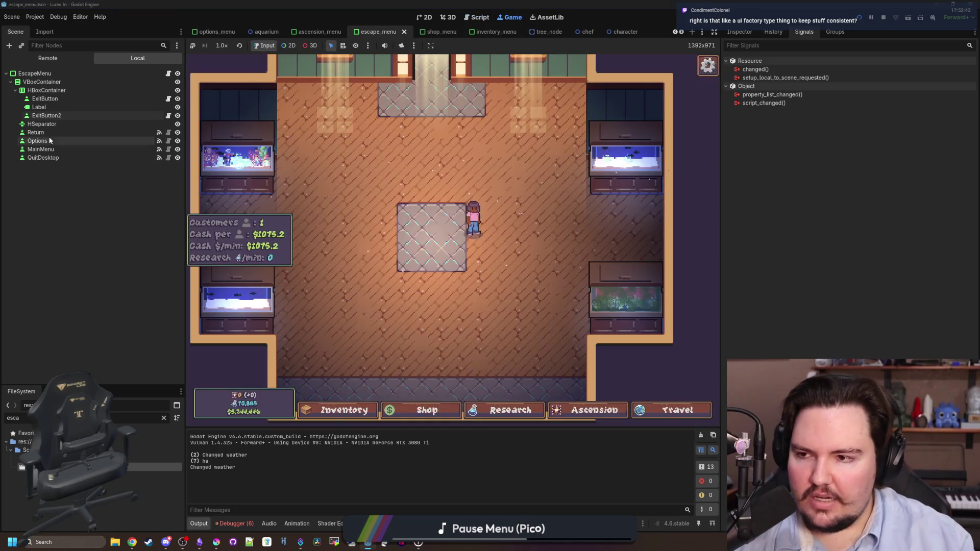
{"action": "left_click", "coordinate": [45, 98]}
{"action": "left_click", "coordinate": [740, 32]}
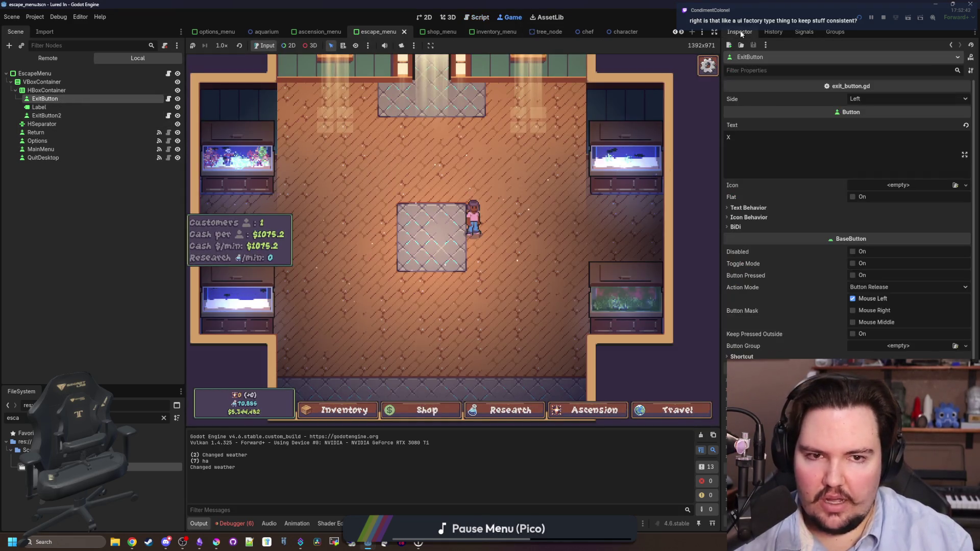
{"action": "left_click", "coordinate": [423, 17]}
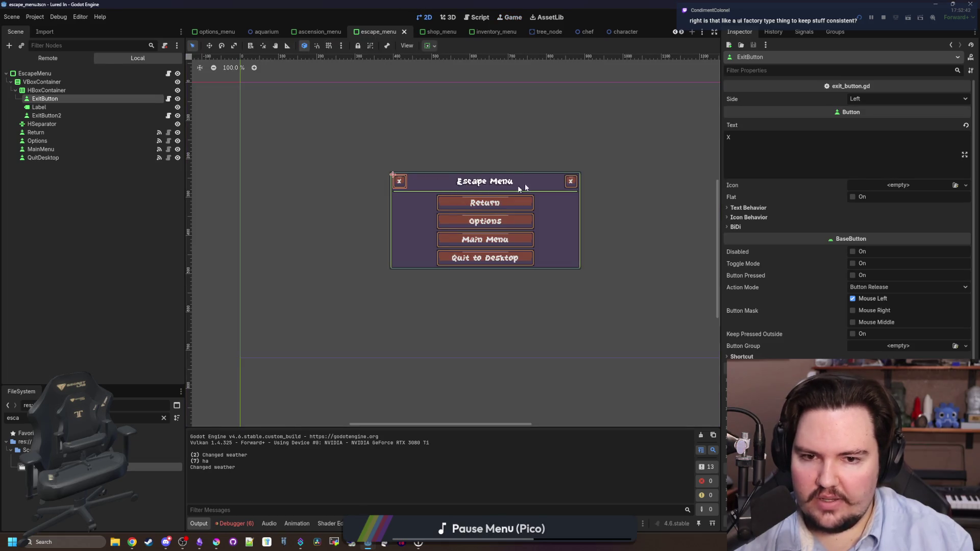
{"action": "left_click", "coordinate": [510, 17]}
Step: Enable X On Left in the game's Options, resume play, then bring up the maximized browser search
{"action": "key", "text": "Escape"}
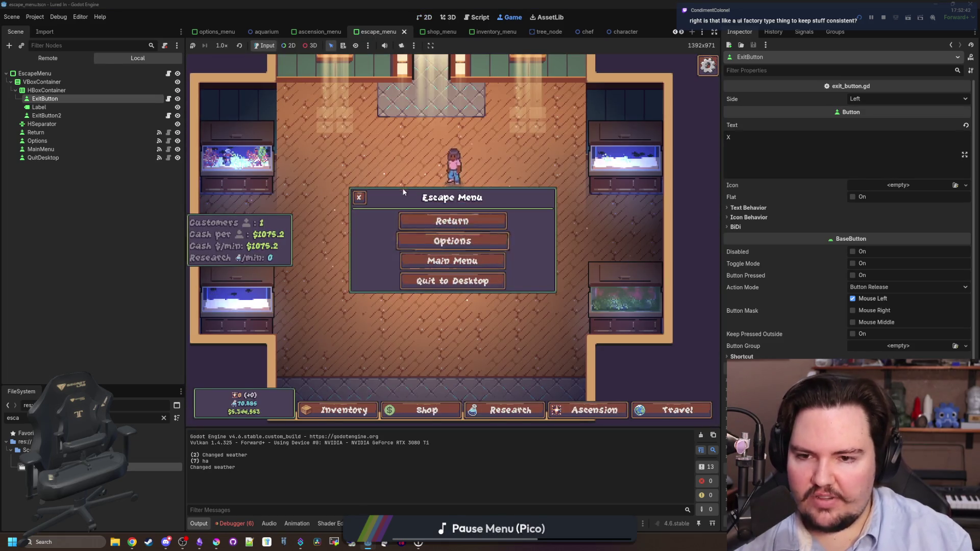
{"action": "left_click", "coordinate": [443, 242]}
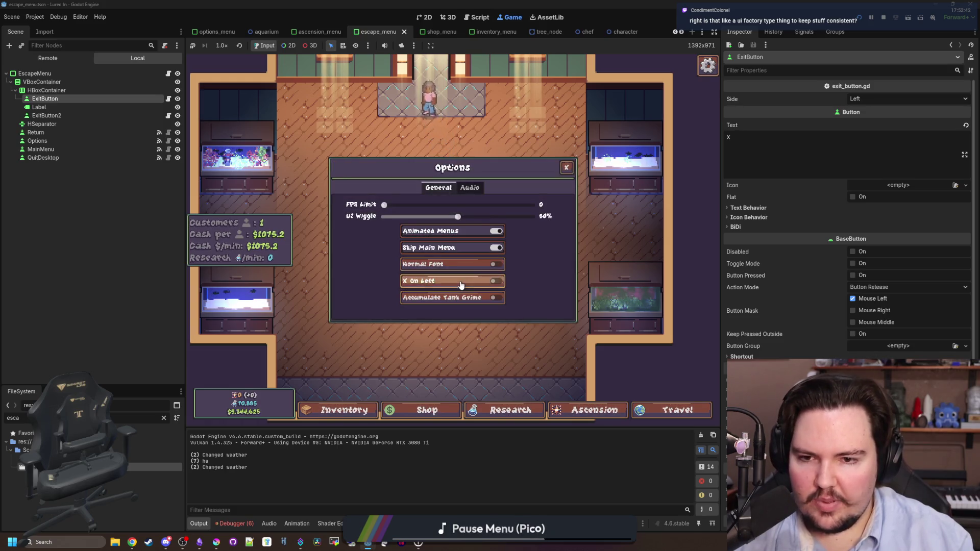
{"action": "left_click", "coordinate": [566, 168]}
{"action": "left_click", "coordinate": [488, 241]}
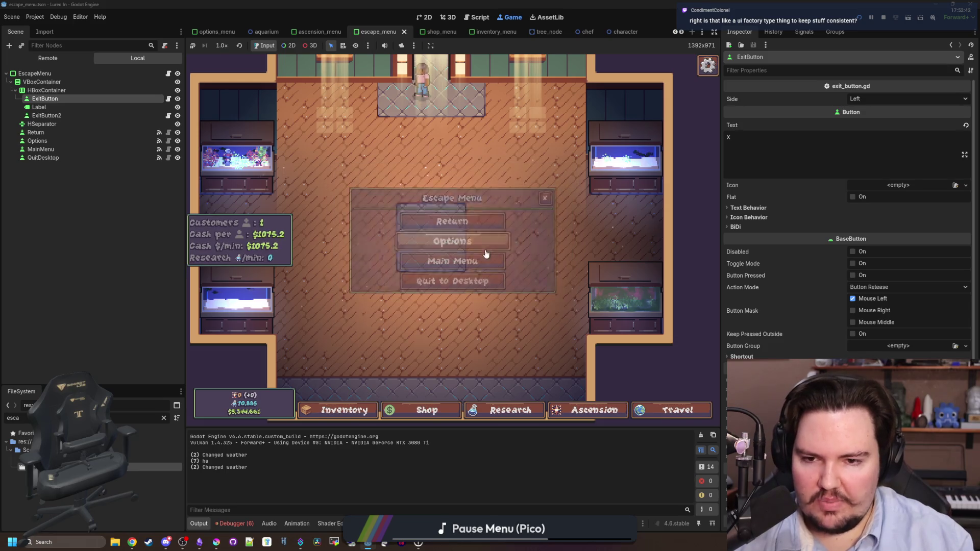
{"action": "left_click", "coordinate": [466, 281]}
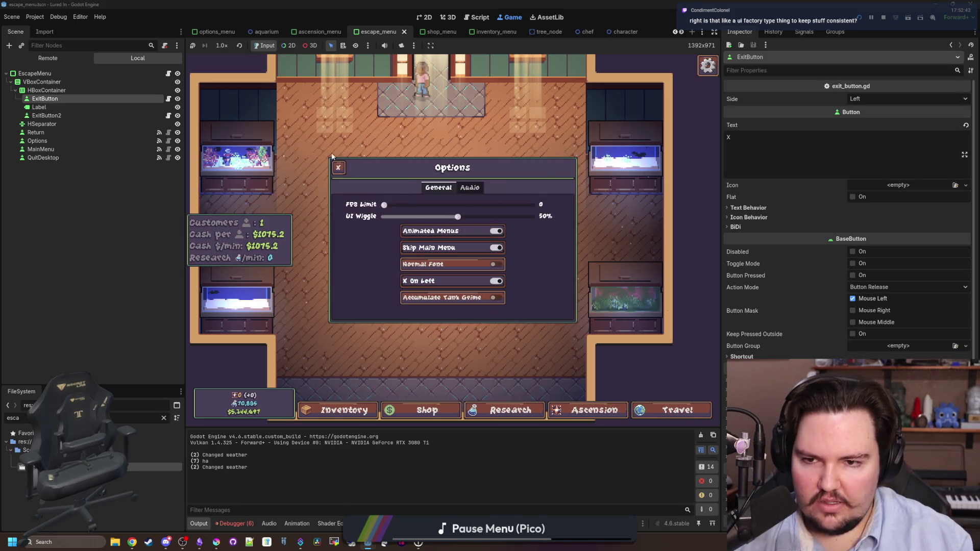
{"action": "left_click", "coordinate": [339, 167]}
{"action": "left_click", "coordinate": [420, 226]}
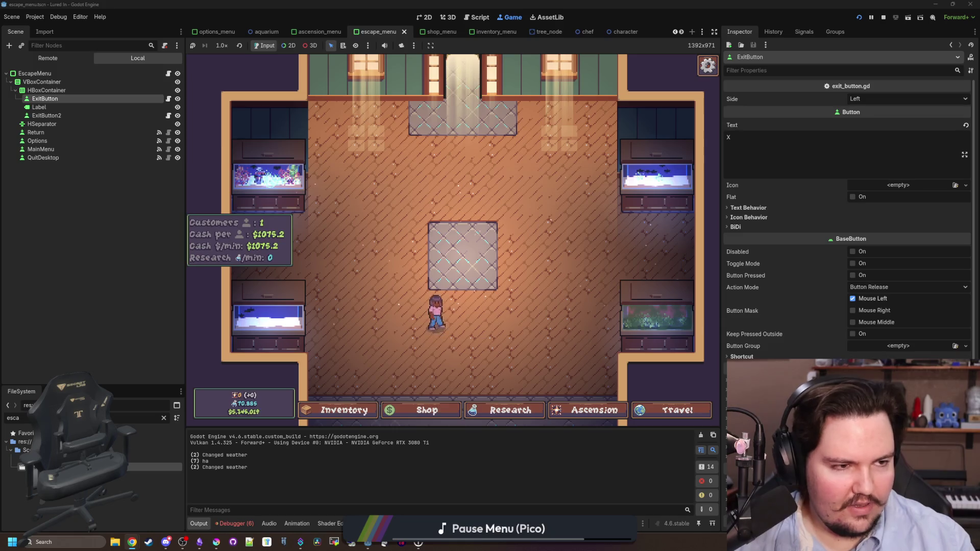
{"action": "key", "text": "alt+Tab"}
{"action": "double_click", "coordinate": [468, 3]}
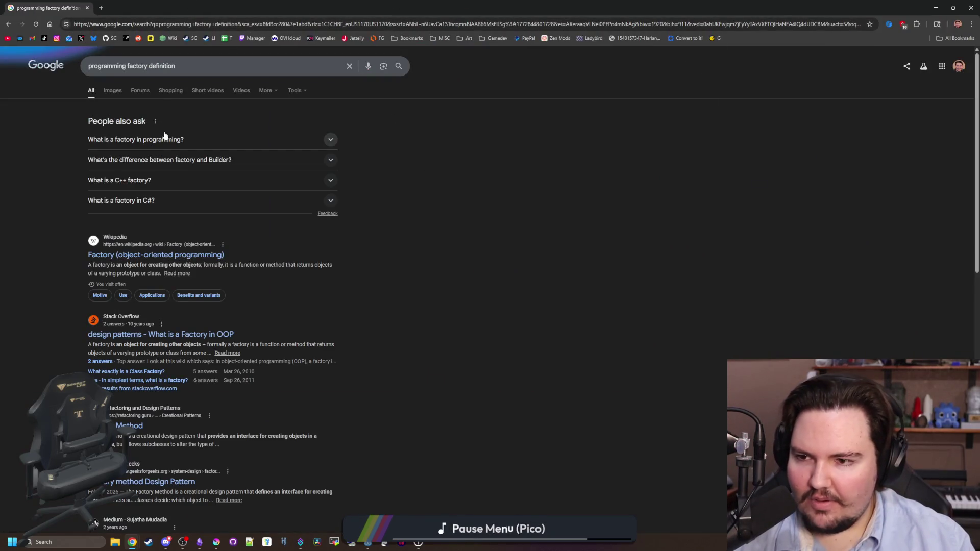
Step: Read the Factory (object-oriented programming) Wikipedia article in a new tab, then return to Godot
{"action": "middle_click", "coordinate": [189, 255]}
{"action": "key", "text": "ctrl+Tab"}
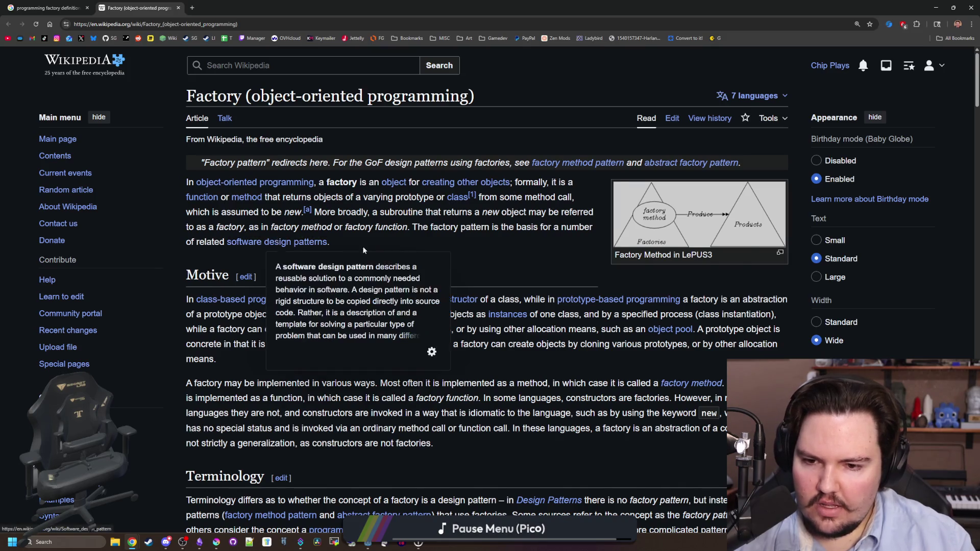
{"action": "scroll", "coordinate": [459, 254], "scroll_direction": "down", "scroll_amount": 2}
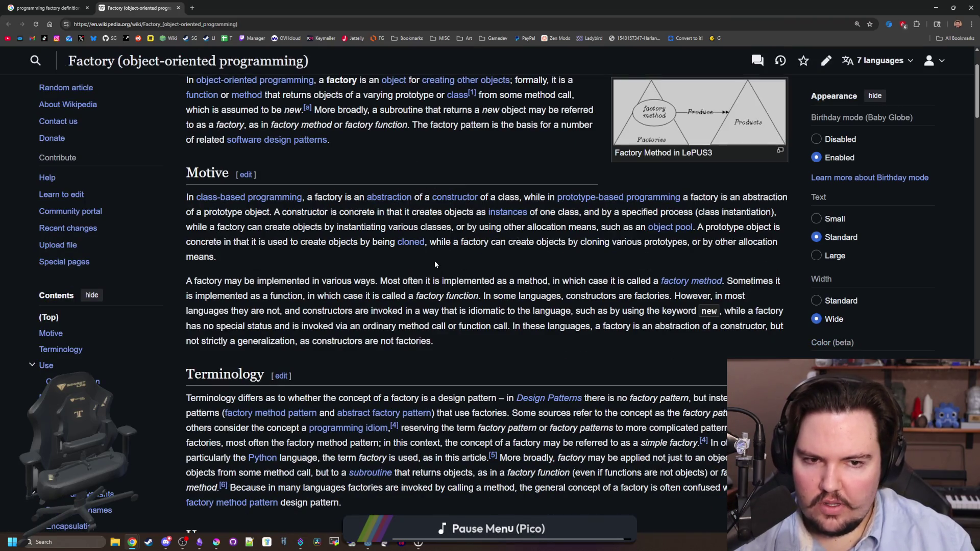
{"action": "scroll", "coordinate": [435, 263], "scroll_direction": "down", "scroll_amount": 2}
{"action": "scroll", "coordinate": [434, 264], "scroll_direction": "up", "scroll_amount": 4}
{"action": "key", "text": "alt+Tab"}
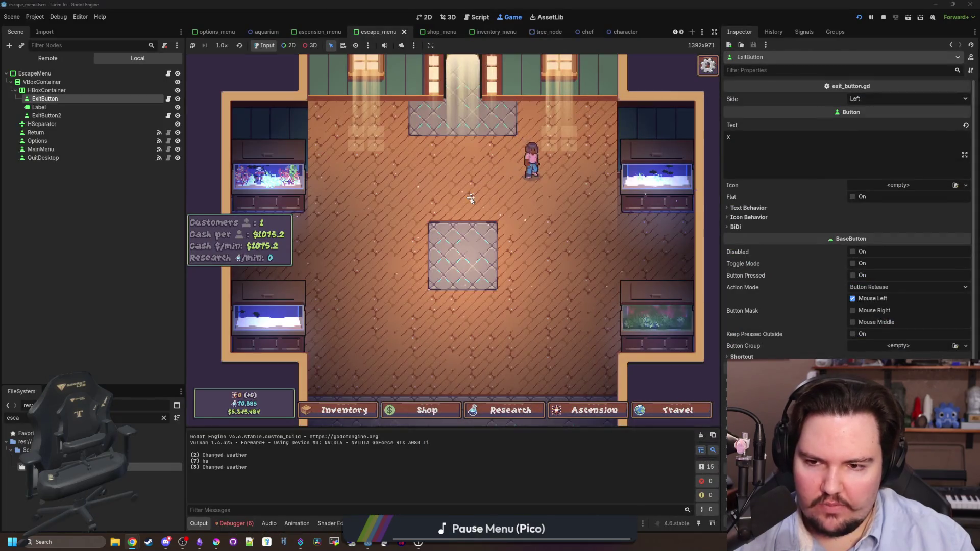
Step: Open and close the game's Inventory menu twice
{"action": "scroll", "coordinate": [448, 214], "scroll_direction": "up", "scroll_amount": 3}
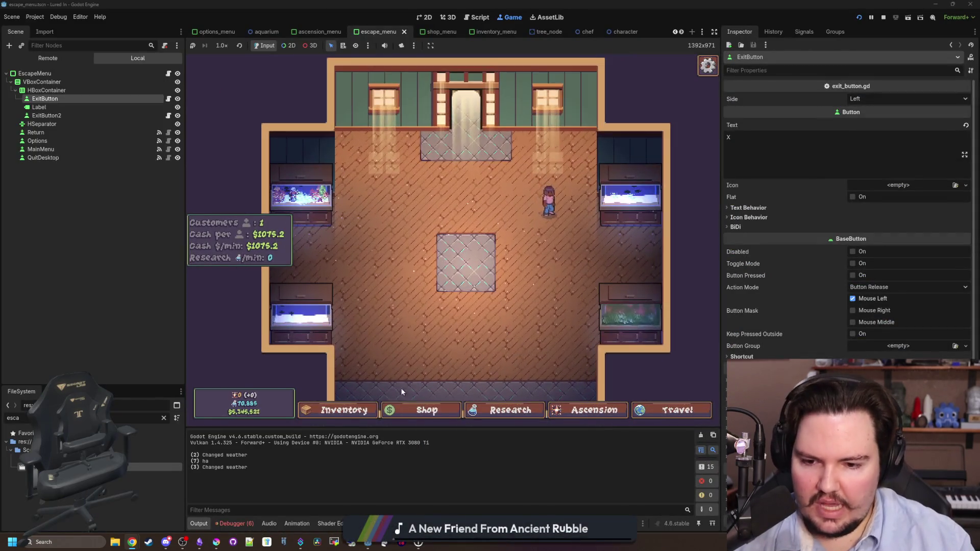
{"action": "left_click", "coordinate": [360, 411]}
{"action": "left_click", "coordinate": [360, 413]}
{"action": "left_click", "coordinate": [360, 413]}
{"action": "left_click", "coordinate": [360, 413]}
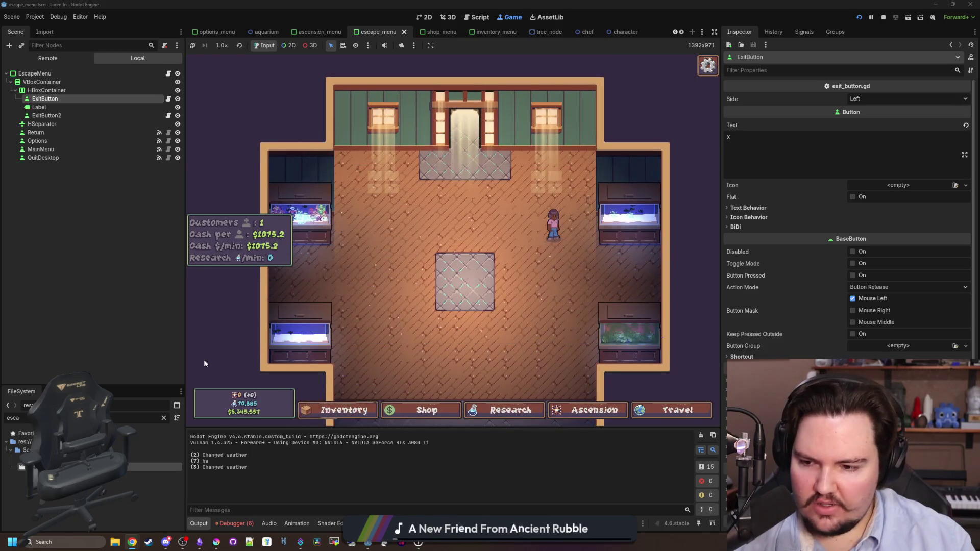
Step: Open menu.gd, the Menu base class of escape_menu.gd, then return to the Factory article
{"action": "left_click", "coordinate": [169, 74]}
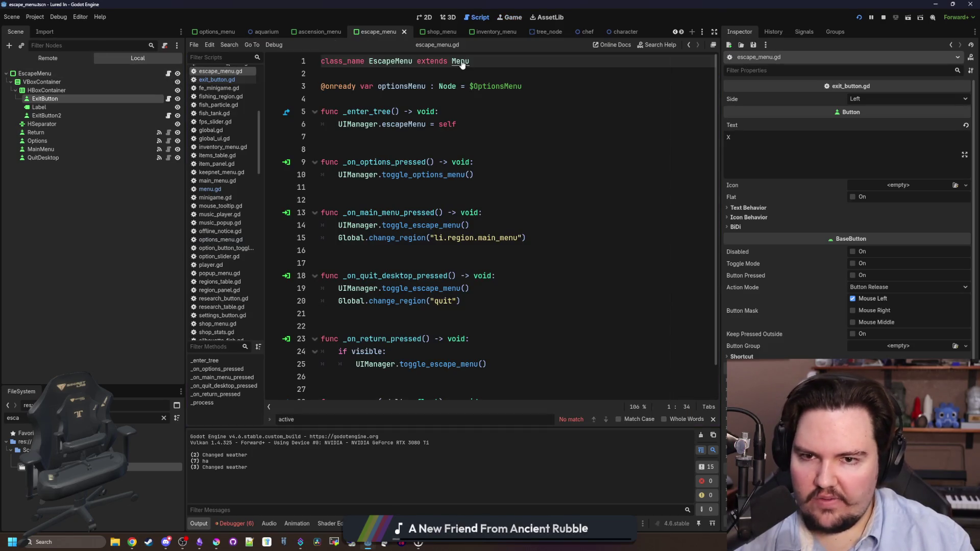
{"action": "left_click", "coordinate": [460, 62], "text": "ctrl"}
{"action": "scroll", "coordinate": [508, 240], "scroll_direction": "up", "scroll_amount": 10}
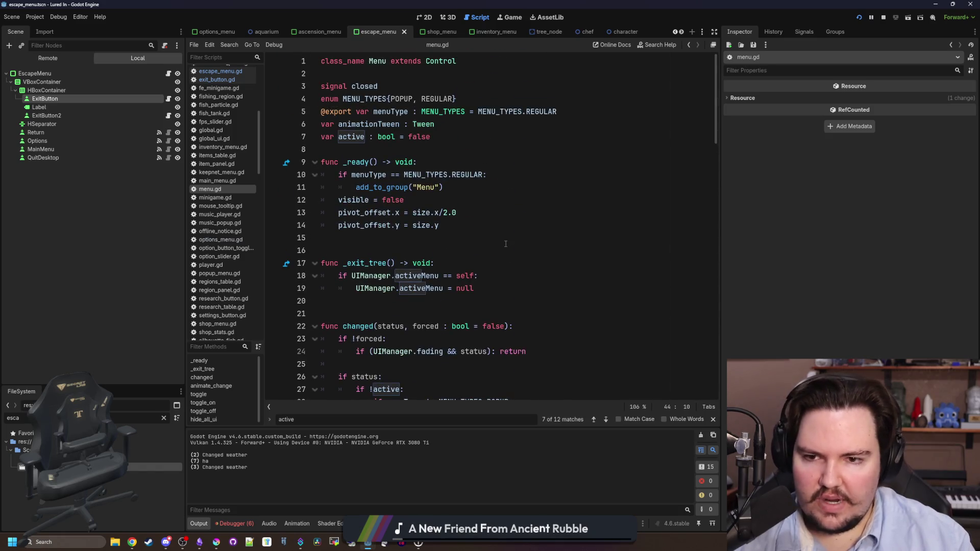
{"action": "left_click", "coordinate": [506, 243]}
{"action": "key", "text": "alt+Tab"}
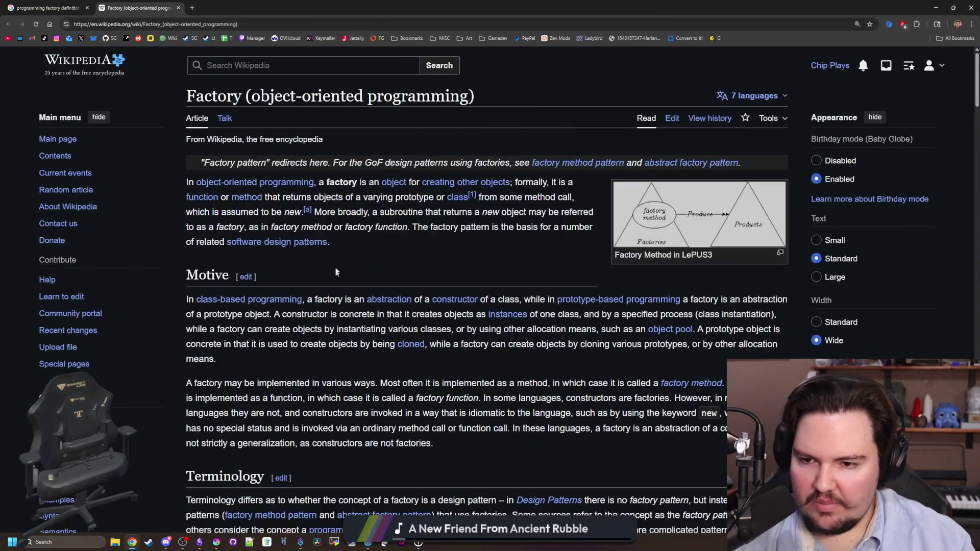
Step: Read the Factory article's Motive section, highlighting passages and the 'object-oriented programming' title
{"action": "scroll", "coordinate": [355, 265], "scroll_direction": "down", "scroll_amount": 2}
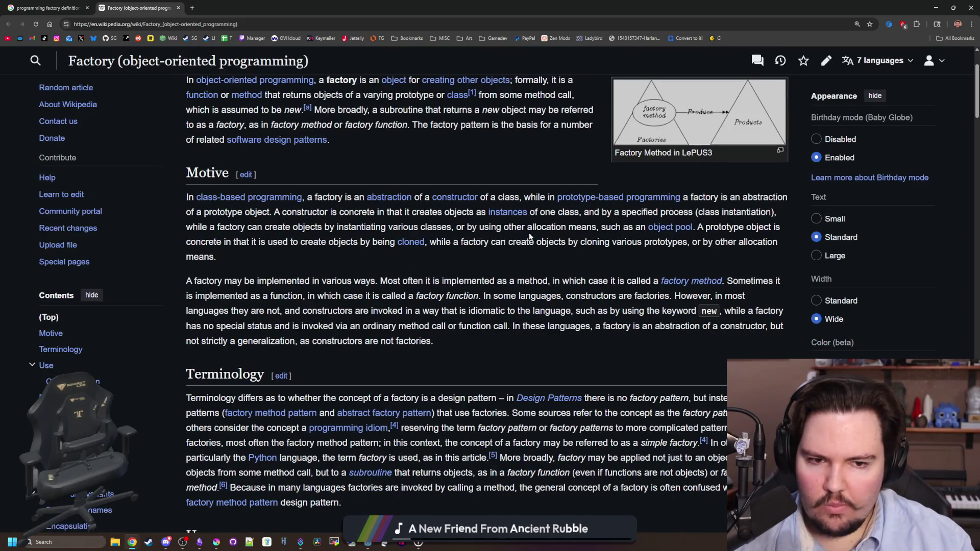
{"action": "left_click_drag", "start_coordinate": [237, 215], "coordinate": [462, 212]}
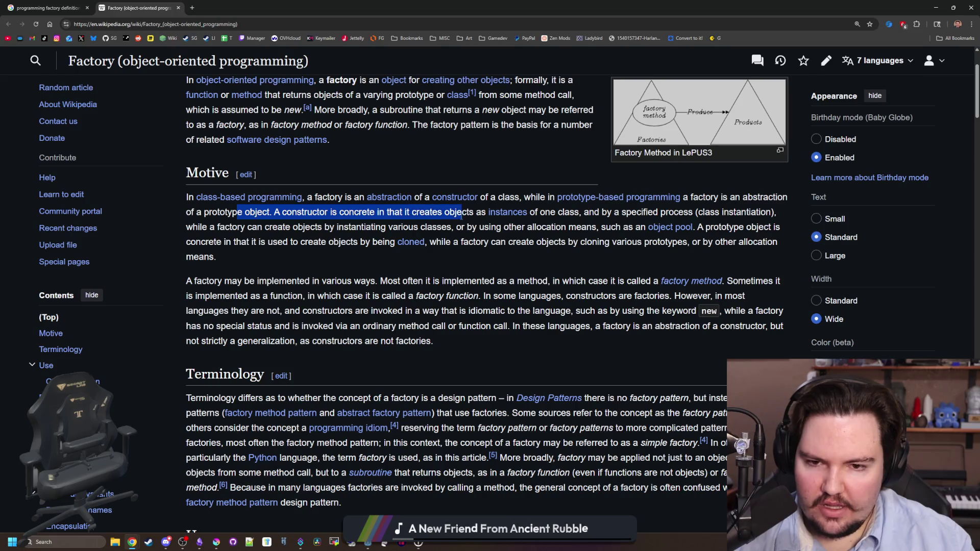
{"action": "left_click", "coordinate": [515, 224]}
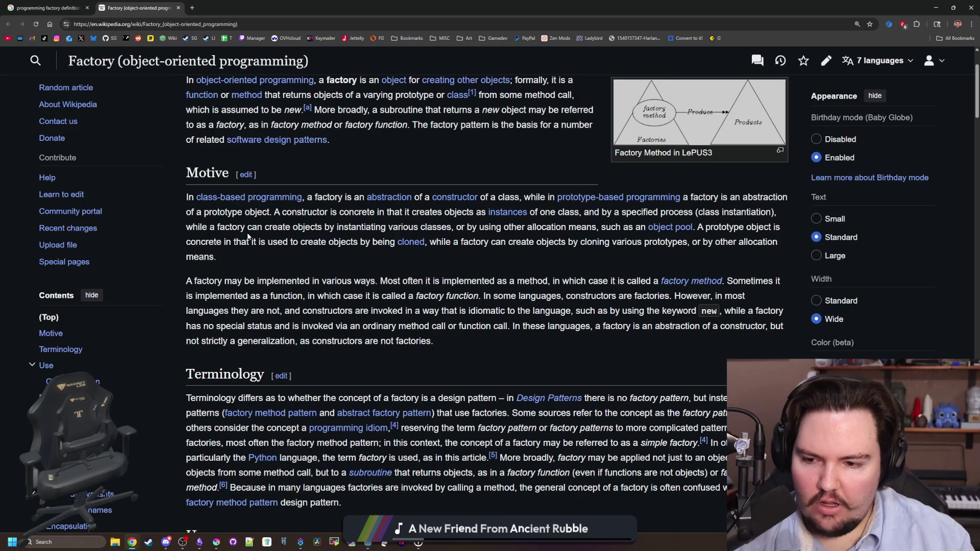
{"action": "scroll", "coordinate": [249, 236], "scroll_direction": "down", "scroll_amount": 4}
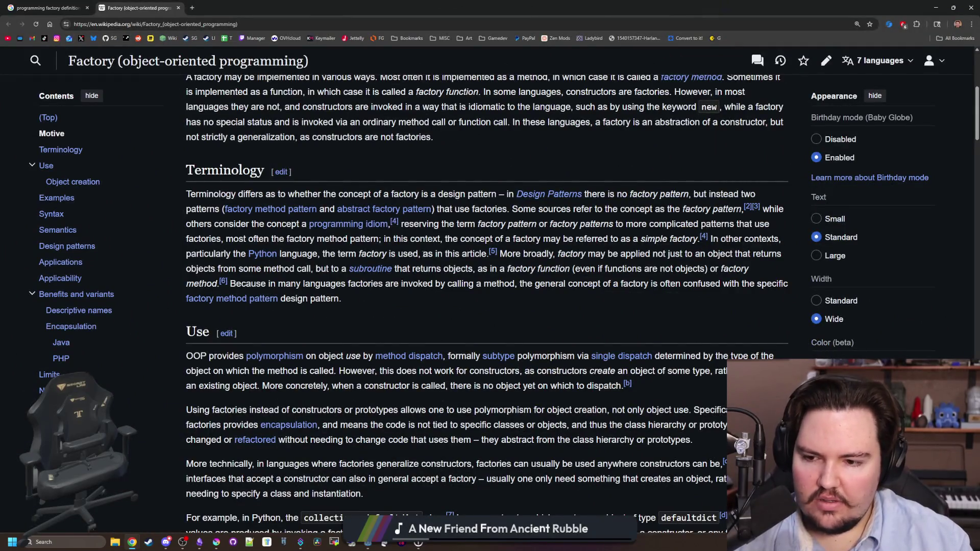
{"action": "scroll", "coordinate": [356, 142], "scroll_direction": "up", "scroll_amount": 6}
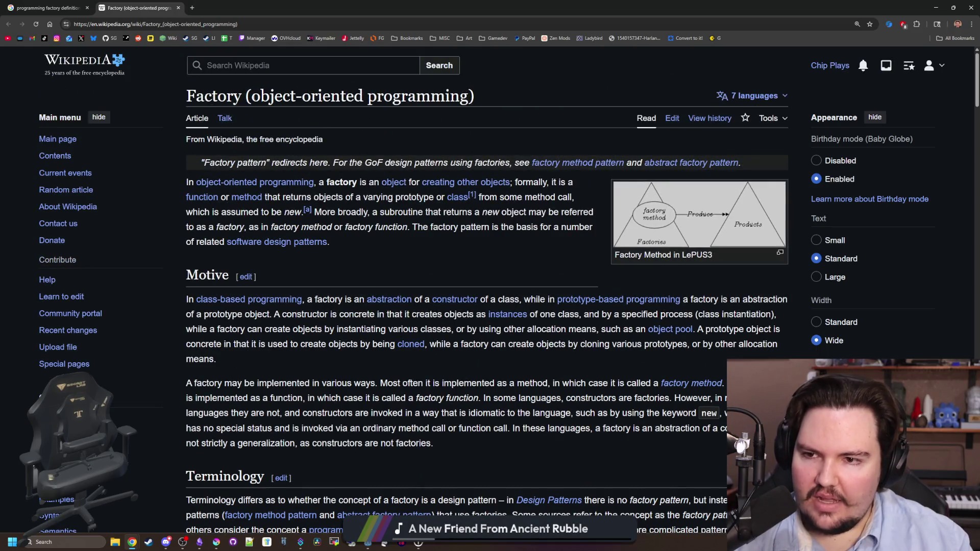
{"action": "left_click_drag", "start_coordinate": [252, 95], "coordinate": [460, 96]}
{"action": "left_click", "coordinate": [469, 95]}
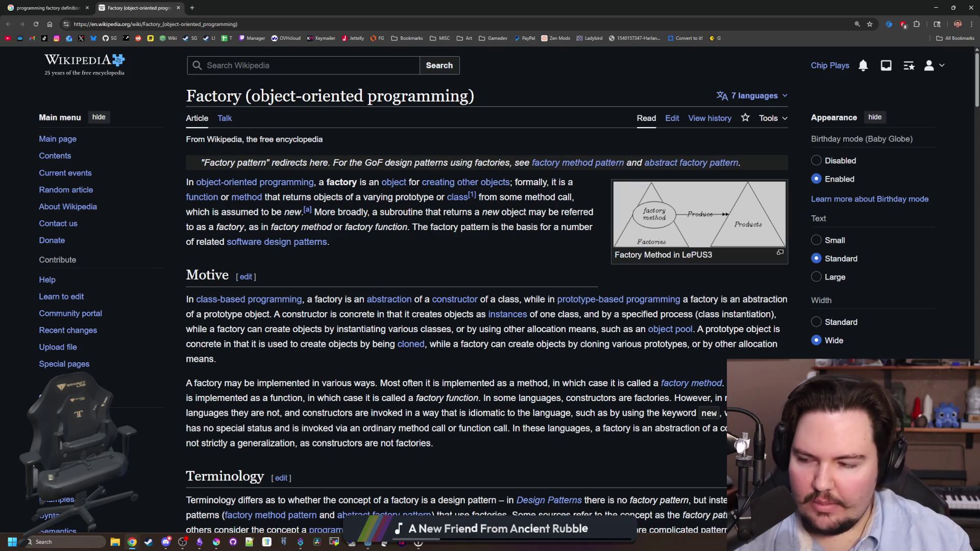
Step: Continue reading further down the Factory article, highlighting its title again
{"action": "scroll", "coordinate": [340, 292], "scroll_direction": "down", "scroll_amount": 20}
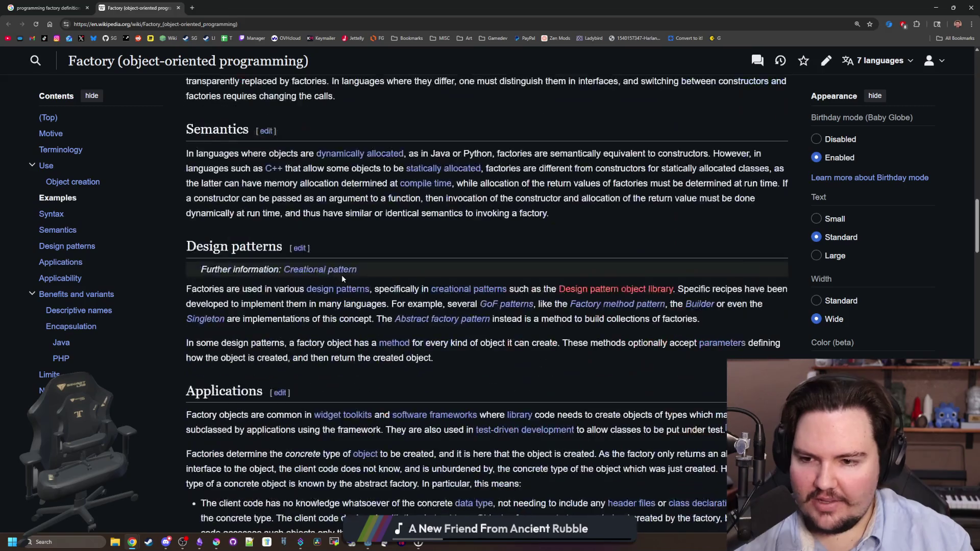
{"action": "scroll", "coordinate": [342, 278], "scroll_direction": "down", "scroll_amount": 20}
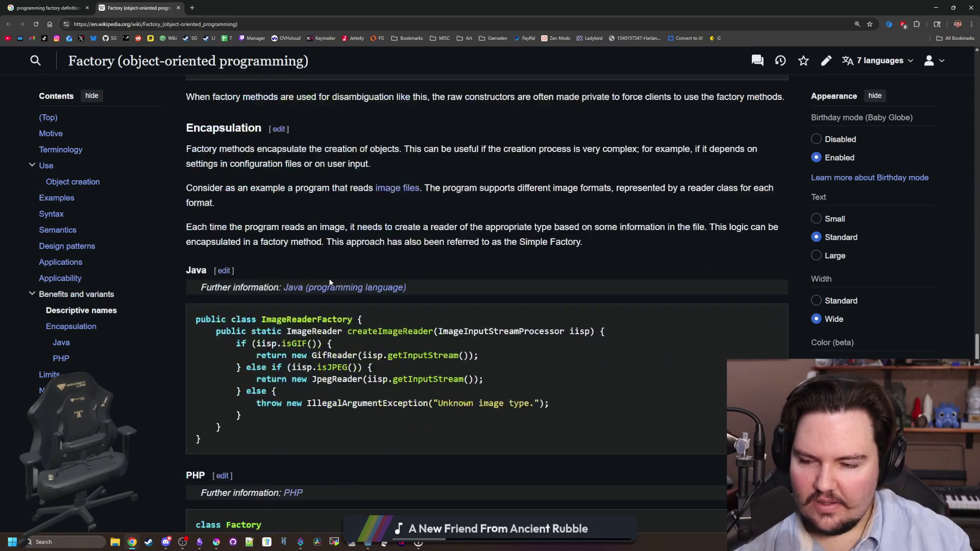
{"action": "scroll", "coordinate": [329, 282], "scroll_direction": "down", "scroll_amount": 10}
{"action": "scroll", "coordinate": [327, 288], "scroll_direction": "up", "scroll_amount": 20}
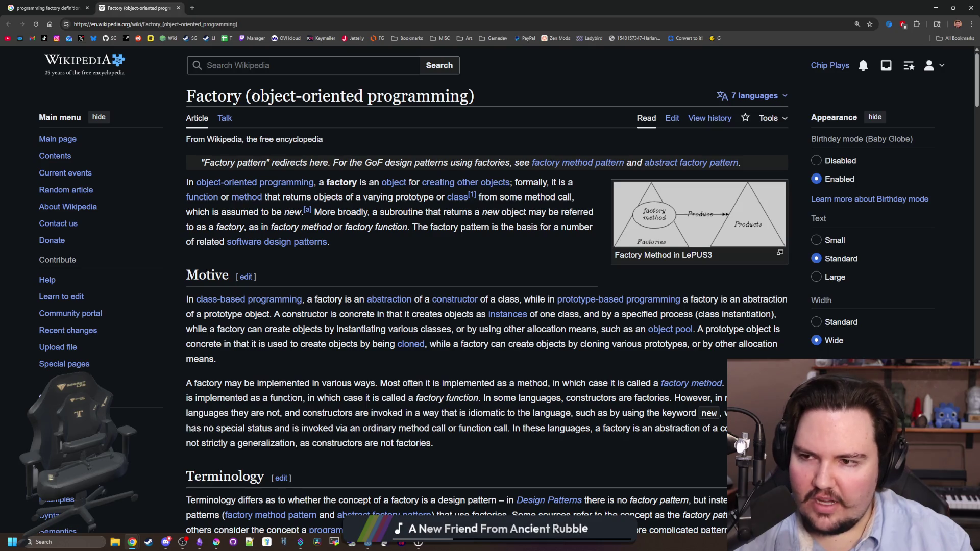
{"action": "left_click_drag", "start_coordinate": [252, 96], "coordinate": [460, 96]}
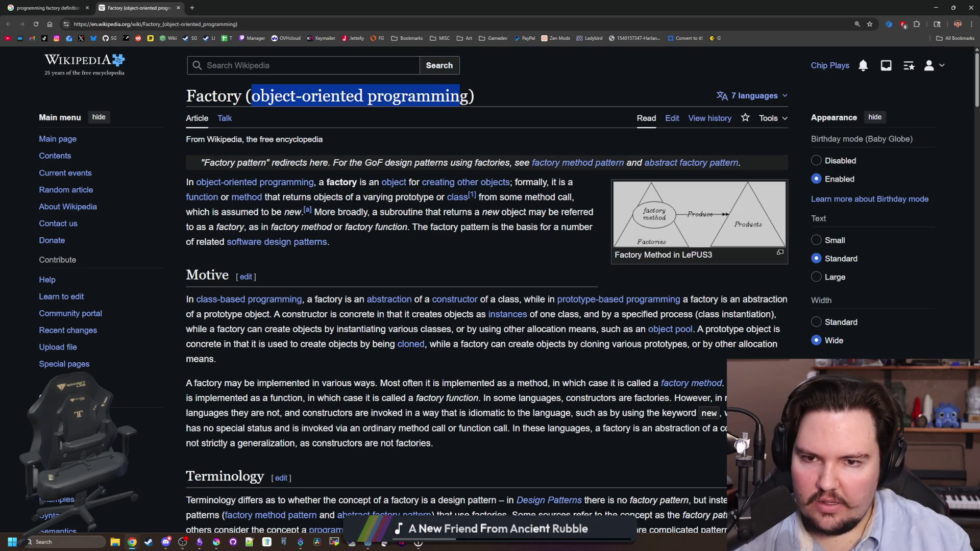
{"action": "left_click", "coordinate": [443, 258]}
{"action": "scroll", "coordinate": [442, 263], "scroll_direction": "down", "scroll_amount": 1}
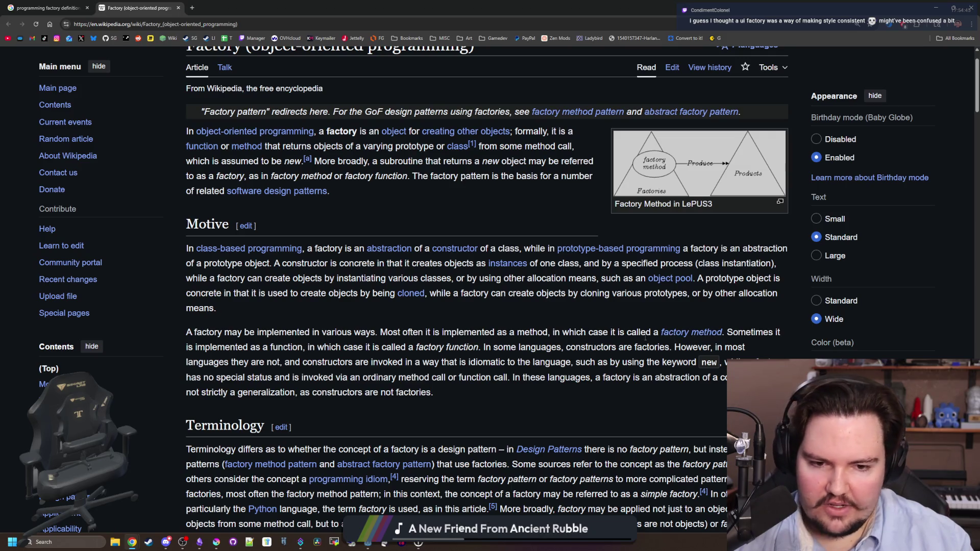
Step: Read the Factory method pattern article's lead in a new tab, then return to Godot
{"action": "middle_click", "coordinate": [688, 331]}
{"action": "left_click", "coordinate": [230, 7]}
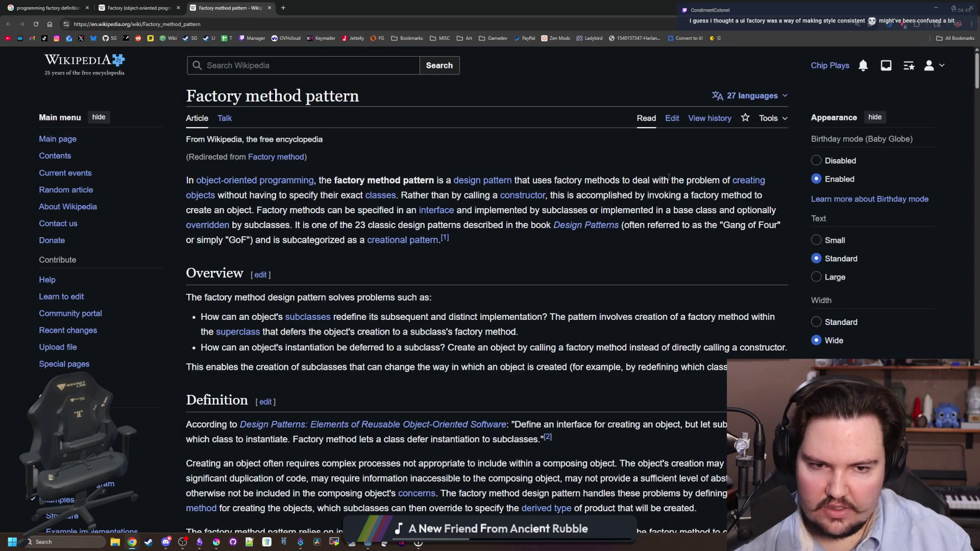
{"action": "left_click_drag", "start_coordinate": [276, 196], "coordinate": [359, 197]}
{"action": "left_click", "coordinate": [357, 199]}
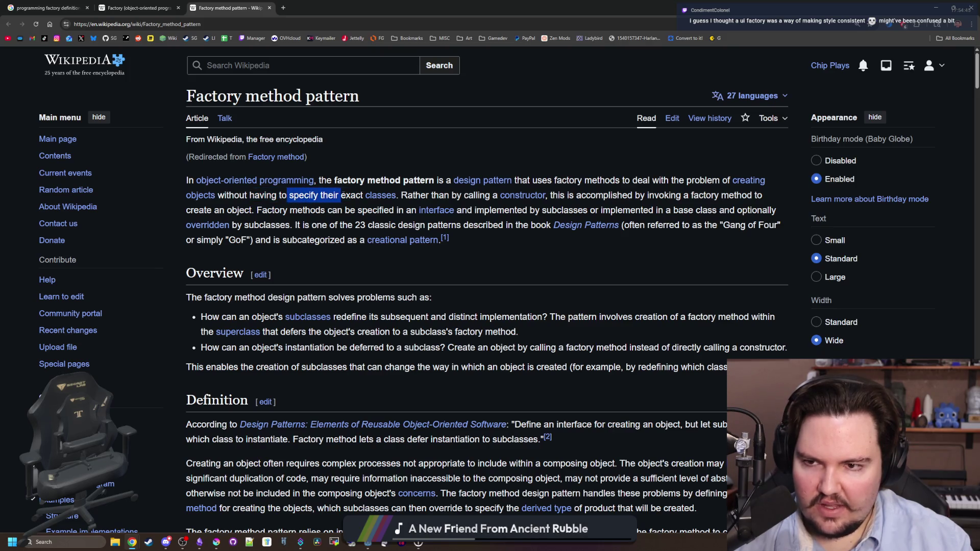
{"action": "left_click", "coordinate": [351, 196]}
{"action": "mouse_move", "coordinate": [443, 194]}
{"action": "left_mouse_down"}
{"action": "mouse_move", "coordinate": [751, 199]}
{"action": "mouse_move", "coordinate": [303, 210]}
{"action": "mouse_move", "coordinate": [331, 248]}
{"action": "left_mouse_up"}
{"action": "left_click", "coordinate": [330, 250]}
{"action": "key", "text": "ctrl+shift+Tab"}
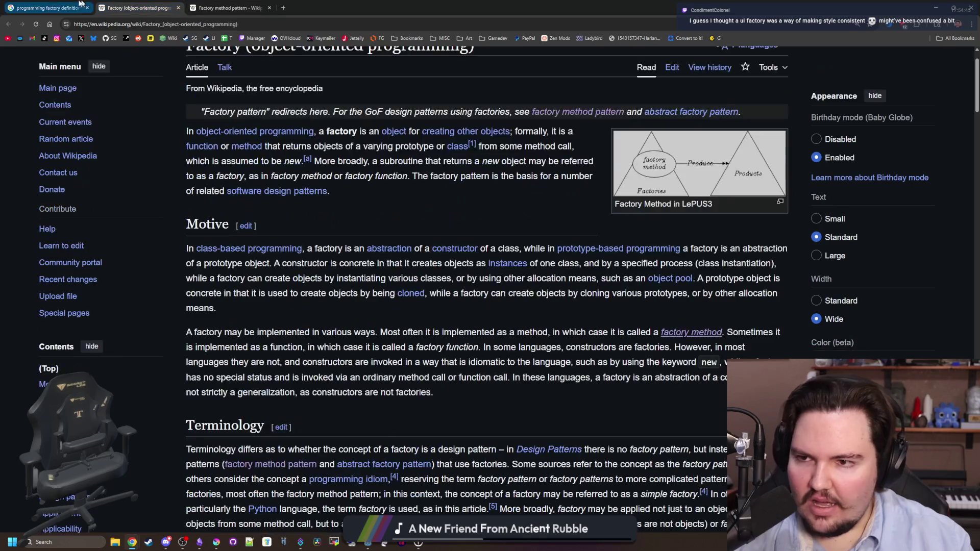
{"action": "key", "text": "alt+Tab"}
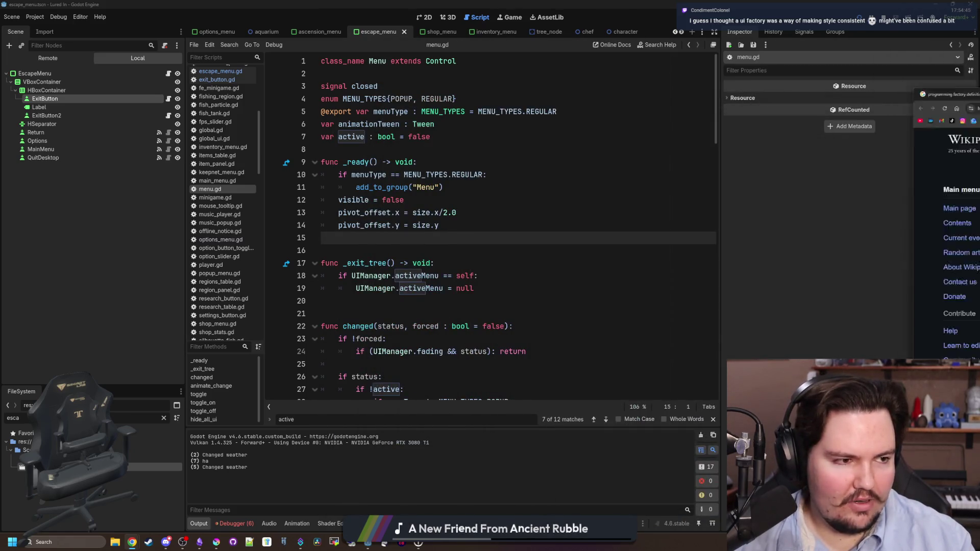
{"action": "key", "text": "alt+Tab"}
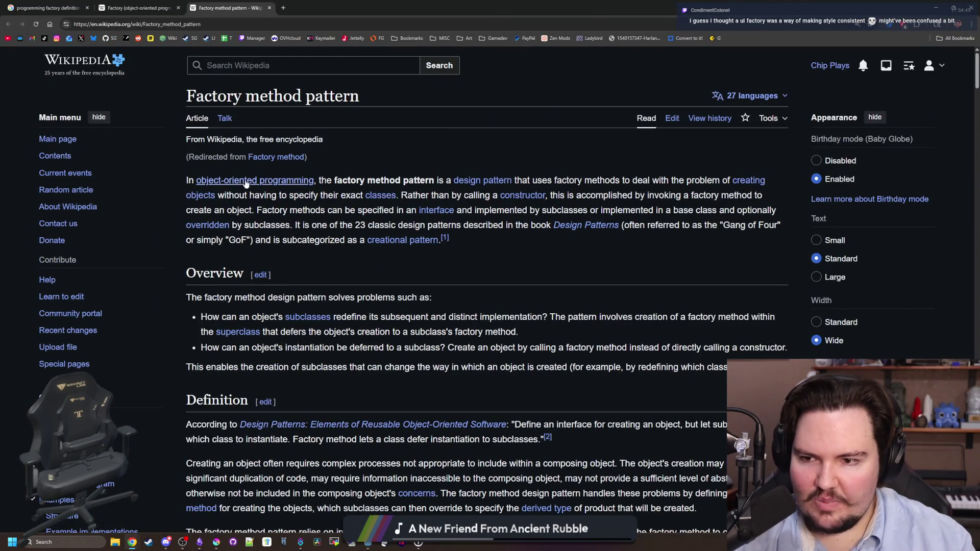
{"action": "left_click_drag", "start_coordinate": [173, 187], "coordinate": [515, 246]}
{"action": "left_click", "coordinate": [515, 245]}
{"action": "key", "text": "alt+Tab"}
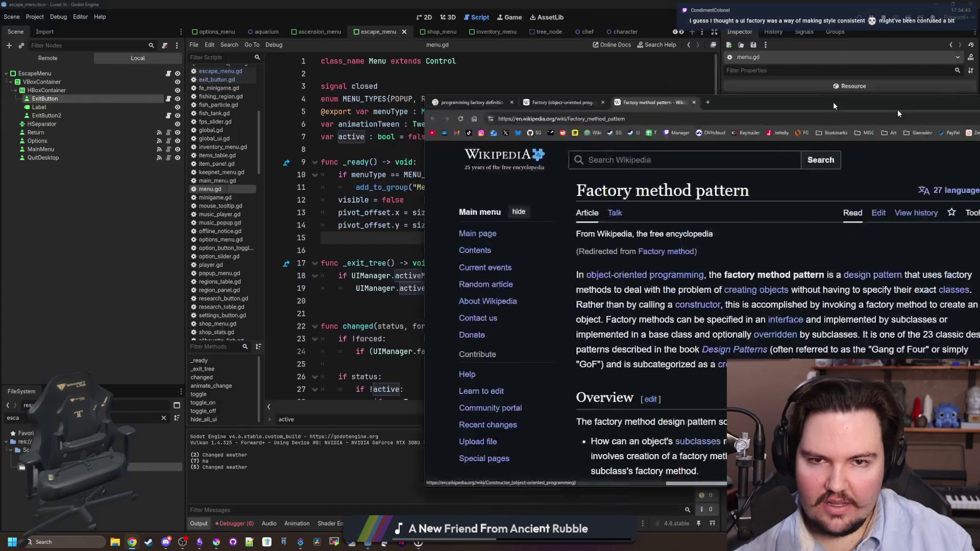
{"action": "left_click", "coordinate": [575, 275]}
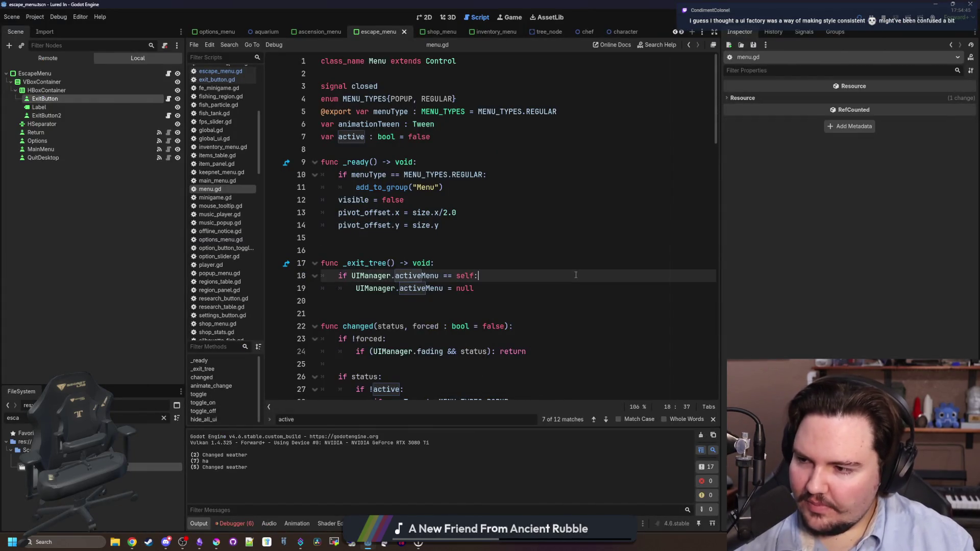
{"action": "left_click", "coordinate": [548, 250]}
{"action": "left_click", "coordinate": [485, 236]}
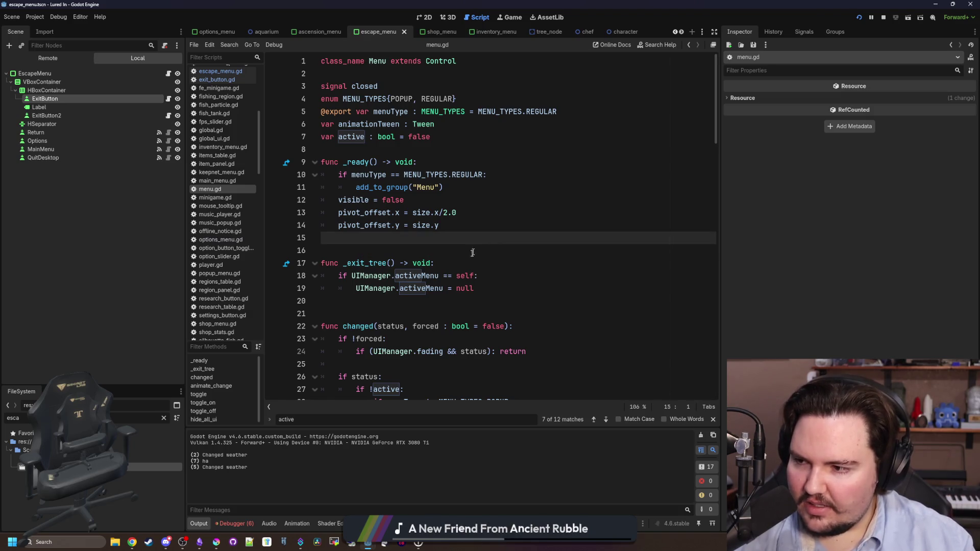
{"action": "left_click", "coordinate": [472, 253]}
{"action": "key", "text": "Up"}
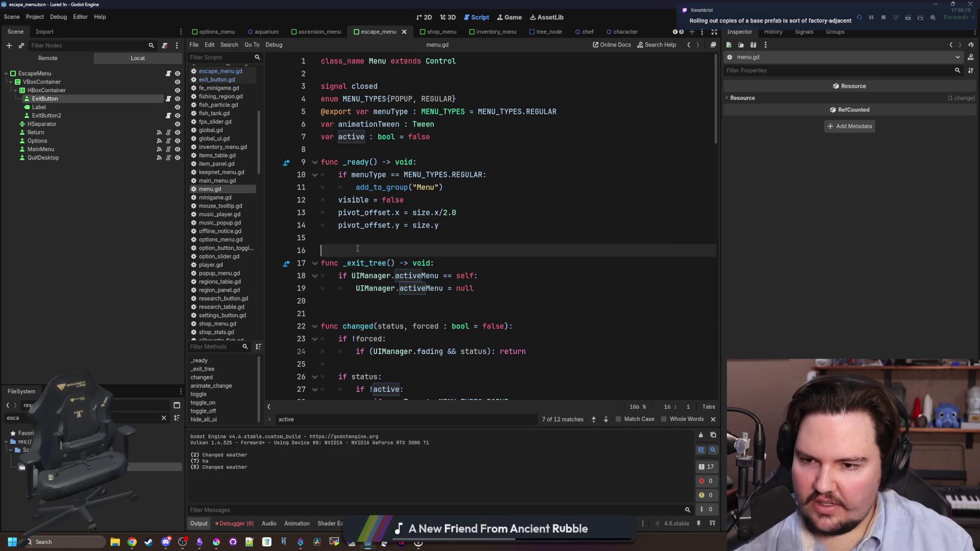
Step: Show the Escape Menu scene layout and save the scene
{"action": "left_click", "coordinate": [425, 18]}
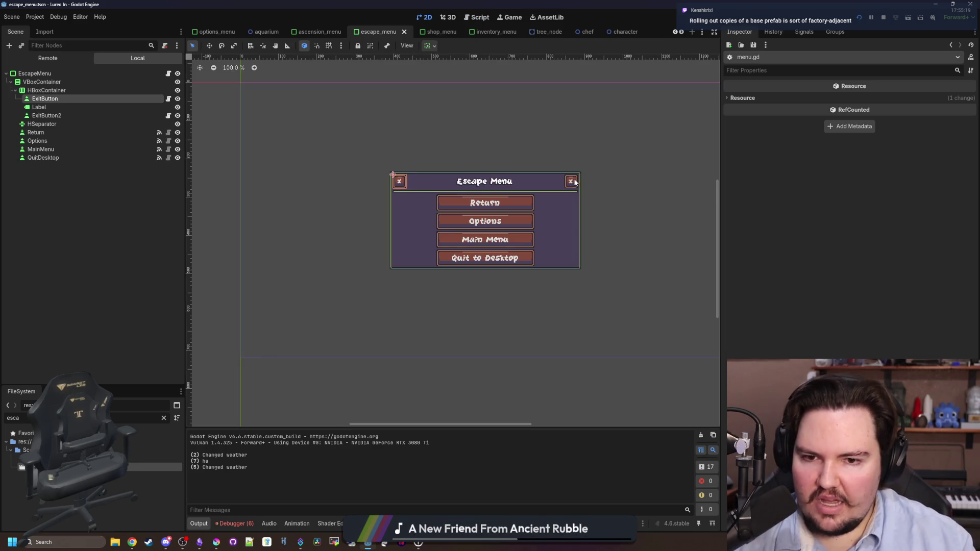
{"action": "scroll", "coordinate": [361, 367], "scroll_direction": "down", "scroll_amount": 5}
{"action": "scroll", "coordinate": [418, 331], "scroll_direction": "up", "scroll_amount": 4}
{"action": "scroll", "coordinate": [388, 242], "scroll_direction": "up", "scroll_amount": 3}
{"action": "scroll", "coordinate": [387, 242], "scroll_direction": "down", "scroll_amount": 3}
{"action": "key", "text": "ctrl+s"}
{"action": "scroll", "coordinate": [388, 242], "scroll_direction": "down", "scroll_amount": 3}
{"action": "key", "text": "ctrl+s"}
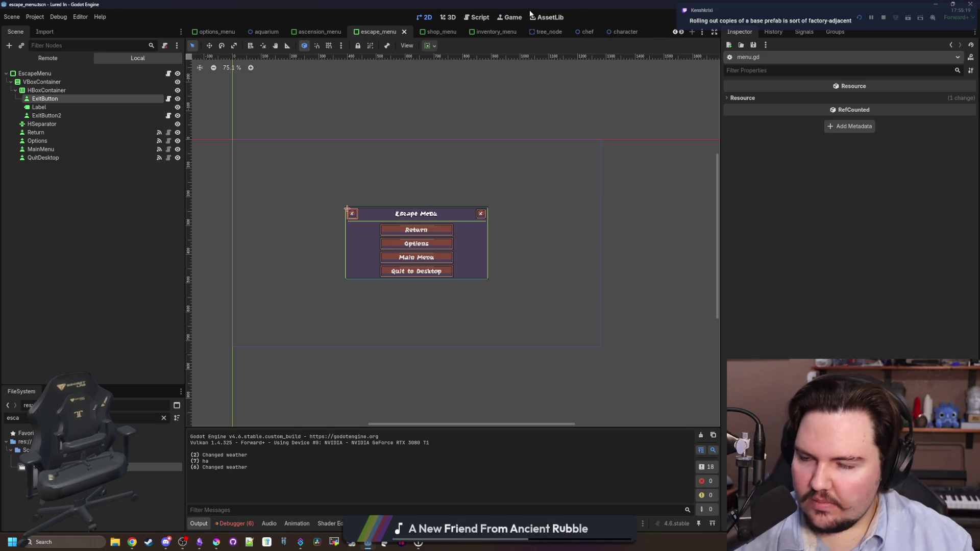
Step: Open the in-game Escape Menu's Options dialog
{"action": "left_click", "coordinate": [515, 17]}
{"action": "key", "text": "Escape"}
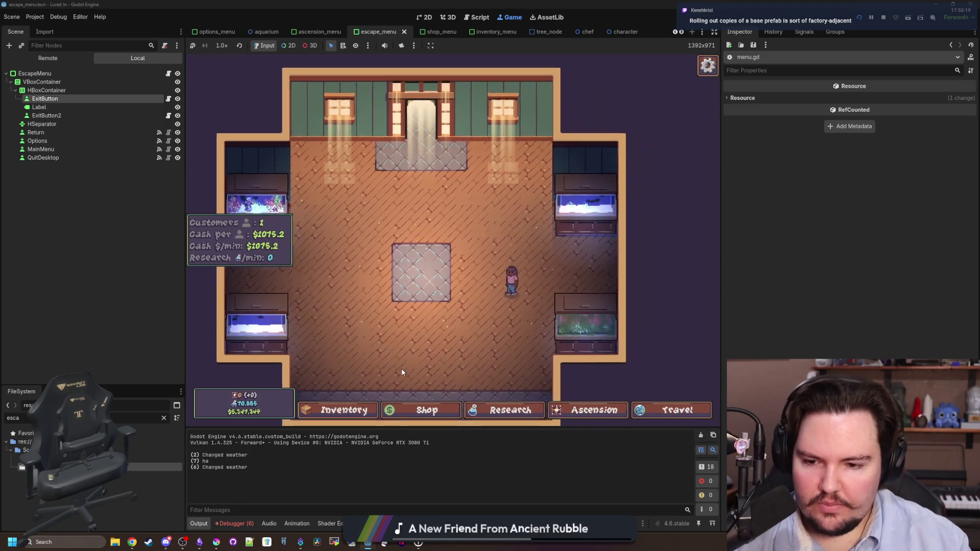
{"action": "left_click", "coordinate": [451, 241]}
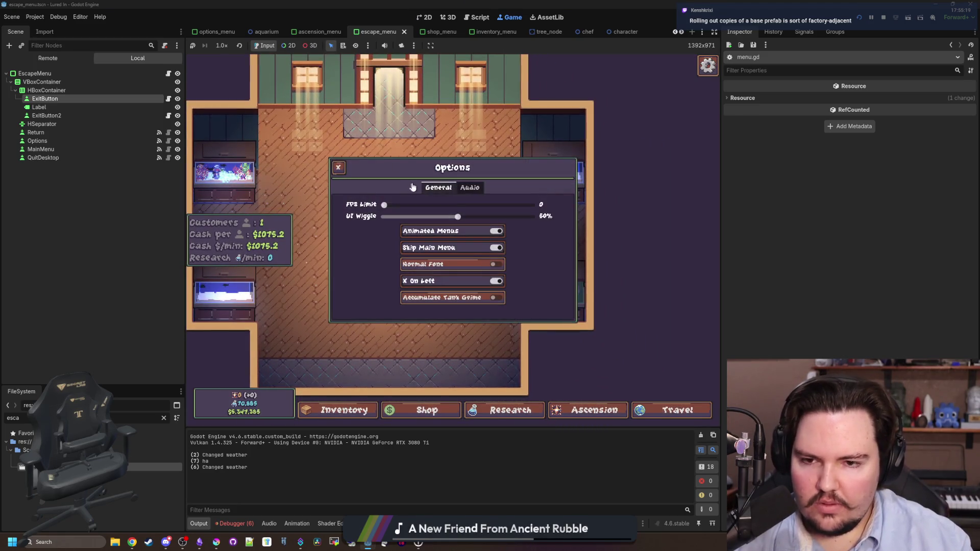
Step: Read through menu.gd via escape_menu.gd, then show the shop_menu scene's Shop panel
{"action": "left_click", "coordinate": [168, 73]}
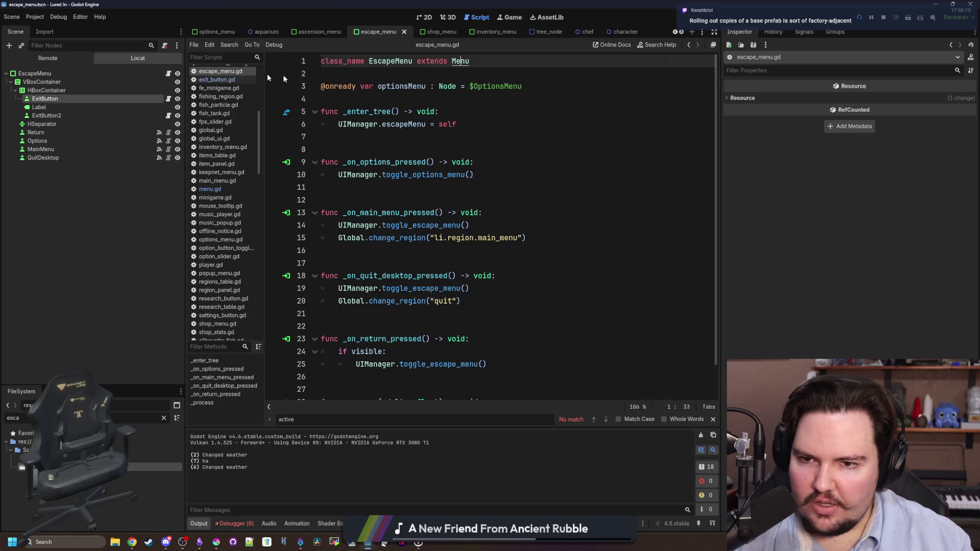
{"action": "left_click", "coordinate": [461, 62], "text": "ctrl"}
{"action": "scroll", "coordinate": [387, 158], "scroll_direction": "down", "scroll_amount": 20}
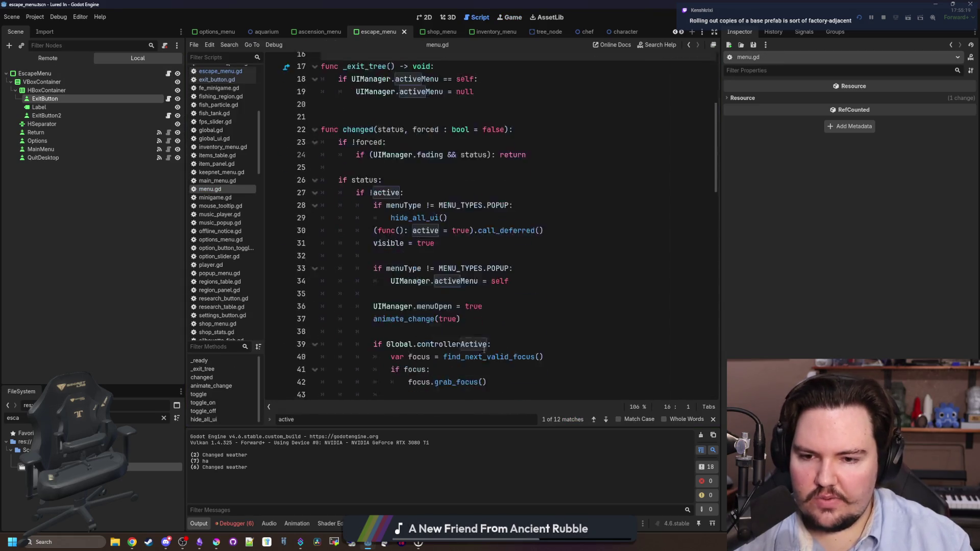
{"action": "left_click", "coordinate": [455, 380]}
{"action": "mouse_move", "coordinate": [455, 379]}
{"action": "left_mouse_down"}
{"action": "mouse_move", "coordinate": [388, 77]}
{"action": "mouse_move", "coordinate": [357, 56]}
{"action": "left_mouse_up"}
{"action": "left_click", "coordinate": [435, 124]}
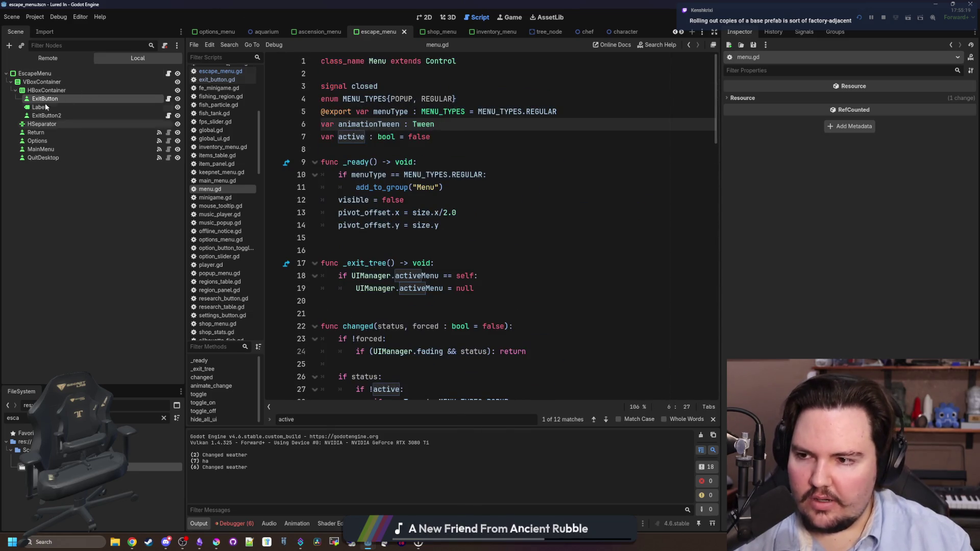
{"action": "left_click", "coordinate": [431, 31]}
{"action": "left_click", "coordinate": [426, 18]}
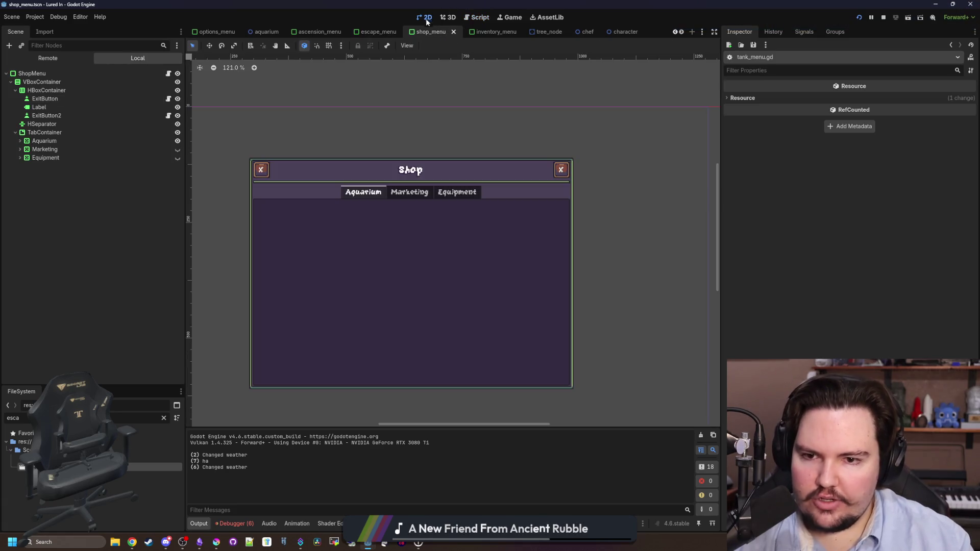
Step: Review the shop_menu.gd script and its Menu base class in menu.gd
{"action": "scroll", "coordinate": [387, 276], "scroll_direction": "down", "scroll_amount": 2}
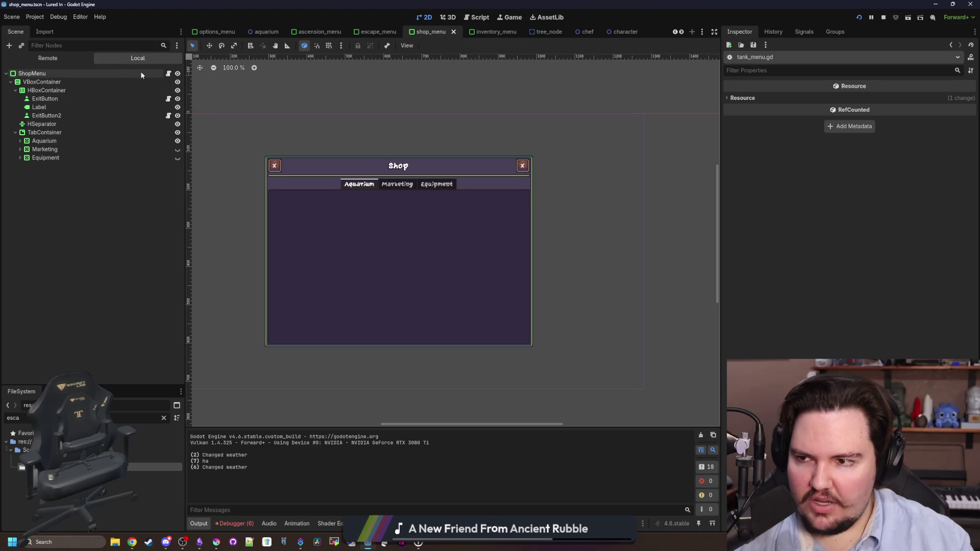
{"action": "left_click", "coordinate": [168, 74]}
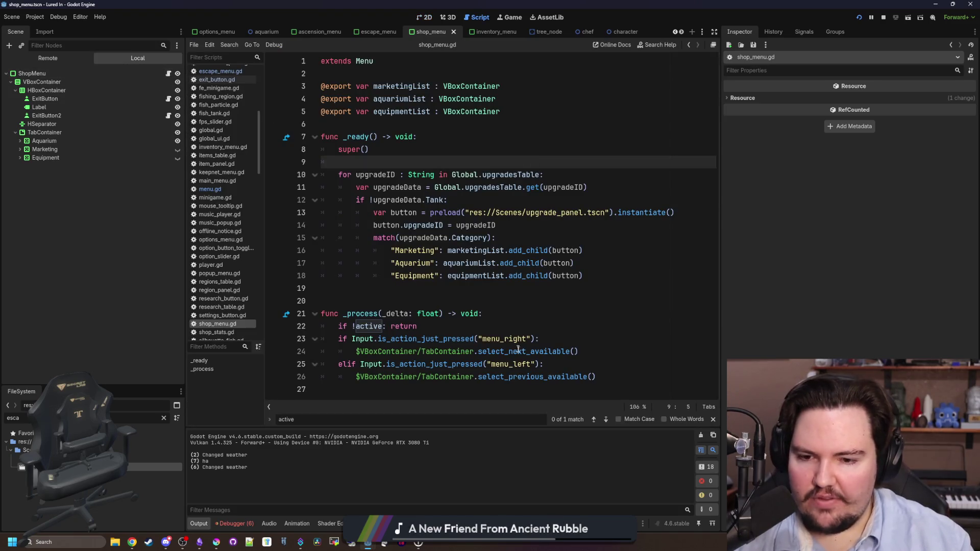
{"action": "left_click_drag", "start_coordinate": [629, 380], "coordinate": [378, 61]}
{"action": "left_click", "coordinate": [388, 127]}
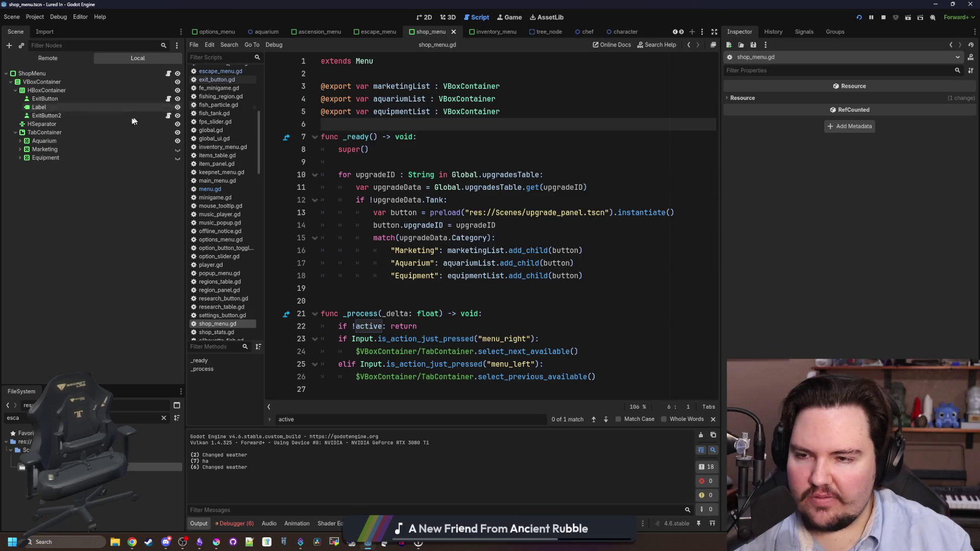
{"action": "left_click", "coordinate": [366, 60], "text": "ctrl"}
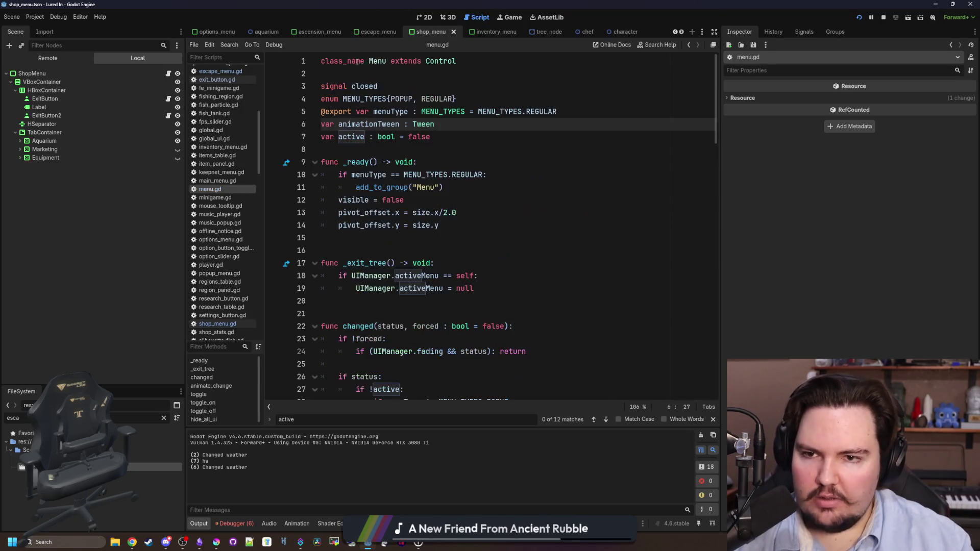
{"action": "scroll", "coordinate": [440, 215], "scroll_direction": "down", "scroll_amount": 20}
{"action": "left_click", "coordinate": [449, 391]}
{"action": "mouse_move", "coordinate": [449, 387]}
{"action": "left_mouse_down"}
{"action": "mouse_move", "coordinate": [444, 51]}
{"action": "mouse_move", "coordinate": [454, 98]}
{"action": "left_mouse_up"}
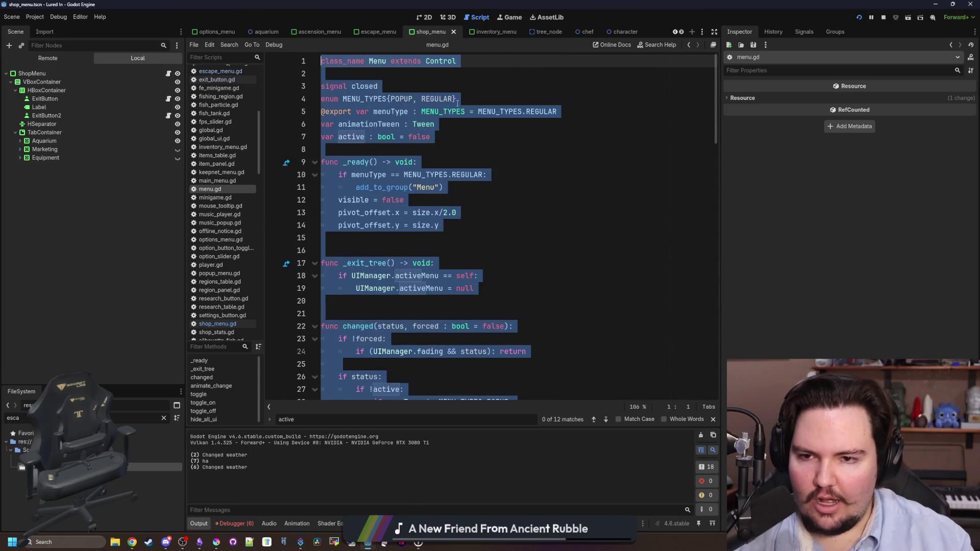
{"action": "left_click", "coordinate": [460, 98]}
Step: In the running game, close and reopen Options, then leave and re-enter the Escape Menu
{"action": "left_click", "coordinate": [511, 18]}
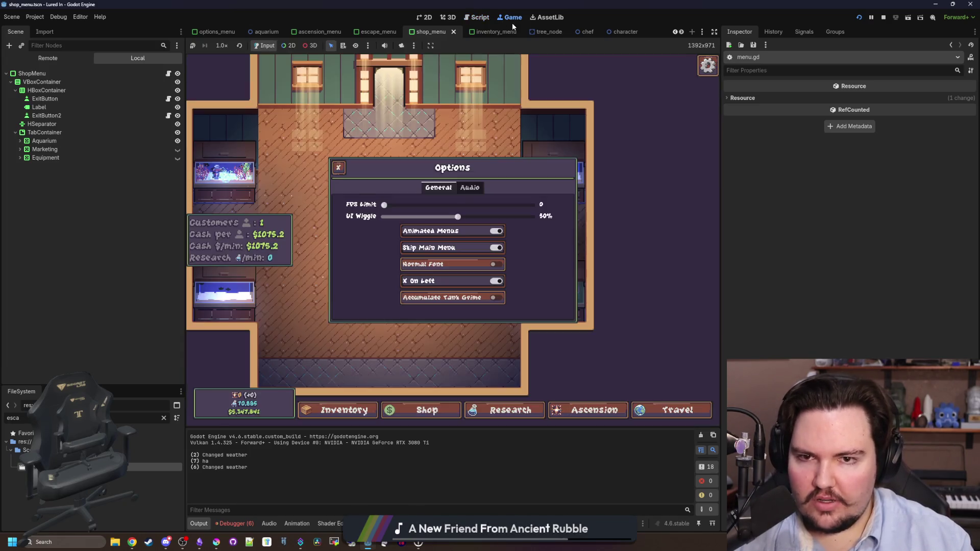
{"action": "left_click", "coordinate": [340, 173]}
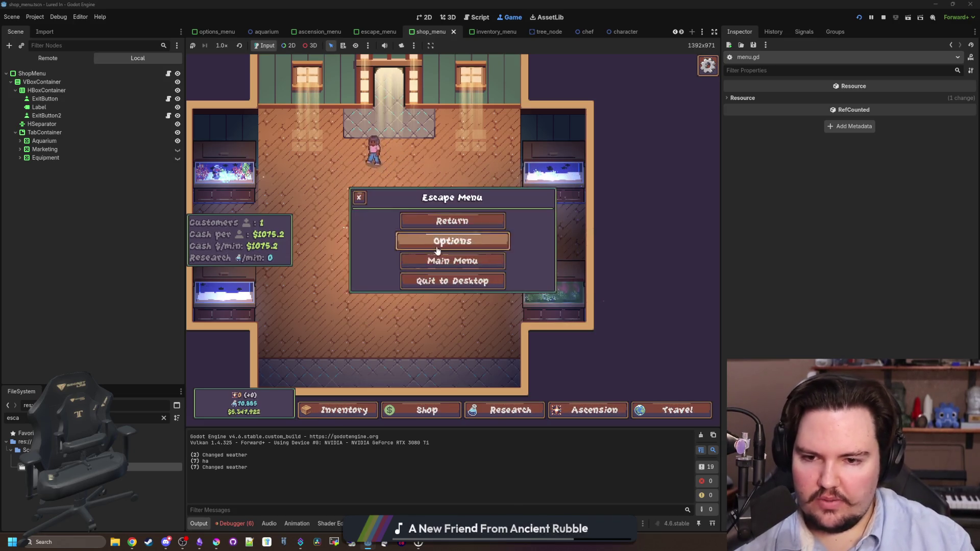
{"action": "left_click", "coordinate": [420, 235]}
{"action": "left_click", "coordinate": [339, 168]}
{"action": "key", "text": "Escape"}
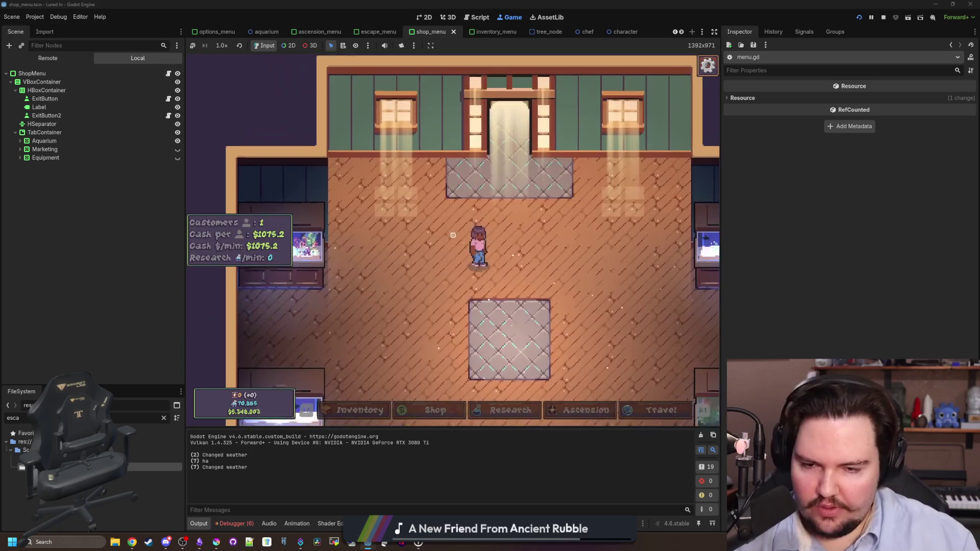
{"action": "key", "text": "Escape"}
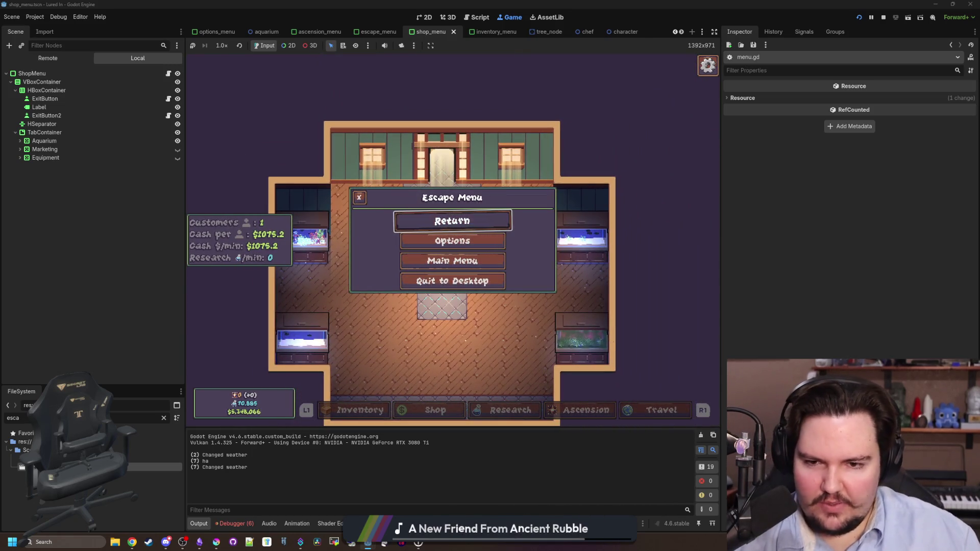
{"action": "key", "text": "Escape"}
{"action": "key", "text": "super"}
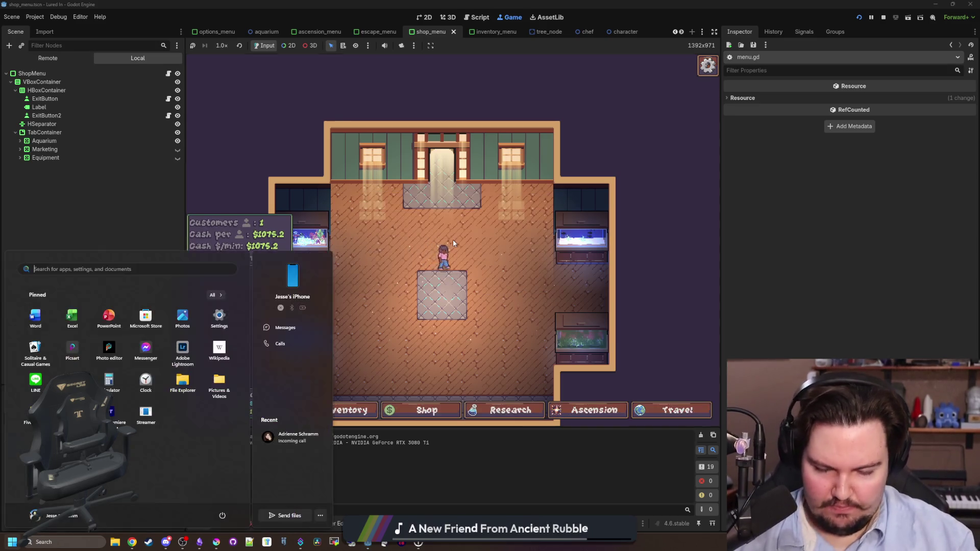
{"action": "left_click", "coordinate": [595, 379]}
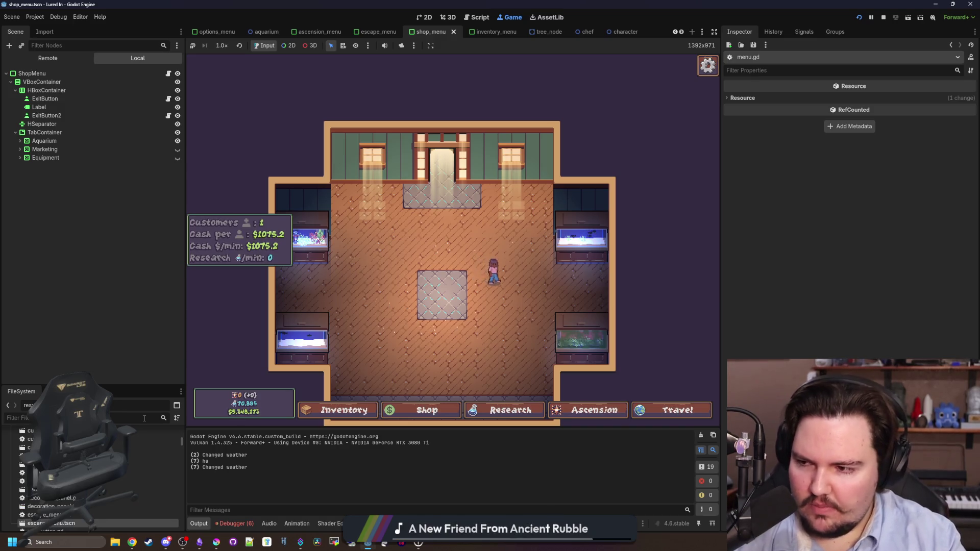
Step: Open ui_manager.gd and select escapeMenuOpen = false in the popup branch
{"action": "type", "text": "ui_ma"}
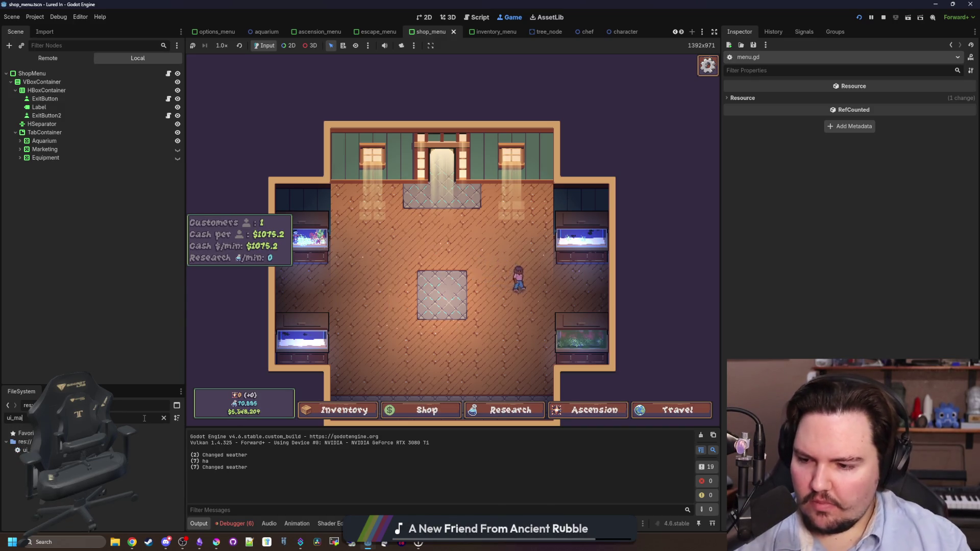
{"action": "double_click", "coordinate": [23, 450]}
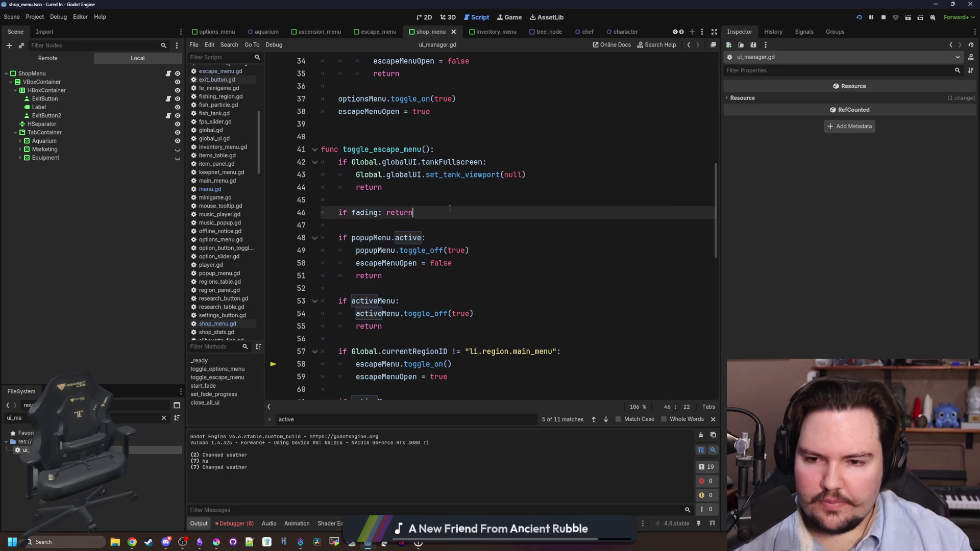
{"action": "left_click_drag", "start_coordinate": [460, 187], "coordinate": [356, 187]}
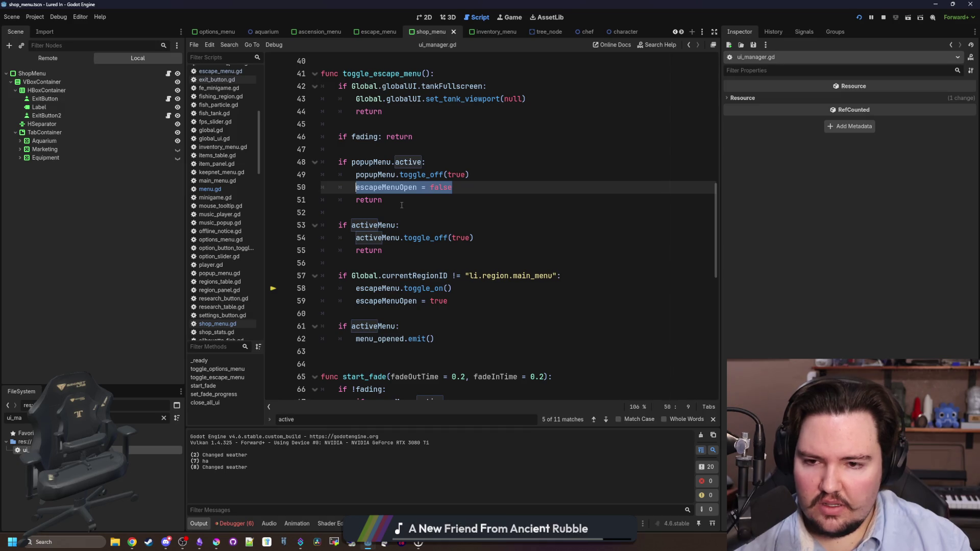
{"action": "scroll", "coordinate": [399, 204], "scroll_direction": "down", "scroll_amount": 1}
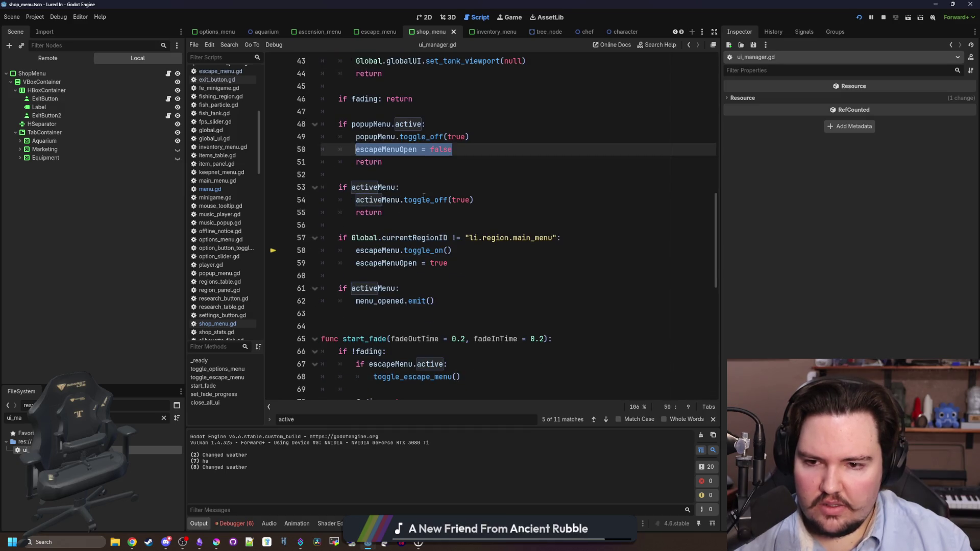
Step: Move escapeMenuOpen = false under activeMenu.toggle_off(true) and save the script
{"action": "left_click", "coordinate": [493, 200]}
{"action": "key", "text": "Return"}
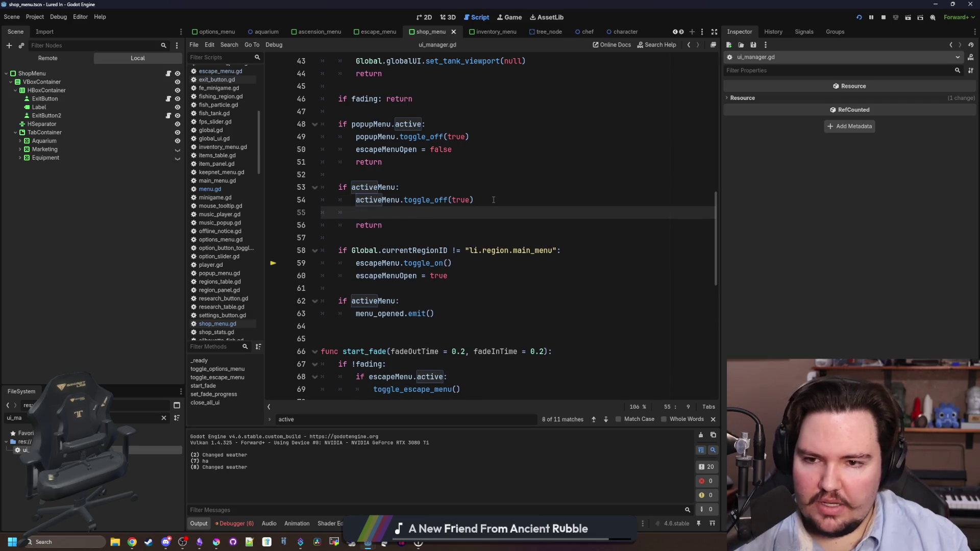
{"action": "left_click", "coordinate": [465, 154]}
{"action": "key", "text": "shift+Home"}
{"action": "key", "text": "BackSpace"}
{"action": "key", "text": "BackSpace"}
{"action": "key", "text": "BackSpace"}
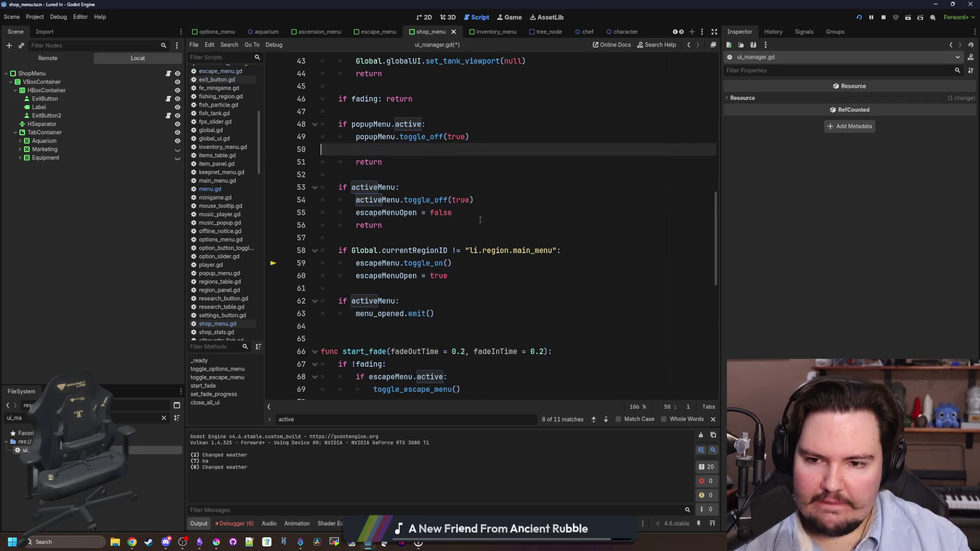
{"action": "left_click", "coordinate": [411, 202]}
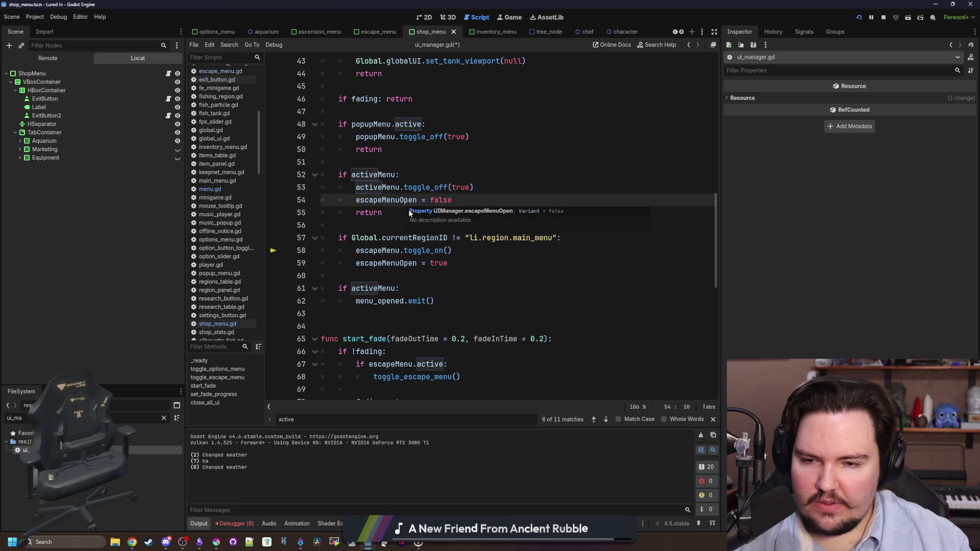
{"action": "key", "text": "Down"}
{"action": "key", "text": "ctrl+s"}
{"action": "key", "text": "Down"}
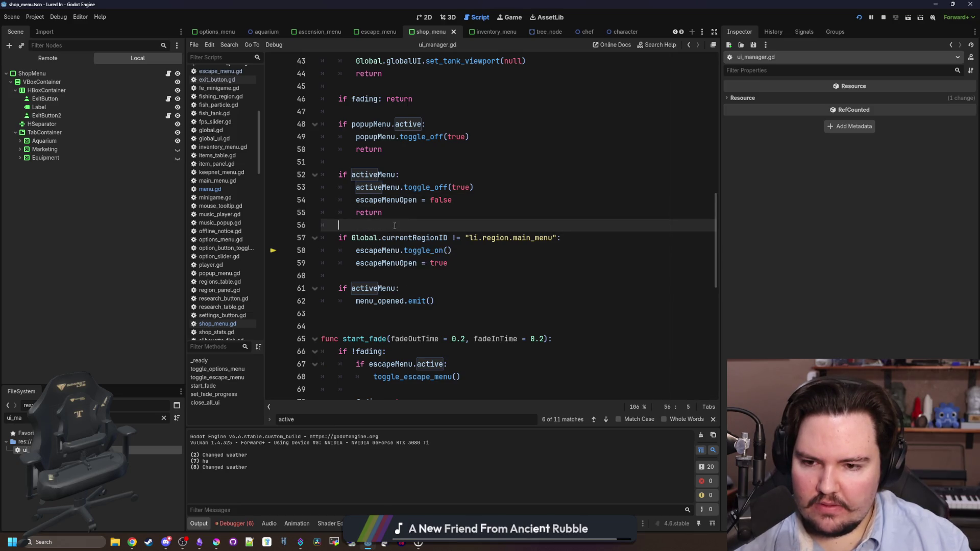
{"action": "left_click", "coordinate": [507, 17]}
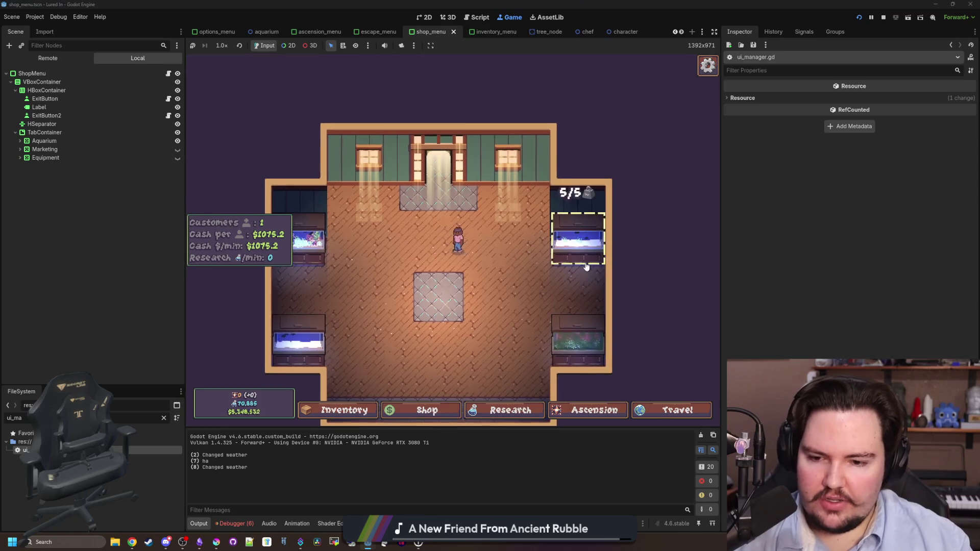
Step: Toggle the Escape Menu during gameplay, then return to the game's main menu
{"action": "key", "text": "Escape"}
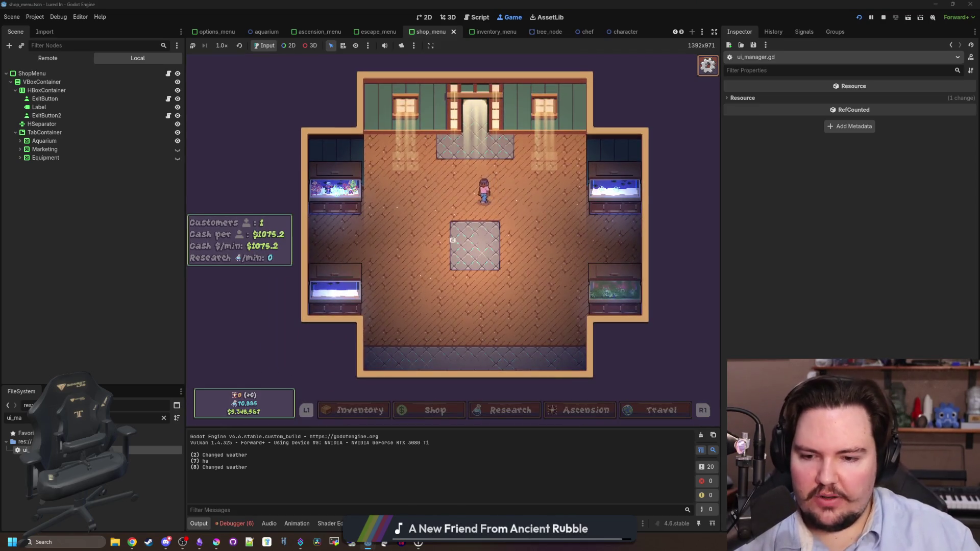
{"action": "key", "text": "Escape"}
{"action": "key", "text": "Escape"}
{"action": "key", "text": "Escape"}
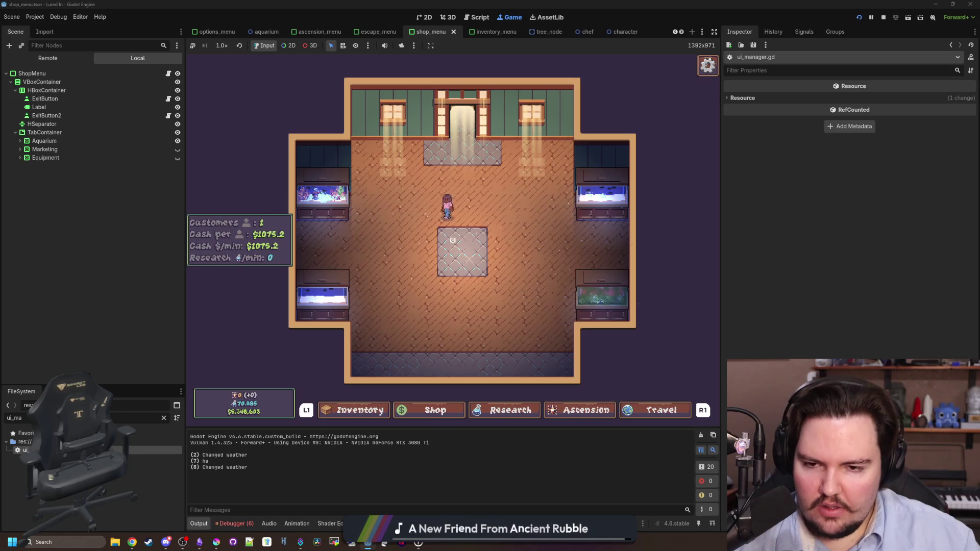
{"action": "key", "text": "Escape"}
{"action": "left_click", "coordinate": [449, 260]}
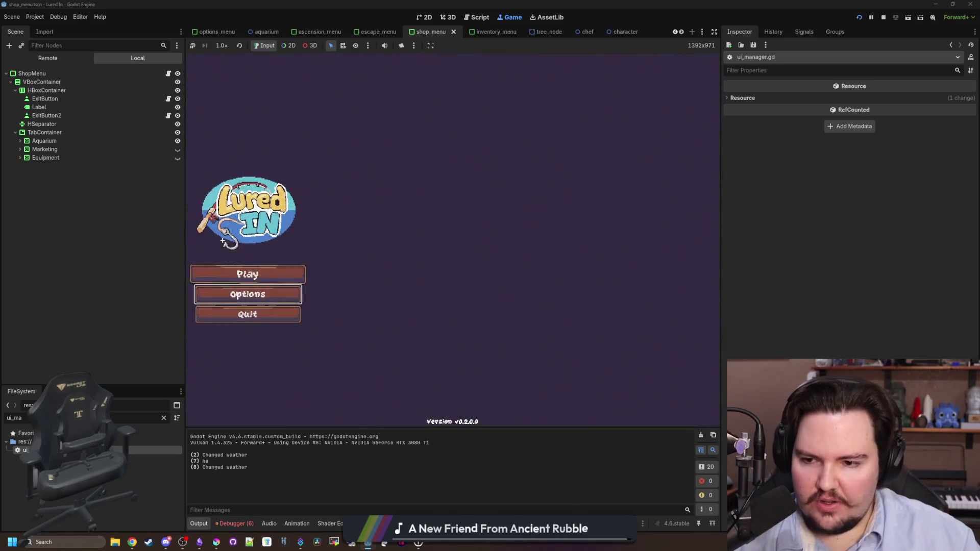
Step: Open and close the Options dialog repeatedly from the main menu with arrow keys, Enter and Esc
{"action": "key", "text": "Up"}
{"action": "key", "text": "Return"}
{"action": "key", "text": "Escape"}
{"action": "key", "text": "Down"}
{"action": "key", "text": "Return"}
{"action": "key", "text": "Escape"}
{"action": "key", "text": "Down"}
{"action": "key", "text": "Return"}
{"action": "key", "text": "Escape"}
{"action": "key", "text": "Down"}
{"action": "key", "text": "Return"}
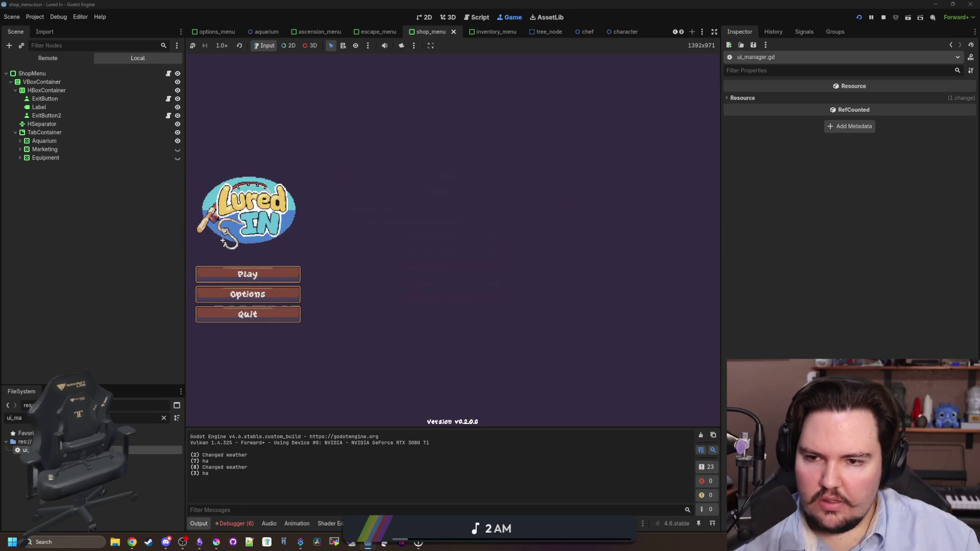
Step: Start the game, close the Fish Tank 3 panel, and test the escape menu in the shop room
{"action": "key", "text": "Return"}
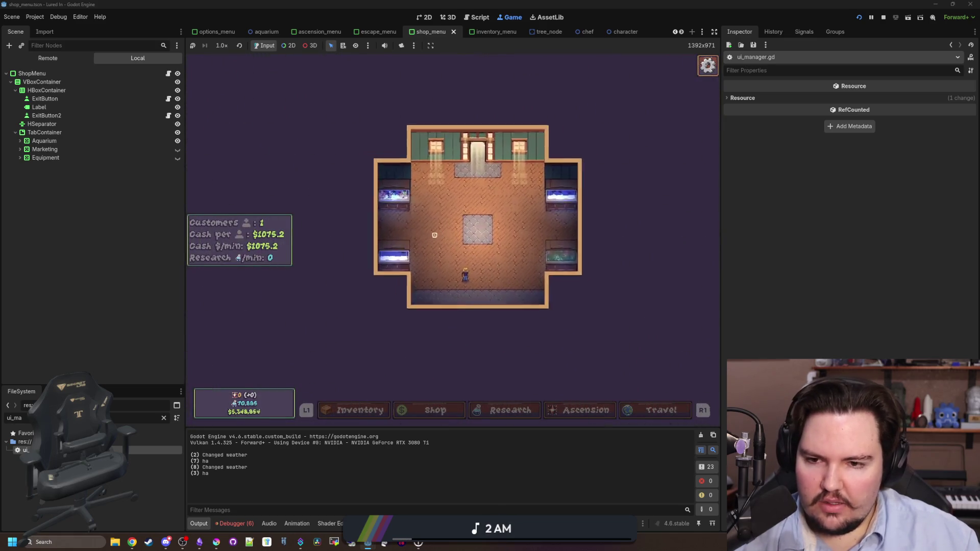
{"action": "key", "text": "Escape"}
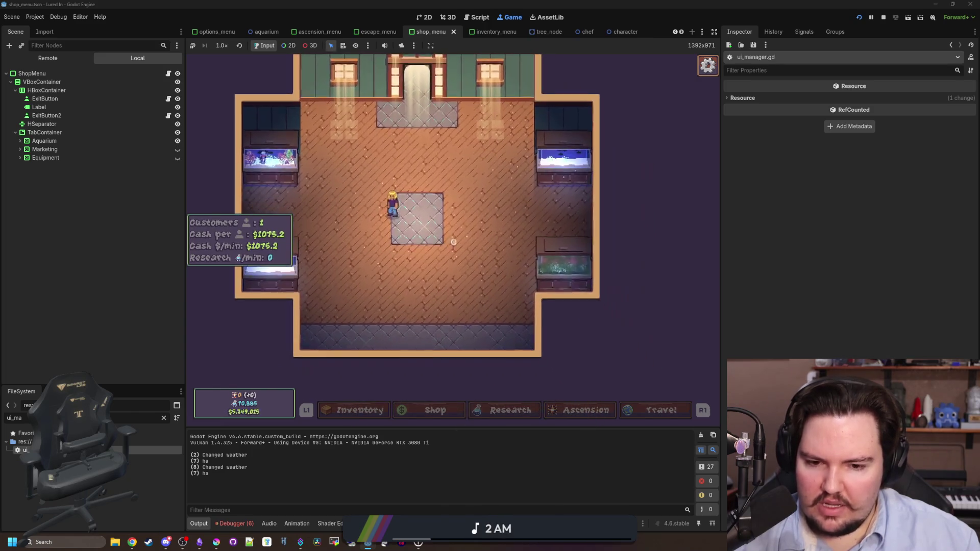
{"action": "key", "text": "Escape"}
{"action": "left_click", "coordinate": [453, 221]}
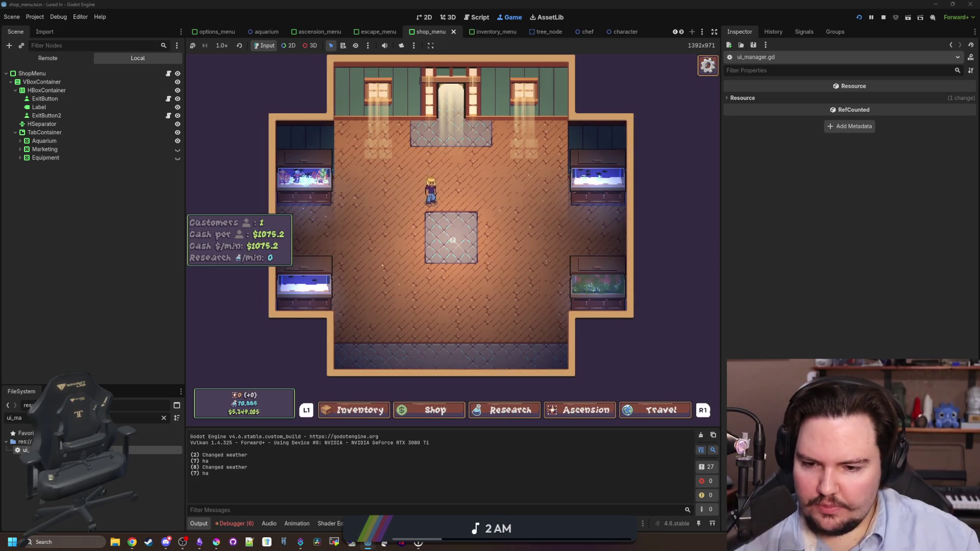
Step: Return to the main menu via the Escape Menu, open Options, and hit the line-58 breakpoint
{"action": "key", "text": "Escape"}
{"action": "key", "text": "Down"}
{"action": "key", "text": "Return"}
{"action": "key", "text": "Up"}
{"action": "key", "text": "Return"}
{"action": "key", "text": "super"}
{"action": "key", "text": "super"}
{"action": "key", "text": "Escape"}
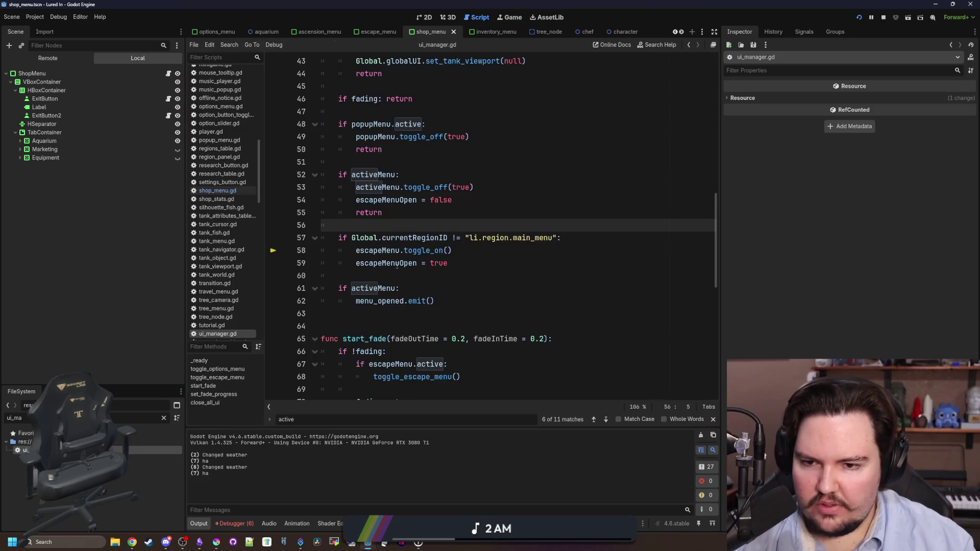
Step: Cut escapeMenuOpen = false from the options check and open a new line under toggle_off
{"action": "left_click_drag", "start_coordinate": [368, 263], "coordinate": [356, 263]}
{"action": "scroll", "coordinate": [455, 246], "scroll_direction": "up", "scroll_amount": 8}
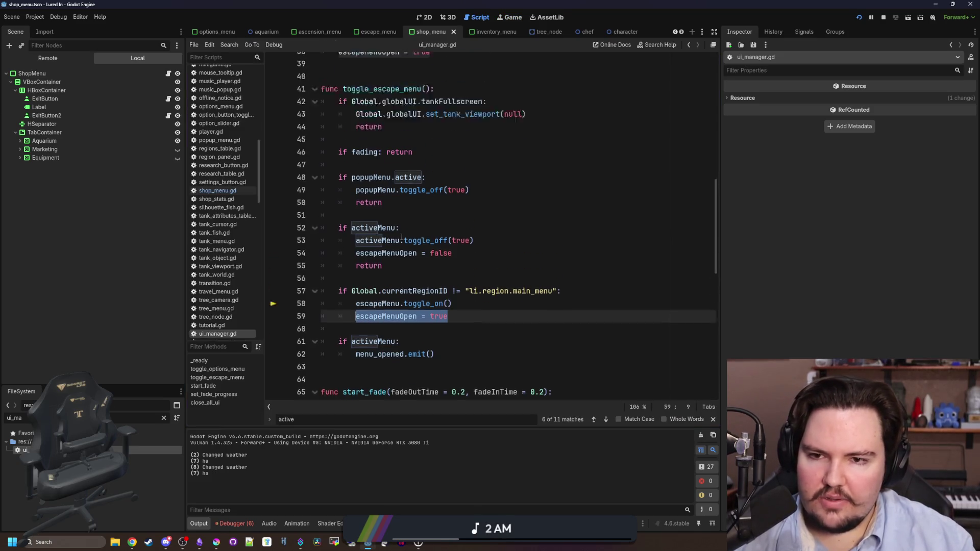
{"action": "left_click", "coordinate": [435, 202]}
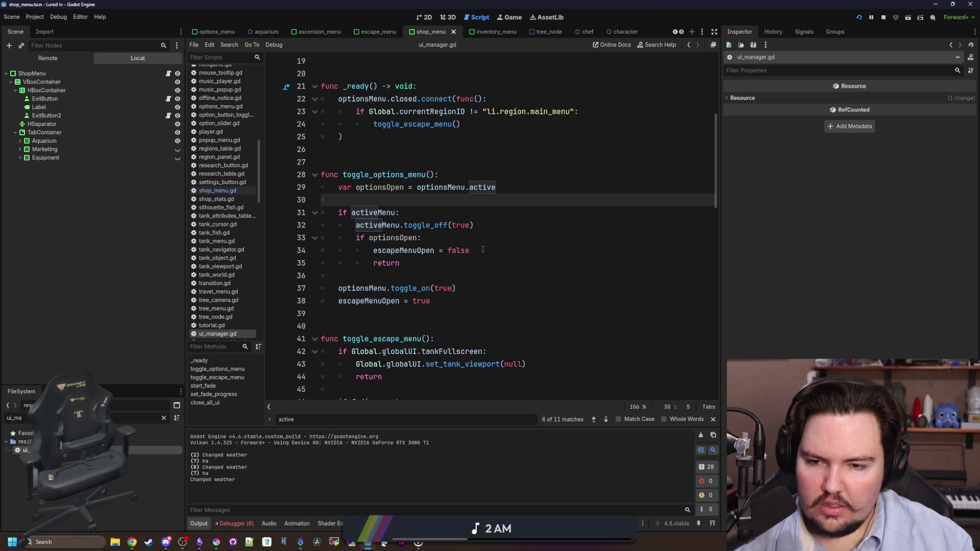
{"action": "left_click_drag", "start_coordinate": [483, 250], "coordinate": [381, 251]}
{"action": "key", "text": "ctrl+x"}
{"action": "left_click", "coordinate": [489, 230]}
{"action": "key", "text": "Return"}
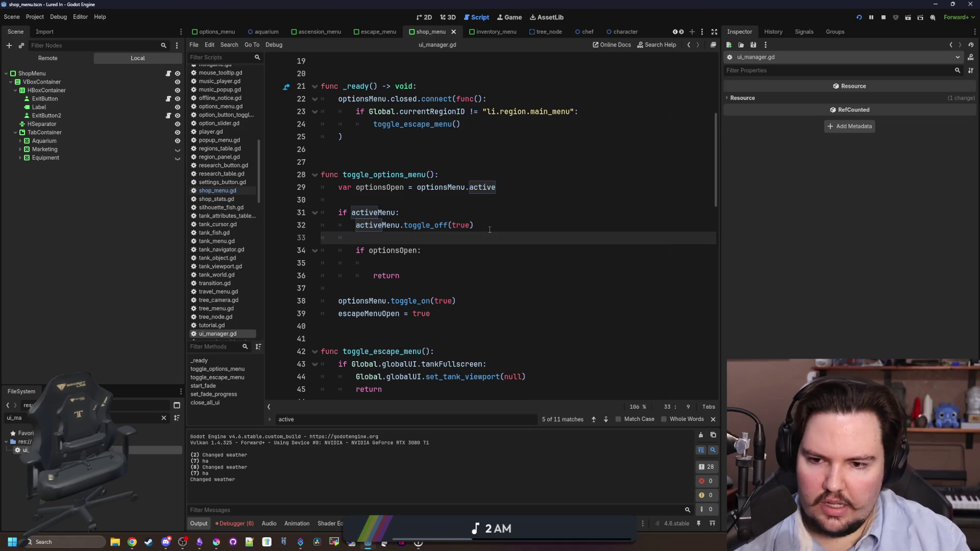
Step: Delete the if optionsOpen early-return block and the optionsOpen variable, then save
{"action": "left_click_drag", "start_coordinate": [400, 275], "coordinate": [452, 238]}
{"action": "key", "text": "BackSpace"}
{"action": "type", "text": "escapeMenuOpen = false"}
{"action": "left_click_drag", "start_coordinate": [496, 187], "coordinate": [321, 188]}
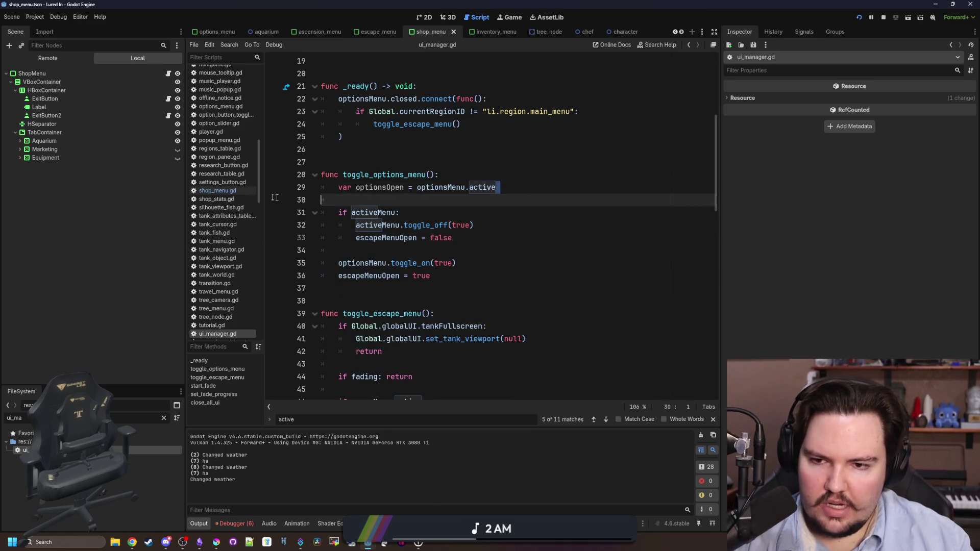
{"action": "key", "text": "BackSpace"}
{"action": "key", "text": "Delete"}
{"action": "key", "text": "ctrl+s"}
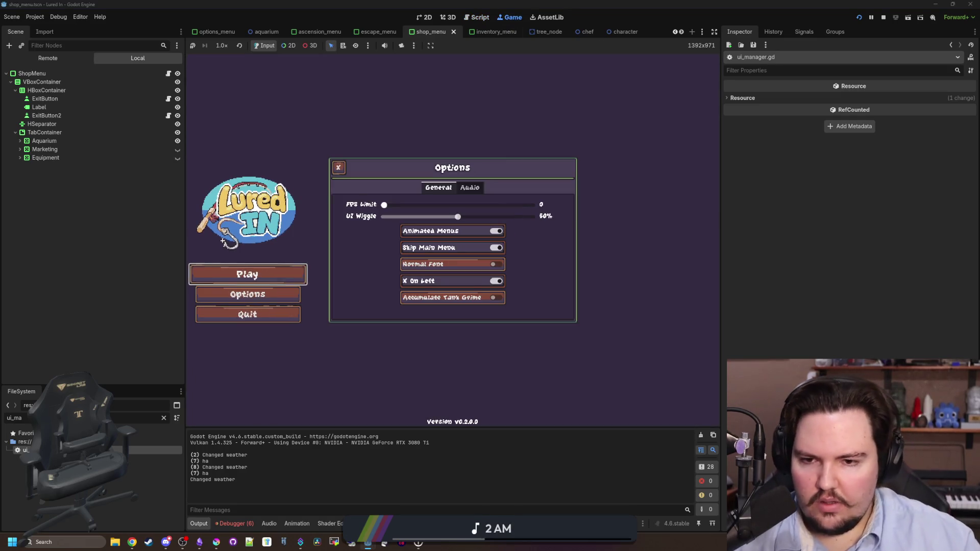
{"action": "key", "text": "Escape"}
{"action": "key", "text": "Escape"}
{"action": "key", "text": "Escape"}
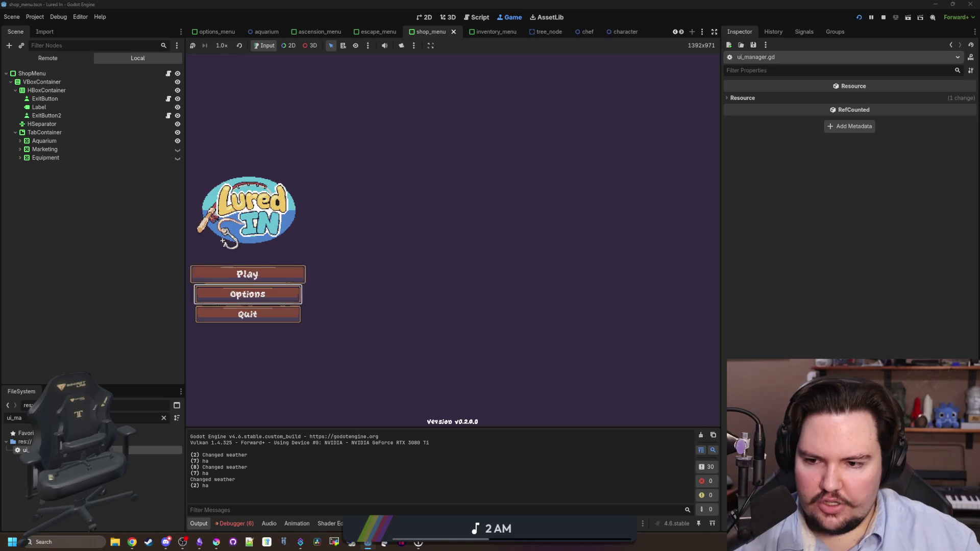
{"action": "key", "text": "Escape"}
{"action": "key", "text": "Escape"}
{"action": "key", "text": "Return"}
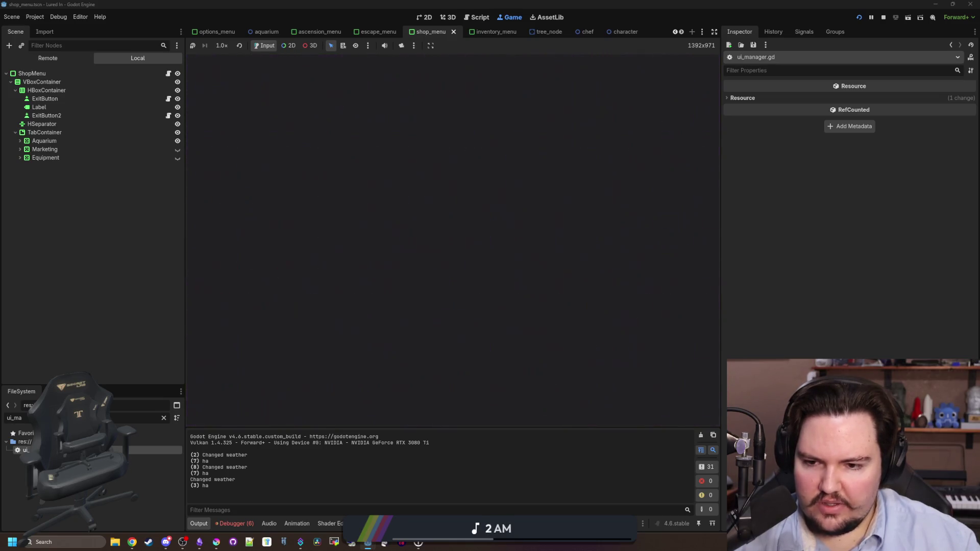
{"action": "key", "text": "Escape"}
{"action": "key", "text": "Escape"}
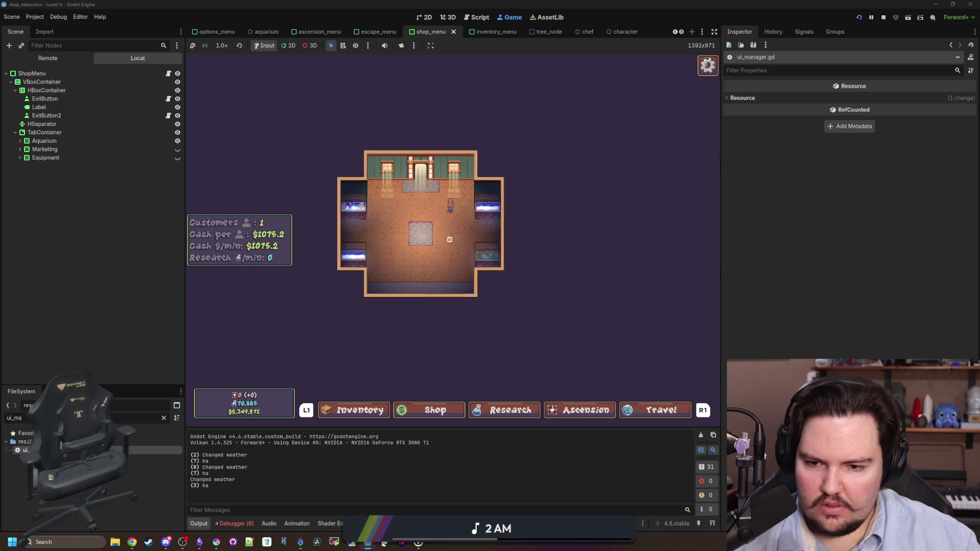
{"action": "key", "text": "super"}
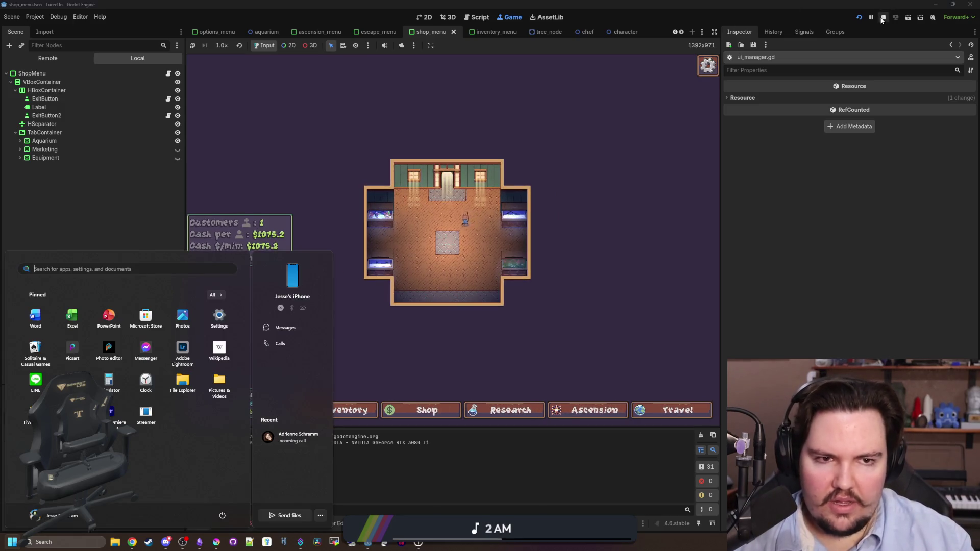
{"action": "left_click", "coordinate": [884, 16]}
{"action": "left_click", "coordinate": [498, 200]}
{"action": "left_click", "coordinate": [397, 224]}
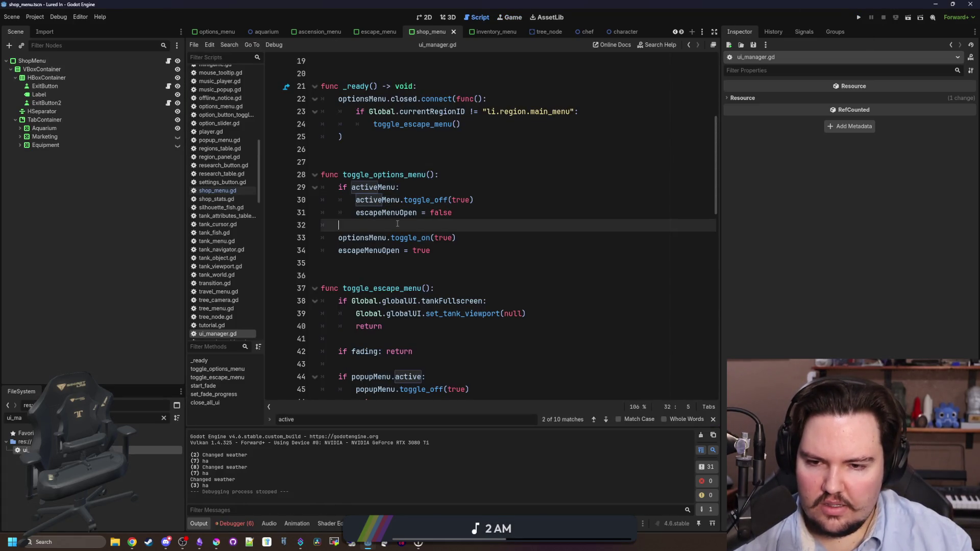
Step: Start a 'ret' line after escapeMenuOpen = false, restore the optionsOpen check, and remove the extra blank line
{"action": "left_click", "coordinate": [482, 213]}
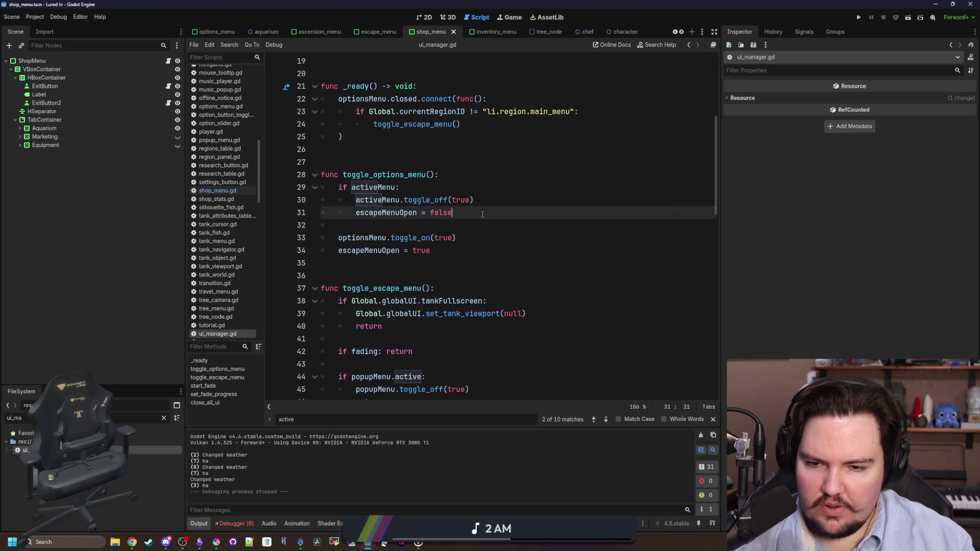
{"action": "key", "text": "Return"}
{"action": "type", "text": "return"}
{"action": "key", "text": "Up"}
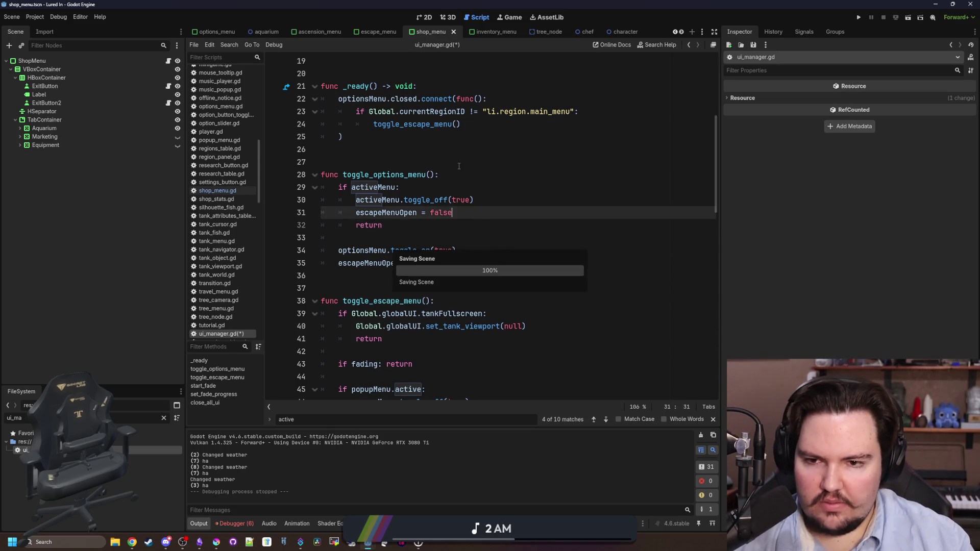
{"action": "key", "text": "Up"}
{"action": "key", "text": "Up"}
{"action": "key", "text": "Up"}
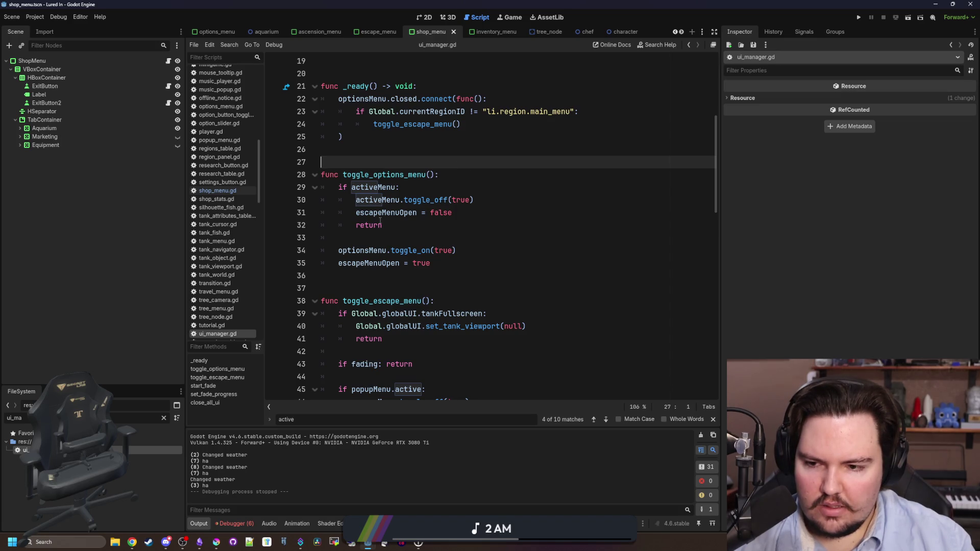
{"action": "key", "text": "ctrl+shift+z"}
{"action": "key", "text": "ctrl+shift+z"}
{"action": "key", "text": "ctrl+shift+z"}
{"action": "left_click", "coordinate": [406, 264]}
{"action": "key", "text": "BackSpace"}
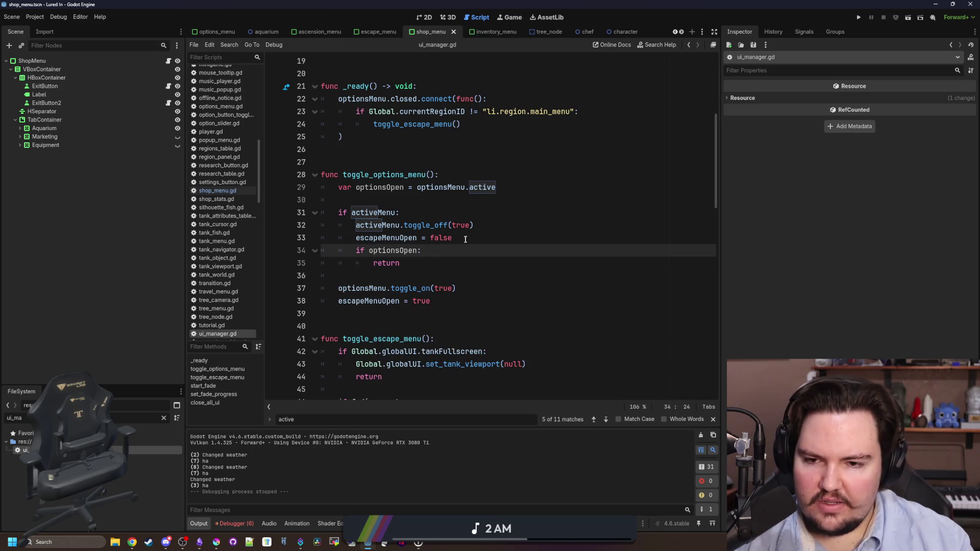
Step: Review the activeMenu check and jump to the escapeMenuOpen declaration
{"action": "left_click", "coordinate": [400, 213]}
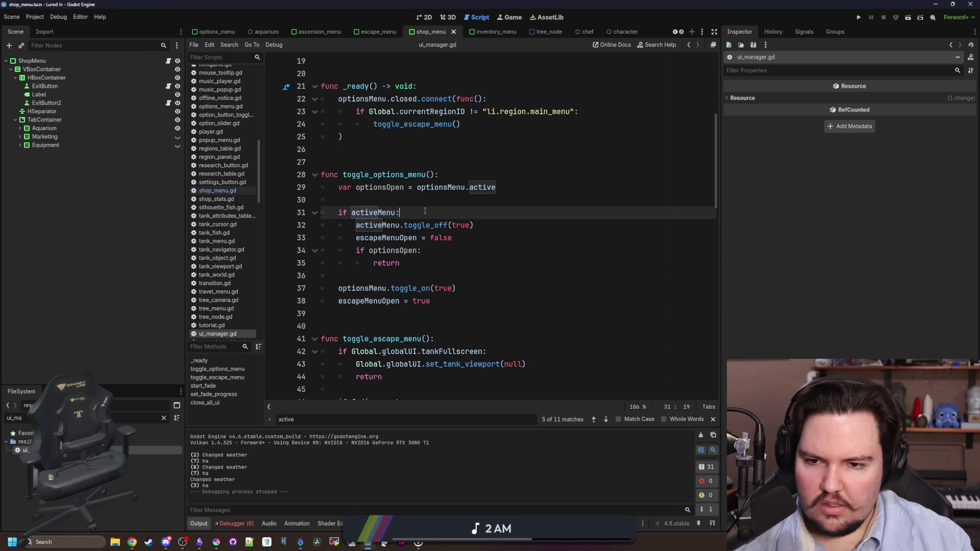
{"action": "left_click", "coordinate": [401, 203]}
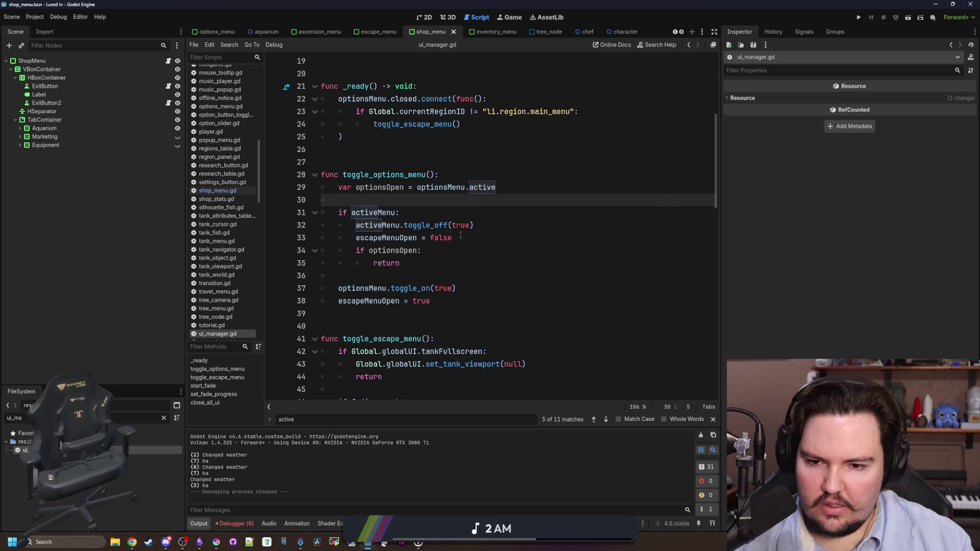
{"action": "left_click", "coordinate": [460, 214]}
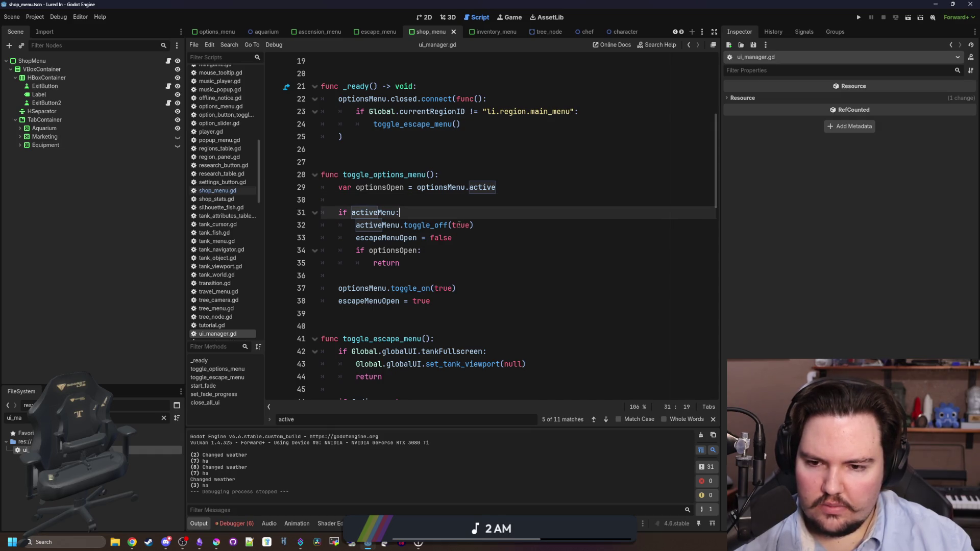
{"action": "left_click_drag", "start_coordinate": [452, 238], "coordinate": [355, 237]}
{"action": "scroll", "coordinate": [401, 264], "scroll_direction": "down", "scroll_amount": 4}
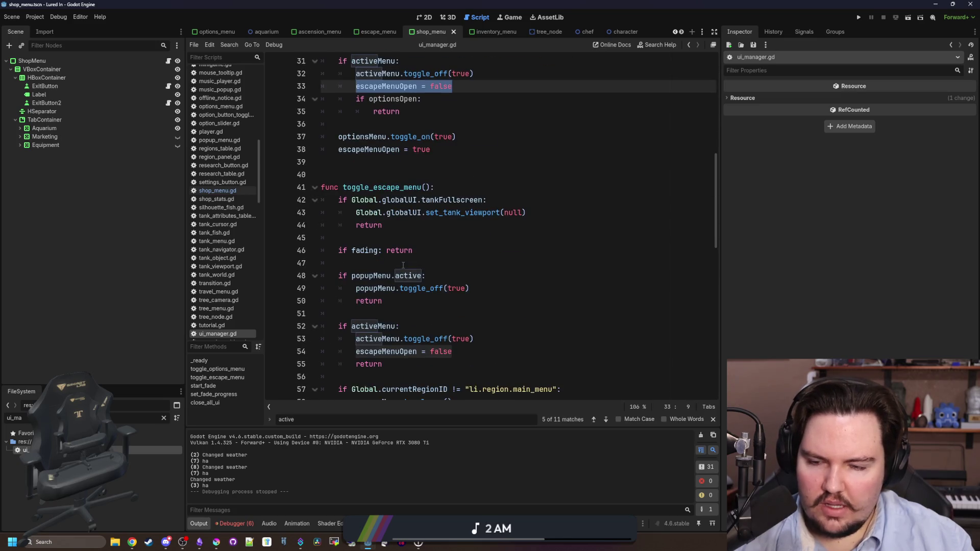
{"action": "scroll", "coordinate": [408, 235], "scroll_direction": "up", "scroll_amount": 2}
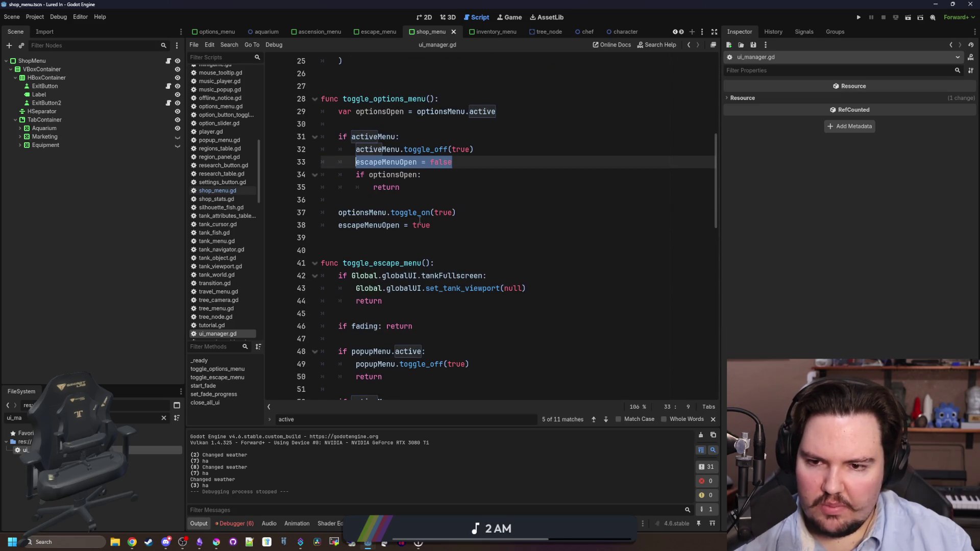
{"action": "left_click", "coordinate": [388, 225], "text": "ctrl"}
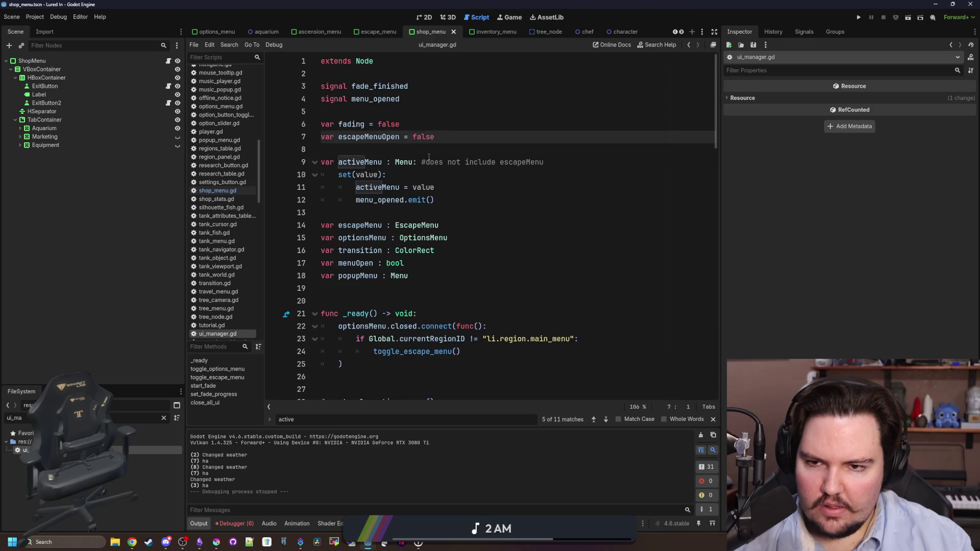
{"action": "scroll", "coordinate": [459, 214], "scroll_direction": "down", "scroll_amount": 1}
{"action": "left_click", "coordinate": [494, 241]}
Step: Search ui_manager.gd for '_pro' to locate process-related code
{"action": "key", "text": "ctrl+f"}
{"action": "type", "text": "_pro"}
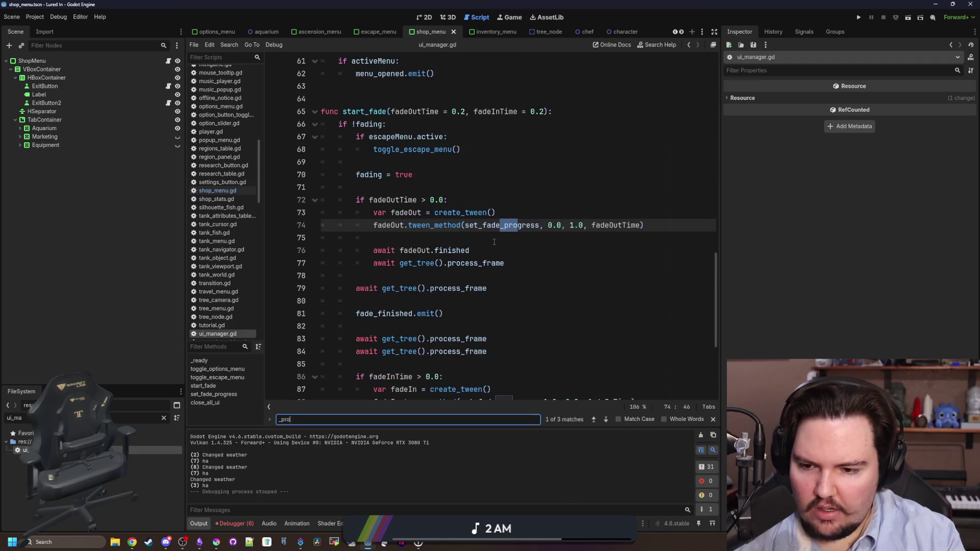
{"action": "scroll", "coordinate": [433, 273], "scroll_direction": "down", "scroll_amount": 5}
{"action": "scroll", "coordinate": [445, 262], "scroll_direction": "up", "scroll_amount": 18}
{"action": "scroll", "coordinate": [445, 261], "scroll_direction": "up", "scroll_amount": 7}
{"action": "scroll", "coordinate": [357, 230], "scroll_direction": "down", "scroll_amount": 2}
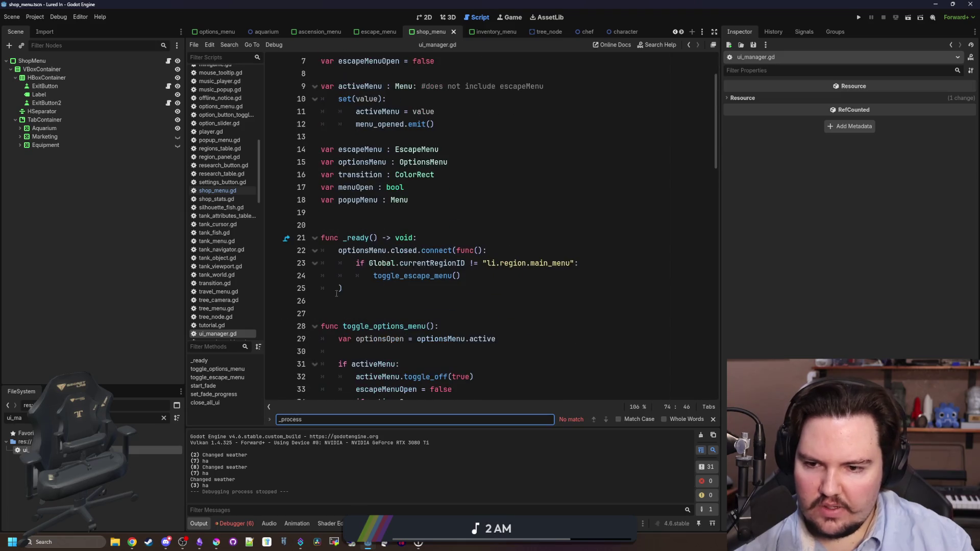
{"action": "left_click", "coordinate": [349, 227]}
Step: Add a _process function after _ready that prints escapeMenuOpen, then run the project
{"action": "left_click", "coordinate": [351, 302]}
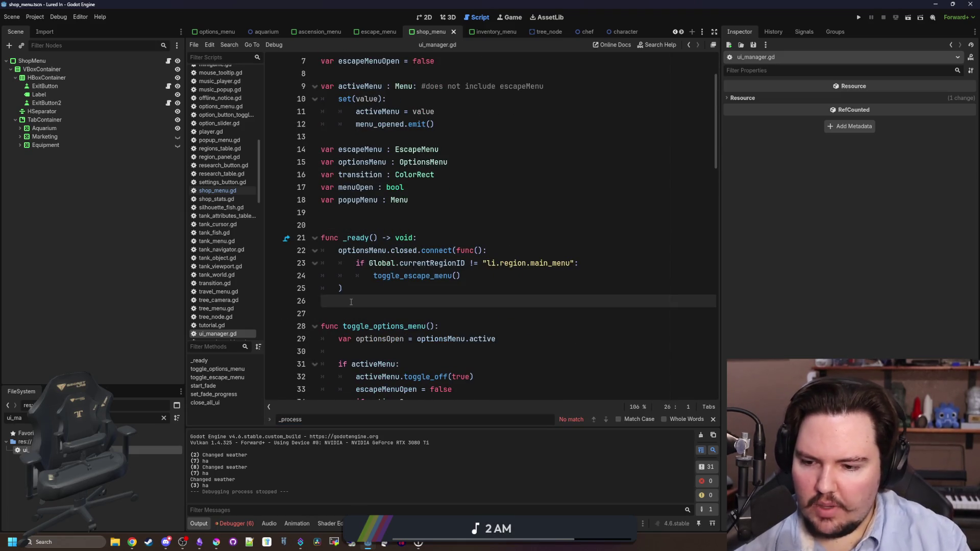
{"action": "key", "text": "Return"}
{"action": "key", "text": "Return"}
{"action": "key", "text": "Return"}
{"action": "key", "text": "Up"}
{"action": "type", "text": "_p"}
{"action": "key", "text": "Return"}
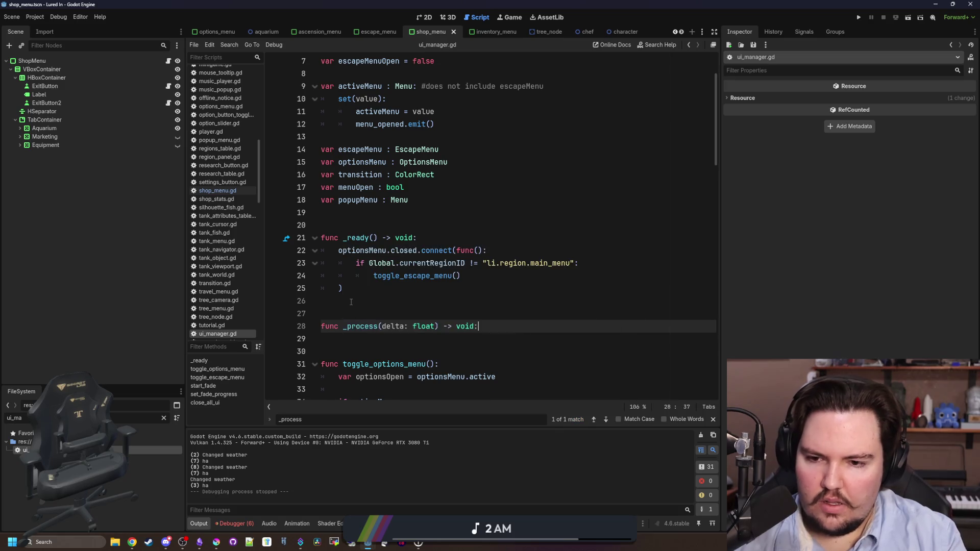
{"action": "key", "text": "Return"}
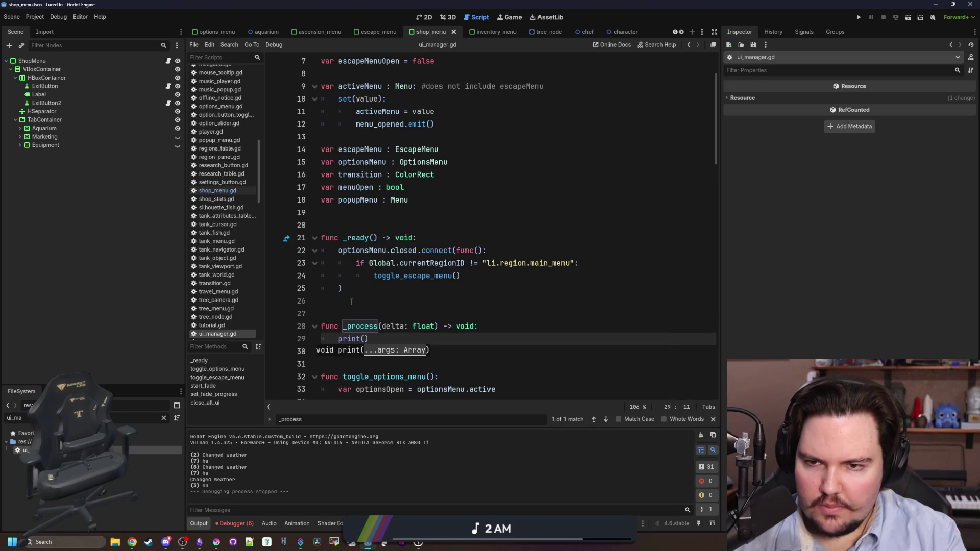
{"action": "key", "text": "Return"}
{"action": "type", "text": "Op"}
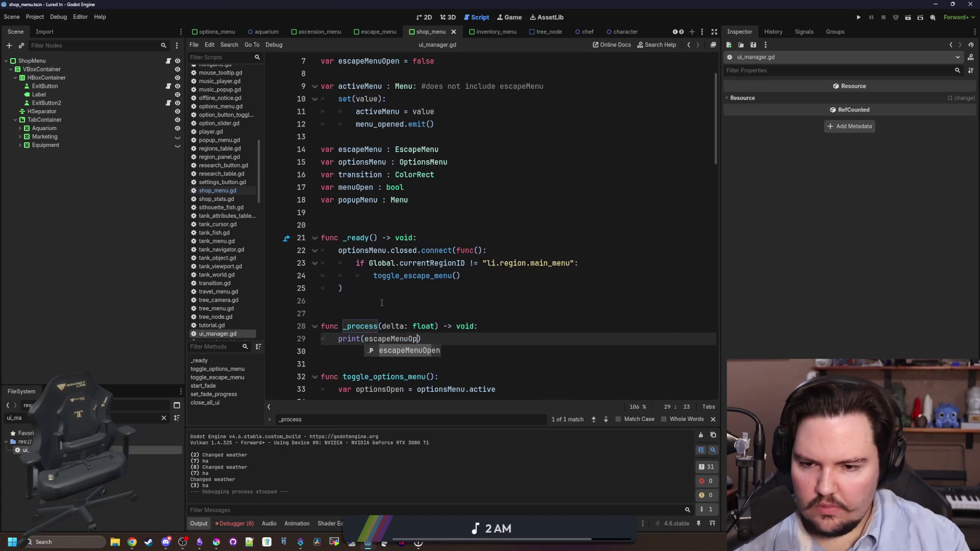
{"action": "key", "text": "Return"}
{"action": "left_click", "coordinate": [381, 303]}
{"action": "left_click", "coordinate": [859, 15]}
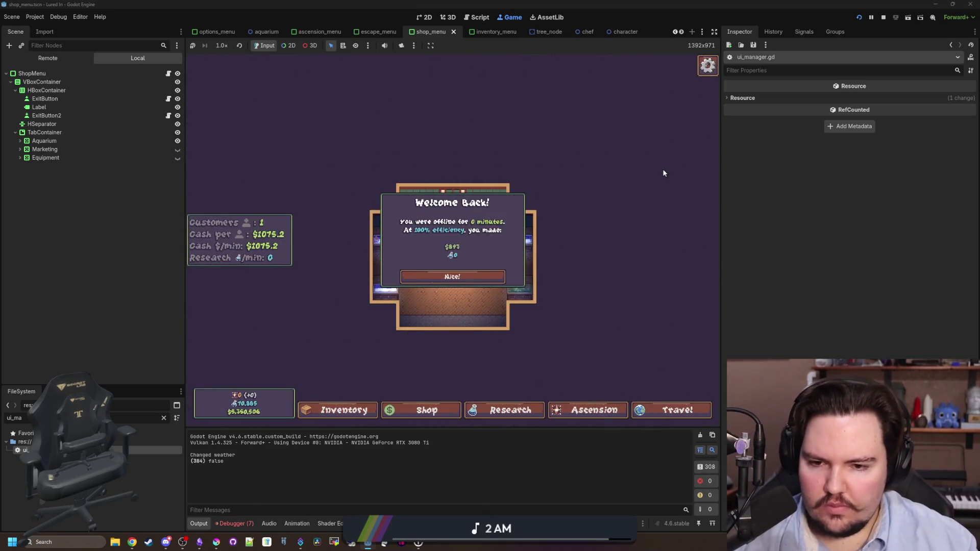
Step: Dismiss Welcome Back with Nice! and return to the title screen through the Escape Menu
{"action": "left_click", "coordinate": [452, 276]}
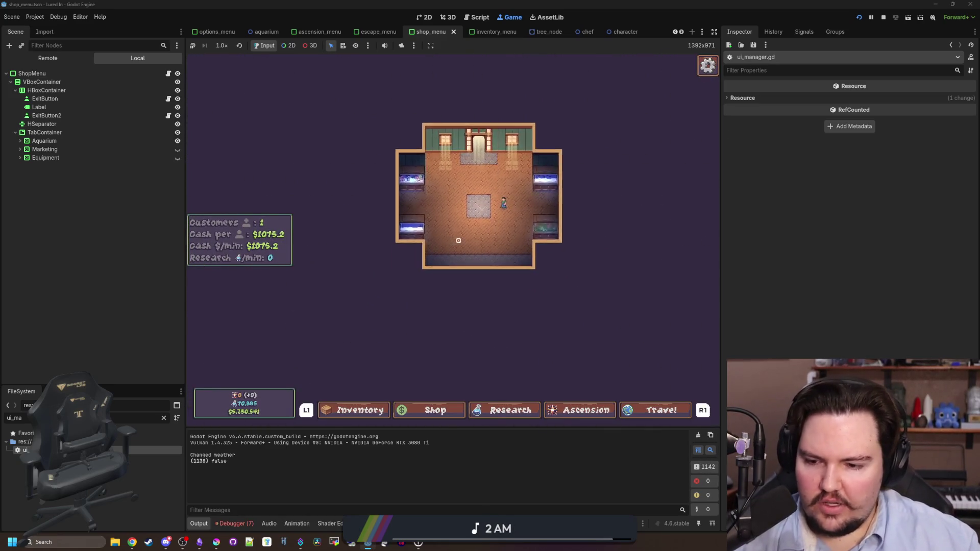
{"action": "key", "text": "Escape"}
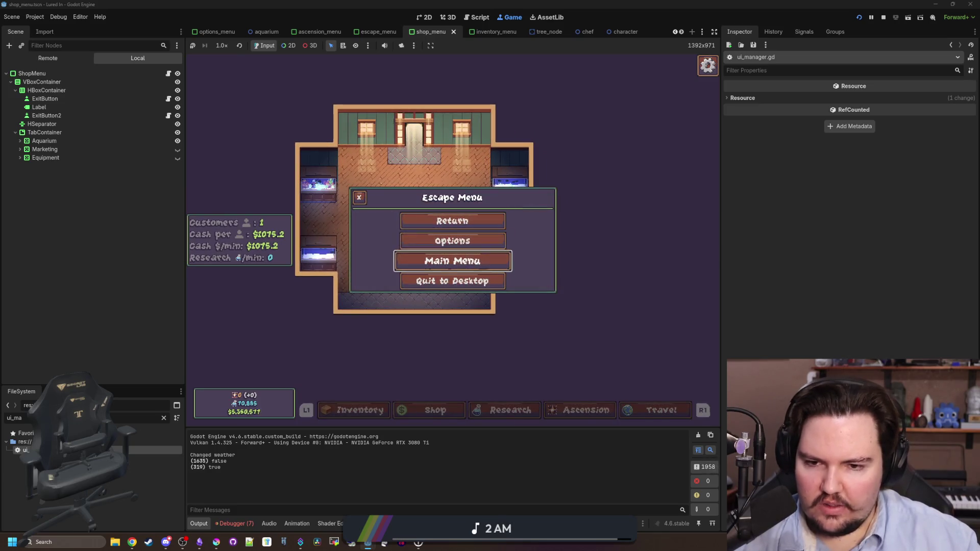
{"action": "key", "text": "Return"}
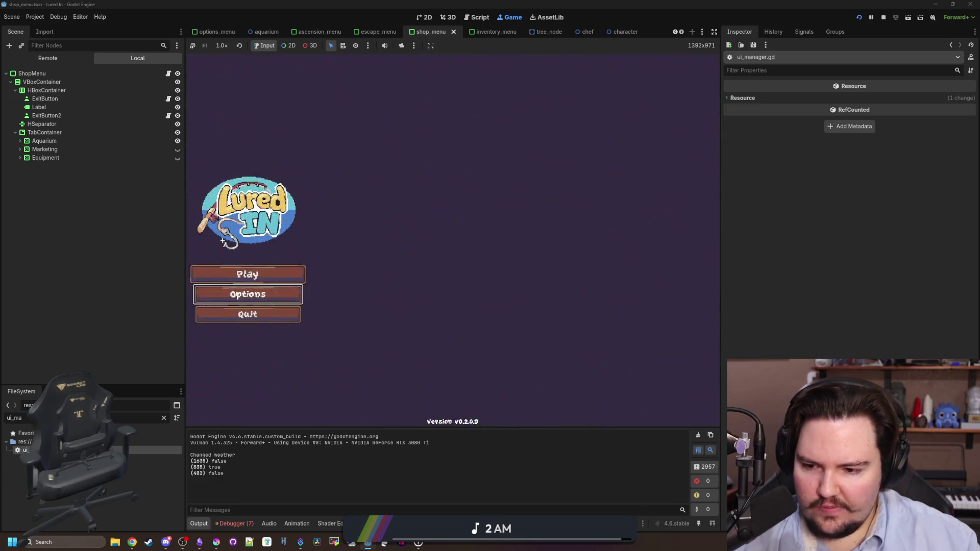
Step: Open and close the Options dialog twice from the title screen
{"action": "key", "text": "Return"}
{"action": "key", "text": "Escape"}
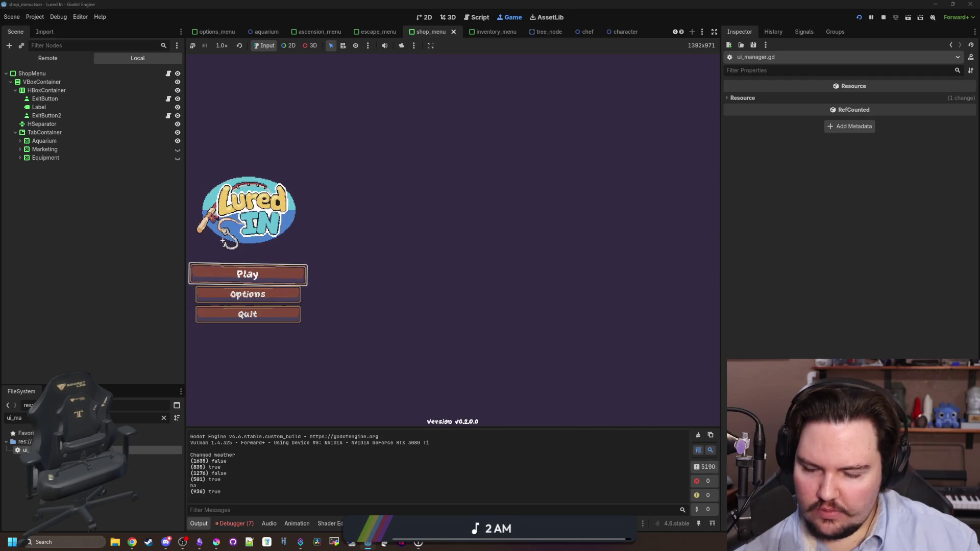
{"action": "key", "text": "Down"}
{"action": "key", "text": "Return"}
{"action": "key", "text": "Escape"}
{"action": "key", "text": "super"}
{"action": "key", "text": "Escape"}
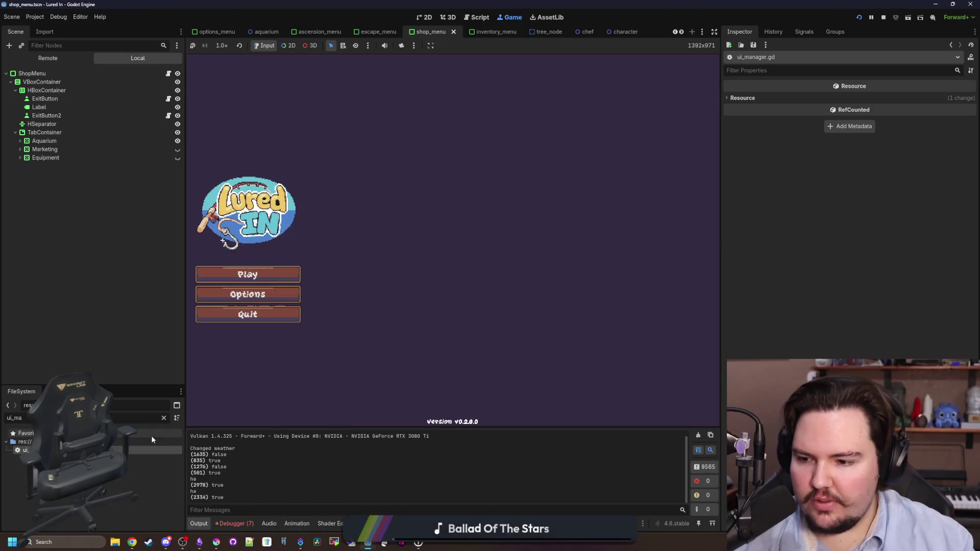
Step: Filter the FileSystem for 'options' and open options_menu.gd in the script editor
{"action": "left_click", "coordinate": [164, 418]}
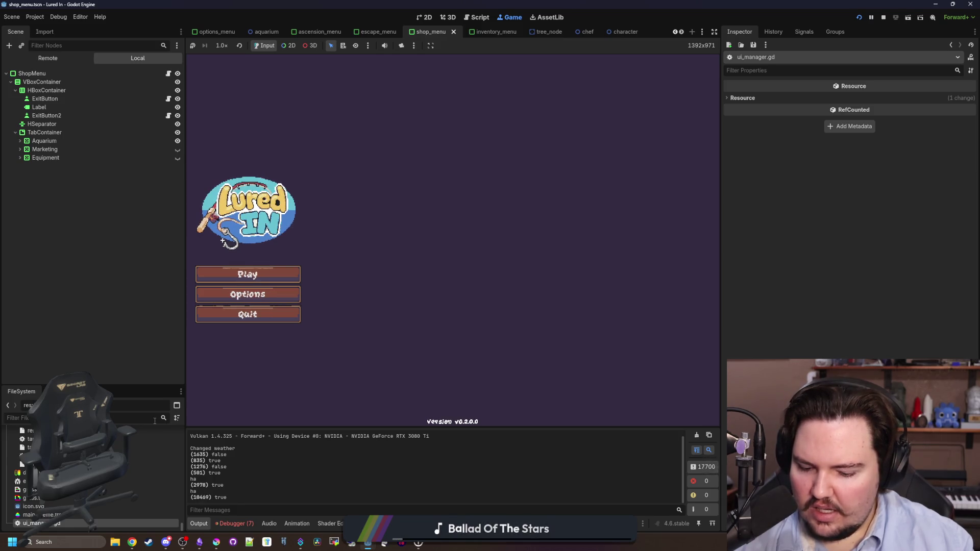
{"action": "type", "text": "options"}
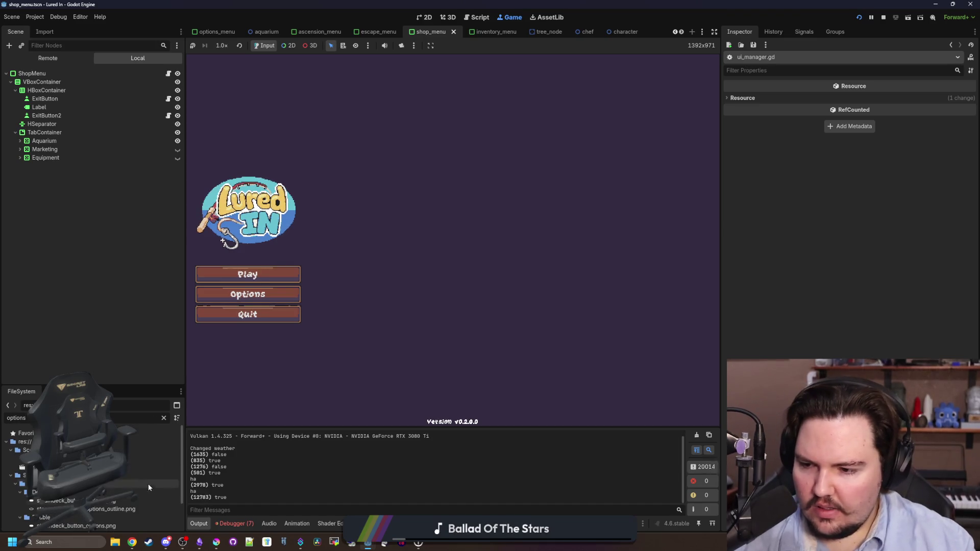
{"action": "double_click", "coordinate": [153, 458]}
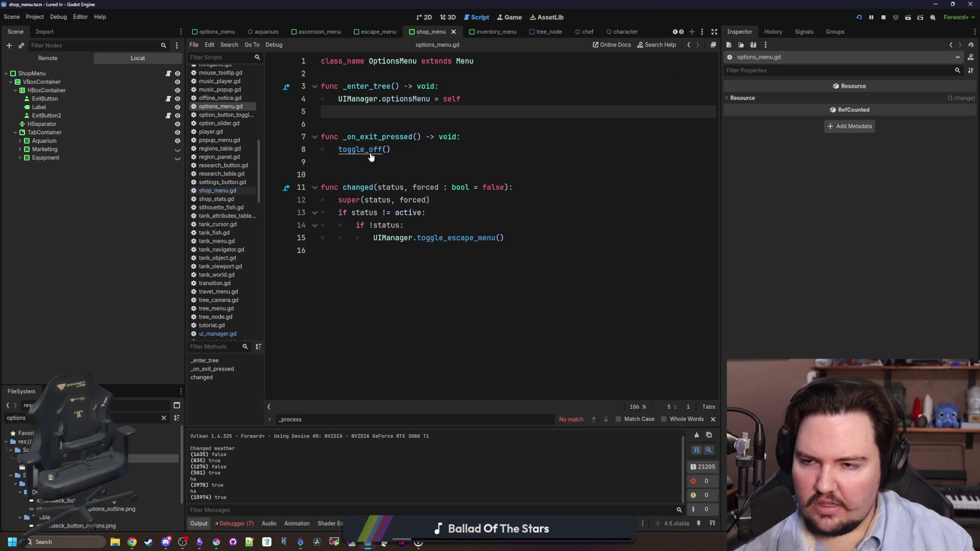
Step: Open the options_menu scene and the ExitButton's attached exit_button.gd script
{"action": "double_click", "coordinate": [153, 467]}
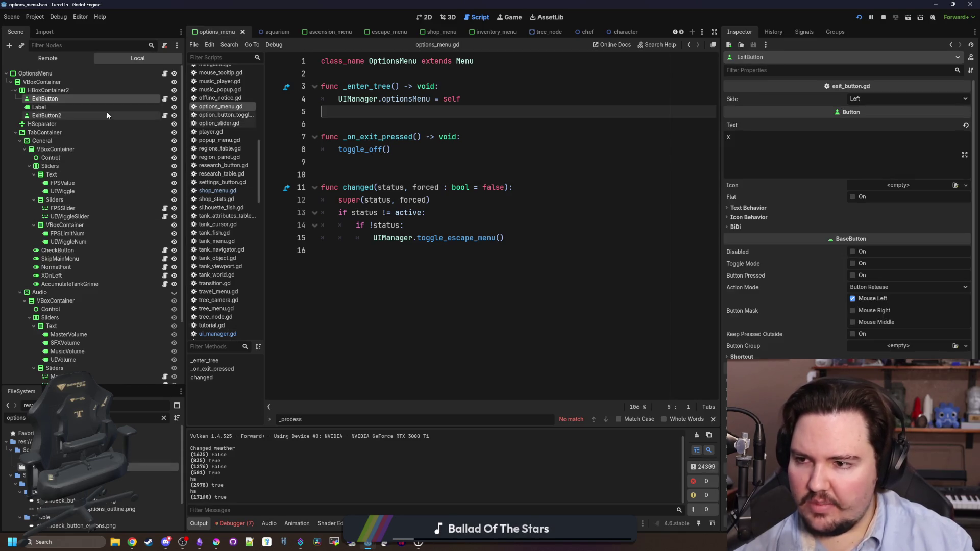
{"action": "left_click", "coordinate": [165, 99]}
{"action": "left_click", "coordinate": [434, 212]}
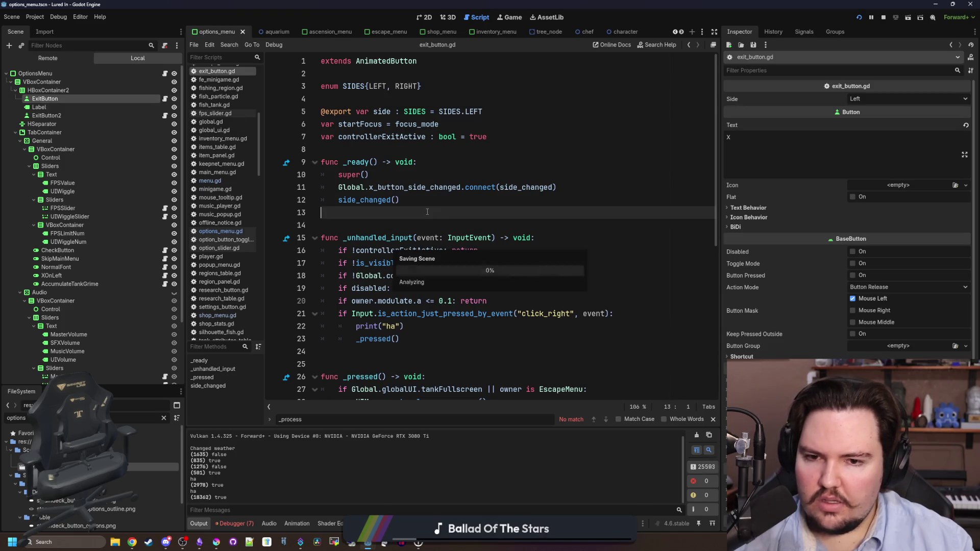
{"action": "scroll", "coordinate": [451, 198], "scroll_direction": "down", "scroll_amount": 5}
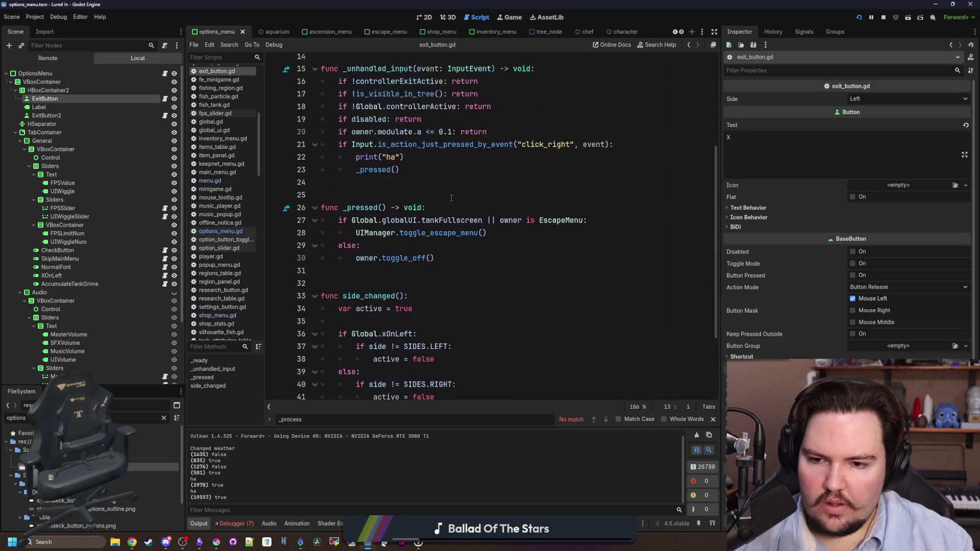
Step: Delete the print("ha") line, save exit_button.gd, and return to options_menu.gd
{"action": "triple_click", "coordinate": [427, 142]}
{"action": "key", "text": "BackSpace"}
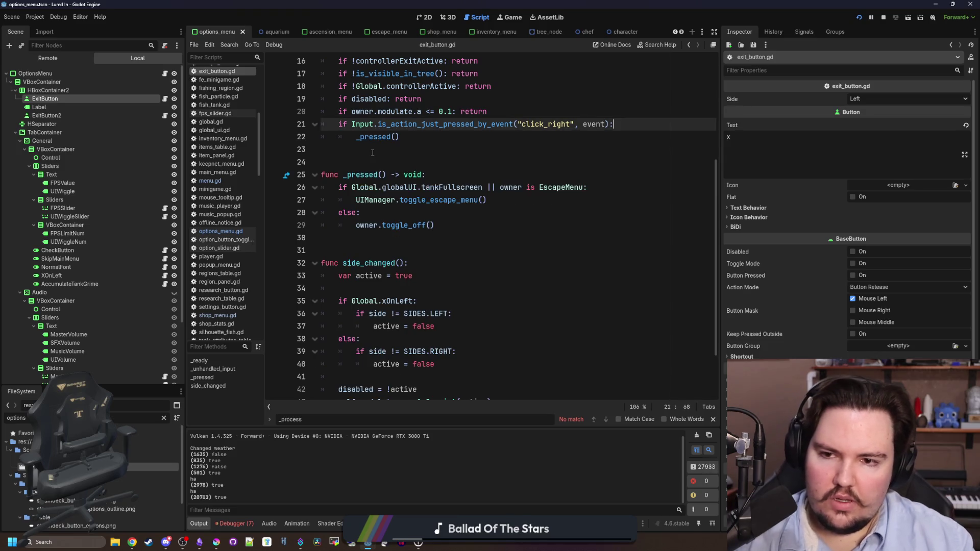
{"action": "key", "text": "Down"}
{"action": "key", "text": "ctrl+s"}
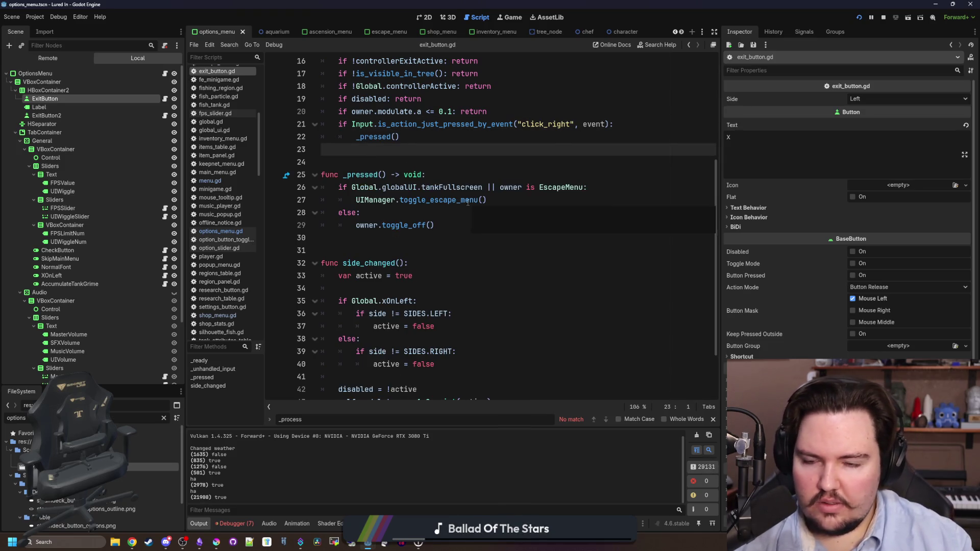
{"action": "scroll", "coordinate": [465, 214], "scroll_direction": "up", "scroll_amount": 1}
{"action": "key", "text": "Down"}
{"action": "key", "text": "ctrl+s"}
{"action": "left_click", "coordinate": [447, 261]}
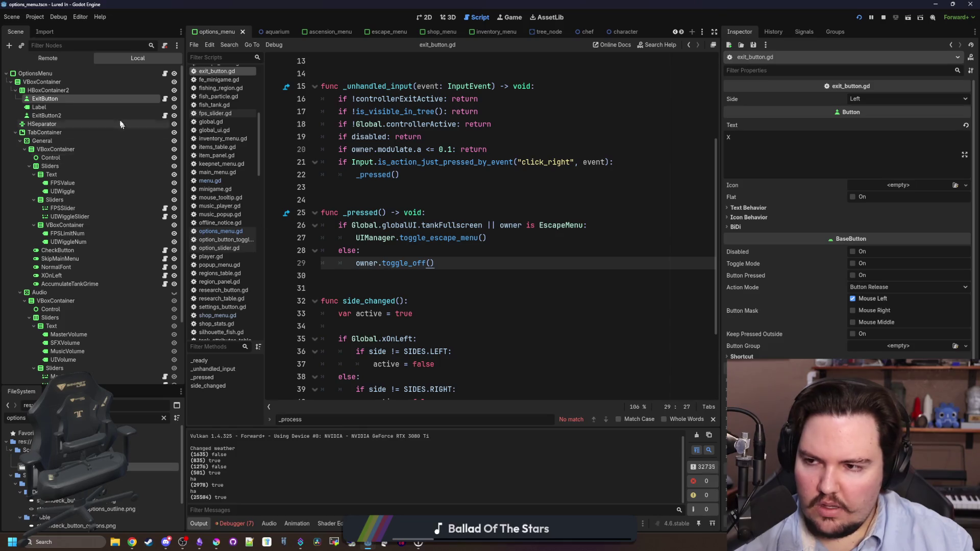
{"action": "left_click", "coordinate": [165, 74]}
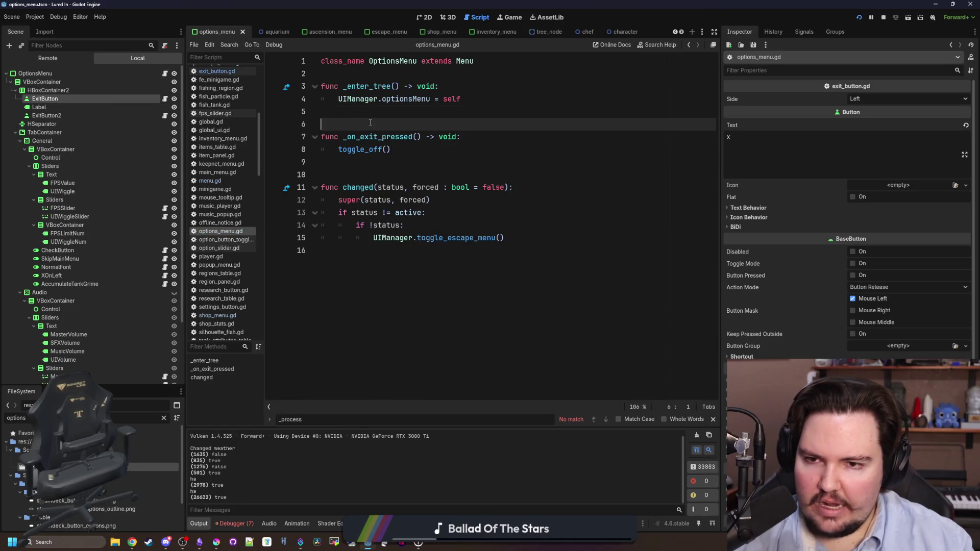
Step: Delete the changed() function calling UIManager.toggle_escape_menu() and save options_menu.gd
{"action": "left_click", "coordinate": [380, 157]}
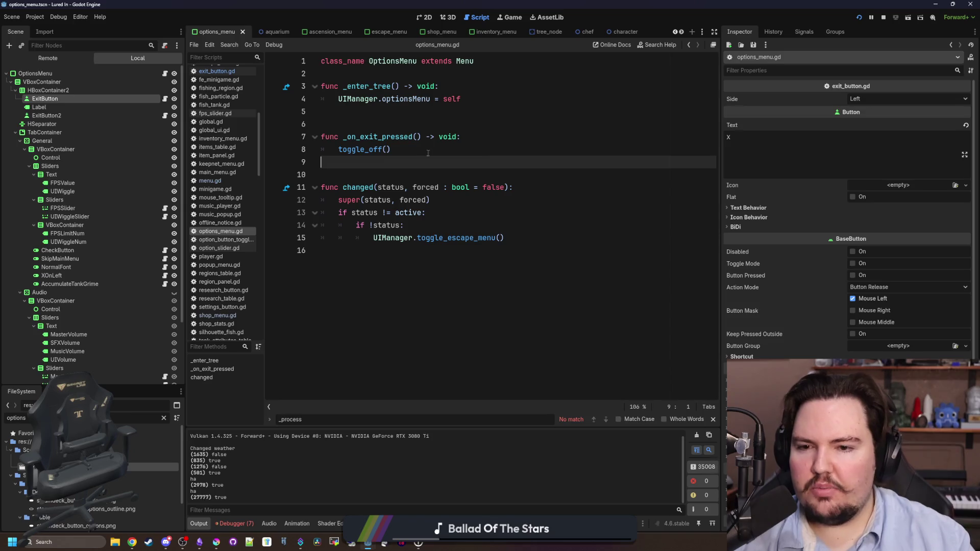
{"action": "left_click", "coordinate": [464, 228]}
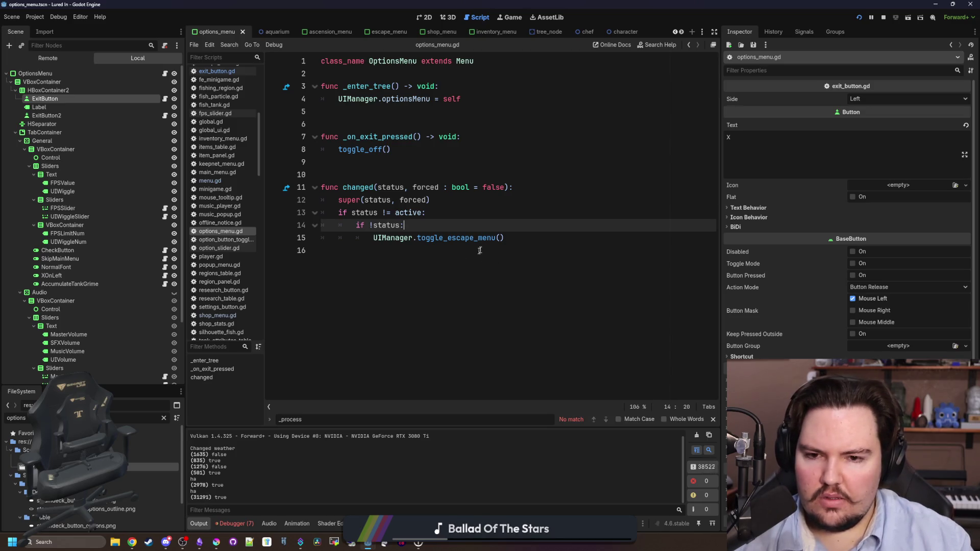
{"action": "left_click_drag", "start_coordinate": [504, 237], "coordinate": [367, 235]}
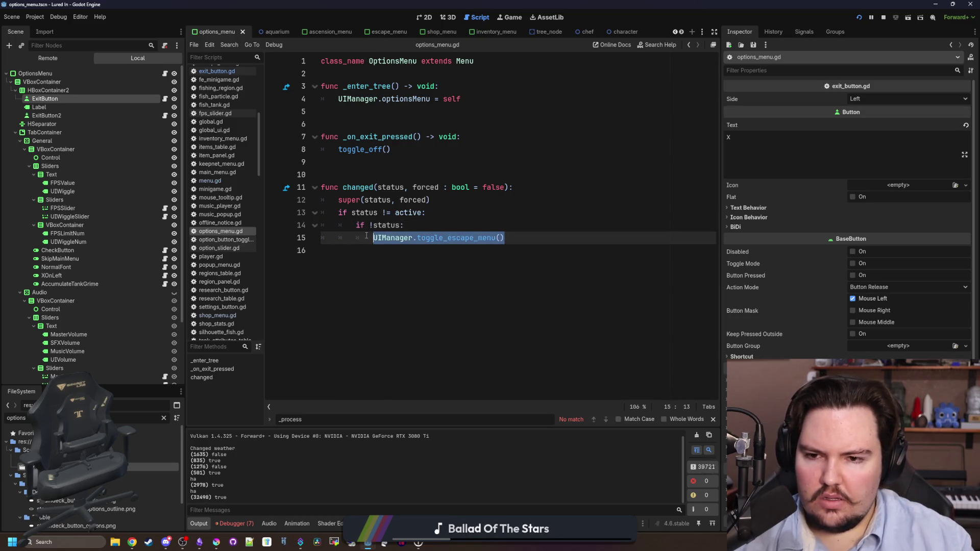
{"action": "left_click", "coordinate": [362, 255]}
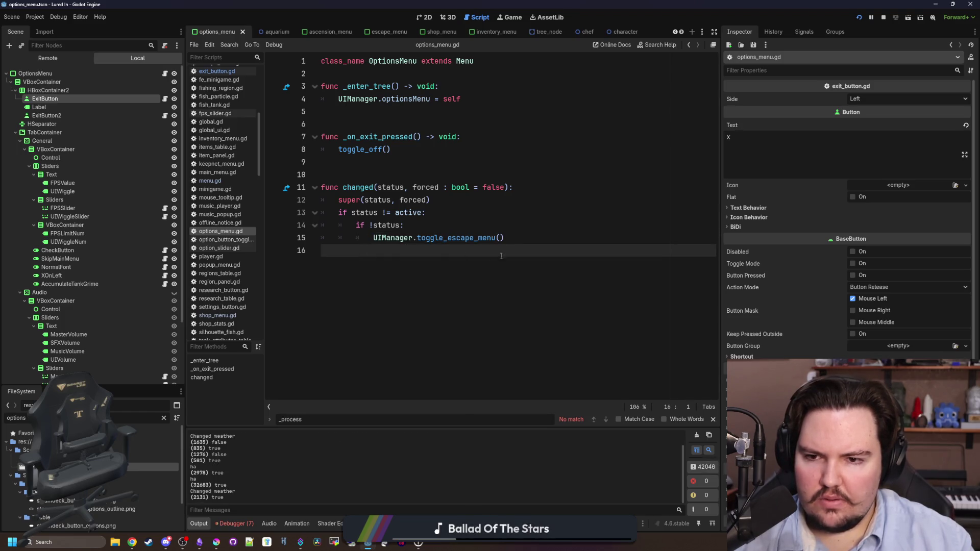
{"action": "left_click_drag", "start_coordinate": [524, 248], "coordinate": [278, 172]}
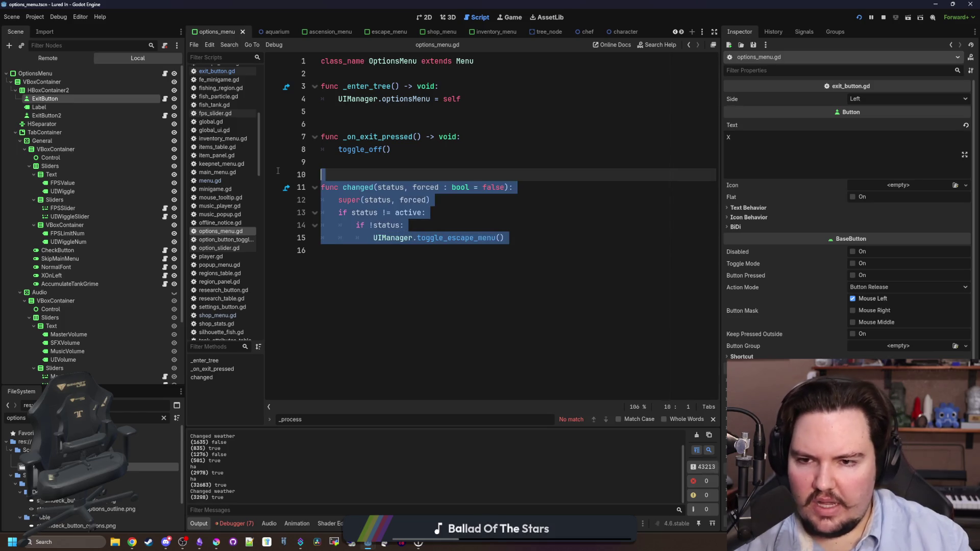
{"action": "key", "text": "BackSpace"}
{"action": "key", "text": "BackSpace"}
{"action": "key", "text": "BackSpace"}
{"action": "left_click", "coordinate": [400, 123]}
{"action": "key", "text": "ctrl+s"}
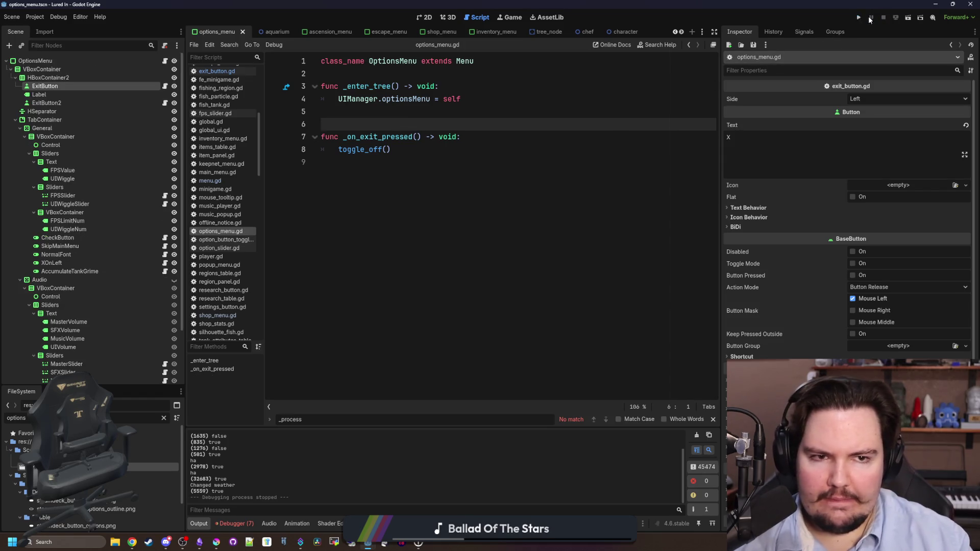
{"action": "left_click", "coordinate": [859, 17]}
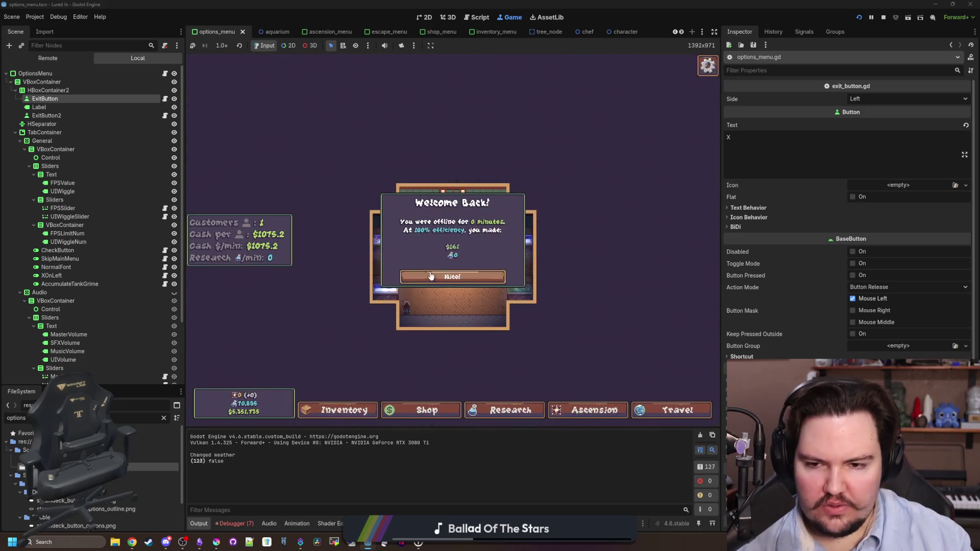
{"action": "left_click", "coordinate": [449, 278]}
{"action": "key", "text": "Escape"}
{"action": "left_click", "coordinate": [439, 241]}
{"action": "key", "text": "Escape"}
{"action": "left_click", "coordinate": [423, 241]}
{"action": "left_click", "coordinate": [338, 167]}
{"action": "left_click", "coordinate": [431, 243]}
{"action": "left_click", "coordinate": [338, 167]}
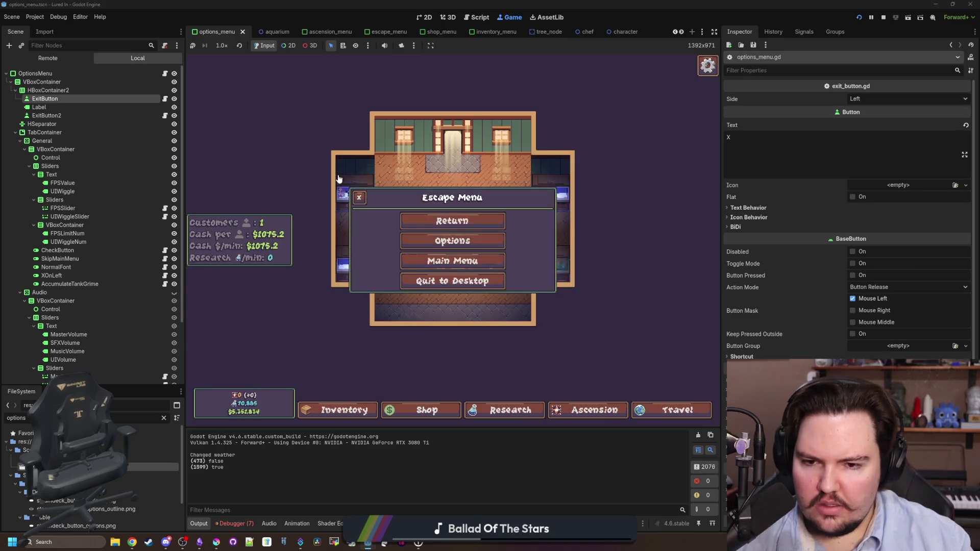
{"action": "key", "text": "Escape"}
{"action": "left_click", "coordinate": [883, 17]}
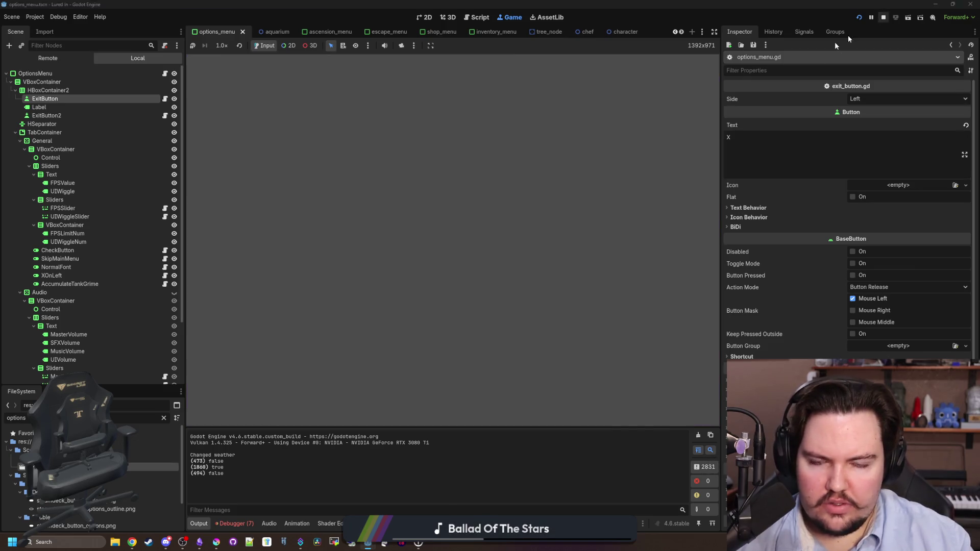
{"action": "key", "text": "ctrl+s"}
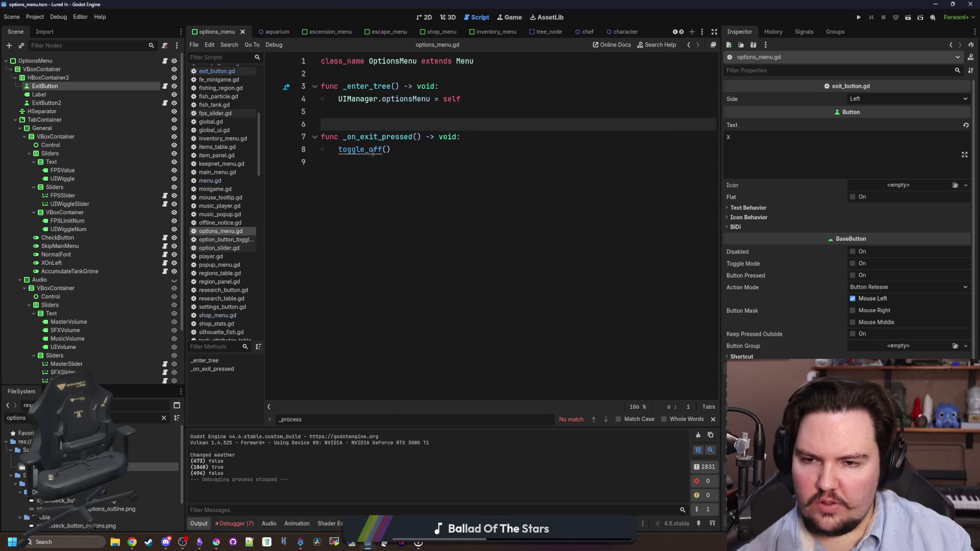
Step: Check the ExitButton's signals and delete the _on_exit_pressed function from options_menu.gd
{"action": "left_click", "coordinate": [340, 168]}
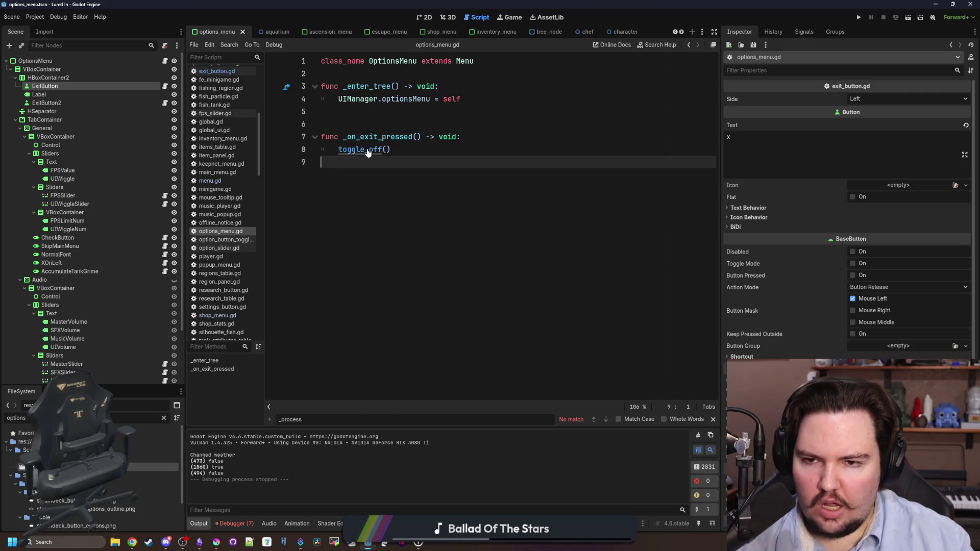
{"action": "left_click", "coordinate": [145, 87]}
{"action": "left_click", "coordinate": [396, 170]}
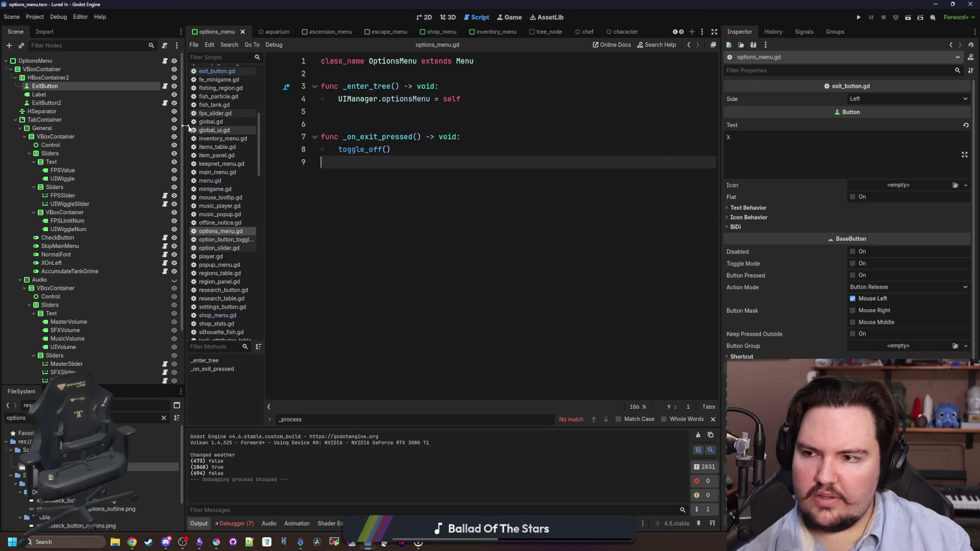
{"action": "left_click", "coordinate": [804, 32]}
{"action": "key", "text": "shift+Up"}
{"action": "key", "text": "shift+Up"}
{"action": "key", "text": "shift+Up"}
{"action": "key", "text": "shift+Up"}
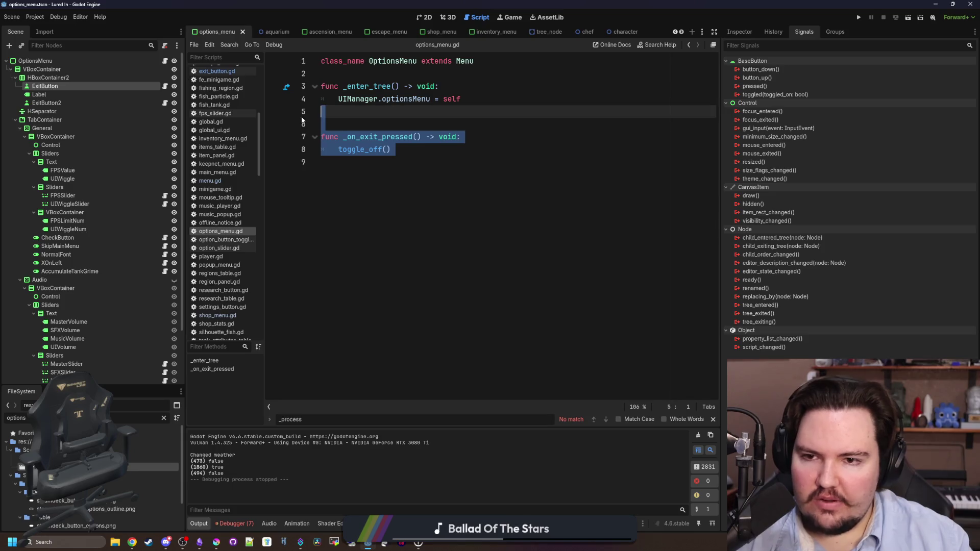
{"action": "key", "text": "BackSpace"}
{"action": "key", "text": "Return"}
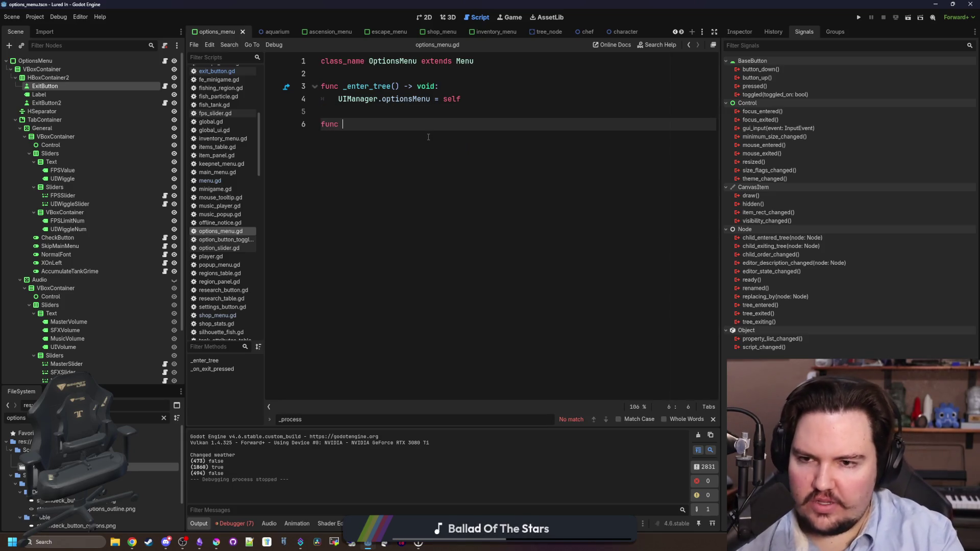
Step: Add a changed() override whose body calls super(status, forced)
{"action": "type", "text": "_togg"}
{"action": "key", "text": "BackSpace"}
{"action": "key", "text": "BackSpace"}
{"action": "key", "text": "BackSpace"}
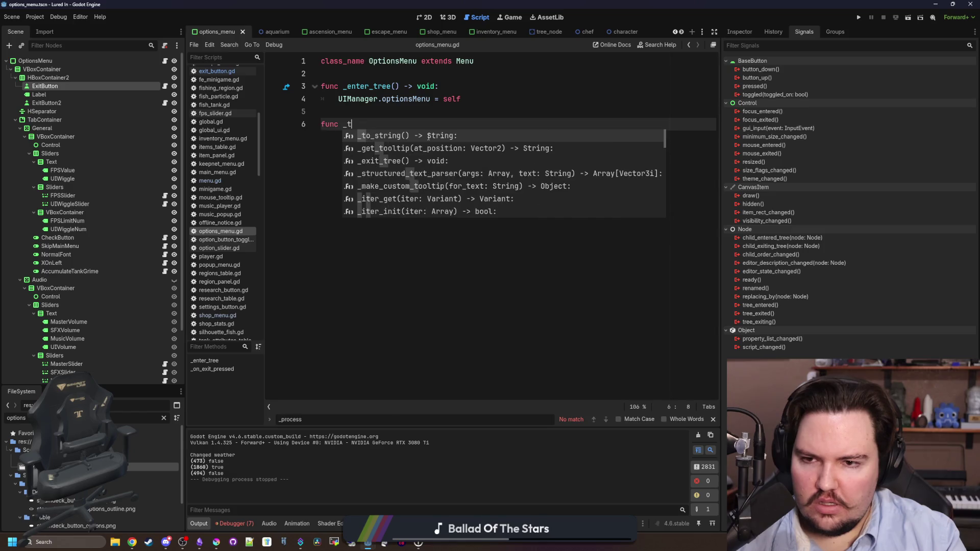
{"action": "type", "text": "chj"}
{"action": "key", "text": "BackSpace"}
{"action": "type", "text": "ang"}
{"action": "key", "text": "Return"}
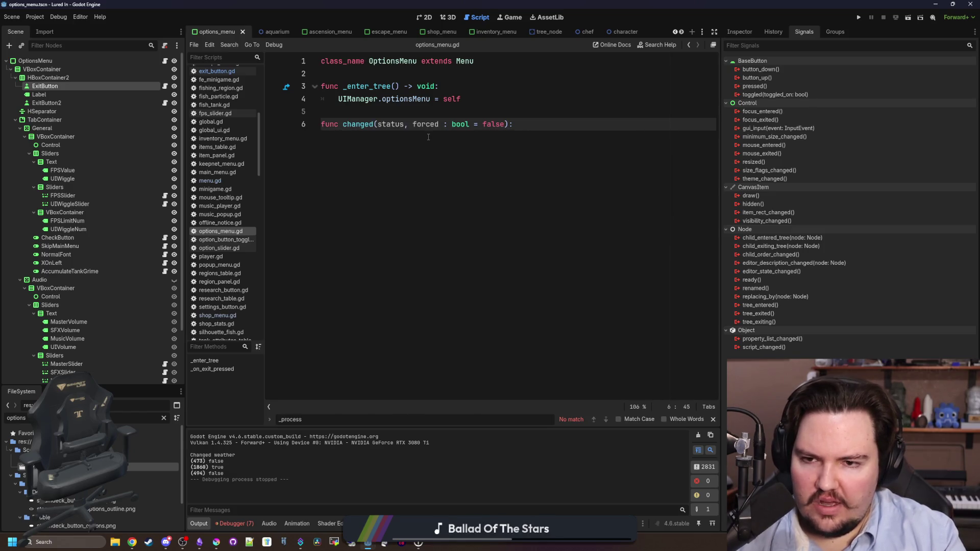
{"action": "key", "text": "BackSpace"}
{"action": "key", "text": "Return"}
{"action": "type", "text": "supers"}
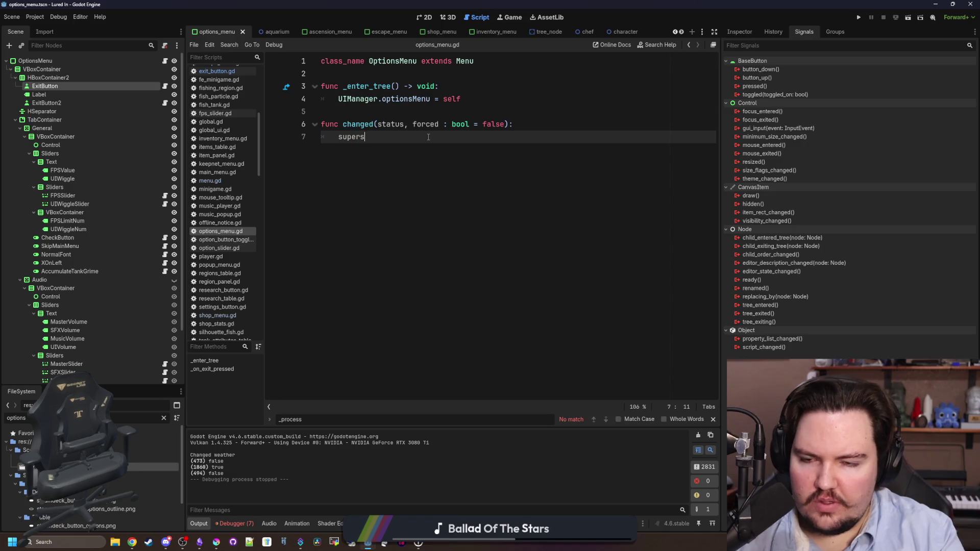
{"action": "key", "text": "BackSpace"}
{"action": "type", "text": "(status, f"}
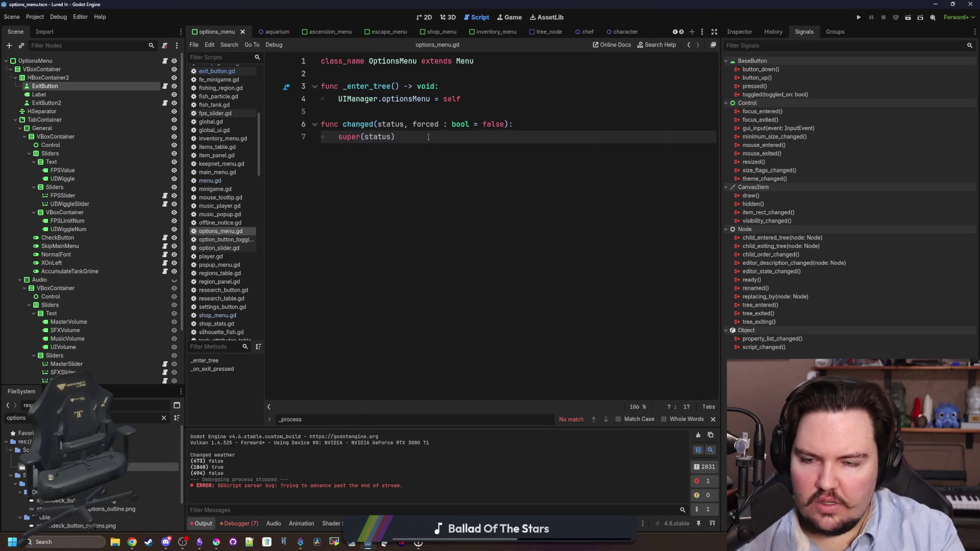
{"action": "type", "text": "orced)"}
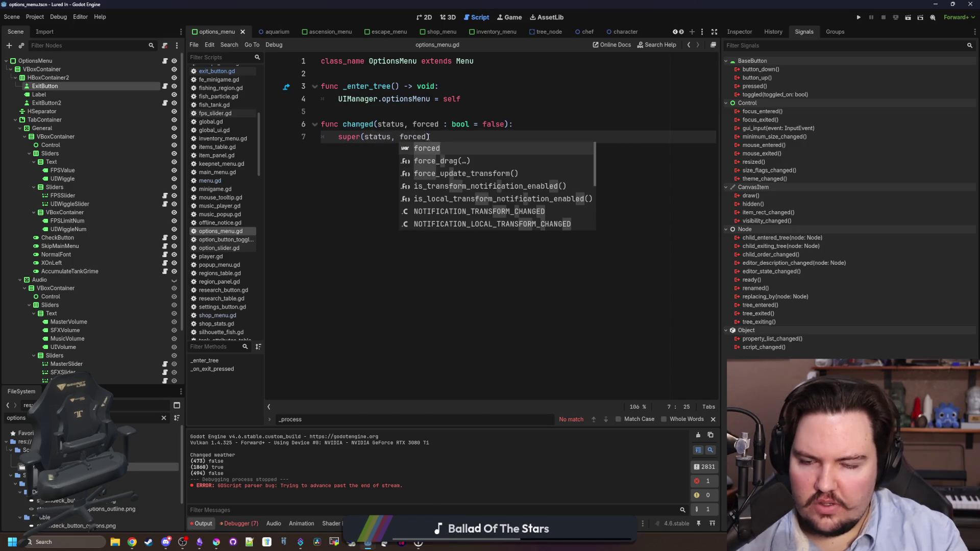
Step: Under an if !status check, set UIManager.escapeMenuOpen to false, then save and run the game
{"action": "key", "text": "Return"}
{"action": "type", "text": "if !status"}
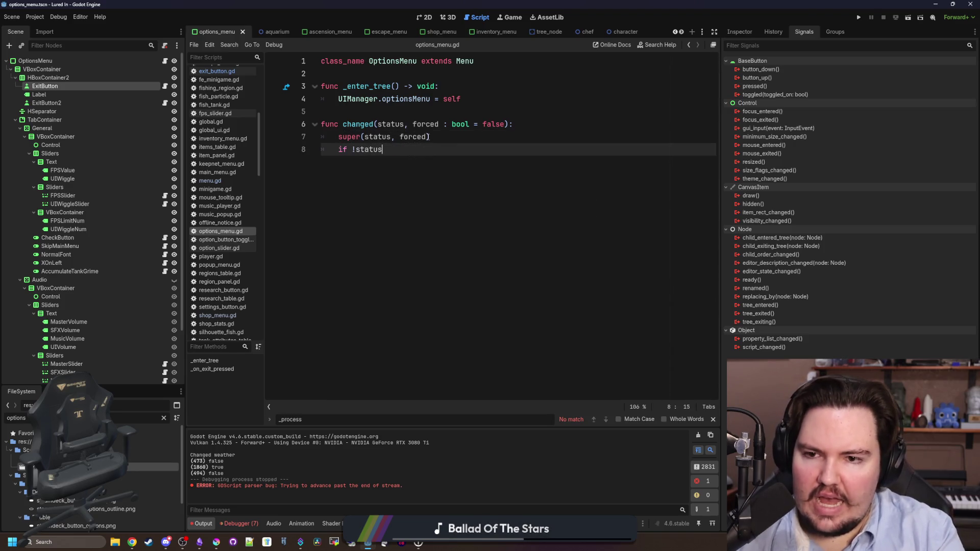
{"action": "type", "text": ":"}
{"action": "key", "text": "Return"}
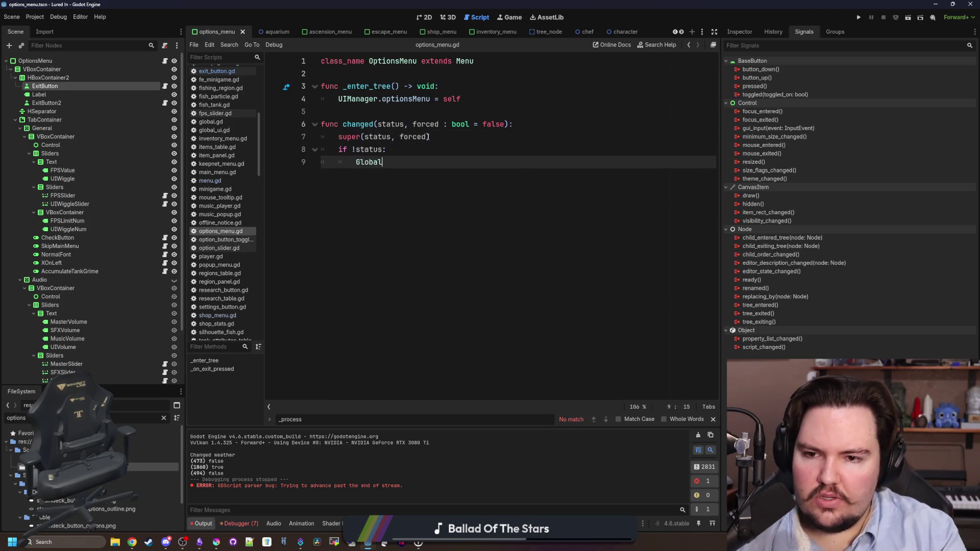
{"action": "key", "text": "BackSpace"}
{"action": "key", "text": "BackSpace"}
{"action": "key", "text": "BackSpace"}
{"action": "type", "text": "U"}
{"action": "key", "text": "BackSpace"}
{"action": "type", "text": "anager.esca"}
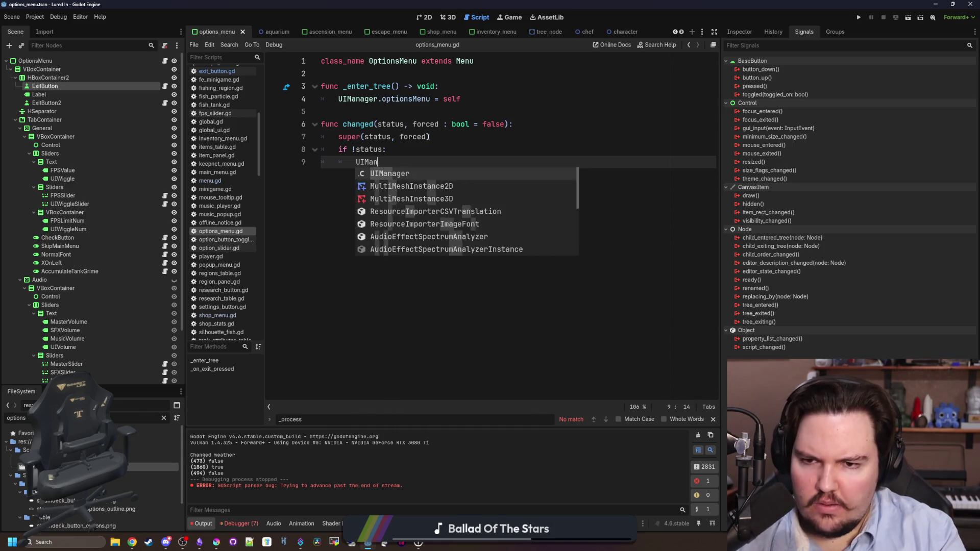
{"action": "key", "text": "Down"}
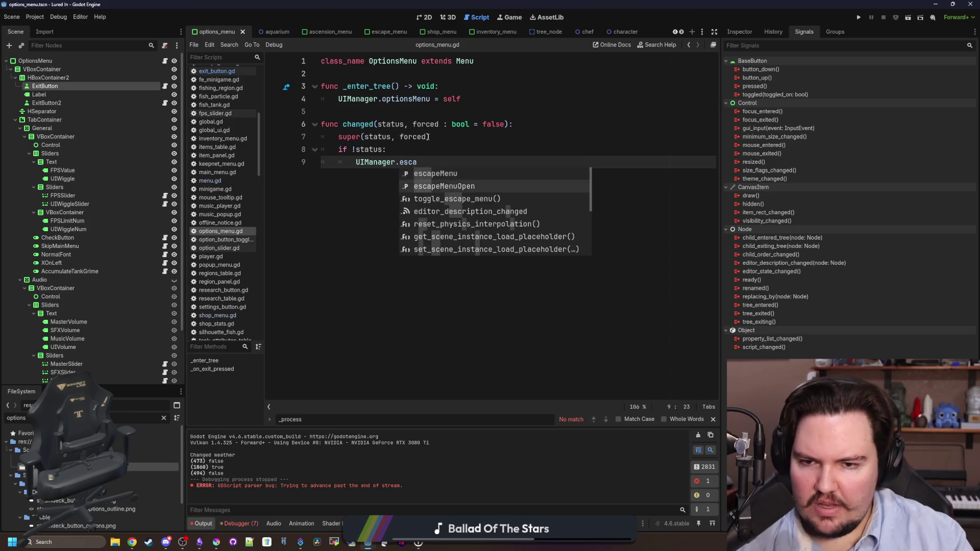
{"action": "key", "text": "Return"}
{"action": "key", "text": "ctrl+s"}
{"action": "left_click_drag", "start_coordinate": [502, 163], "coordinate": [301, 152]}
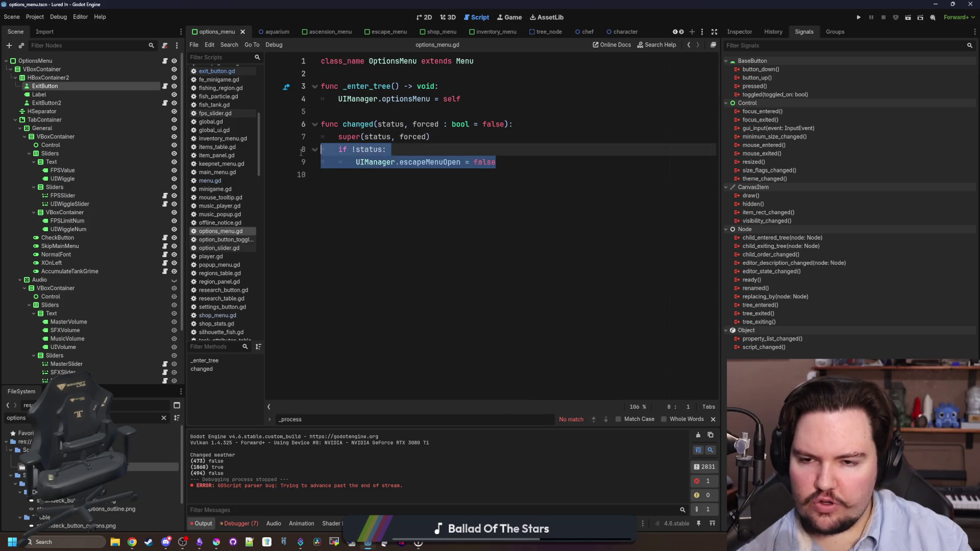
{"action": "key", "text": "F5"}
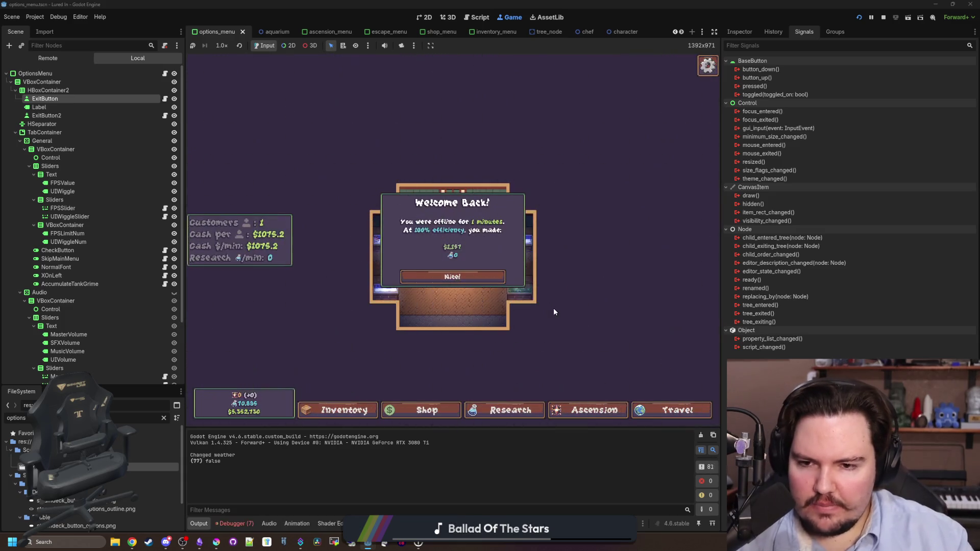
Step: Dismiss the Welcome Back notice, then open and close Options through the Escape Menu
{"action": "key", "text": "Return"}
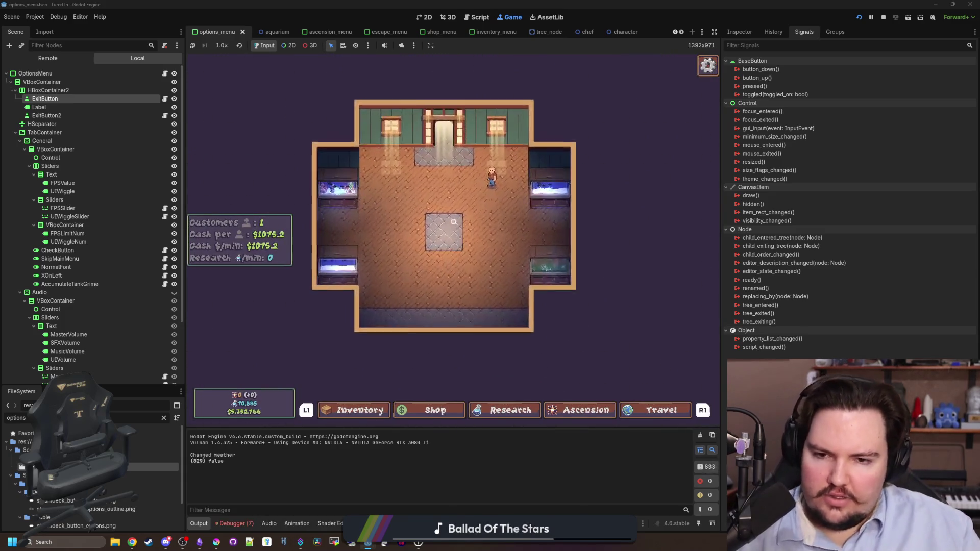
{"action": "key", "text": "Escape"}
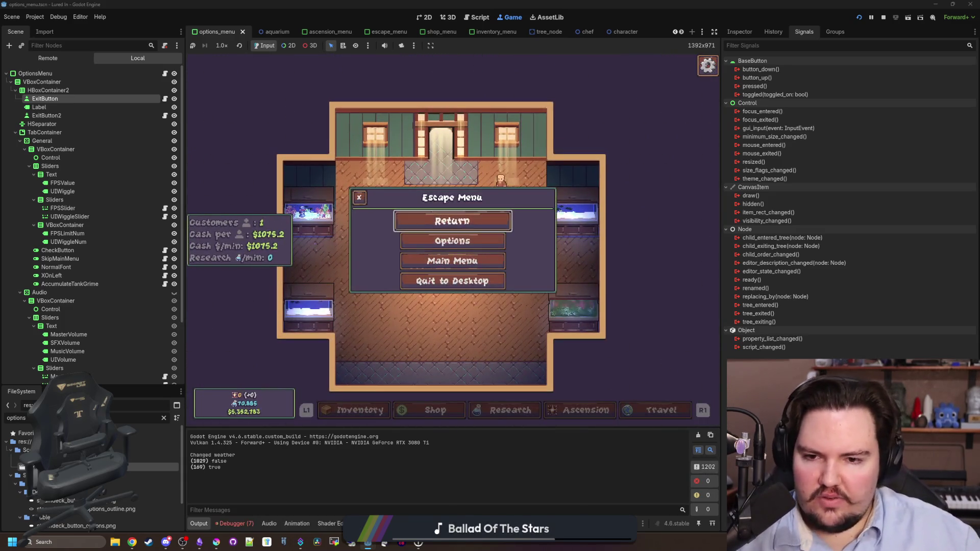
{"action": "key", "text": "Down"}
{"action": "key", "text": "Return"}
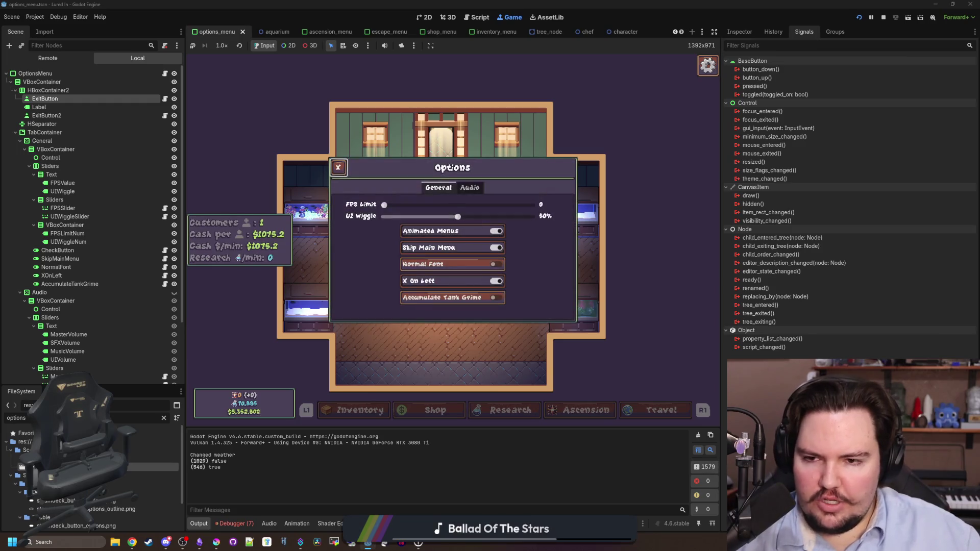
{"action": "key", "text": "Escape"}
{"action": "key", "text": "Return"}
Step: Go back to the title screen from the Escape Menu and toggle Options there several times
{"action": "key", "text": "Escape"}
{"action": "key", "text": "Down"}
{"action": "key", "text": "Down"}
{"action": "key", "text": "Return"}
{"action": "key", "text": "Return"}
{"action": "key", "text": "Escape"}
{"action": "key", "text": "Up"}
{"action": "key", "text": "Down"}
{"action": "key", "text": "Return"}
{"action": "key", "text": "Escape"}
{"action": "key", "text": "Return"}
{"action": "key", "text": "Escape"}
Step: Start the game, cycle the Escape Menu and Options again, resume play, and return to options_menu.gd
{"action": "key", "text": "Return"}
{"action": "key", "text": "Escape"}
{"action": "key", "text": "Up"}
{"action": "key", "text": "Return"}
{"action": "key", "text": "Escape"}
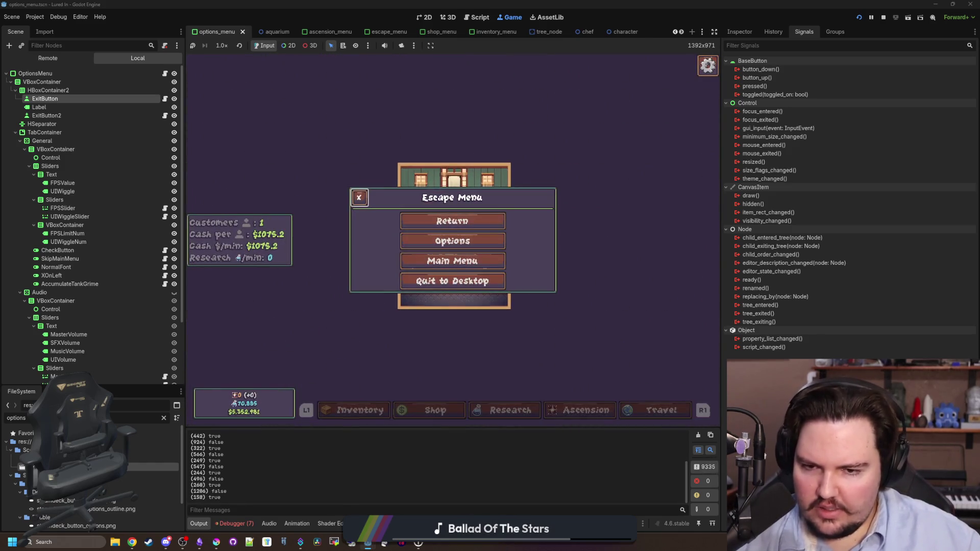
{"action": "key", "text": "Return"}
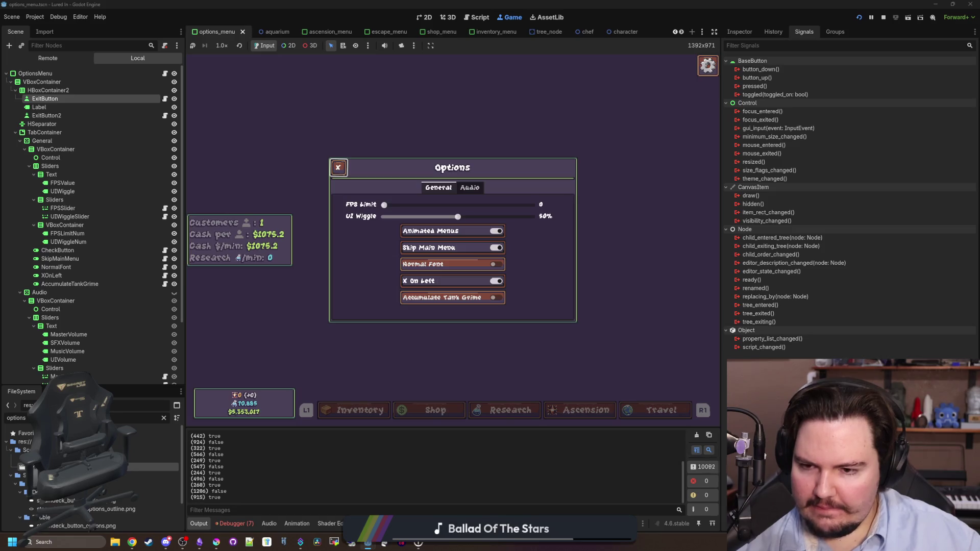
{"action": "key", "text": "Escape"}
{"action": "key", "text": "Escape"}
{"action": "key", "text": "Escape"}
{"action": "key", "text": "Down"}
{"action": "key", "text": "Return"}
{"action": "key", "text": "Escape"}
{"action": "key", "text": "Down"}
{"action": "key", "text": "Down"}
{"action": "key", "text": "Down"}
{"action": "key", "text": "Up"}
{"action": "key", "text": "Up"}
{"action": "key", "text": "Up"}
{"action": "key", "text": "Up"}
{"action": "key", "text": "Return"}
{"action": "key", "text": "super"}
{"action": "key", "text": "super"}
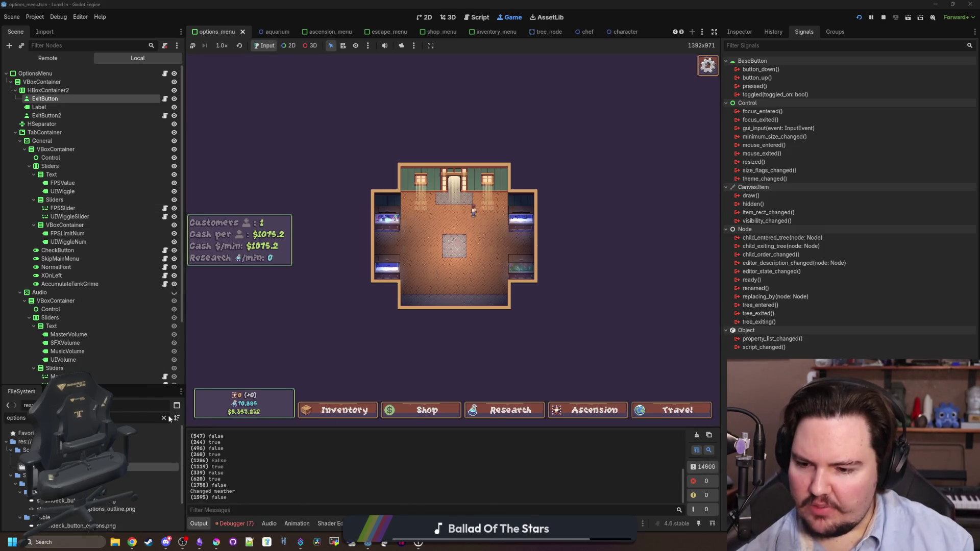
{"action": "left_click", "coordinate": [164, 74]}
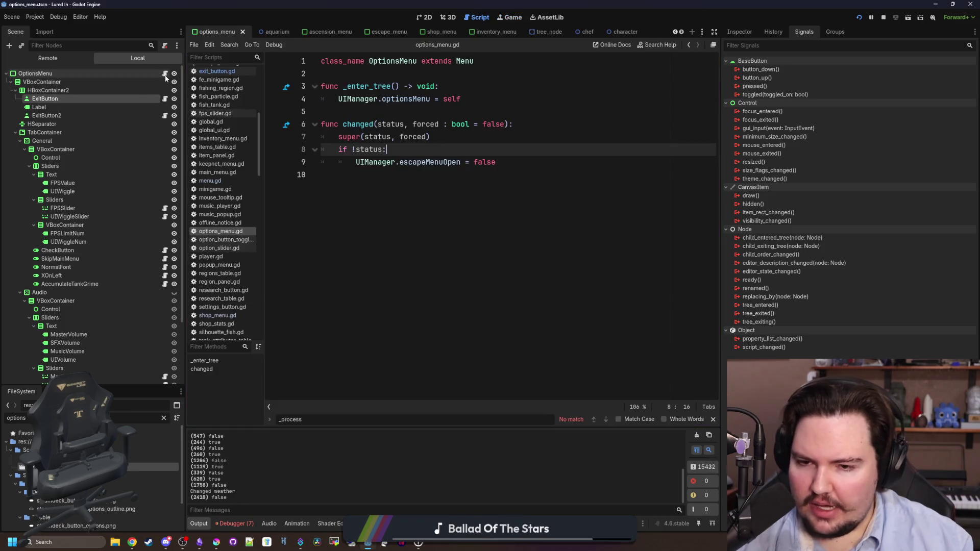
Step: Relocate the super(status, forced) line below the if !status block in changed() and save
{"action": "left_click", "coordinate": [452, 192]}
{"action": "left_click_drag", "start_coordinate": [457, 142], "coordinate": [321, 137]}
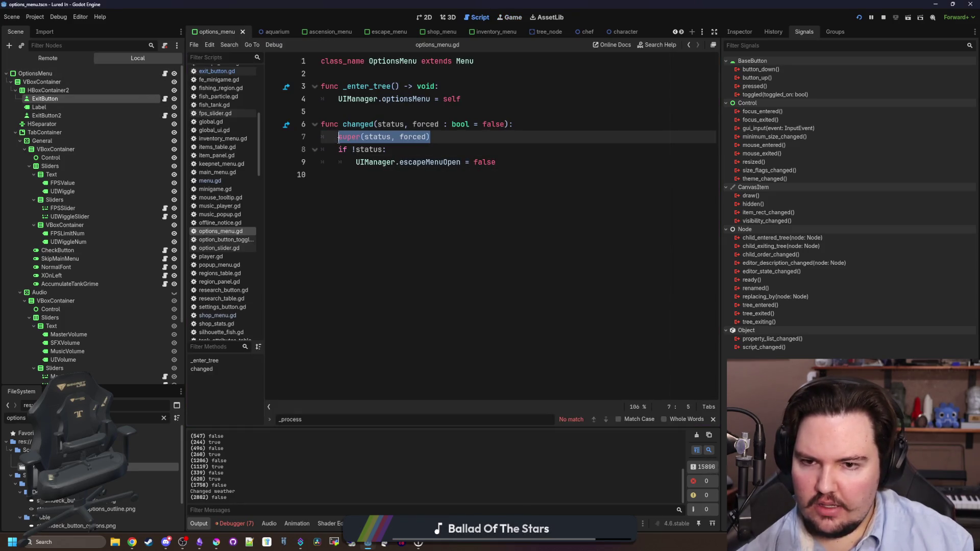
{"action": "key", "text": "Delete"}
{"action": "key", "text": "Down"}
{"action": "key", "text": "Down"}
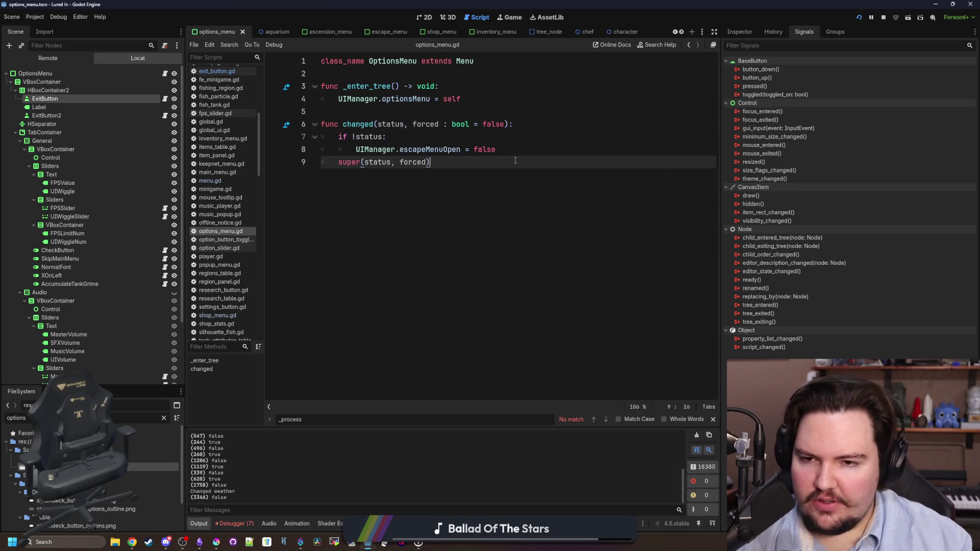
{"action": "key", "text": "Up"}
{"action": "key", "text": "Up"}
{"action": "key", "text": "Up"}
{"action": "key", "text": "ctrl+s"}
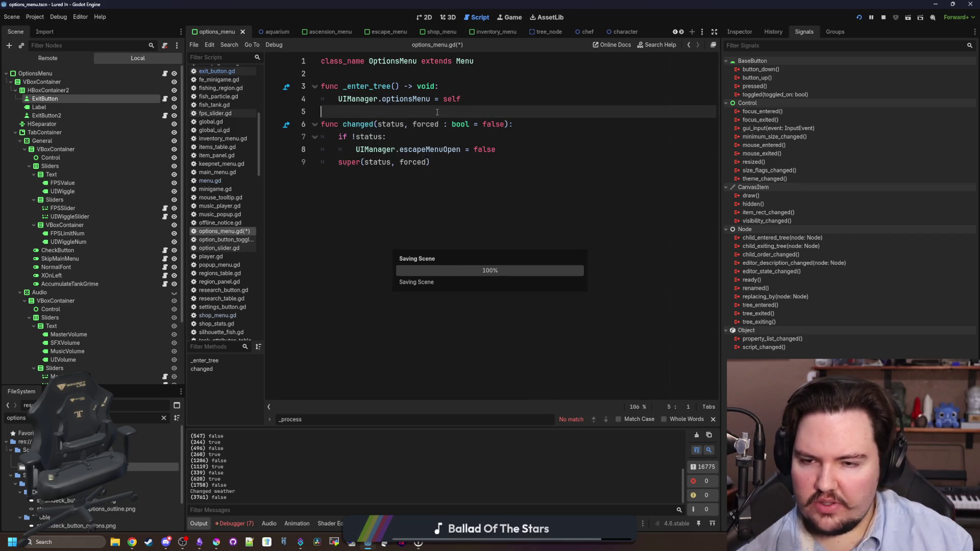
Step: In the Game view, repeatedly open and close Options from the Escape Menu to check focus
{"action": "left_click", "coordinate": [512, 17]}
{"action": "key", "text": "Escape"}
{"action": "key", "text": "Down"}
{"action": "key", "text": "Return"}
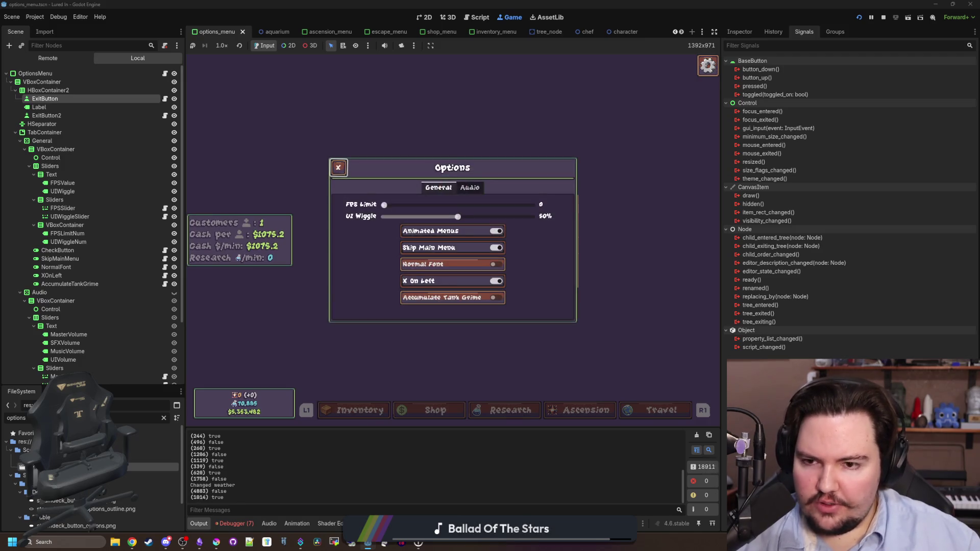
{"action": "key", "text": "Escape"}
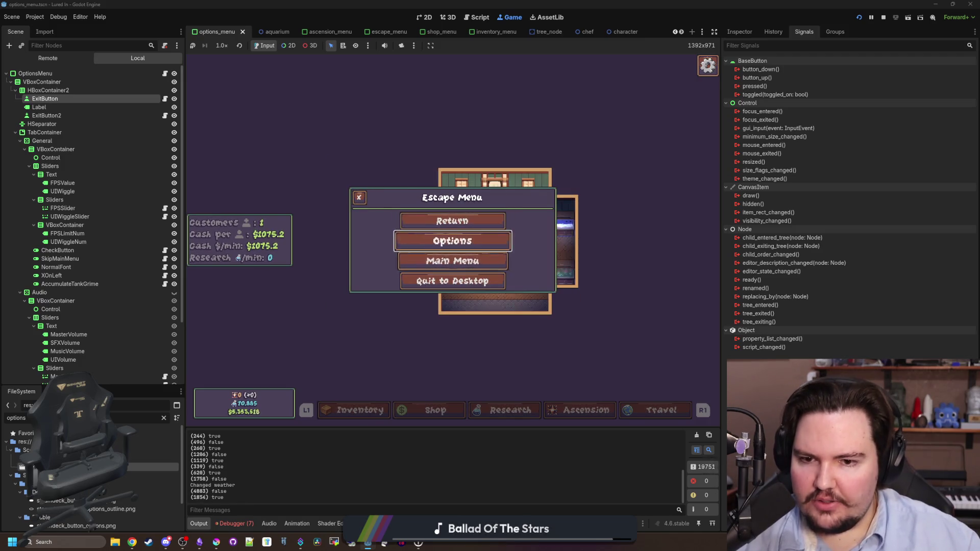
{"action": "key", "text": "Escape"}
{"action": "key", "text": "Escape"}
{"action": "key", "text": "Return"}
{"action": "key", "text": "Escape"}
{"action": "key", "text": "Escape"}
{"action": "key", "text": "Escape"}
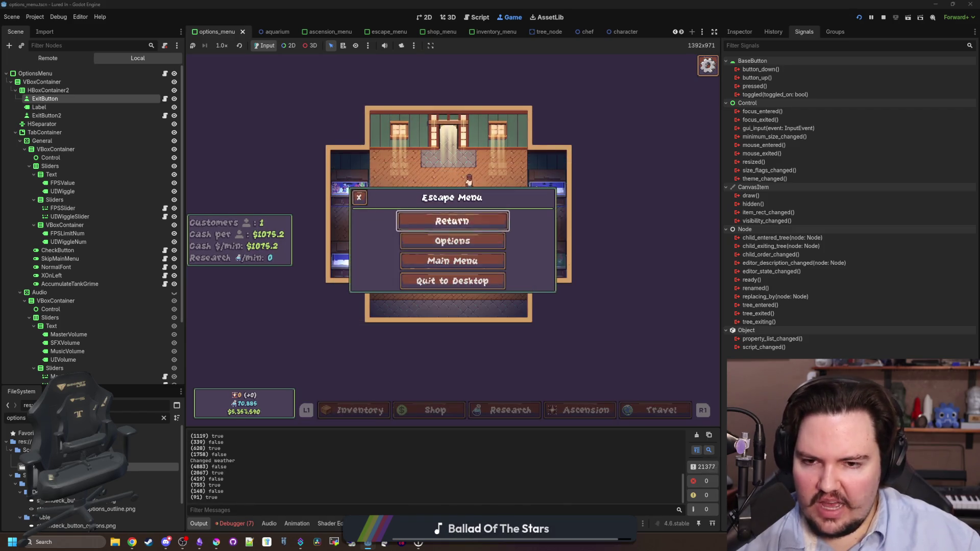
{"action": "key", "text": "Down"}
{"action": "key", "text": "Return"}
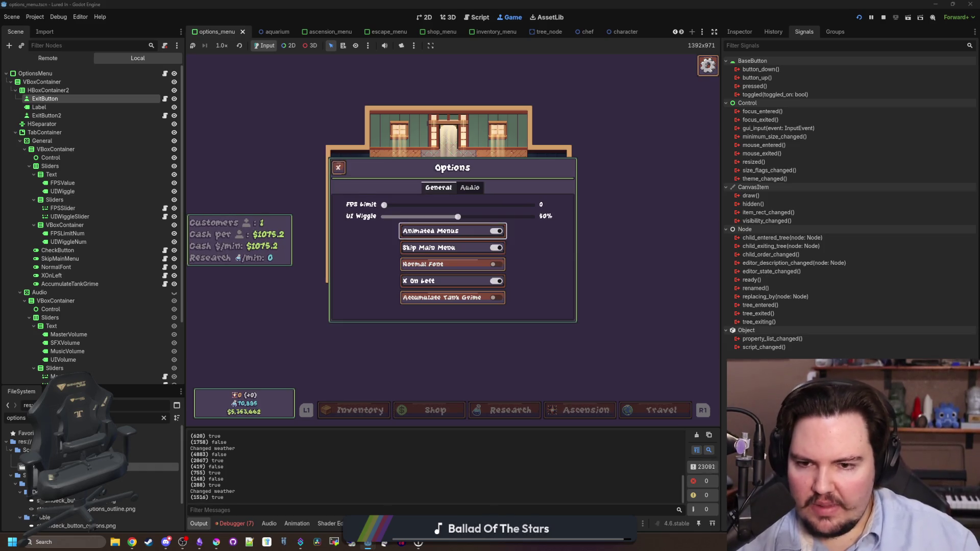
{"action": "key", "text": "Escape"}
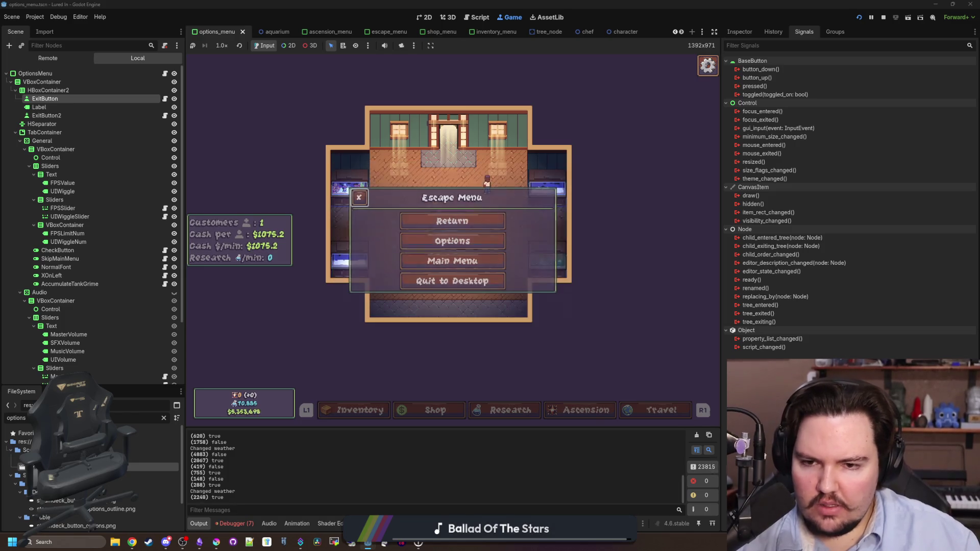
{"action": "key", "text": "Escape"}
{"action": "key", "text": "Escape"}
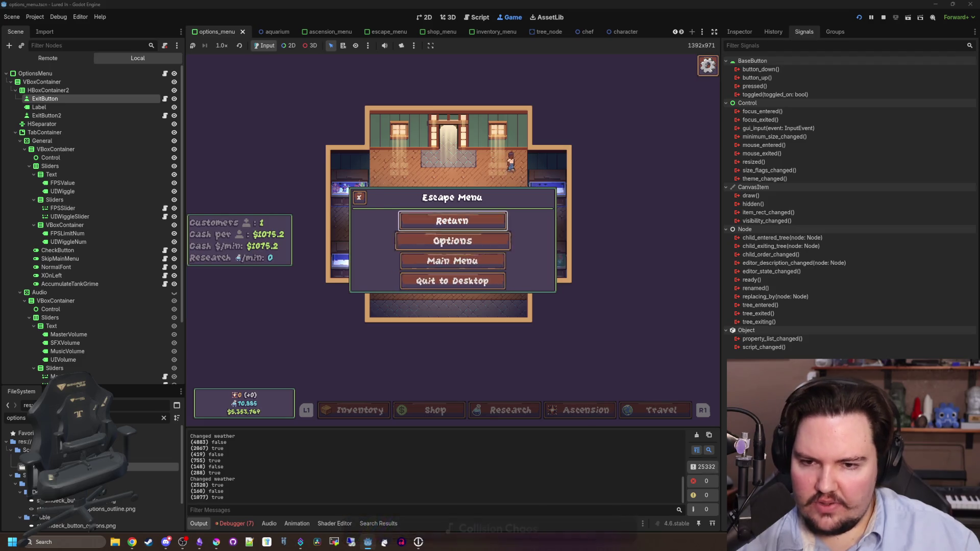
{"action": "key", "text": "Escape"}
Step: Open Fish Tank 2, then the upper-right tank's Decorations list, closing each window
{"action": "scroll", "coordinate": [452, 240], "scroll_direction": "up", "scroll_amount": 3}
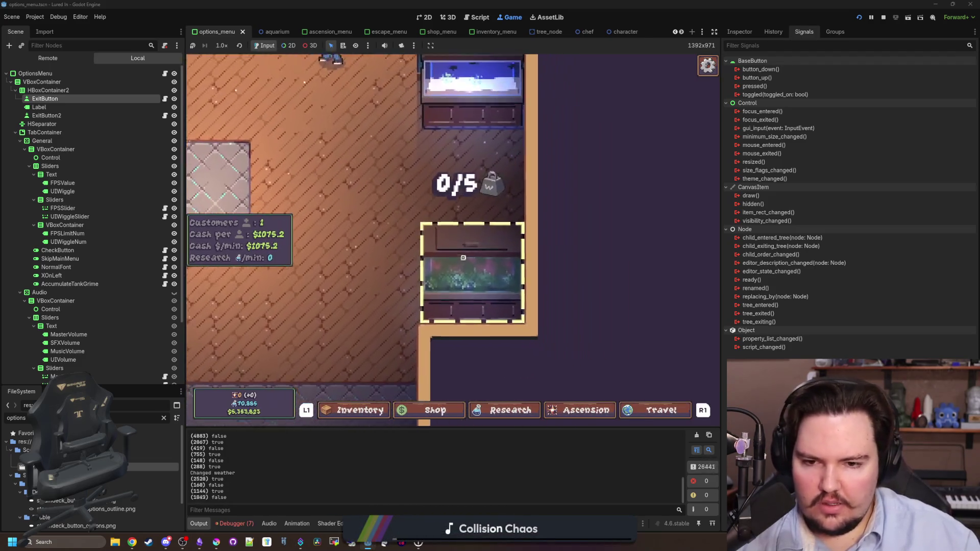
{"action": "left_click", "coordinate": [463, 257]}
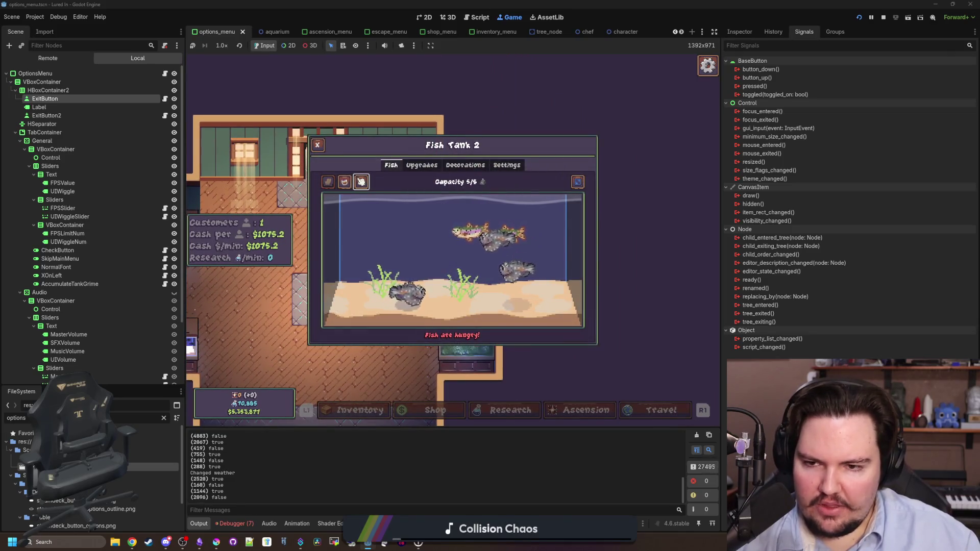
{"action": "key", "text": "Escape"}
{"action": "key", "text": "Escape"}
{"action": "key", "text": "Escape"}
{"action": "scroll", "coordinate": [376, 230], "scroll_direction": "up", "scroll_amount": 3}
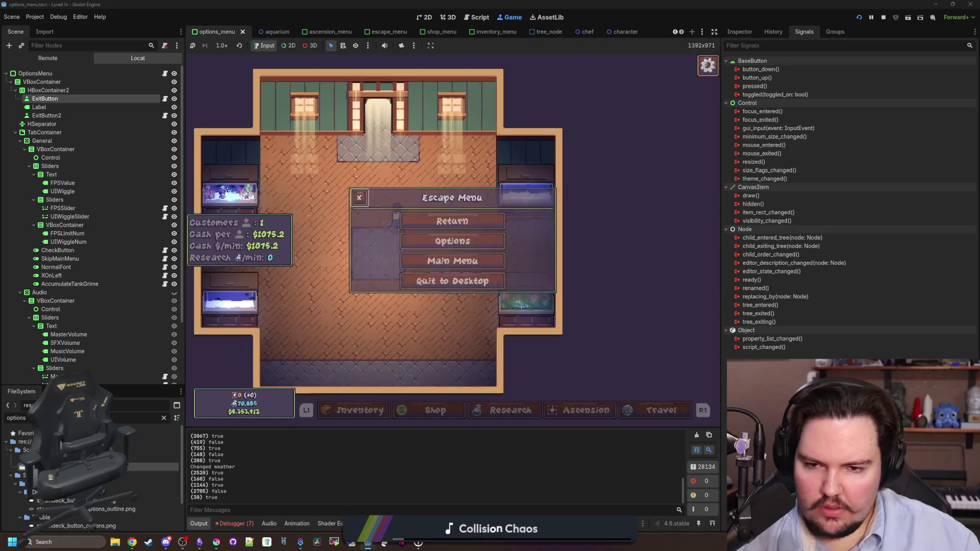
{"action": "left_click", "coordinate": [462, 231]}
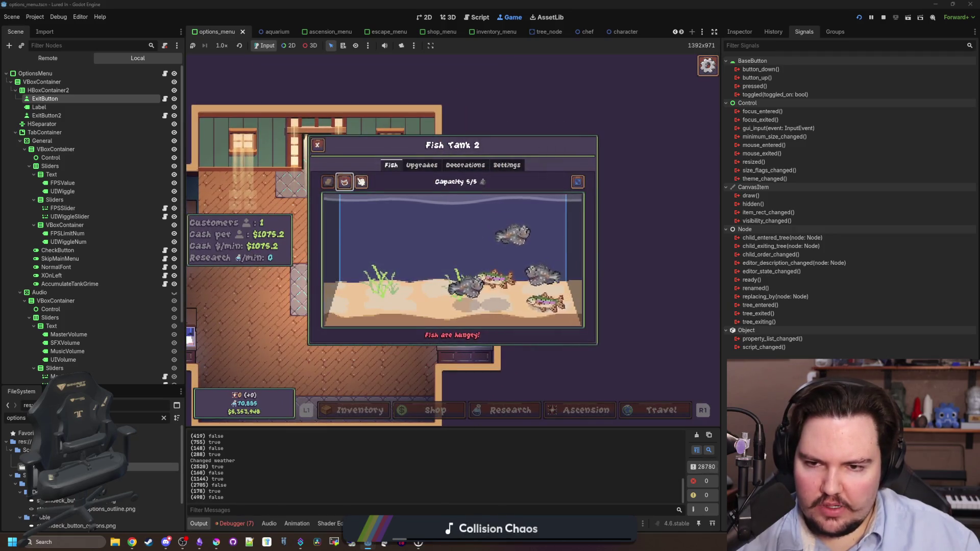
{"action": "left_click", "coordinate": [465, 165]}
{"action": "key", "text": "Escape"}
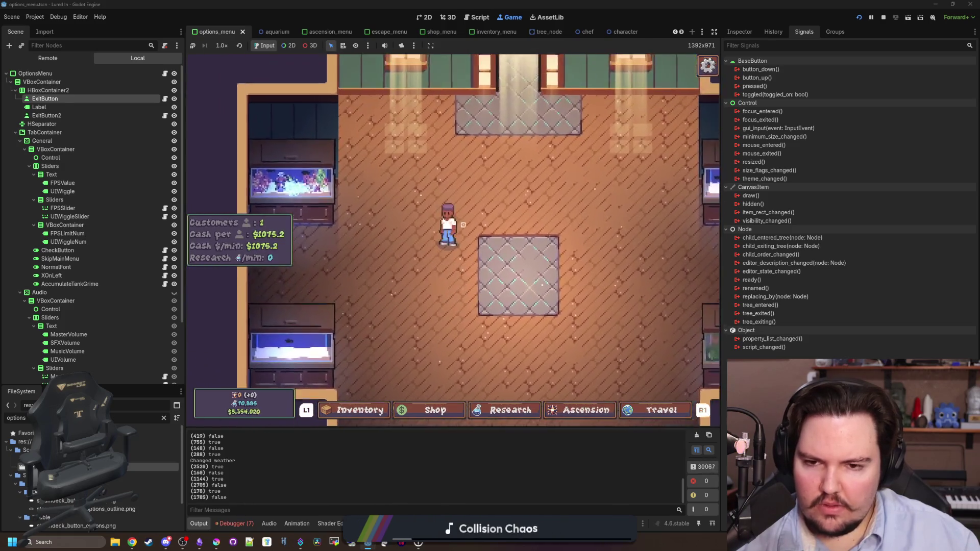
Step: Open Options from the Escape Menu once more, then choose Main Menu
{"action": "key", "text": "Escape"}
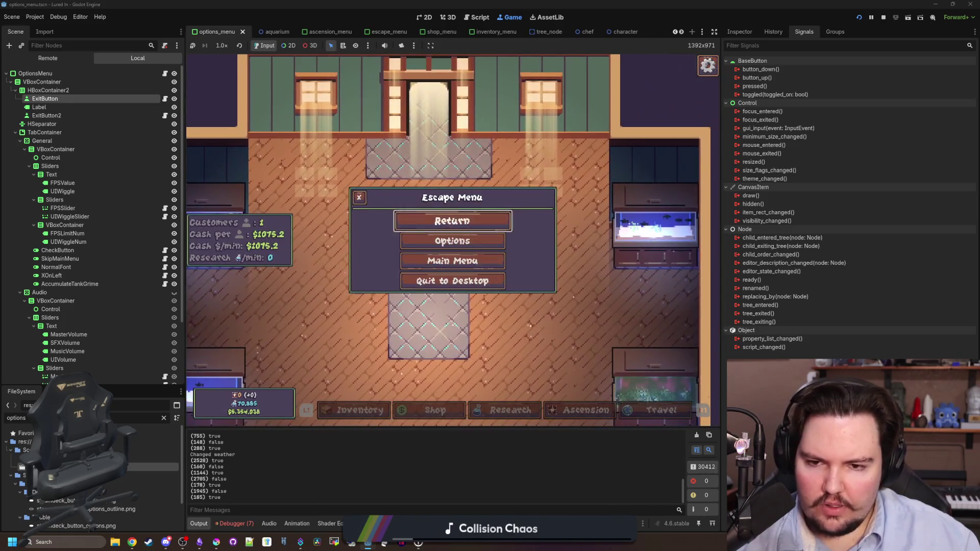
{"action": "left_click", "coordinate": [452, 240]}
{"action": "key", "text": "Escape"}
{"action": "key", "text": "Escape"}
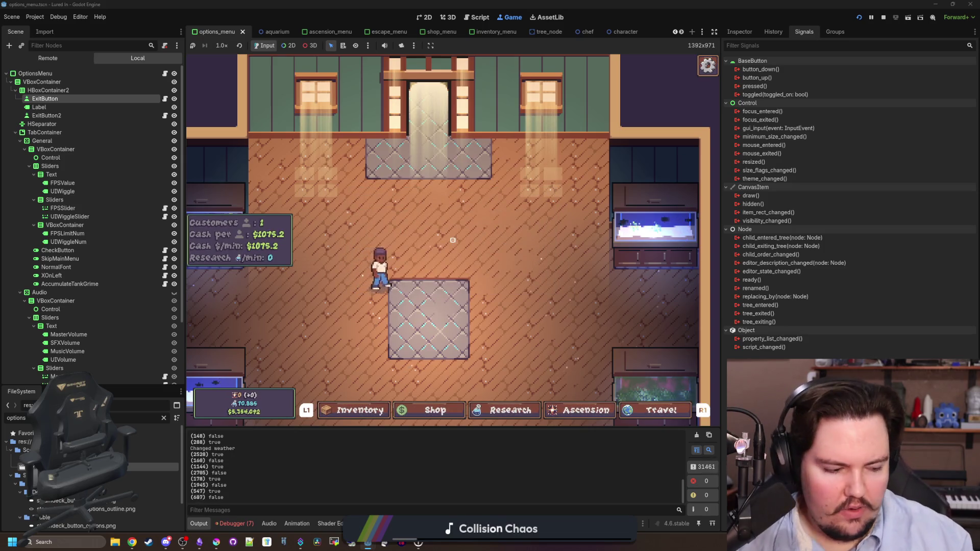
{"action": "key", "text": "Escape"}
{"action": "left_click", "coordinate": [458, 261]}
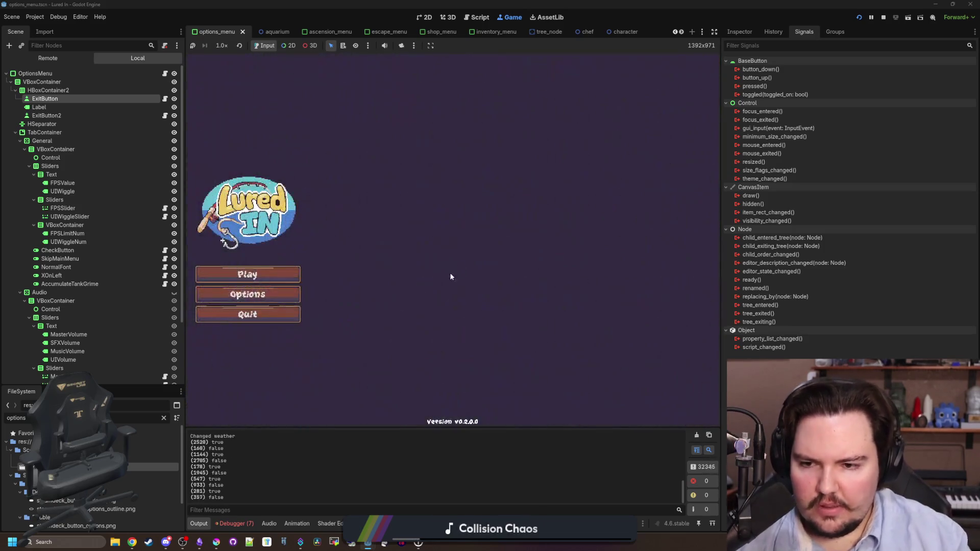
Step: Open and close Options twice on the title screen, then start the game
{"action": "left_click", "coordinate": [247, 300]}
{"action": "left_click", "coordinate": [338, 166]}
{"action": "left_click", "coordinate": [248, 295]}
{"action": "left_click", "coordinate": [338, 167]}
{"action": "left_click", "coordinate": [247, 281]}
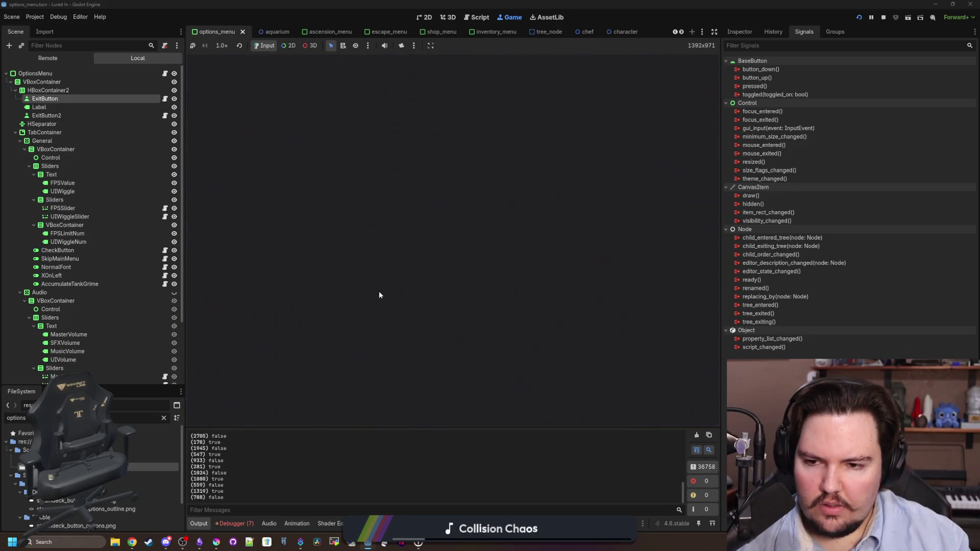
Step: Repeatedly open and close the Escape Menu and its Options panel using clicks and Escape
{"action": "key", "text": "Escape"}
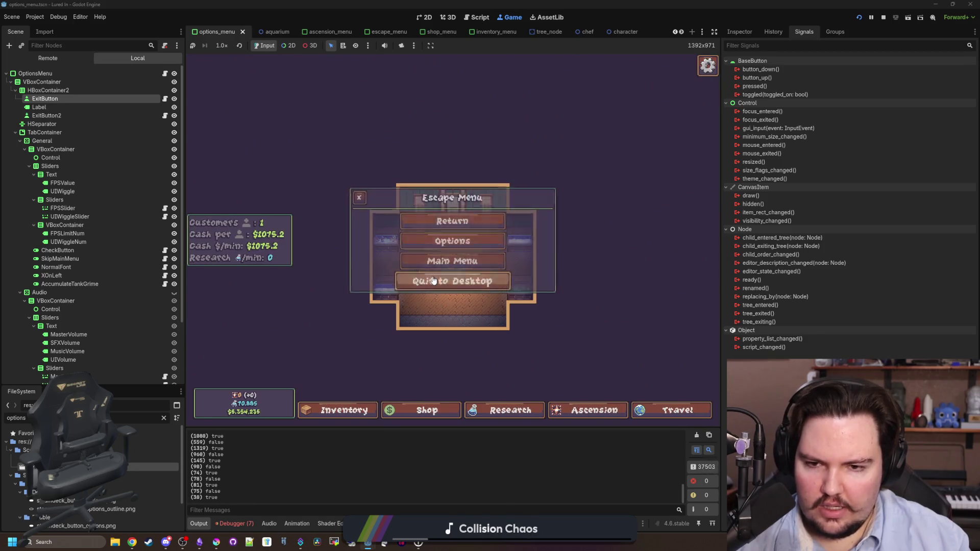
{"action": "left_click", "coordinate": [406, 221]}
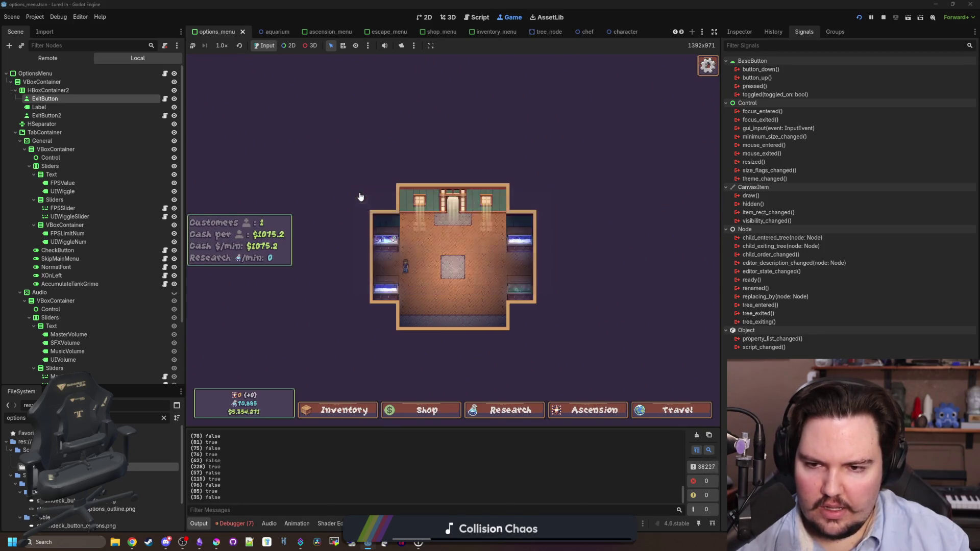
{"action": "key", "text": "Escape"}
{"action": "left_click", "coordinate": [435, 246]}
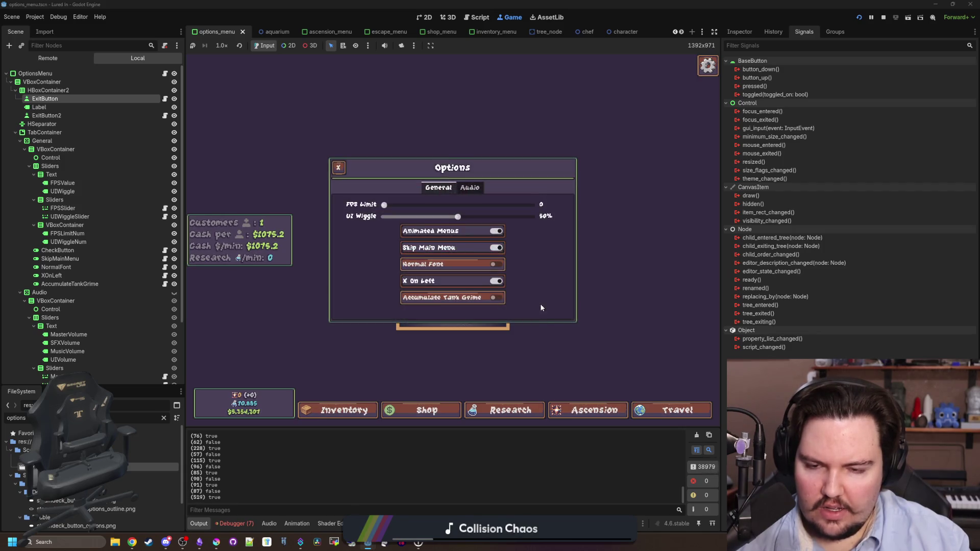
{"action": "key", "text": "Escape"}
{"action": "left_click", "coordinate": [446, 240]}
{"action": "key", "text": "Escape"}
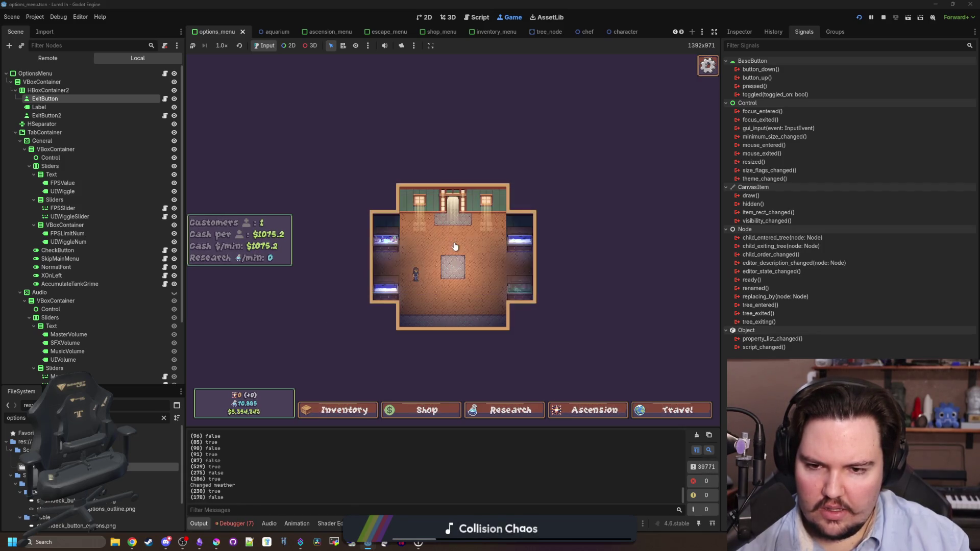
{"action": "key", "text": "Escape"}
{"action": "left_click", "coordinate": [456, 245]}
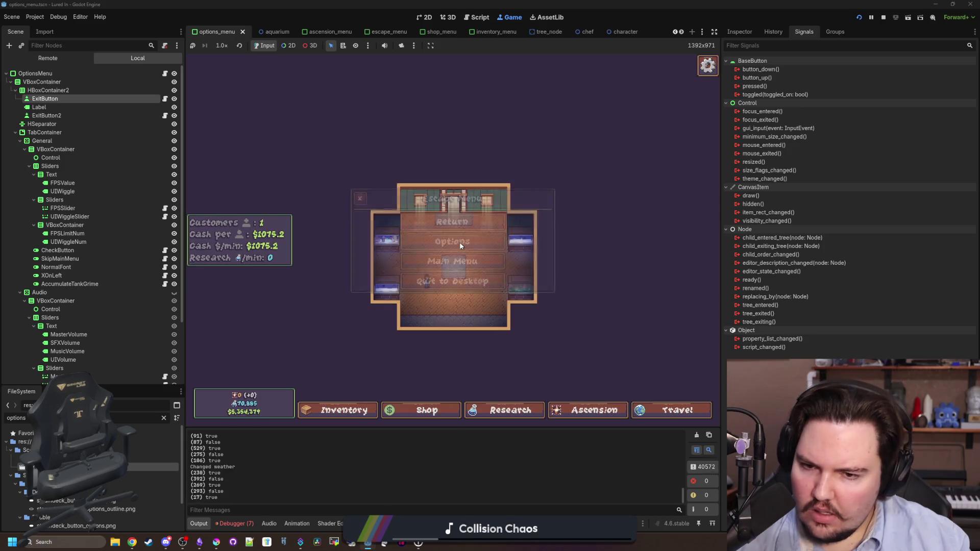
{"action": "key", "text": "Escape"}
{"action": "key", "text": "Escape"}
{"action": "key", "text": "Escape"}
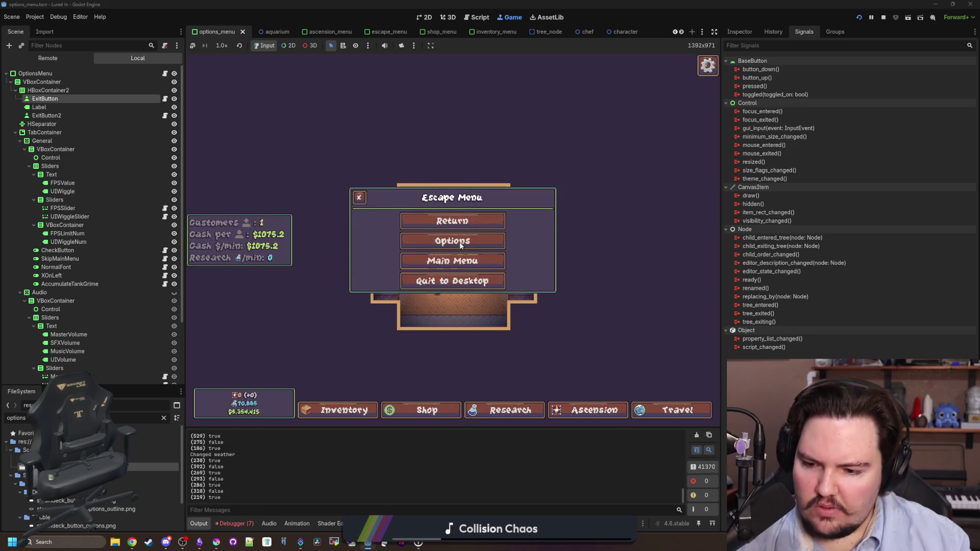
{"action": "left_click", "coordinate": [462, 243]}
{"action": "key", "text": "Escape"}
Step: Keep cycling Options from the Escape Menu, then close the menu back to the room
{"action": "key", "text": "Escape"}
{"action": "key", "text": "Escape"}
{"action": "left_click", "coordinate": [462, 243]}
{"action": "key", "text": "Escape"}
{"action": "key", "text": "Escape"}
{"action": "key", "text": "Escape"}
{"action": "left_click", "coordinate": [461, 243]}
{"action": "key", "text": "Escape"}
{"action": "key", "text": "Escape"}
{"action": "key", "text": "Escape"}
{"action": "left_click", "coordinate": [464, 246]}
{"action": "key", "text": "Escape"}
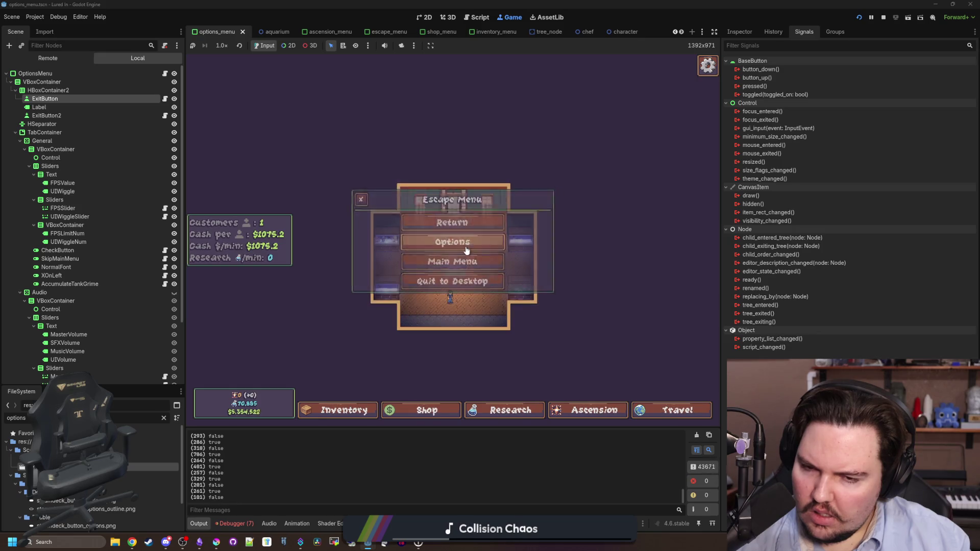
{"action": "left_click", "coordinate": [467, 244]}
{"action": "key", "text": "Escape"}
{"action": "left_click", "coordinate": [467, 245]}
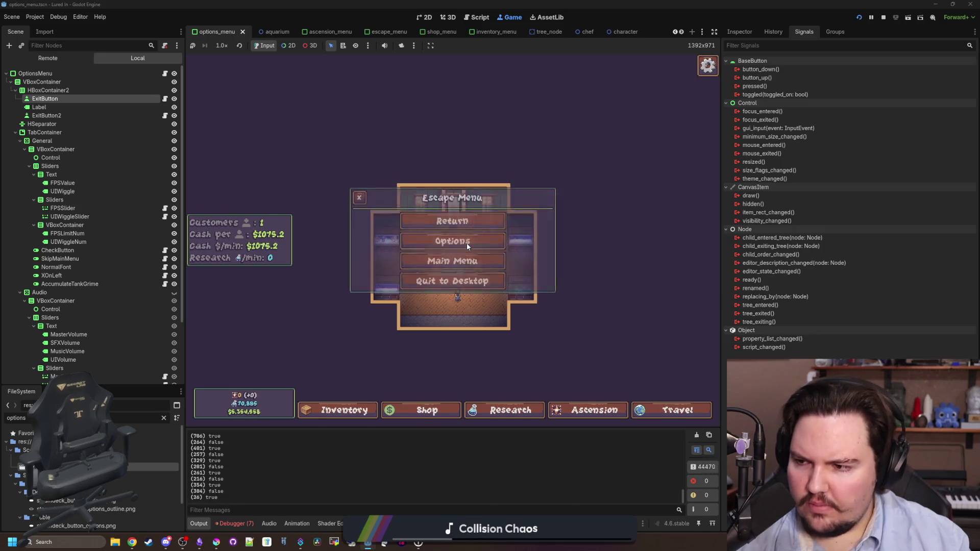
{"action": "key", "text": "Escape"}
{"action": "key", "text": "Escape"}
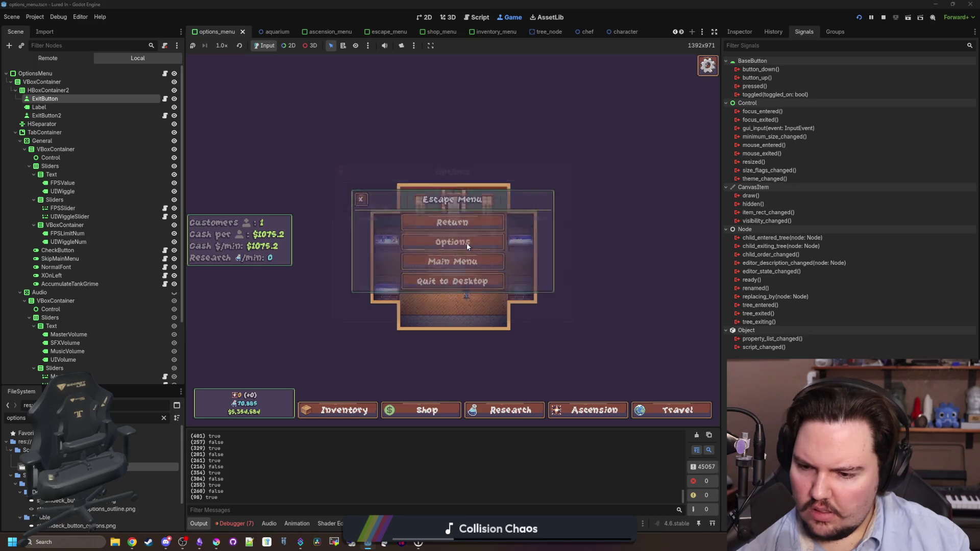
{"action": "left_click", "coordinate": [467, 243]}
{"action": "key", "text": "Escape"}
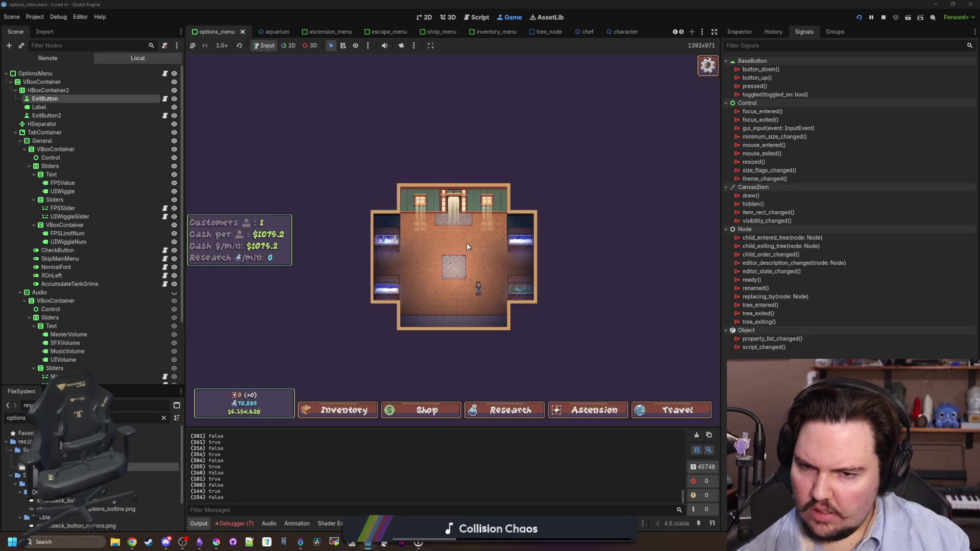
{"action": "key", "text": "Escape"}
{"action": "key", "text": "Escape"}
{"action": "key", "text": "Escape"}
{"action": "left_click", "coordinate": [467, 247]}
{"action": "key", "text": "Escape"}
{"action": "key", "text": "Escape"}
{"action": "left_click", "coordinate": [467, 247]}
{"action": "key", "text": "Escape"}
{"action": "key", "text": "Escape"}
{"action": "left_click", "coordinate": [467, 247]}
{"action": "key", "text": "Escape"}
{"action": "left_click", "coordinate": [467, 247]}
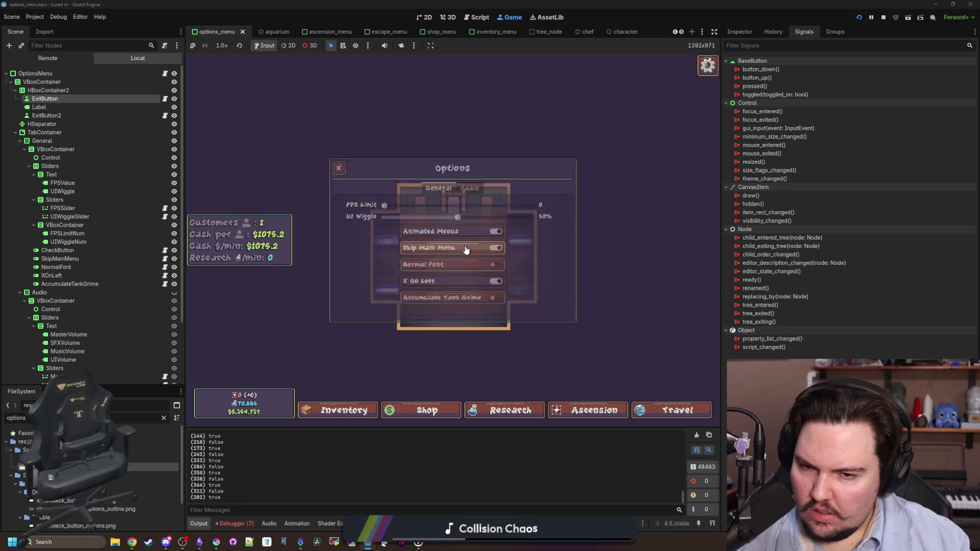
{"action": "key", "text": "Escape"}
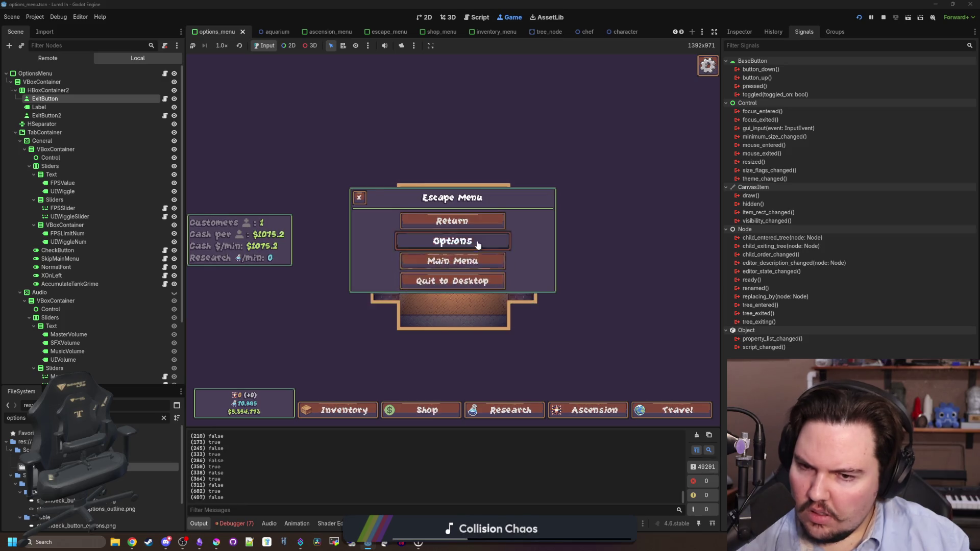
{"action": "left_click", "coordinate": [477, 243]}
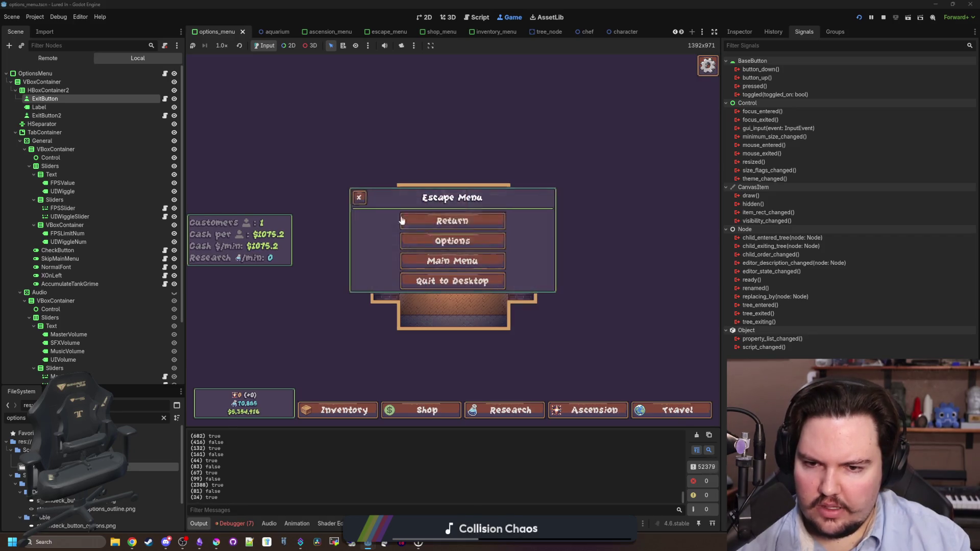
{"action": "key", "text": "Escape"}
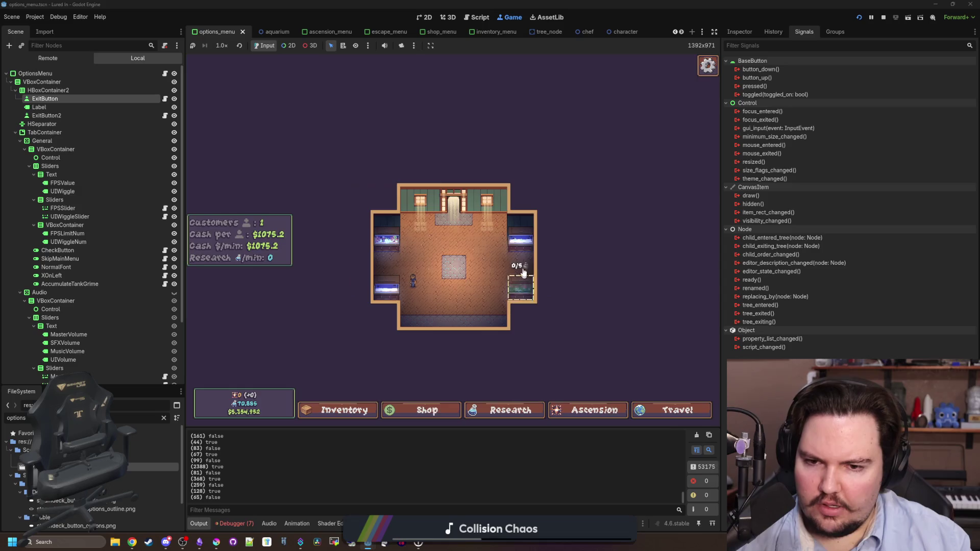
Step: Open and close the Fish Tank 3 dialog, then stop the running game
{"action": "left_click", "coordinate": [524, 280]}
{"action": "left_click", "coordinate": [259, 365]}
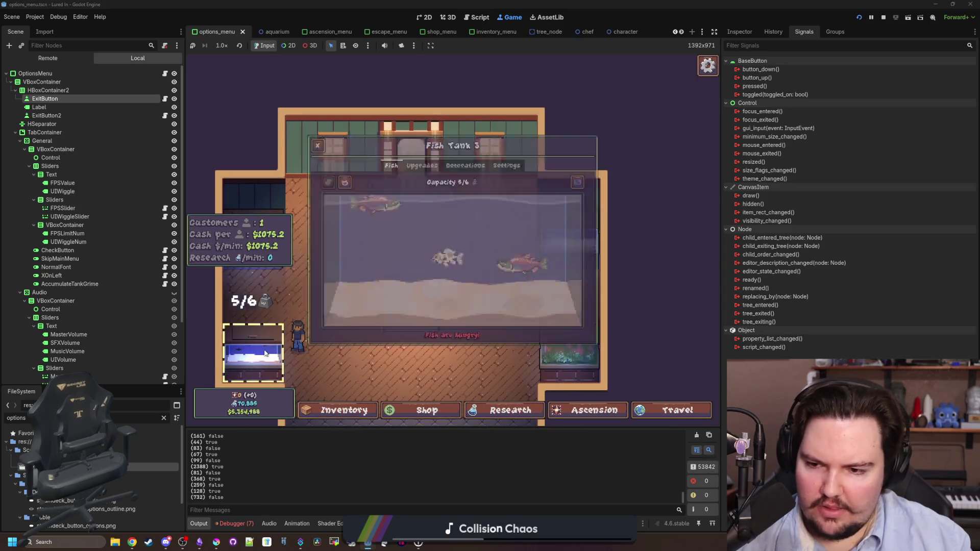
{"action": "key", "text": "Escape"}
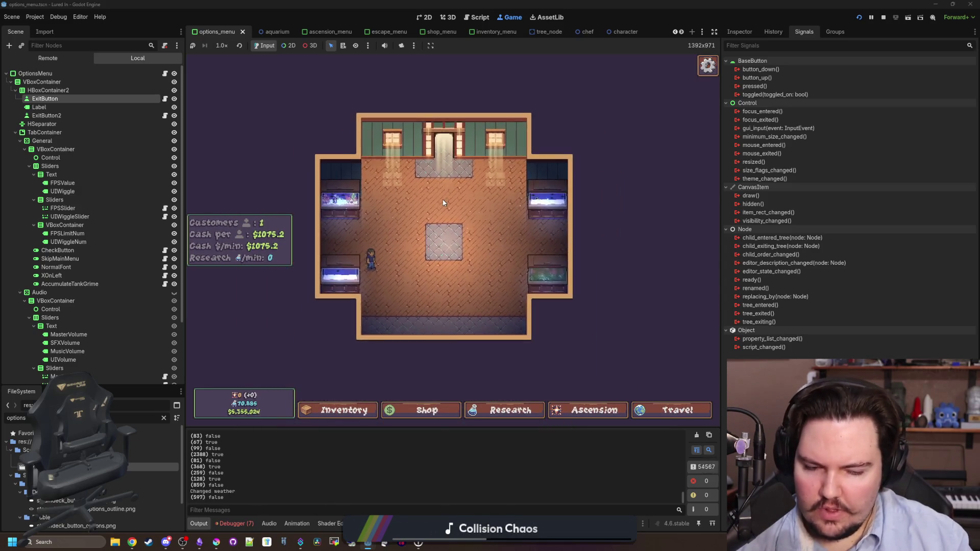
{"action": "left_click", "coordinate": [883, 17]}
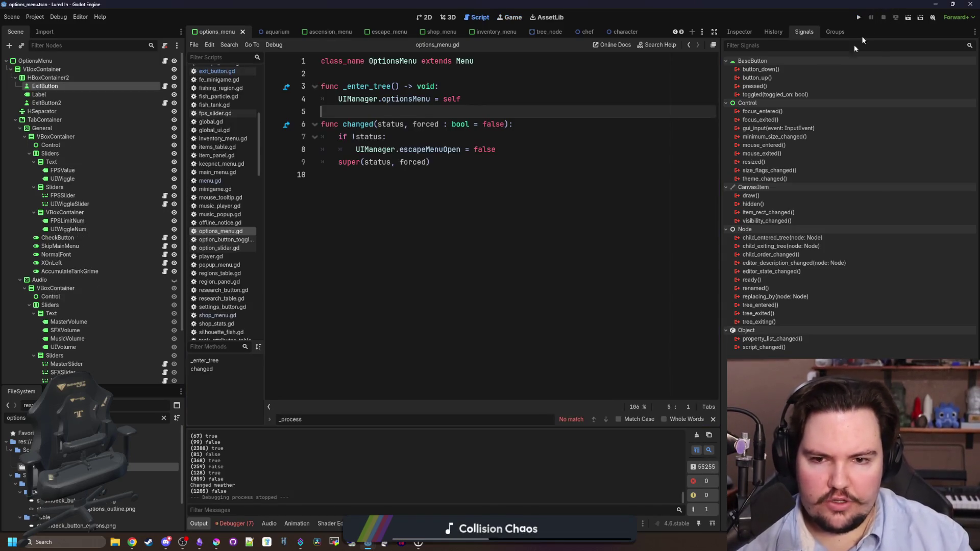
Step: Filter the FileSystem for 'glob' and open the global_ui.tscn scene
{"action": "left_click", "coordinate": [163, 418]}
{"action": "type", "text": "glob"}
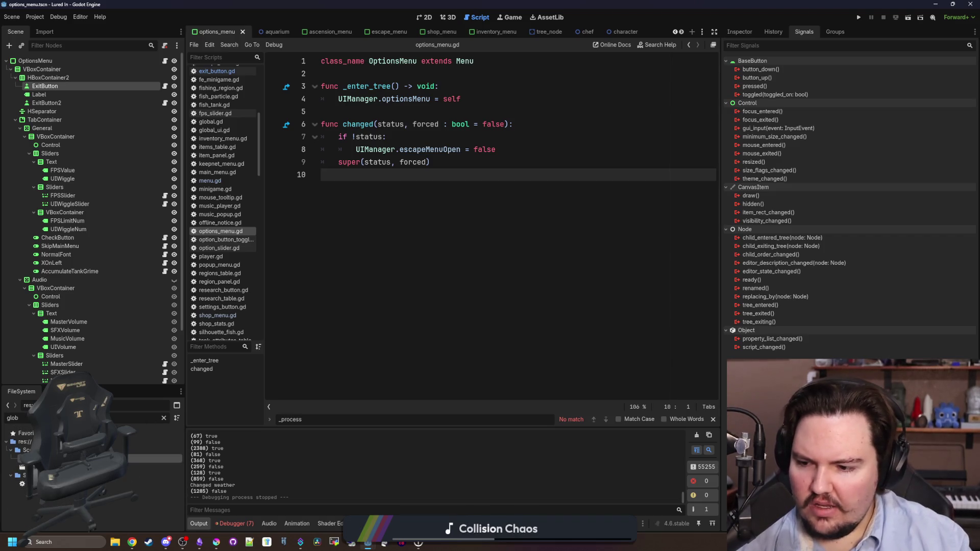
{"action": "double_click", "coordinate": [153, 468]}
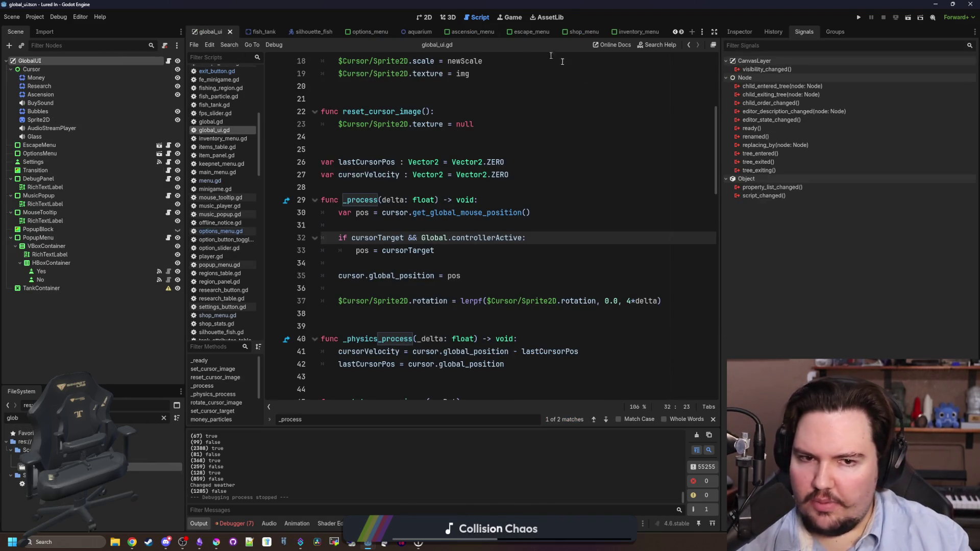
Step: Add GlobalUI to the CanvasFocus group, save the scene, and relaunch the game
{"action": "left_click", "coordinate": [834, 32]}
{"action": "left_click", "coordinate": [745, 77]}
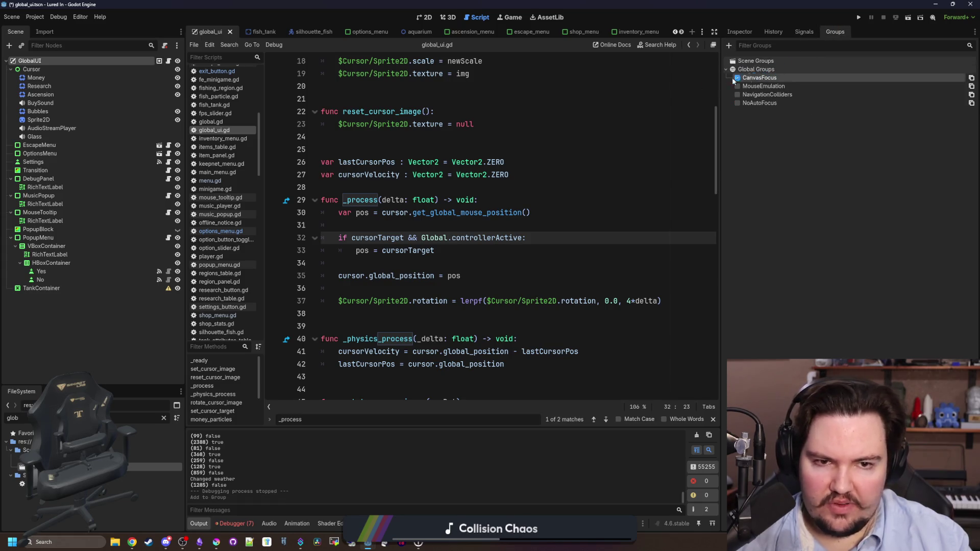
{"action": "left_click_drag", "start_coordinate": [508, 178], "coordinate": [321, 161]}
{"action": "key", "text": "ctrl+s"}
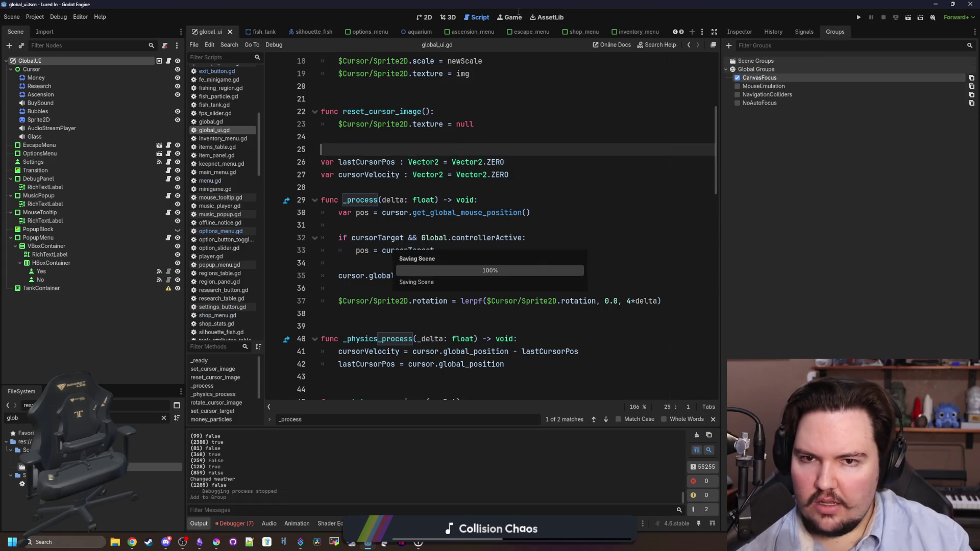
{"action": "left_click", "coordinate": [513, 18]}
{"action": "left_click", "coordinate": [860, 16]}
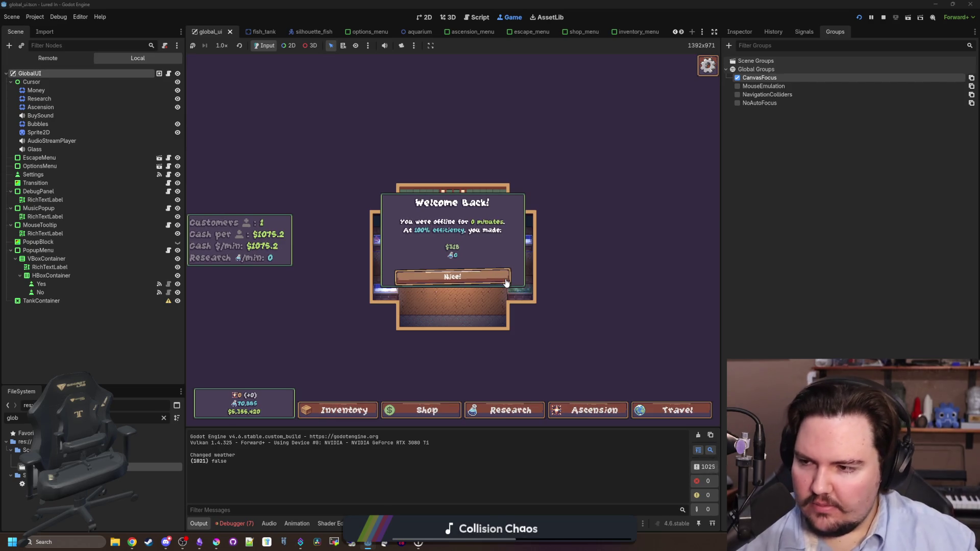
Step: Dismiss Welcome Back, inspect the Escape Menu's Settings button properties, then resume play
{"action": "key", "text": "Down"}
{"action": "key", "text": "Return"}
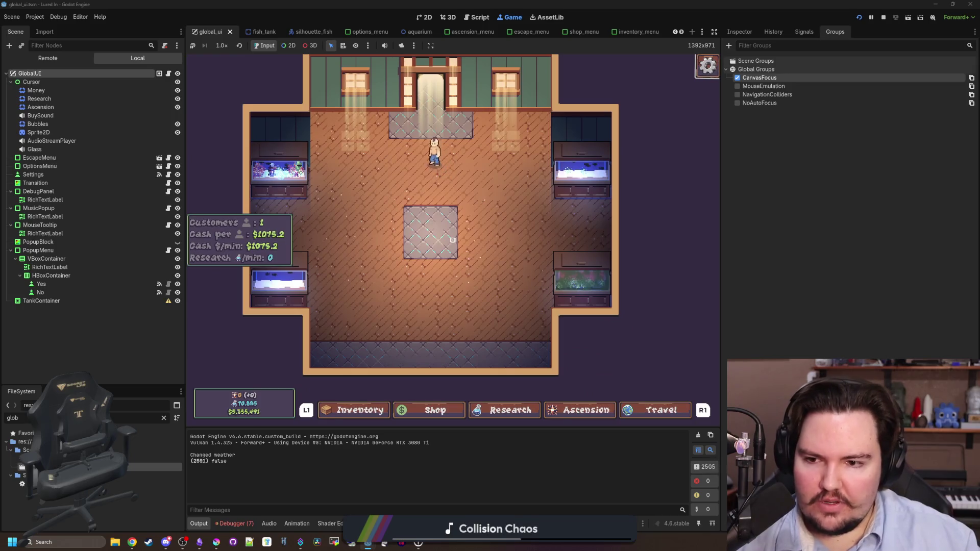
{"action": "key", "text": "Escape"}
{"action": "key", "text": "Escape"}
{"action": "key", "text": "Escape"}
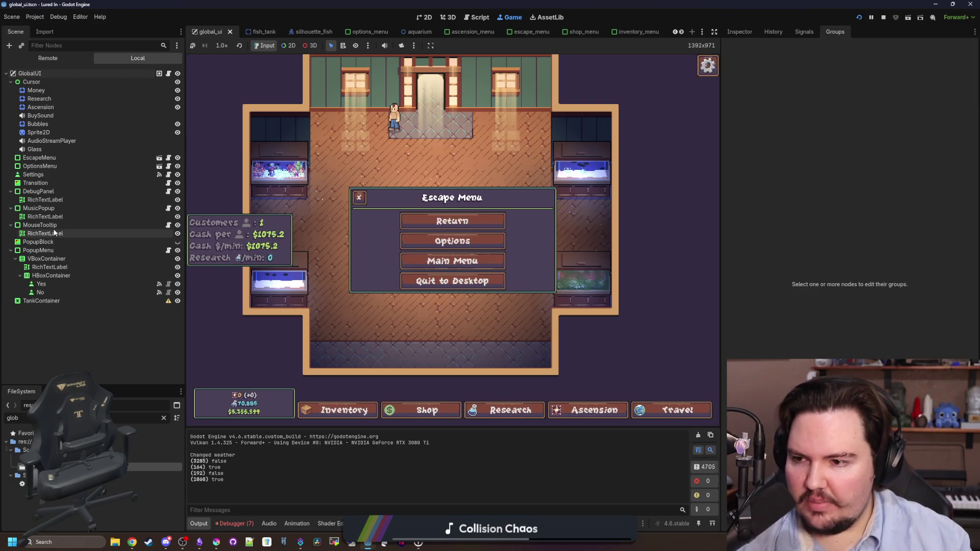
{"action": "left_click", "coordinate": [64, 157]}
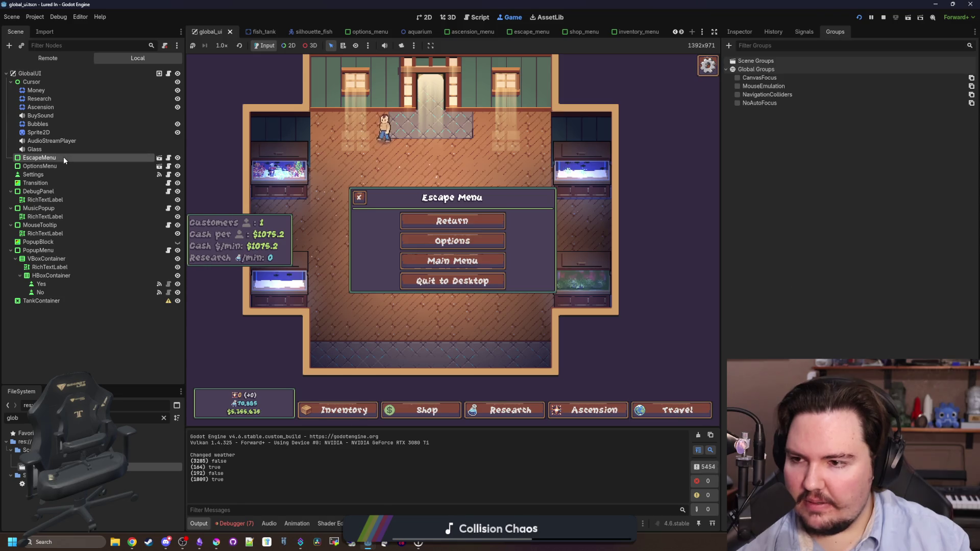
{"action": "left_click", "coordinate": [36, 174]}
{"action": "left_click", "coordinate": [746, 32]}
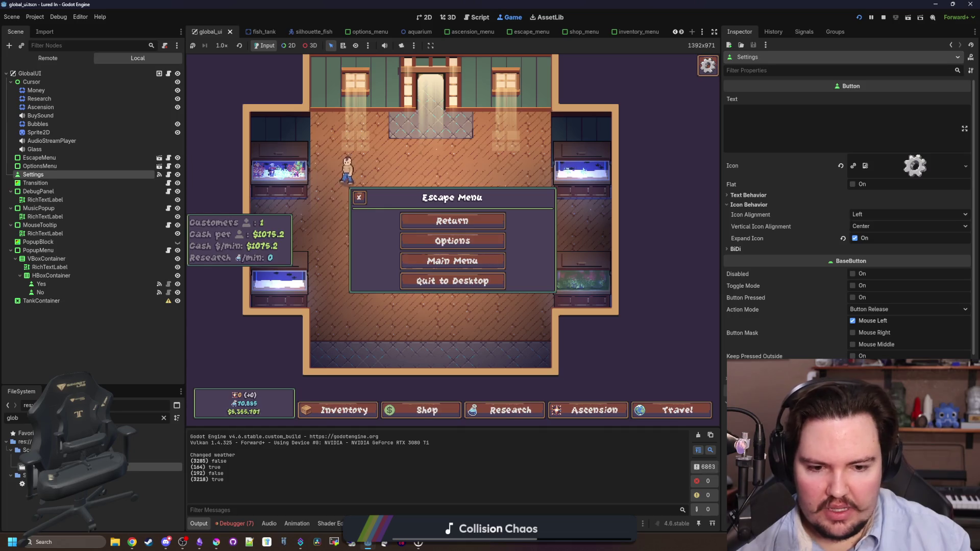
{"action": "scroll", "coordinate": [847, 229], "scroll_direction": "down", "scroll_amount": 5}
{"action": "scroll", "coordinate": [847, 230], "scroll_direction": "down", "scroll_amount": 3}
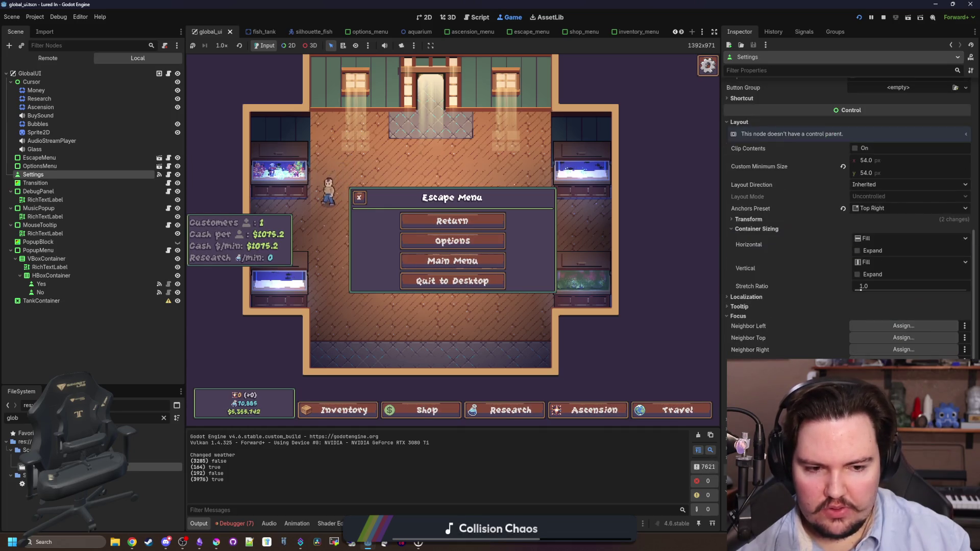
{"action": "left_click", "coordinate": [467, 231]}
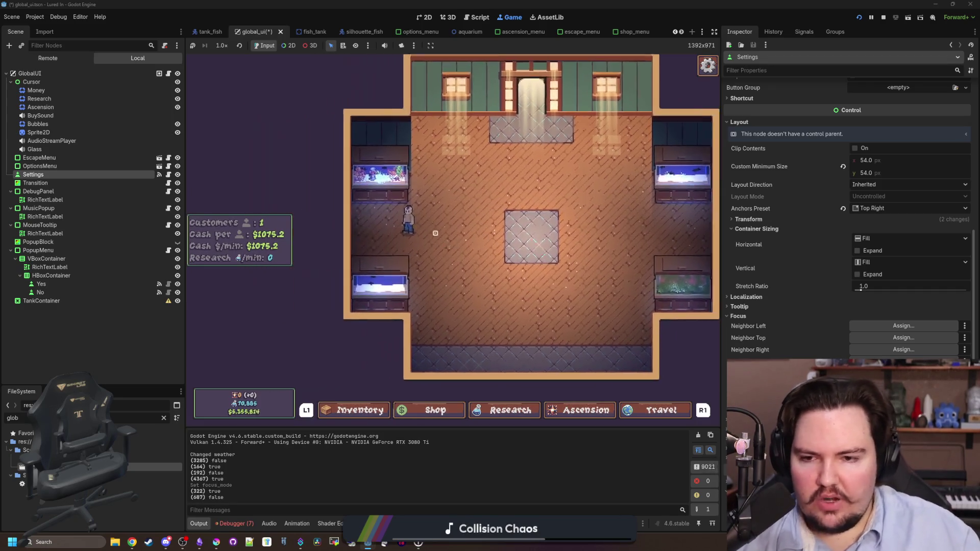
Step: Test opening Options from the Escape Menu and closing it with Escape, via keyboard and mouse
{"action": "key", "text": "Escape"}
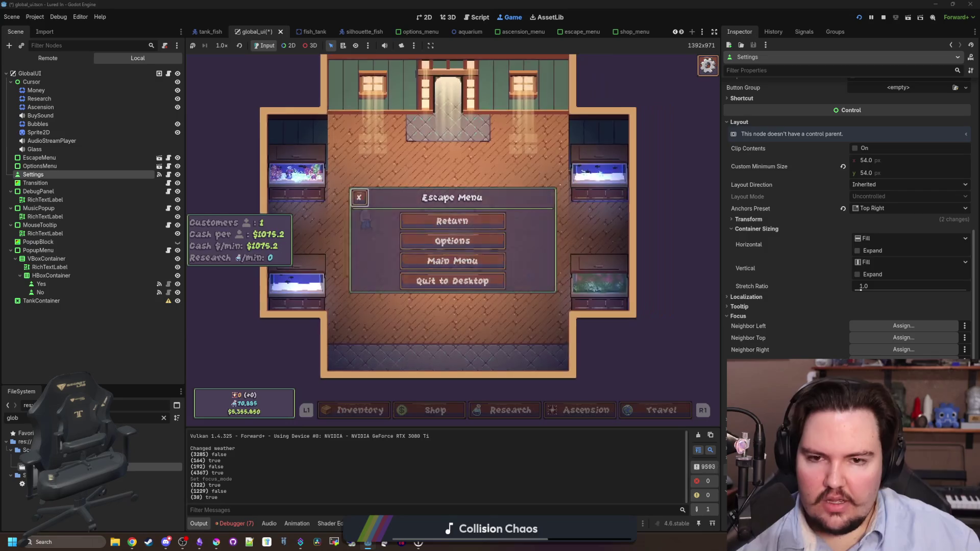
{"action": "key", "text": "Return"}
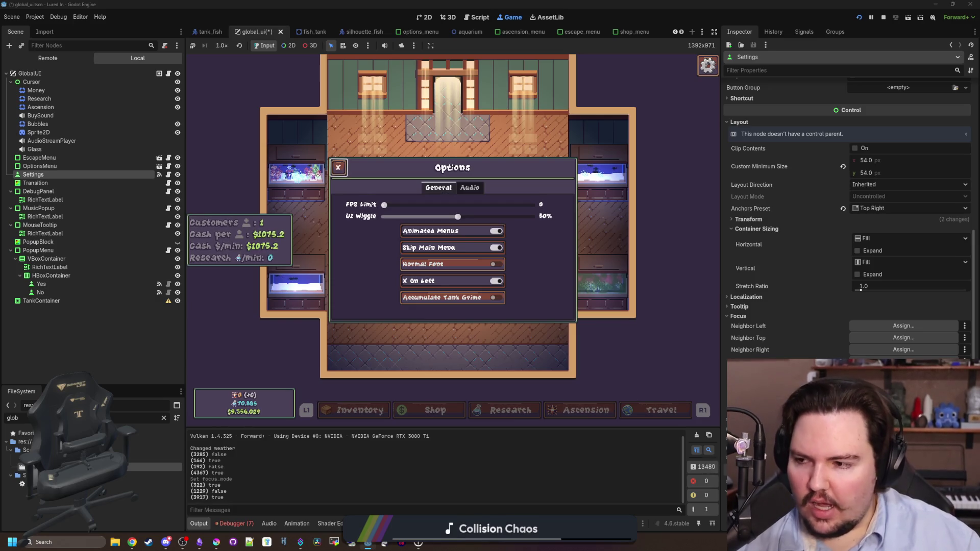
{"action": "key", "text": "Escape"}
{"action": "key", "text": "Escape"}
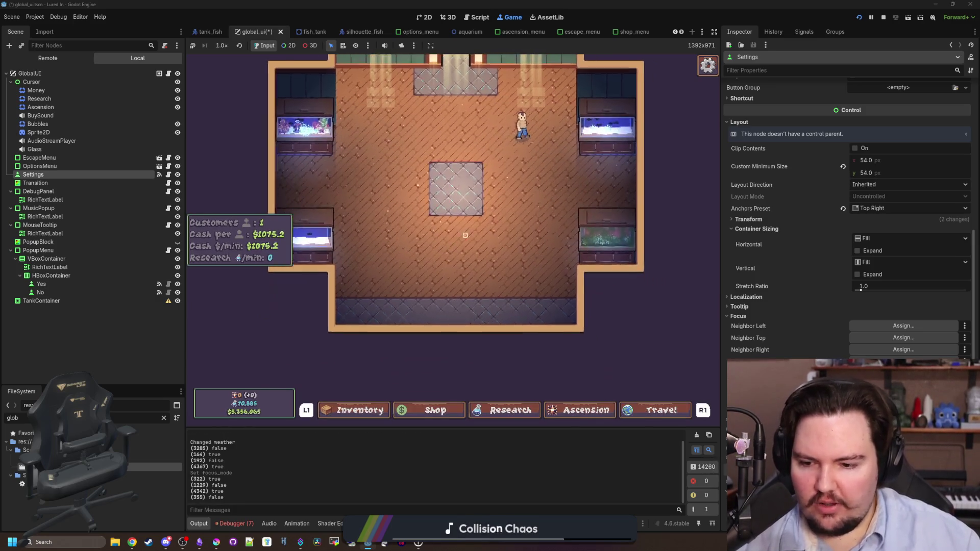
{"action": "key", "text": "Escape"}
{"action": "left_click", "coordinate": [465, 237]}
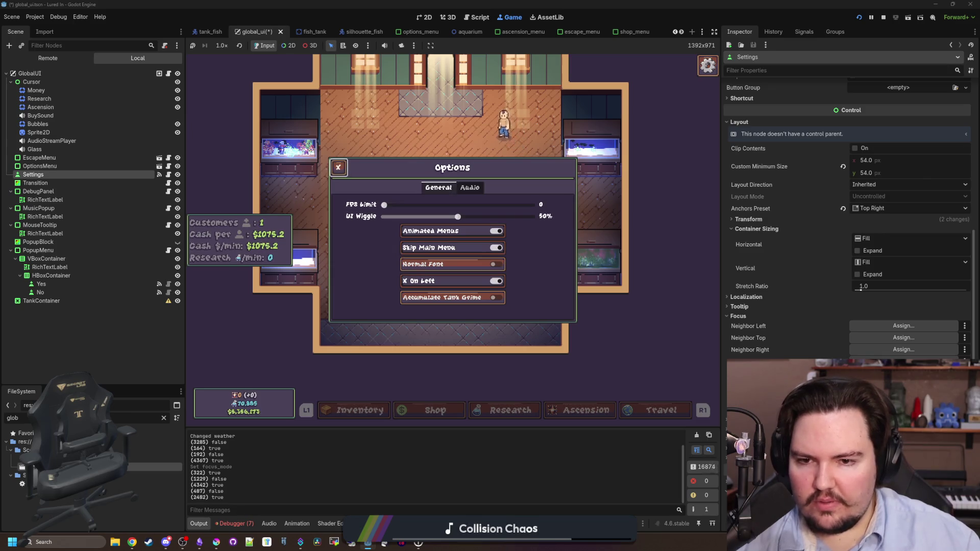
{"action": "key", "text": "Escape"}
{"action": "key", "text": "Escape"}
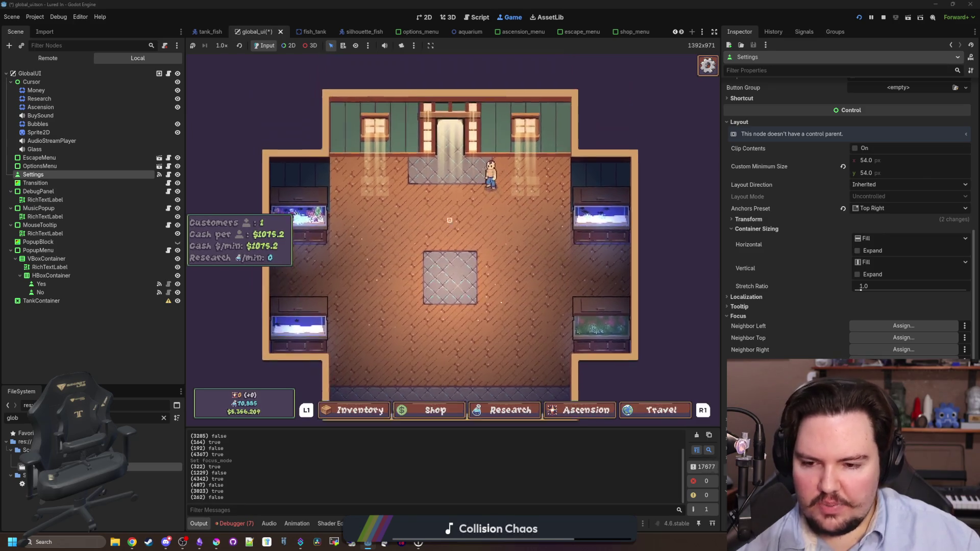
{"action": "scroll", "coordinate": [442, 255], "scroll_direction": "down", "scroll_amount": 5}
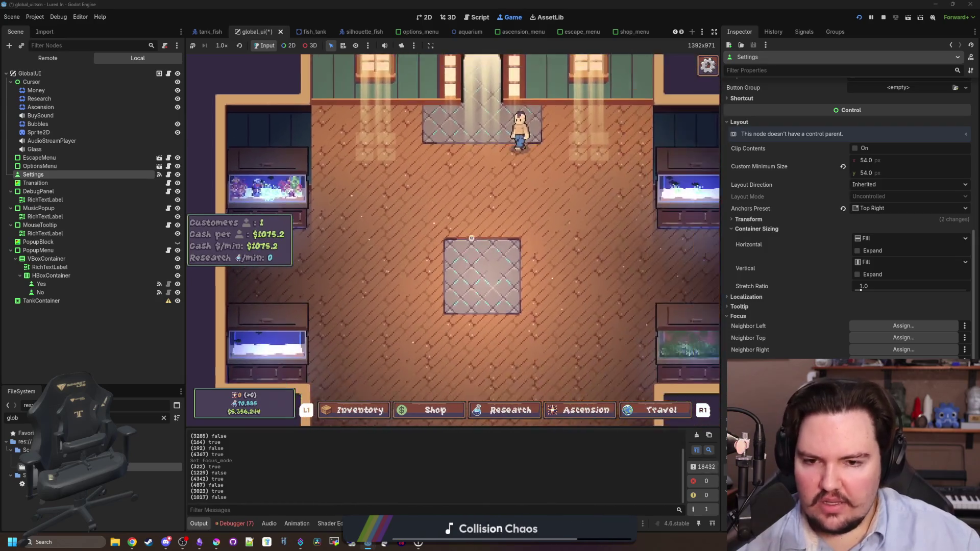
{"action": "scroll", "coordinate": [451, 233], "scroll_direction": "up", "scroll_amount": 5}
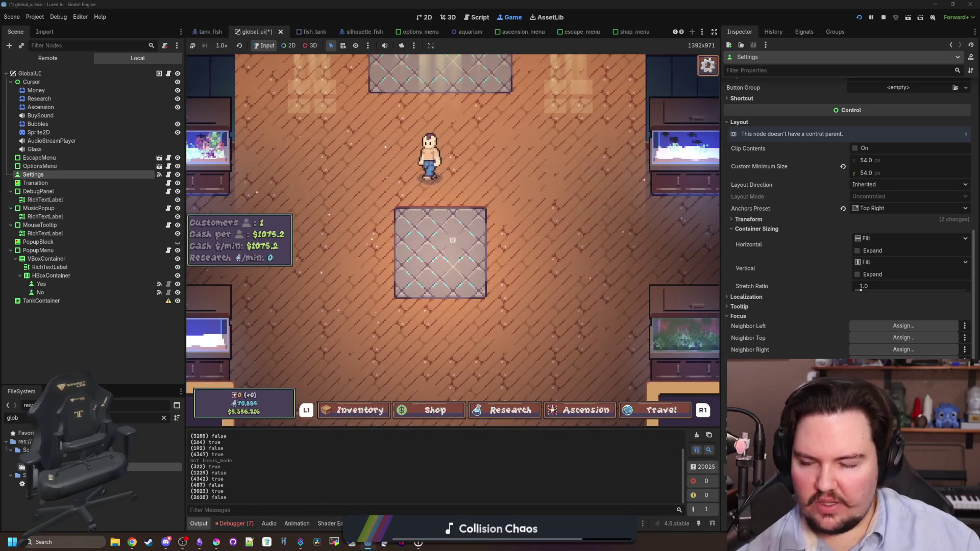
{"action": "scroll", "coordinate": [453, 240], "scroll_direction": "down", "scroll_amount": 5}
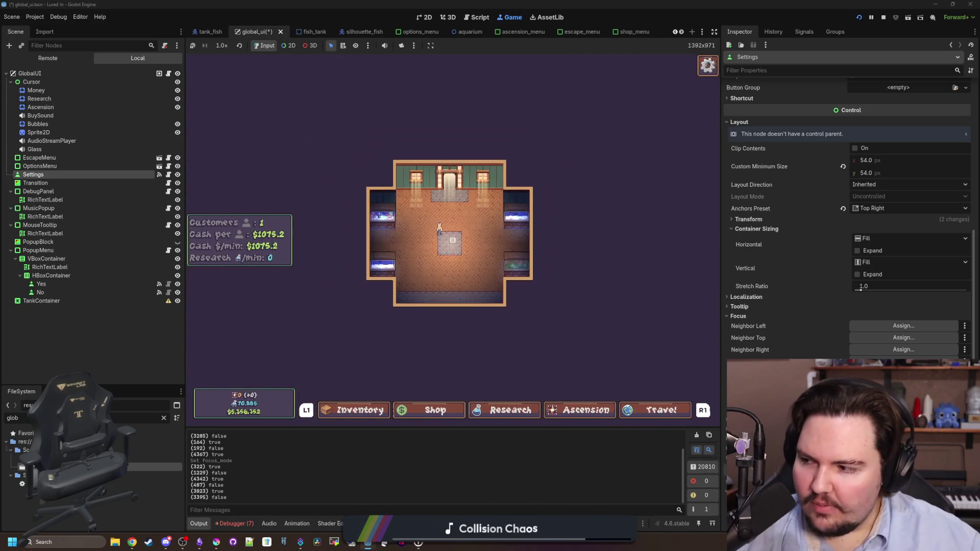
Step: Keyboard-navigate the Escape Menu and Options toggles down to Skip Main Menu, closing both menus
{"action": "key", "text": "Escape"}
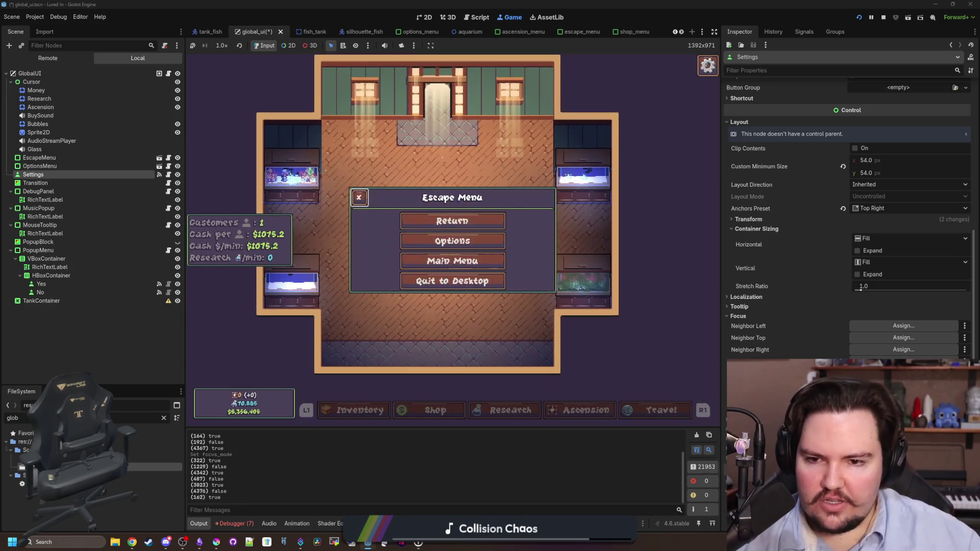
{"action": "key", "text": "Down"}
{"action": "key", "text": "Down"}
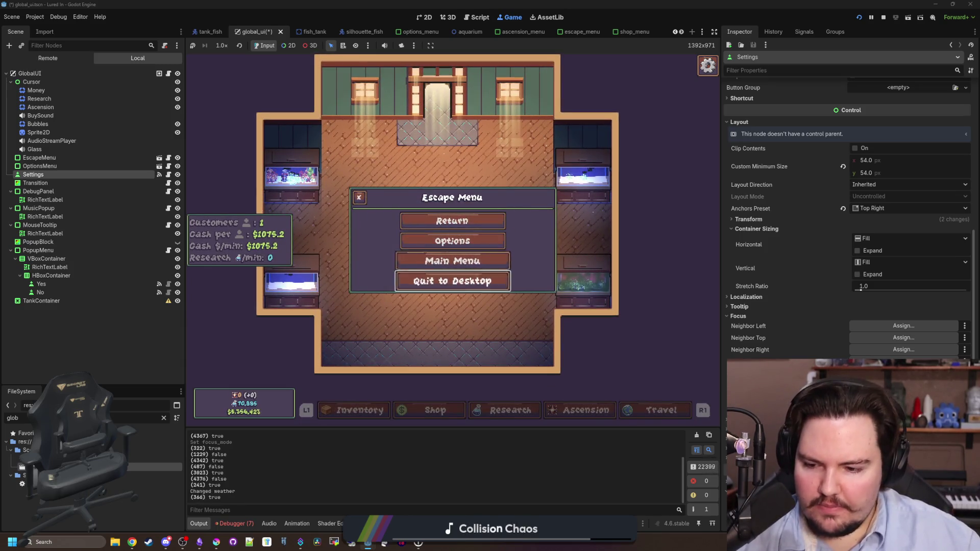
{"action": "key", "text": "Return"}
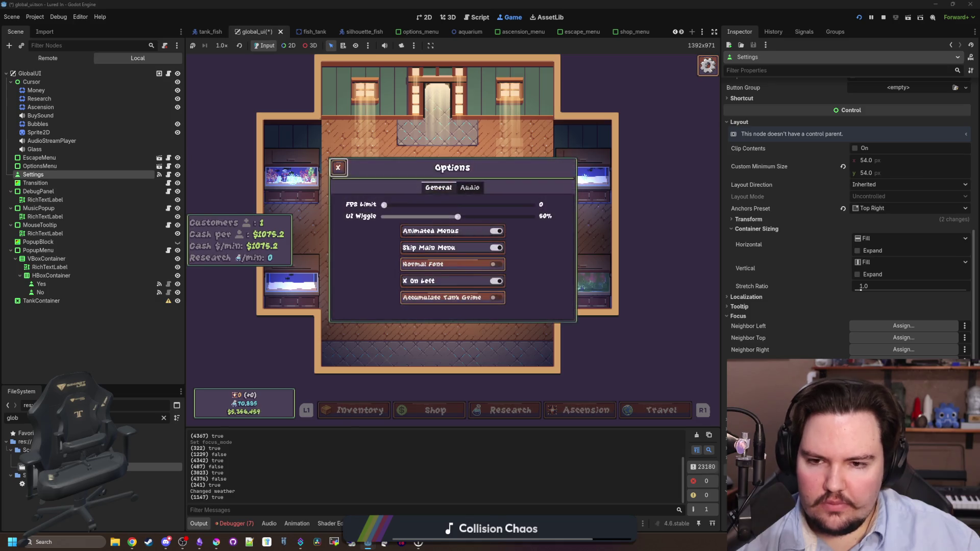
{"action": "key", "text": "Escape"}
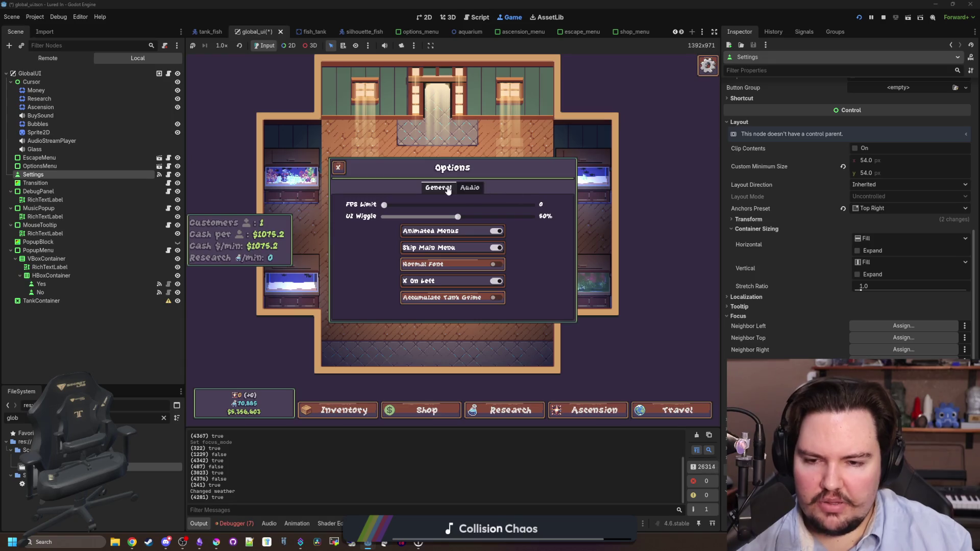
{"action": "key", "text": "Tab"}
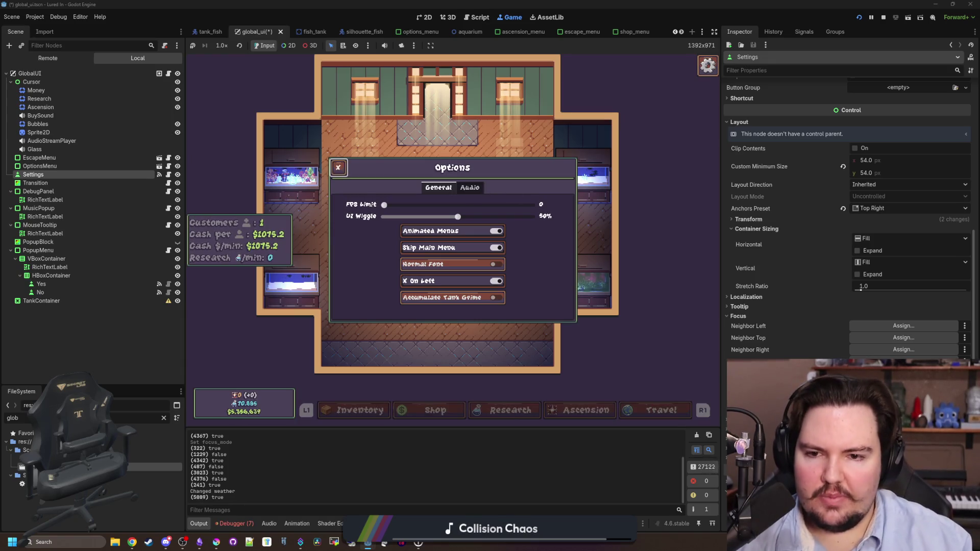
{"action": "key", "text": "Down"}
{"action": "key", "text": "Down"}
{"action": "key", "text": "Down"}
{"action": "key", "text": "Up"}
{"action": "key", "text": "Up"}
{"action": "key", "text": "Up"}
{"action": "key", "text": "Up"}
{"action": "key", "text": "Up"}
{"action": "key", "text": "Up"}
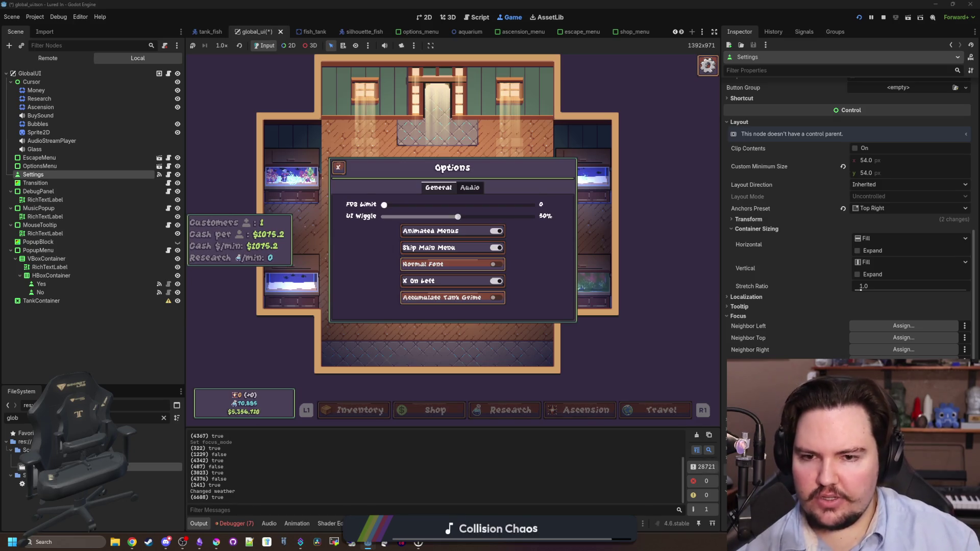
{"action": "key", "text": "Return"}
{"action": "key", "text": "Return"}
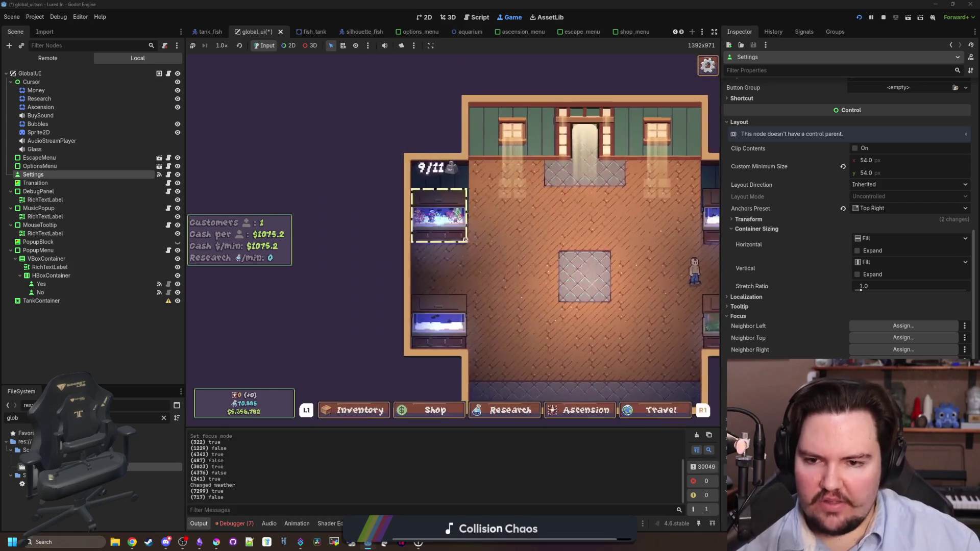
{"action": "key", "text": "Escape"}
{"action": "key", "text": "Down"}
{"action": "key", "text": "Down"}
{"action": "key", "text": "Return"}
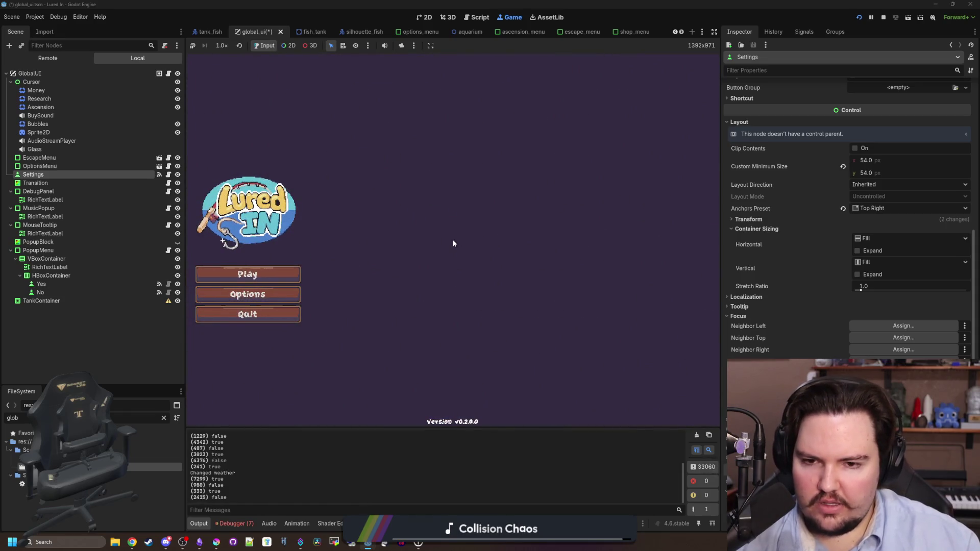
{"action": "key", "text": "Down"}
{"action": "key", "text": "Return"}
{"action": "key", "text": "Down"}
{"action": "key", "text": "Down"}
{"action": "key", "text": "Down"}
{"action": "key", "text": "Up"}
{"action": "key", "text": "Up"}
{"action": "key", "text": "Up"}
{"action": "key", "text": "Up"}
{"action": "key", "text": "Up"}
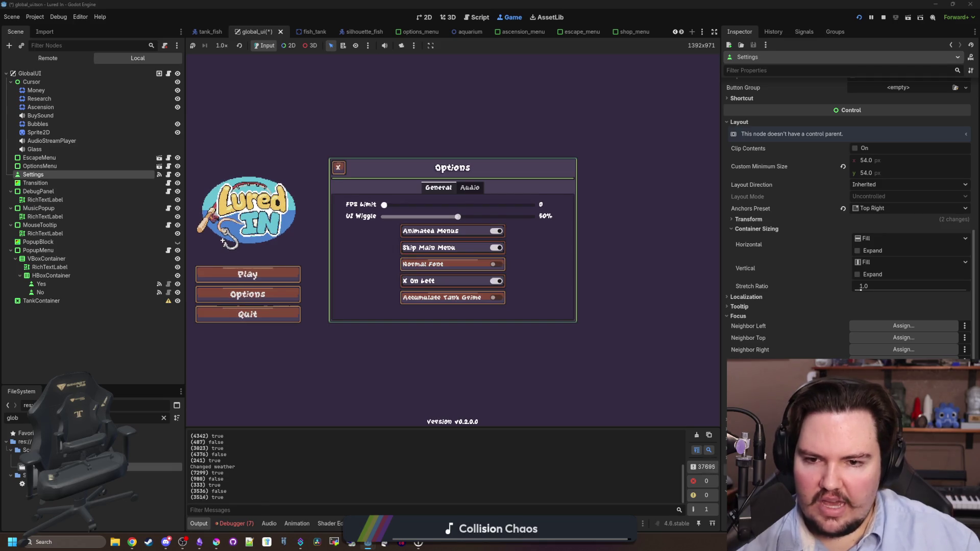
{"action": "key", "text": "Escape"}
{"action": "key", "text": "Return"}
{"action": "key", "text": "Escape"}
{"action": "key", "text": "Up"}
{"action": "key", "text": "Down"}
{"action": "key", "text": "Return"}
{"action": "key", "text": "Escape"}
{"action": "key", "text": "Return"}
{"action": "key", "text": "Escape"}
{"action": "key", "text": "Up"}
{"action": "key", "text": "Return"}
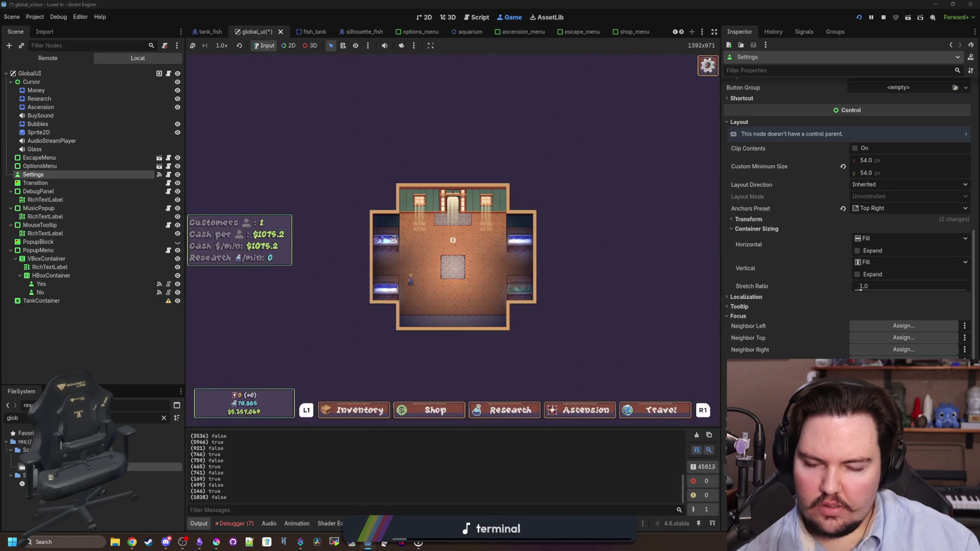
{"action": "key", "text": "Escape"}
{"action": "key", "text": "Down"}
{"action": "key", "text": "Return"}
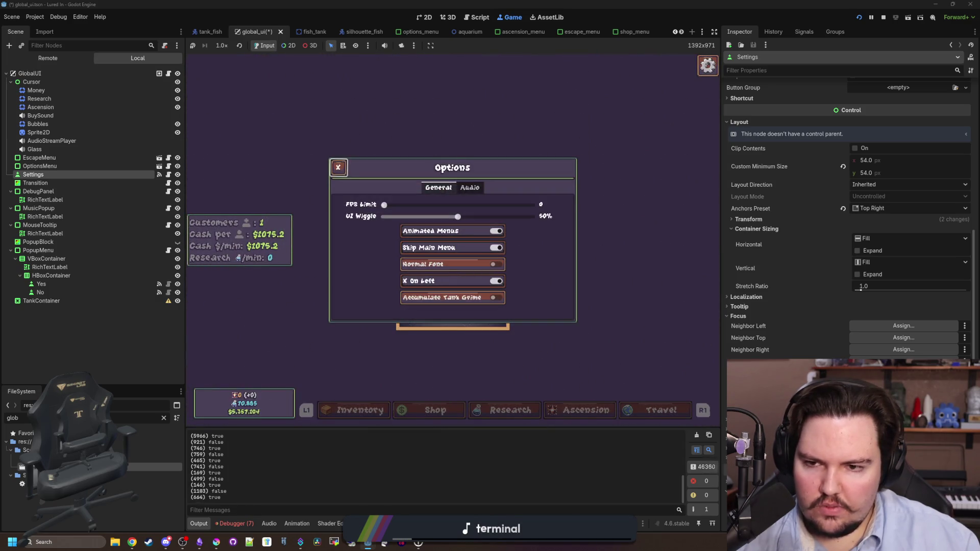
{"action": "key", "text": "Escape"}
{"action": "key", "text": "Escape"}
{"action": "key", "text": "Escape"}
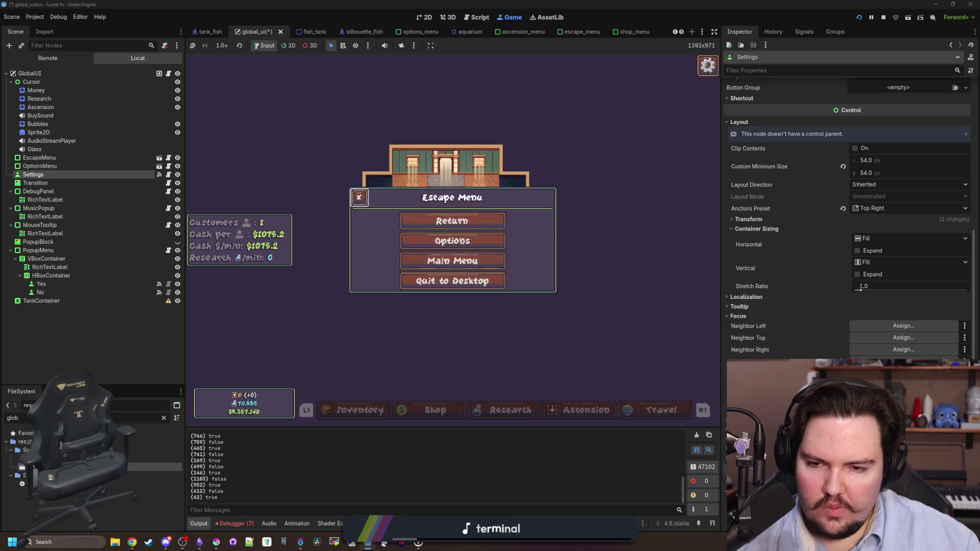
{"action": "key", "text": "Return"}
{"action": "key", "text": "Escape"}
{"action": "key", "text": "Down"}
{"action": "key", "text": "Return"}
{"action": "key", "text": "Escape"}
{"action": "key", "text": "Return"}
{"action": "key", "text": "Escape"}
{"action": "key", "text": "Return"}
{"action": "key", "text": "Escape"}
{"action": "key", "text": "Return"}
{"action": "key", "text": "Escape"}
{"action": "key", "text": "Up"}
{"action": "key", "text": "Down"}
{"action": "key", "text": "Return"}
{"action": "key", "text": "Escape"}
{"action": "key", "text": "Up"}
{"action": "key", "text": "Down"}
{"action": "key", "text": "Return"}
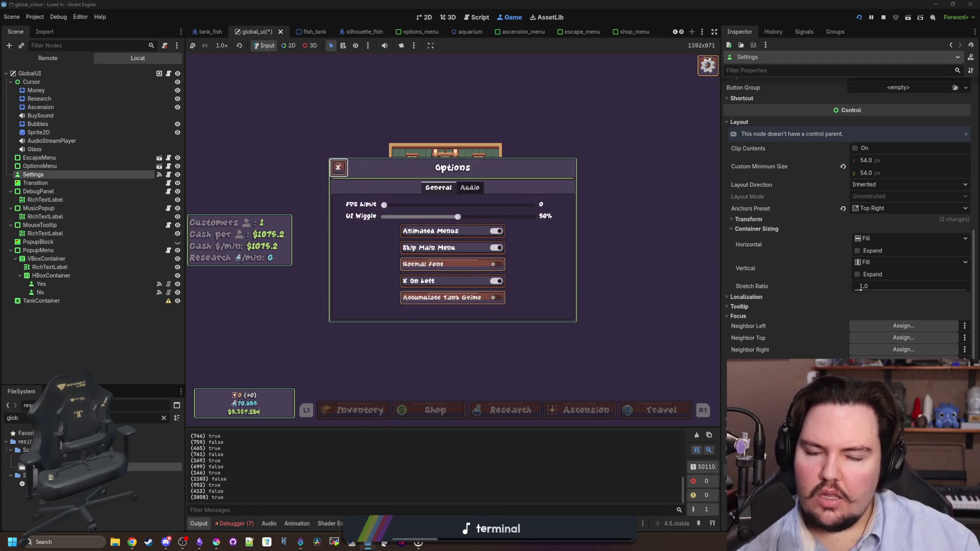
{"action": "key", "text": "Escape"}
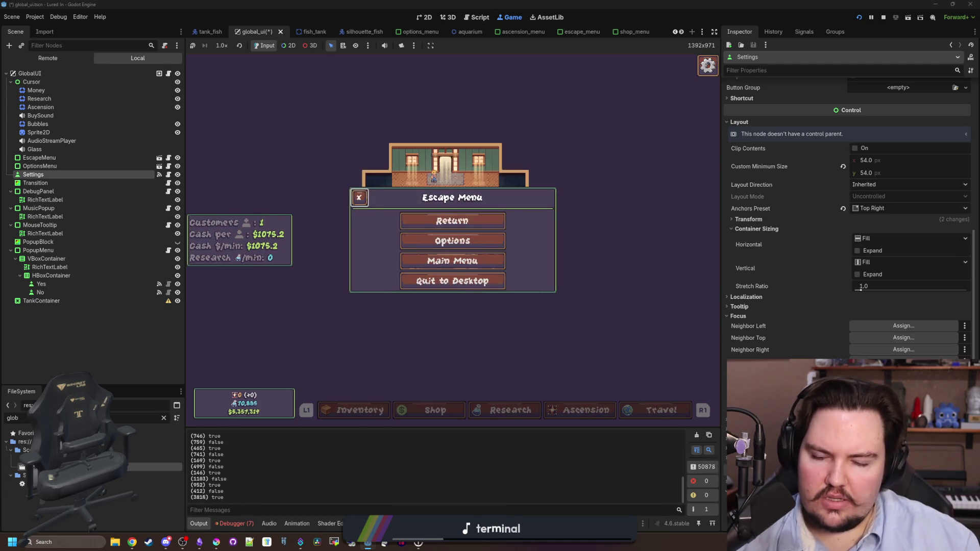
{"action": "key", "text": "Return"}
{"action": "key", "text": "Escape"}
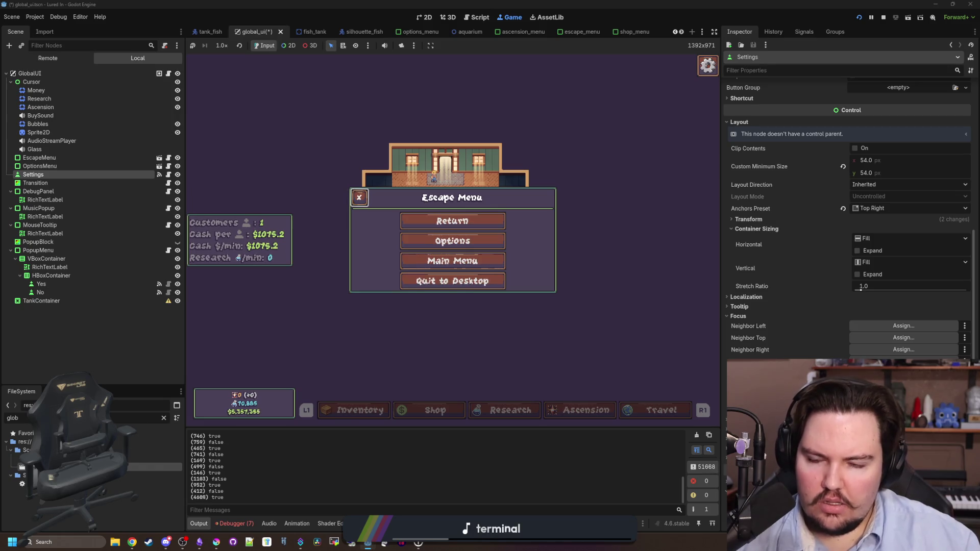
{"action": "key", "text": "Escape"}
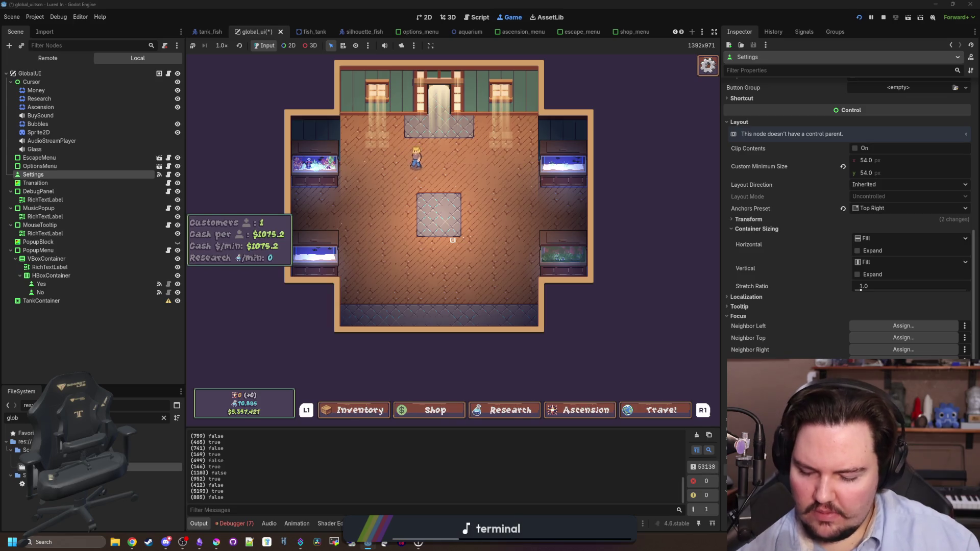
{"action": "key", "text": "super"}
{"action": "left_click", "coordinate": [431, 489]}
Step: Jump from the Debugger's OptionsMenu error to escape_menu.gd and delete the optionsMenu variable line
{"action": "left_click", "coordinate": [235, 523]}
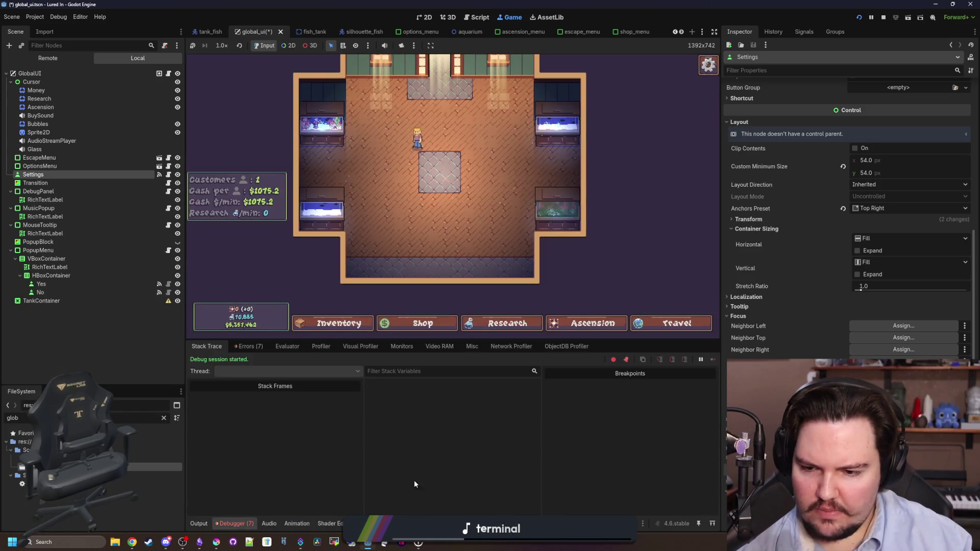
{"action": "left_click", "coordinate": [249, 346]}
{"action": "left_click", "coordinate": [397, 426]}
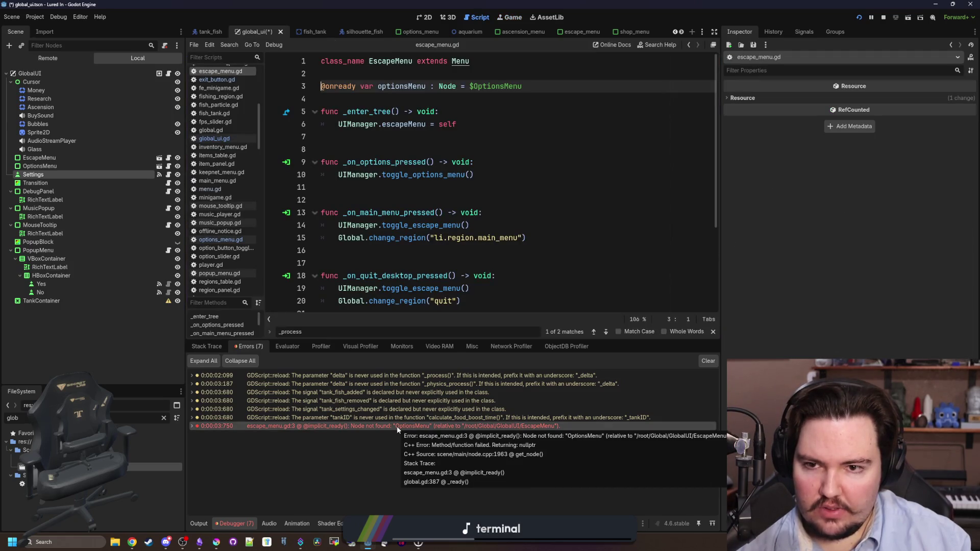
{"action": "left_click_drag", "start_coordinate": [327, 73], "coordinate": [312, 94]}
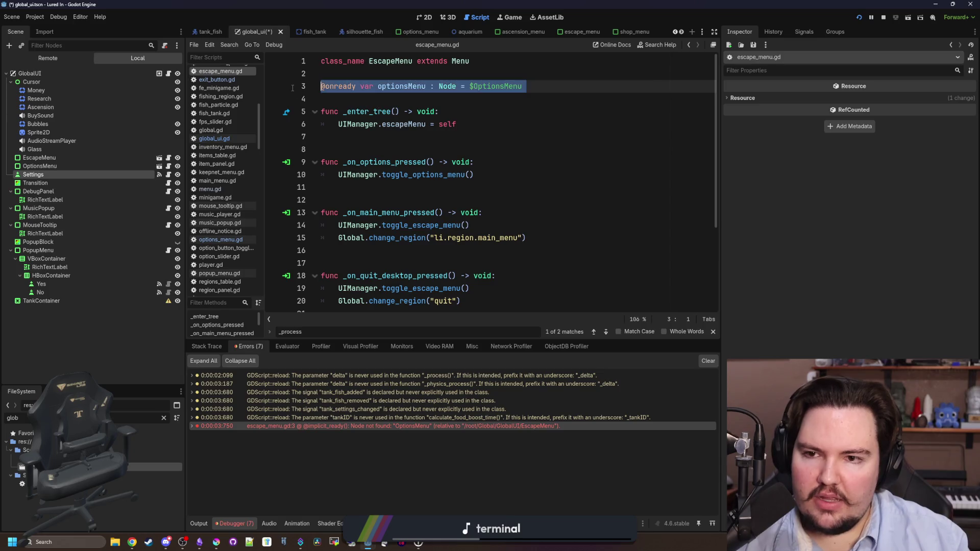
{"action": "key", "text": "BackSpace"}
{"action": "left_click", "coordinate": [392, 117]}
{"action": "key", "text": "ctrl+z"}
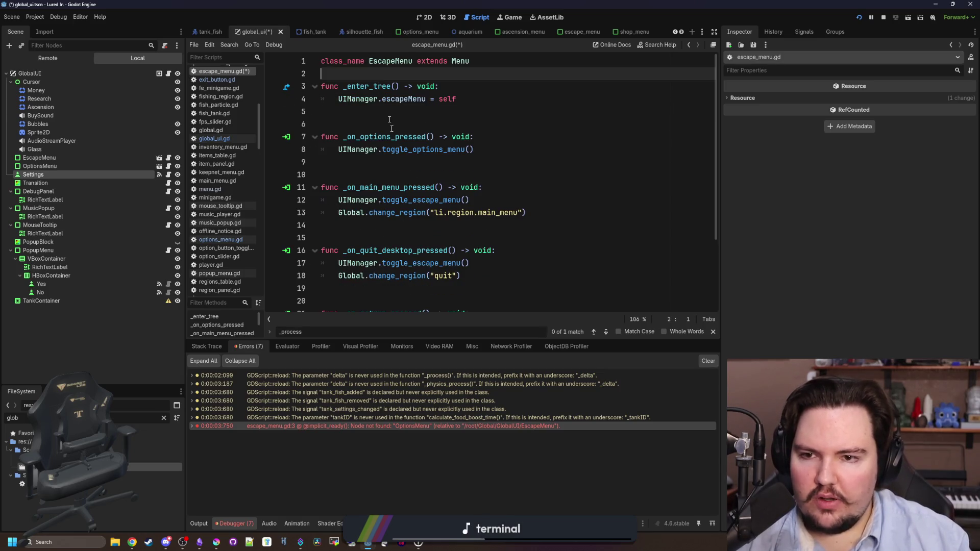
Step: Delete the whole _process modulate function from escape_menu.gd
{"action": "scroll", "coordinate": [389, 185], "scroll_direction": "down", "scroll_amount": 3}
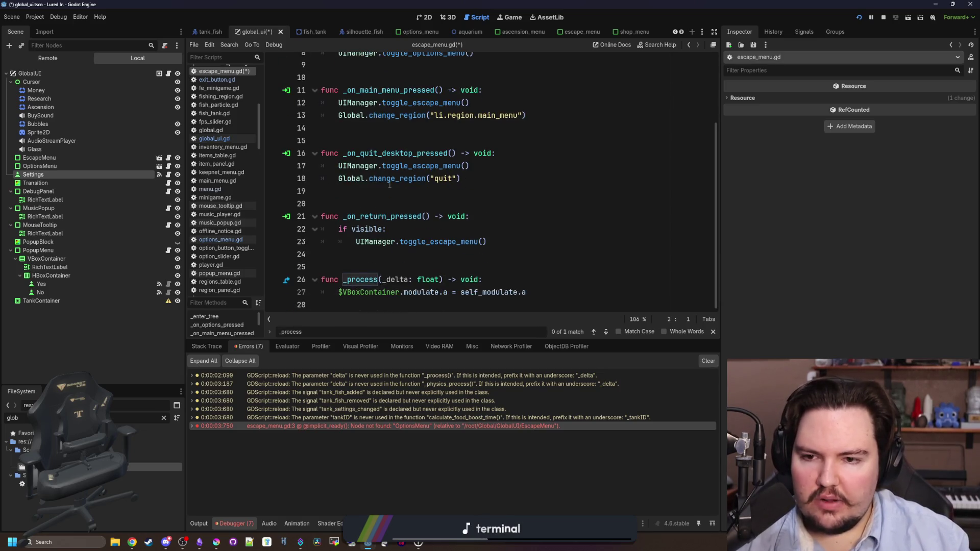
{"action": "left_click", "coordinate": [380, 241]}
{"action": "left_click", "coordinate": [400, 292]}
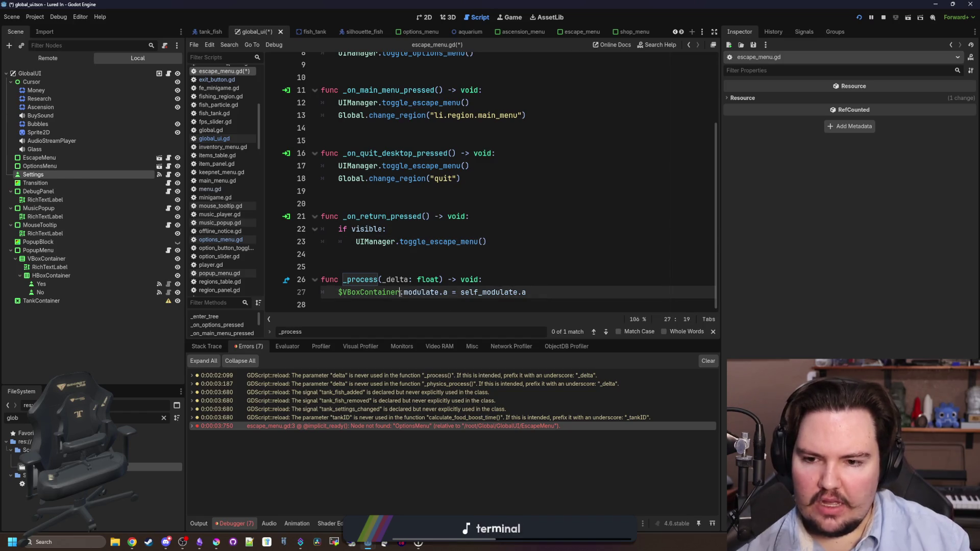
{"action": "left_click_drag", "start_coordinate": [541, 295], "coordinate": [264, 260]}
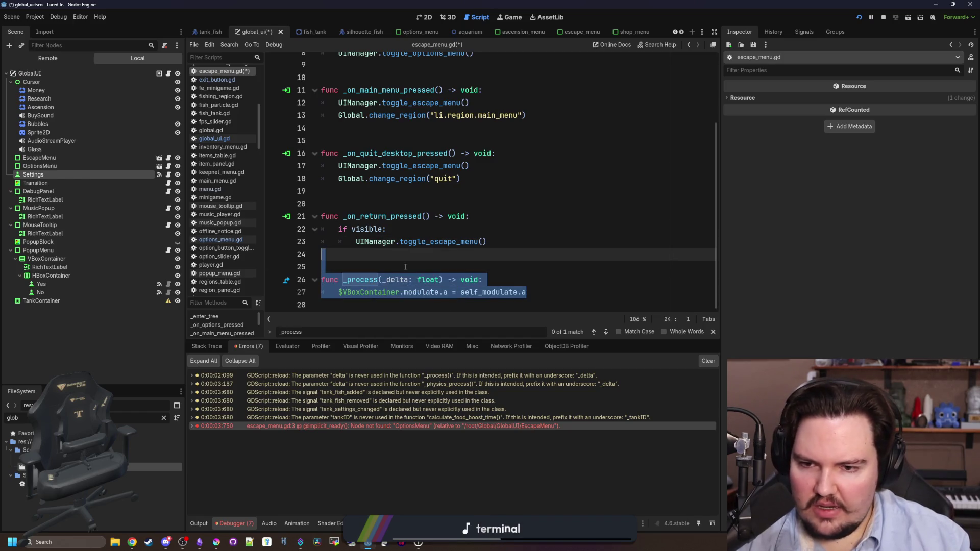
{"action": "key", "text": "BackSpace"}
{"action": "key", "text": "BackSpace"}
{"action": "left_click", "coordinate": [399, 206]}
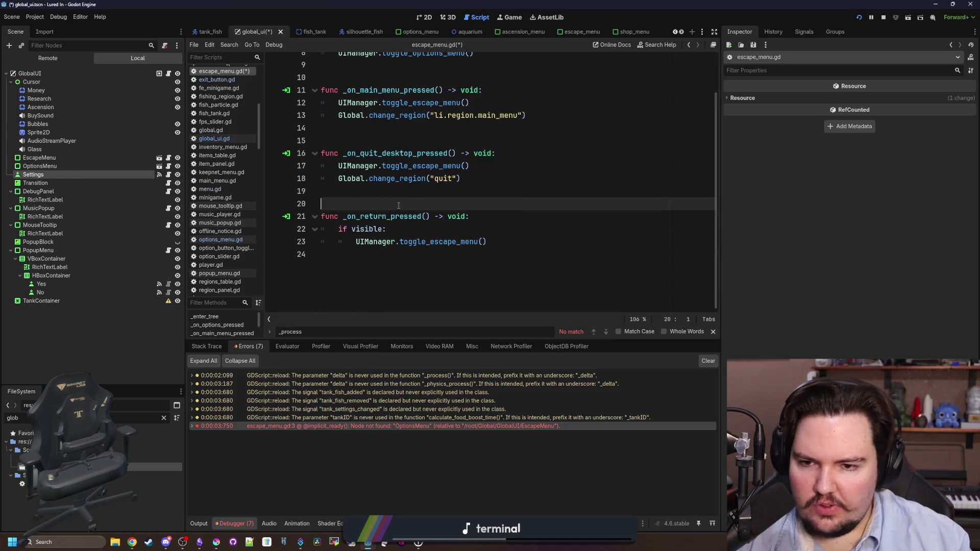
{"action": "scroll", "coordinate": [399, 206], "scroll_direction": "up", "scroll_amount": 2}
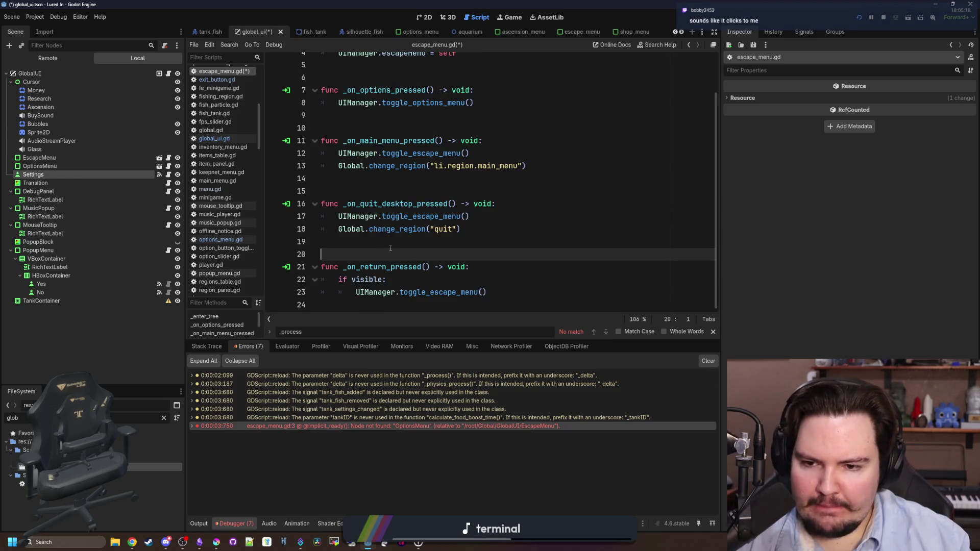
Step: Change the return handler's 'visible' check to 'active' and save escape_menu.gd
{"action": "double_click", "coordinate": [366, 279]}
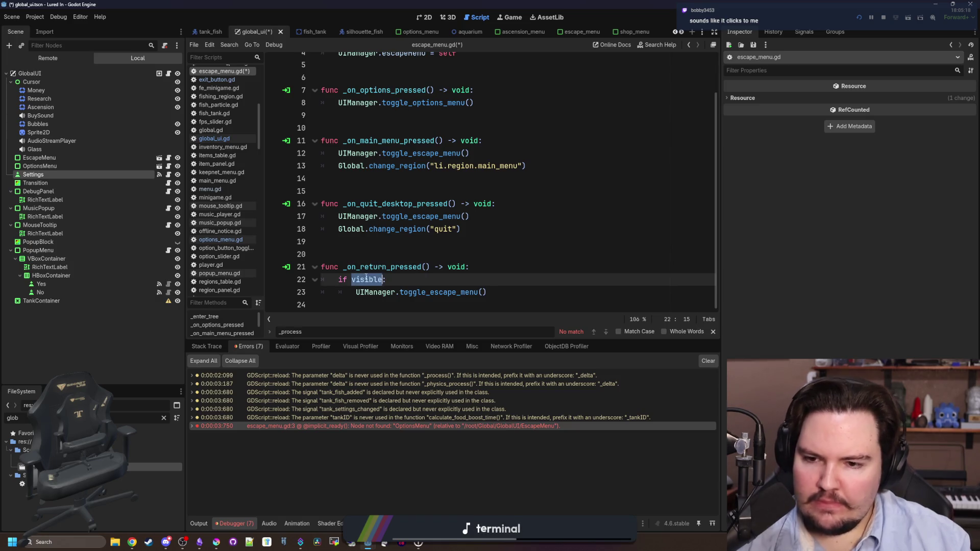
{"action": "type", "text": "ac:"}
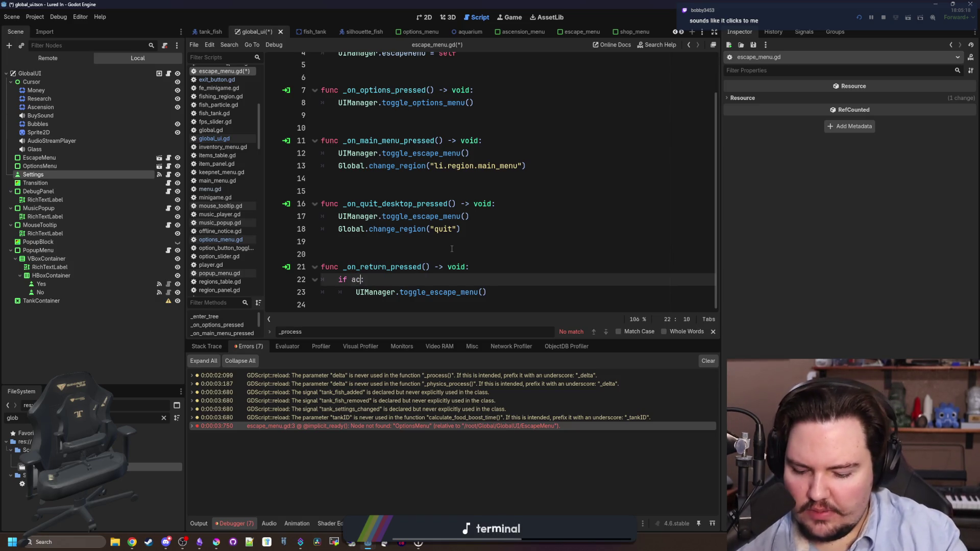
{"action": "left_click", "coordinate": [332, 257]}
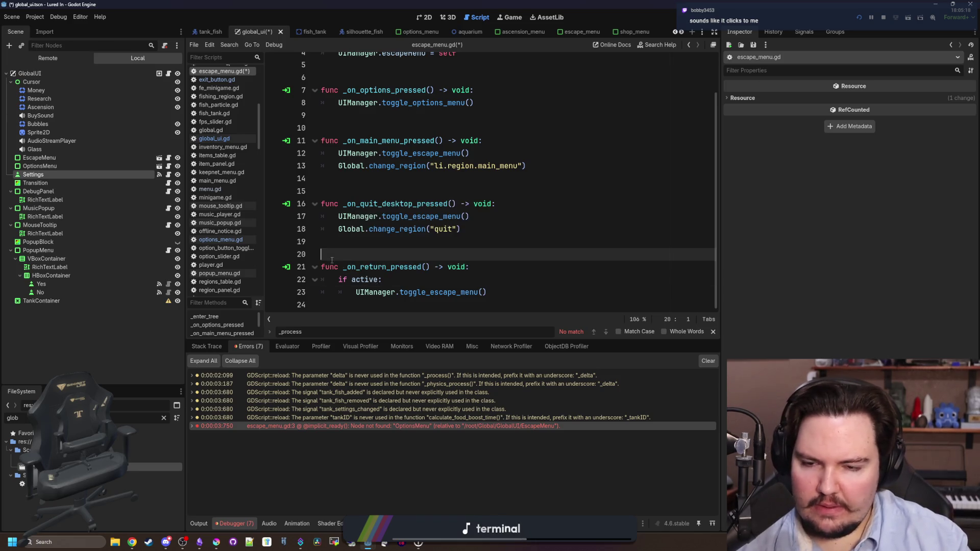
{"action": "scroll", "coordinate": [428, 262], "scroll_direction": "up", "scroll_amount": 2}
{"action": "key", "text": "Up"}
{"action": "key", "text": "Up"}
{"action": "key", "text": "Up"}
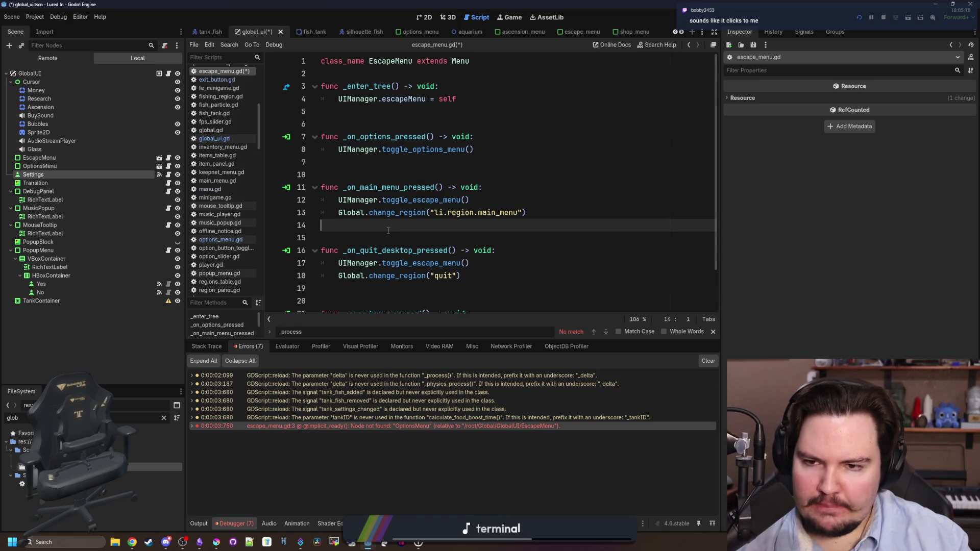
{"action": "key", "text": "ctrl+s"}
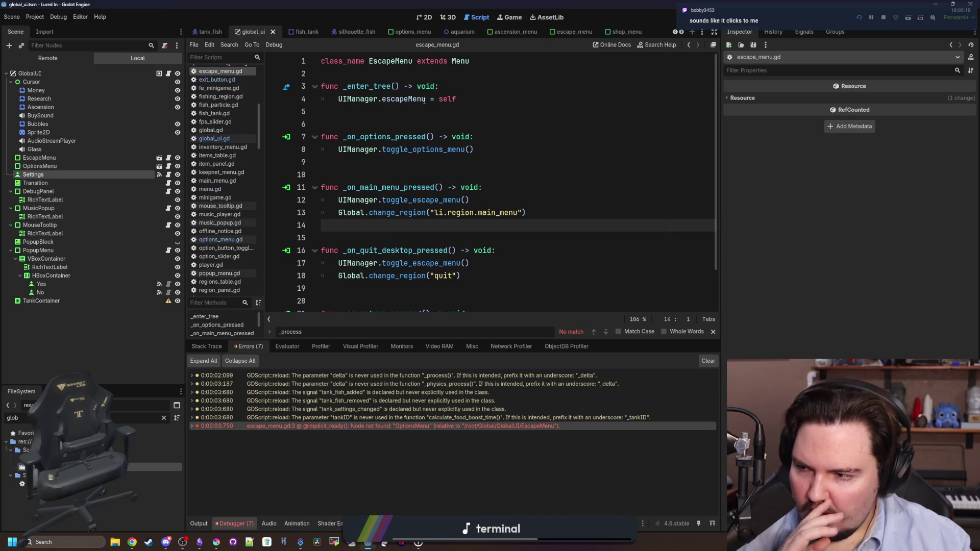
Step: In the running game, open the Escape Menu, enter Options by keyboard, and Escape back
{"action": "left_click", "coordinate": [519, 18]}
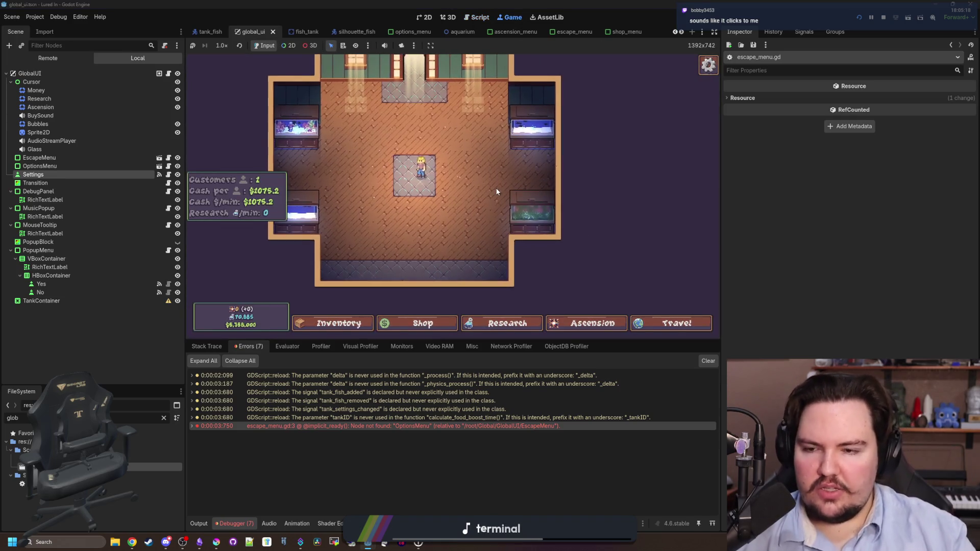
{"action": "key", "text": "Escape"}
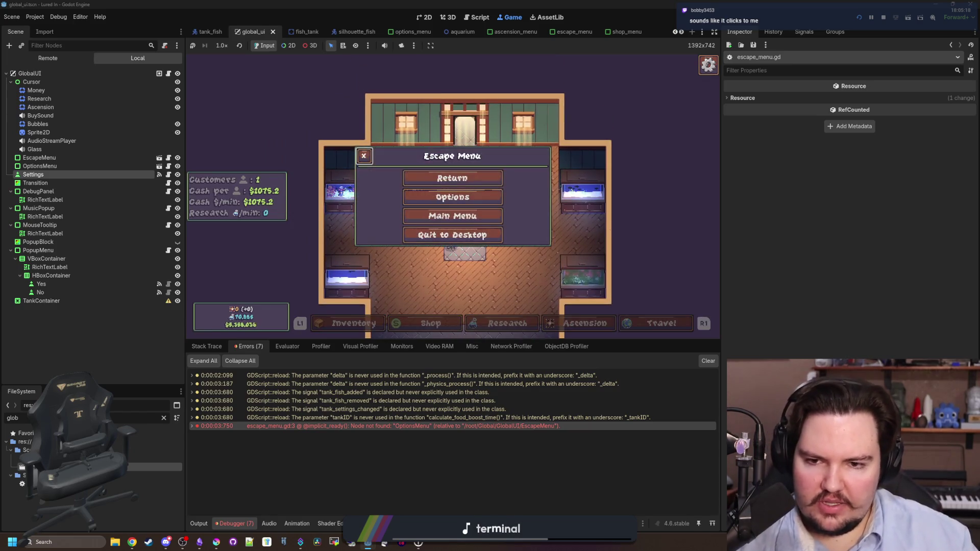
{"action": "key", "text": "Up"}
{"action": "key", "text": "Up"}
{"action": "key", "text": "Down"}
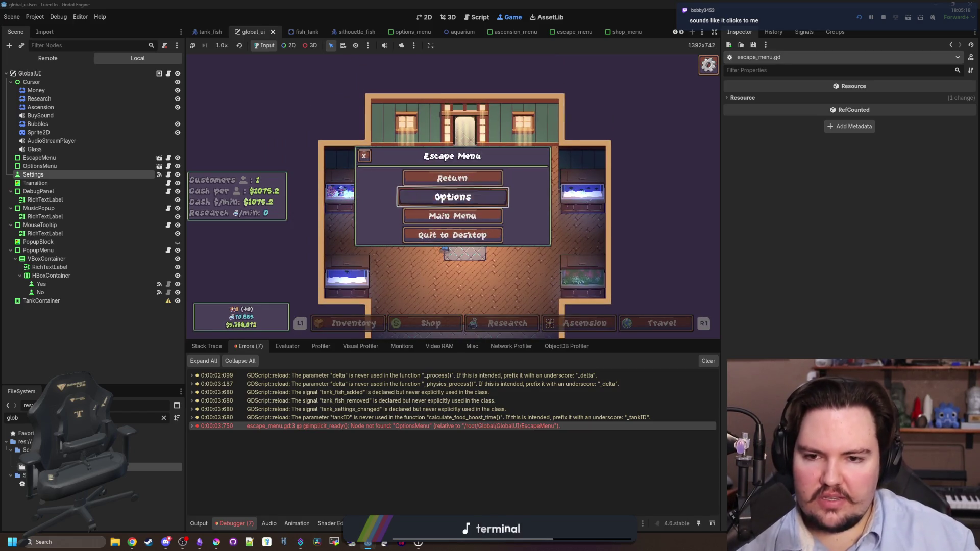
{"action": "key", "text": "Return"}
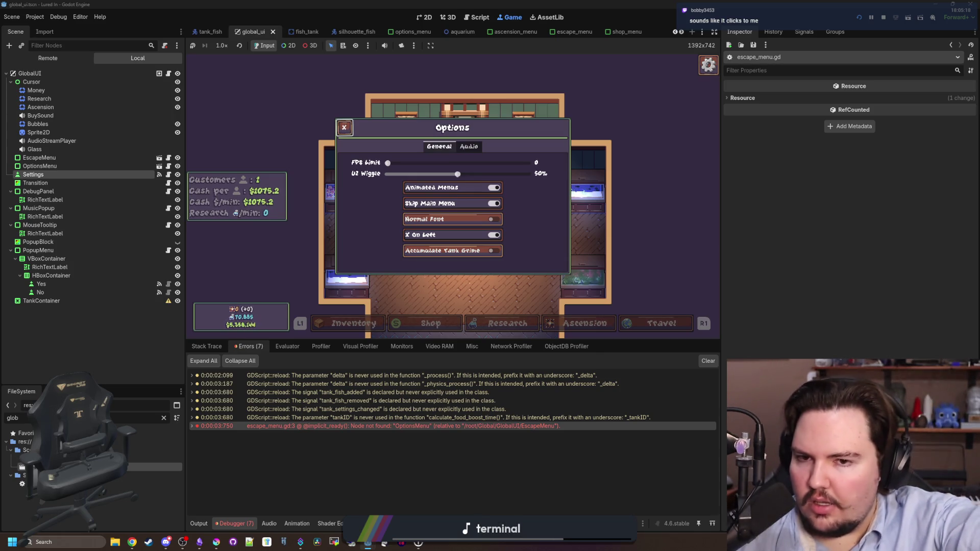
{"action": "key", "text": "Escape"}
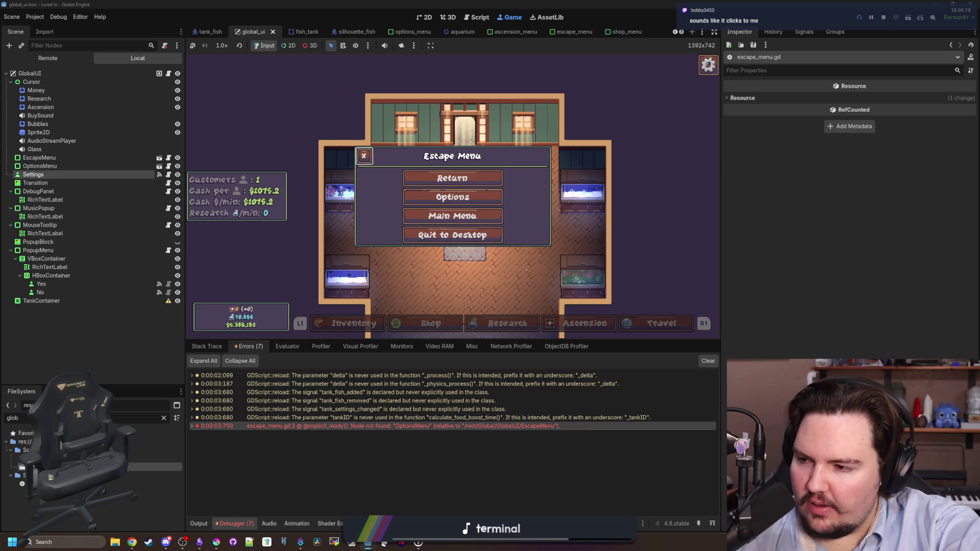
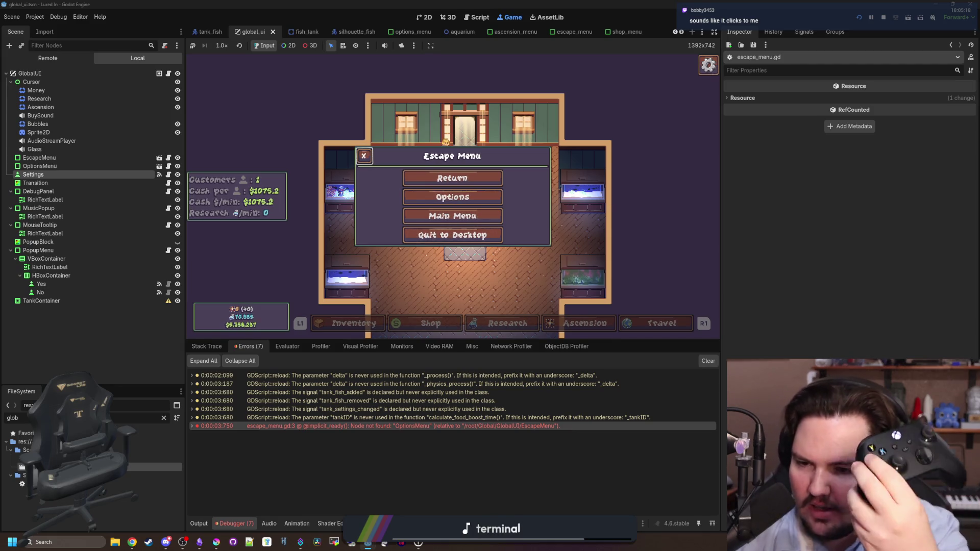
Step: In the running game, open and close the options panel from the escape menu several times
{"action": "key", "text": "Escape"}
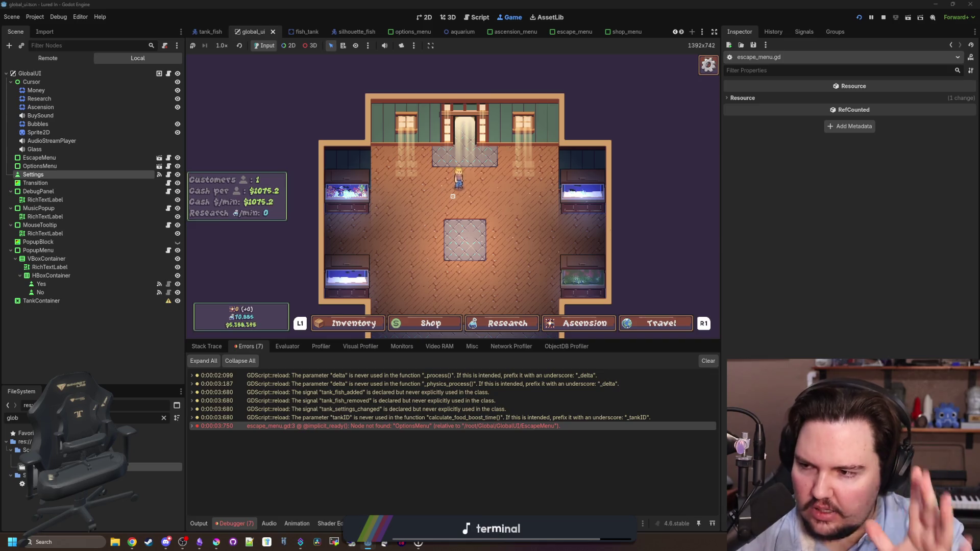
{"action": "scroll", "coordinate": [452, 196], "scroll_direction": "up", "scroll_amount": 3}
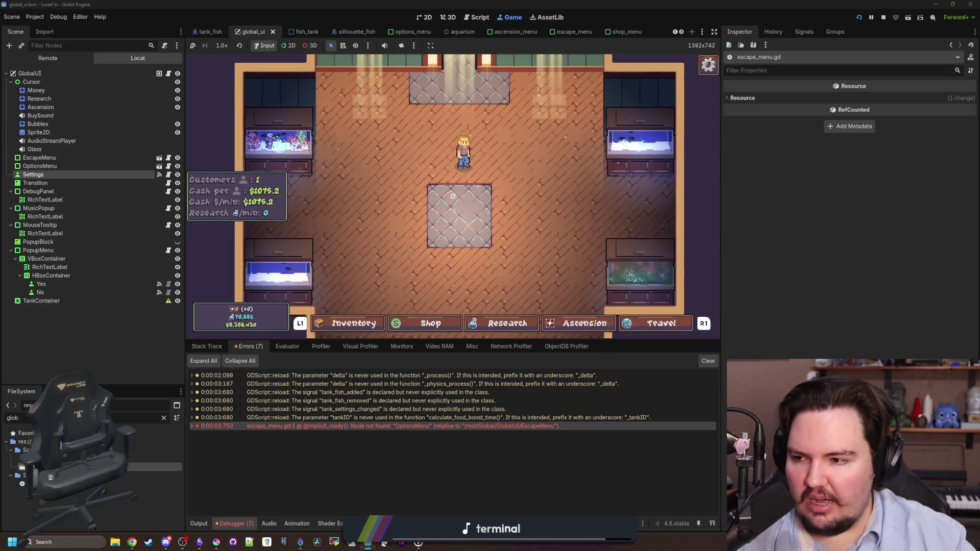
{"action": "key", "text": "Escape"}
{"action": "key", "text": "Return"}
{"action": "key", "text": "Escape"}
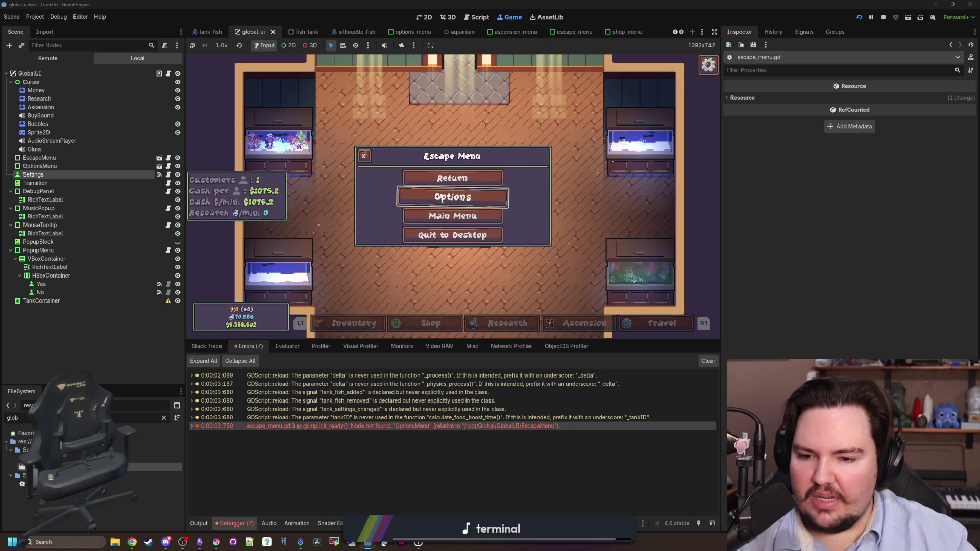
{"action": "key", "text": "Return"}
{"action": "key", "text": "Escape"}
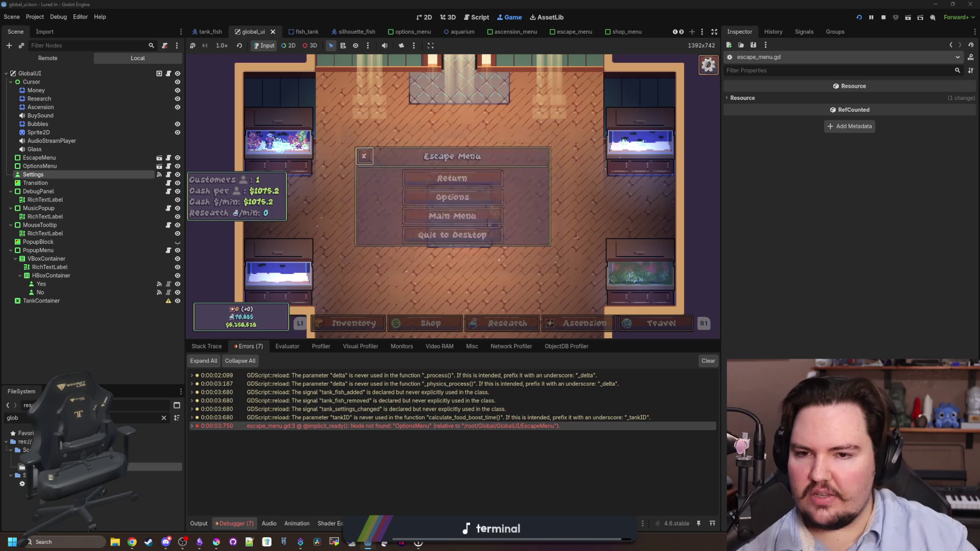
{"action": "key", "text": "Return"}
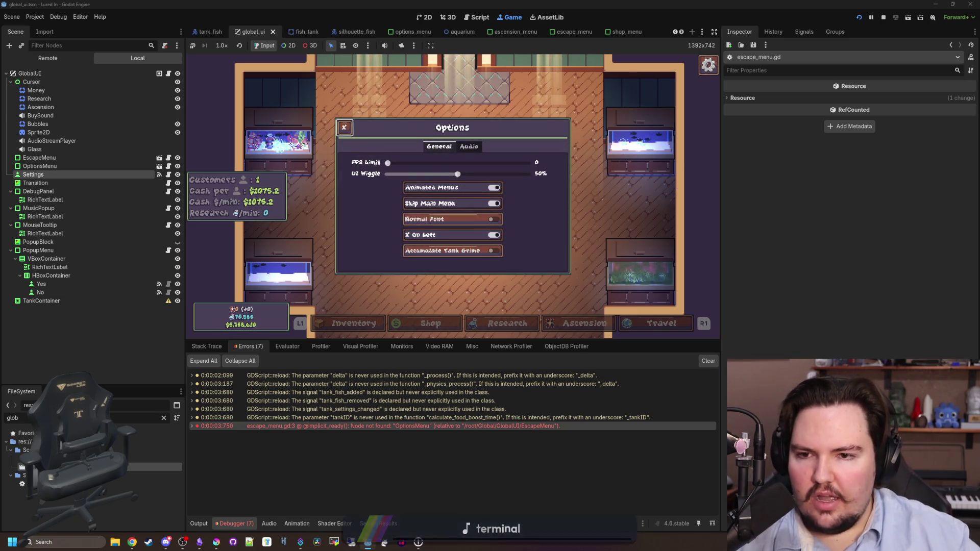
{"action": "key", "text": "Escape"}
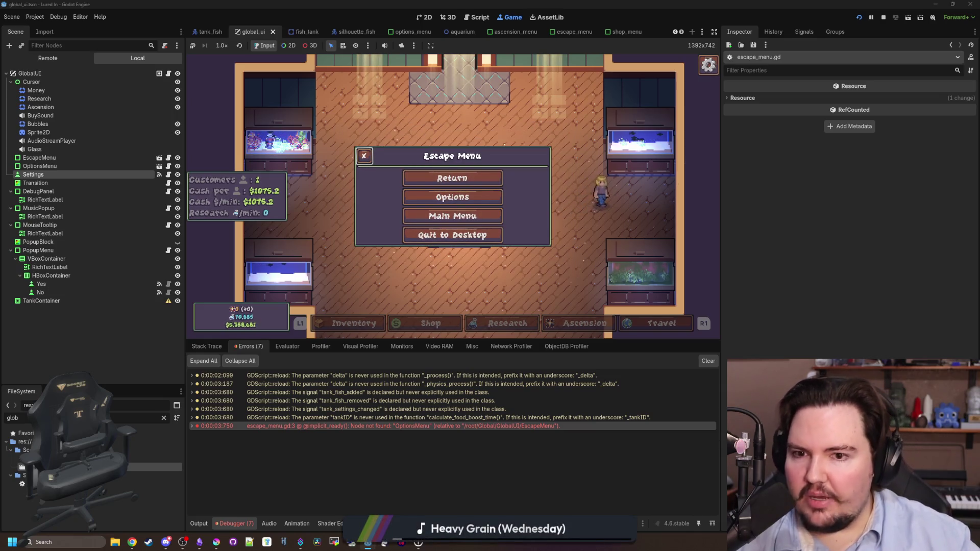
{"action": "key", "text": "Escape"}
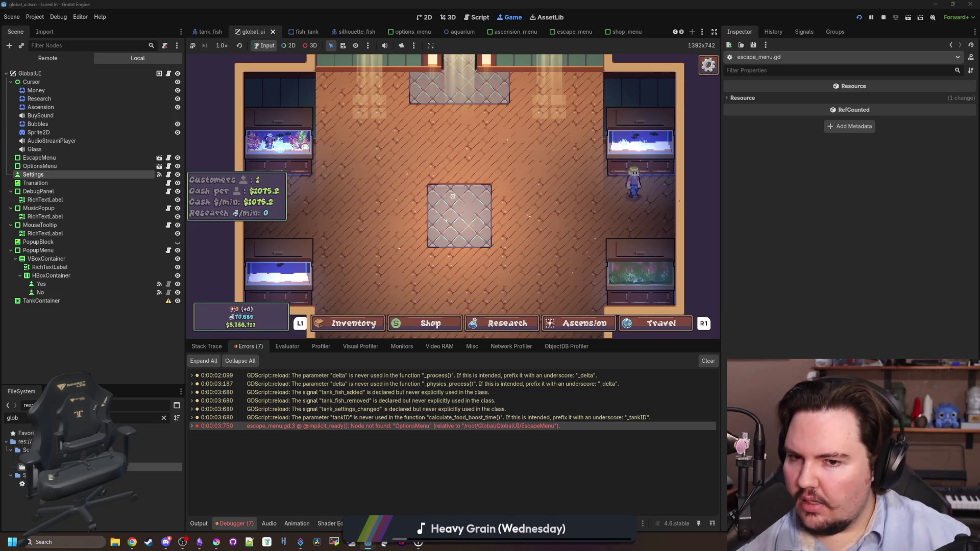
Step: Reopen the escape menu, move focus down to Return, and retest toggling the options panel
{"action": "scroll", "coordinate": [453, 196], "scroll_direction": "up", "scroll_amount": 3}
{"action": "scroll", "coordinate": [453, 196], "scroll_direction": "down", "scroll_amount": 3}
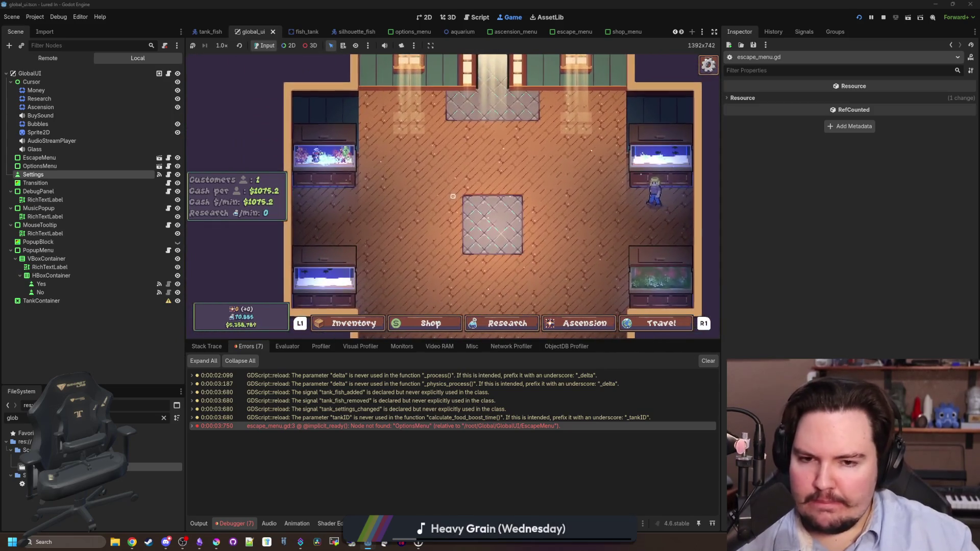
{"action": "key", "text": "Escape"}
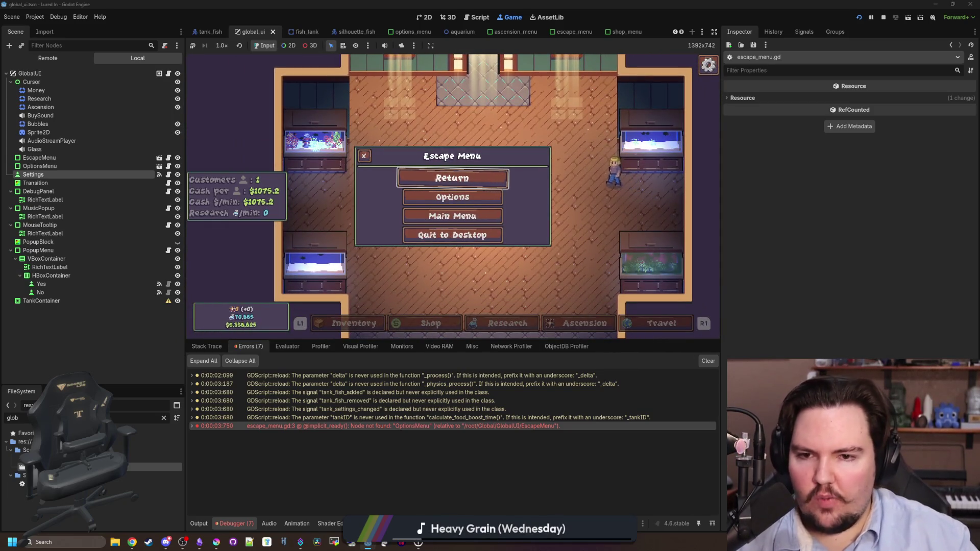
{"action": "key", "text": "Escape"}
{"action": "key", "text": "Escape"}
{"action": "key", "text": "Down"}
{"action": "key", "text": "Return"}
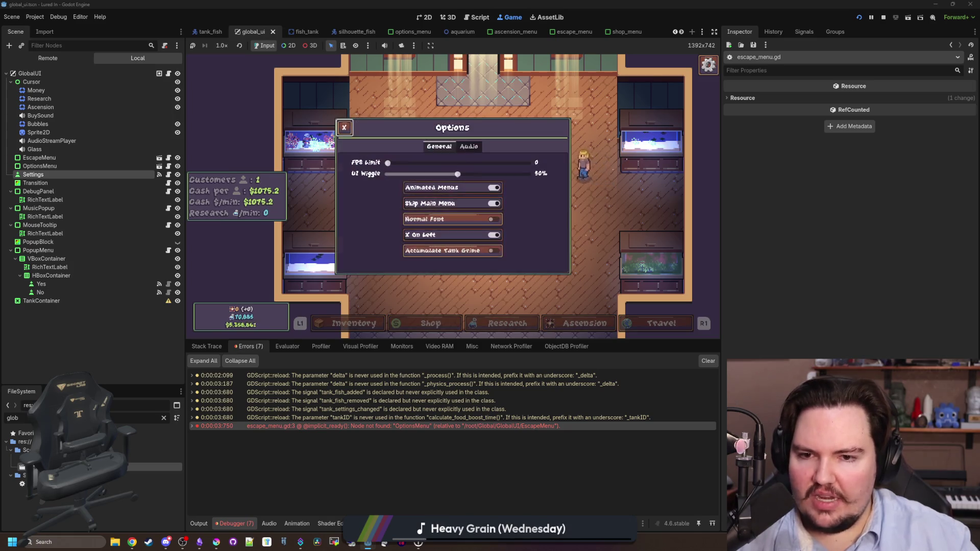
{"action": "key", "text": "Escape"}
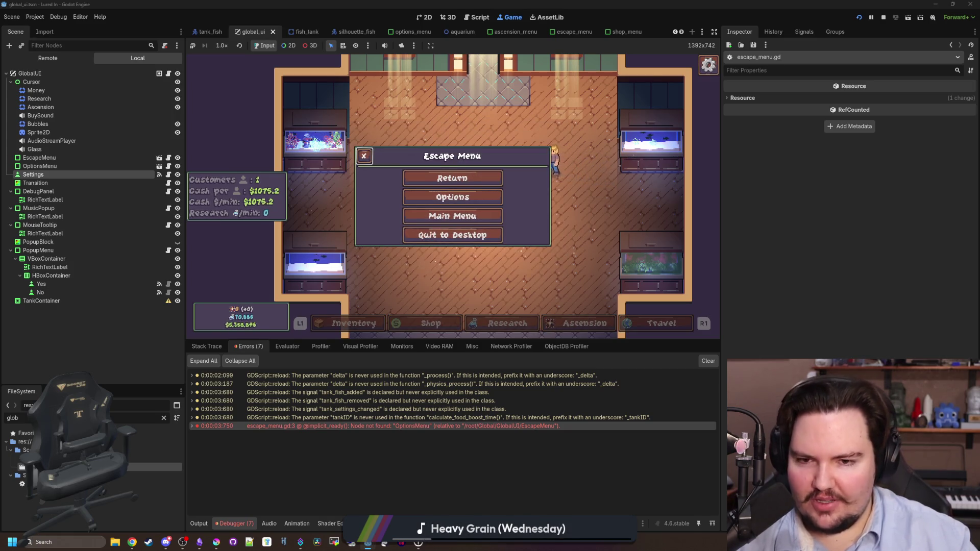
{"action": "key", "text": "Down"}
{"action": "key", "text": "Return"}
{"action": "key", "text": "Escape"}
{"action": "key", "text": "Down"}
{"action": "key", "text": "Return"}
{"action": "key", "text": "Escape"}
{"action": "key", "text": "super"}
{"action": "key", "text": "Escape"}
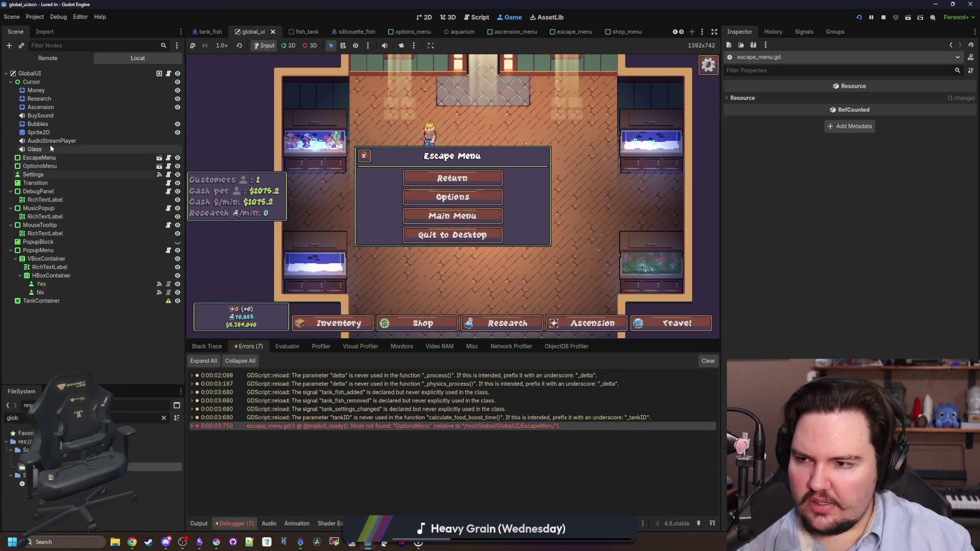
Step: Filter the FileSystem for 'options' and open options_menu.tscn
{"action": "left_click", "coordinate": [164, 417]}
{"action": "type", "text": "options"}
{"action": "double_click", "coordinate": [17, 457]}
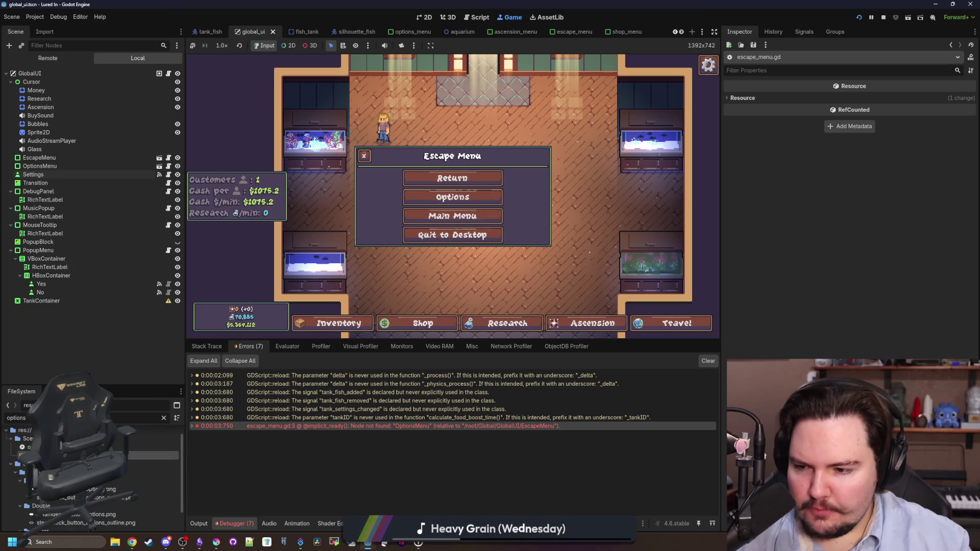
Step: Open exit_button.gd and inspect the toggle_off branch of its _pressed function
{"action": "left_click", "coordinate": [164, 99]}
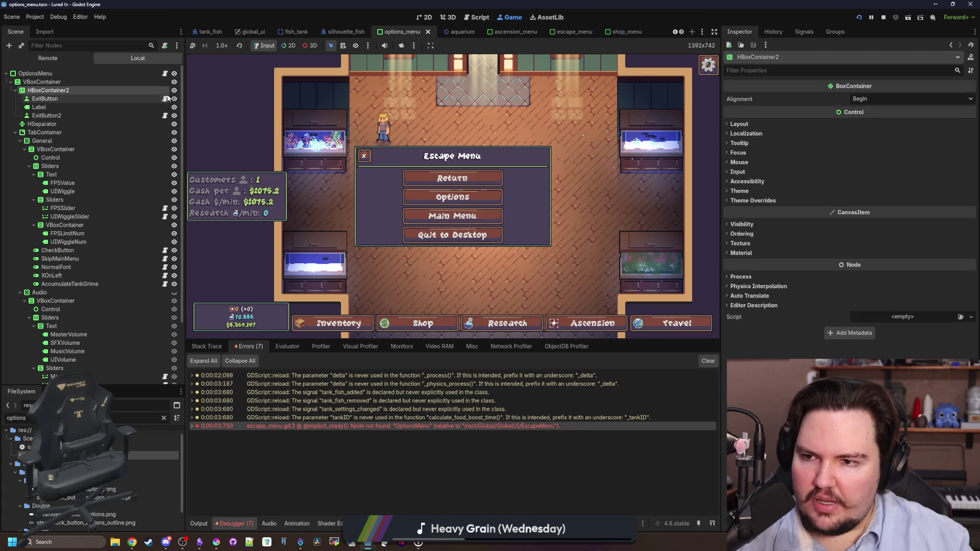
{"action": "left_click", "coordinate": [450, 197]}
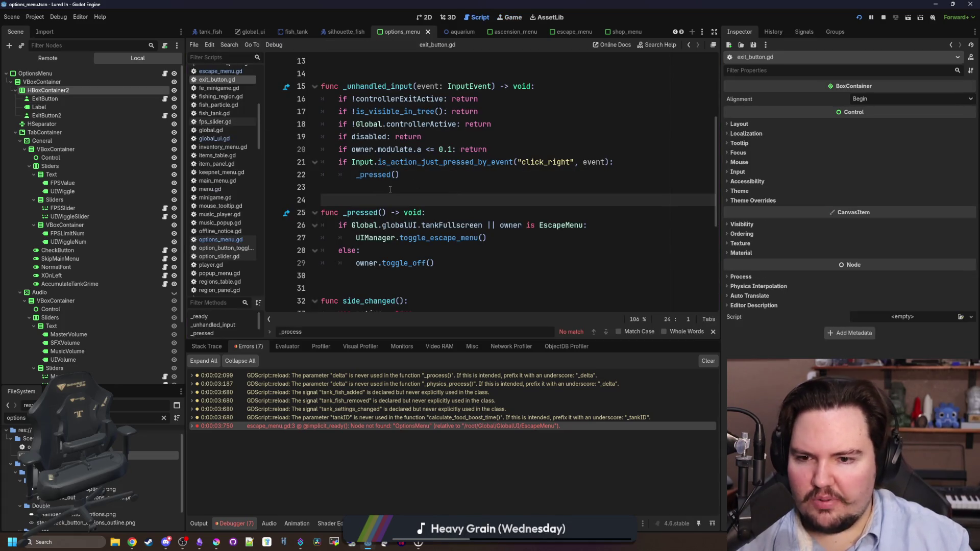
{"action": "left_click", "coordinate": [454, 263]}
{"action": "left_click_drag", "start_coordinate": [433, 263], "coordinate": [357, 250]}
{"action": "left_click", "coordinate": [416, 189]}
{"action": "scroll", "coordinate": [416, 203], "scroll_direction": "down", "scroll_amount": 2}
{"action": "left_click_drag", "start_coordinate": [434, 187], "coordinate": [333, 148]}
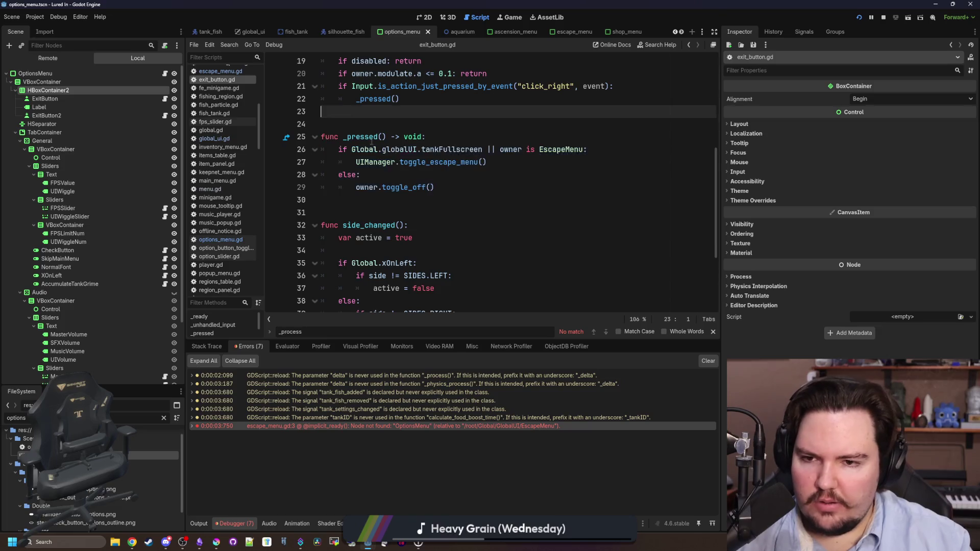
{"action": "scroll", "coordinate": [409, 240], "scroll_direction": "up", "scroll_amount": 1}
Step: Review the UIManager.toggle_escape_menu() and owner.toggle_off() calls on lines 27–29
{"action": "left_click", "coordinate": [431, 225]}
{"action": "left_click_drag", "start_coordinate": [431, 225], "coordinate": [356, 225]}
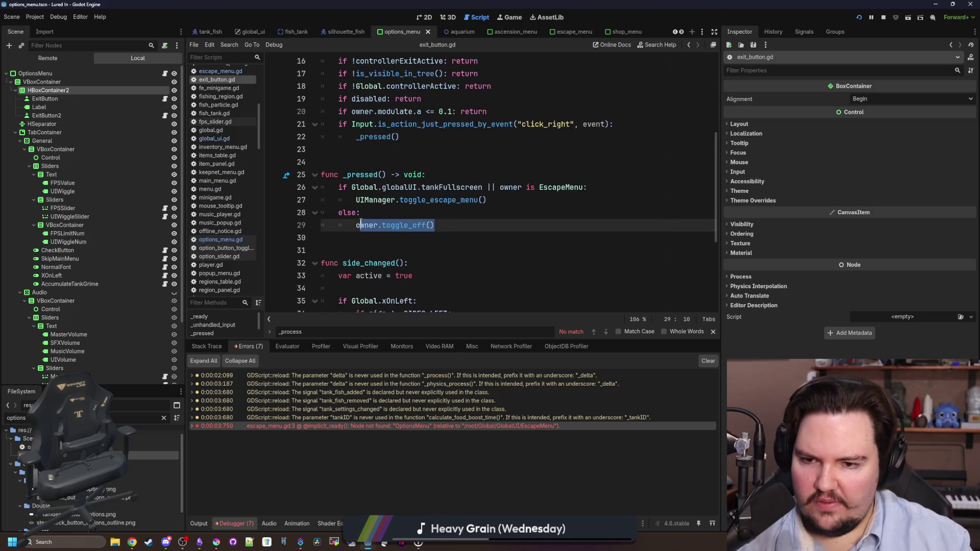
{"action": "left_click", "coordinate": [490, 212]}
{"action": "left_click_drag", "start_coordinate": [501, 200], "coordinate": [356, 199]}
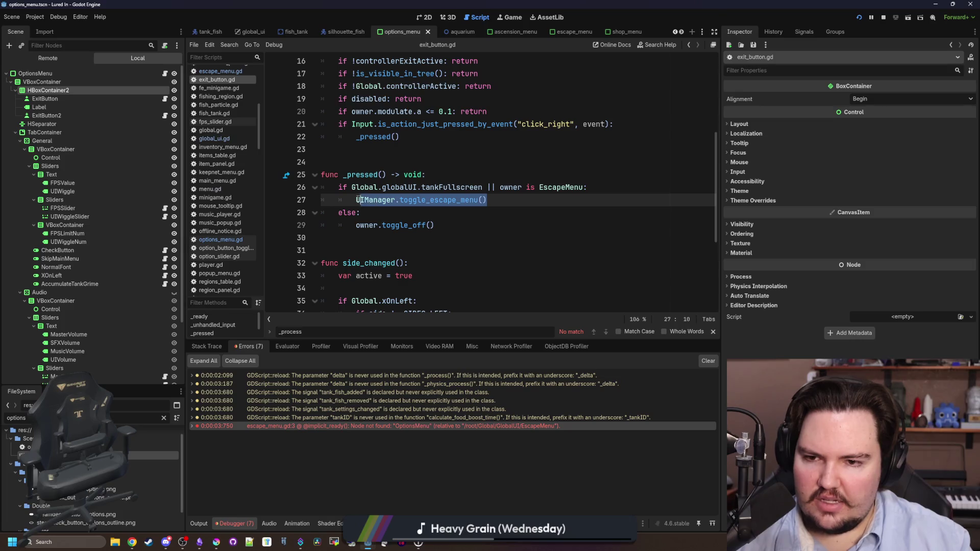
{"action": "left_click", "coordinate": [403, 225]}
{"action": "scroll", "coordinate": [388, 194], "scroll_direction": "up", "scroll_amount": 5}
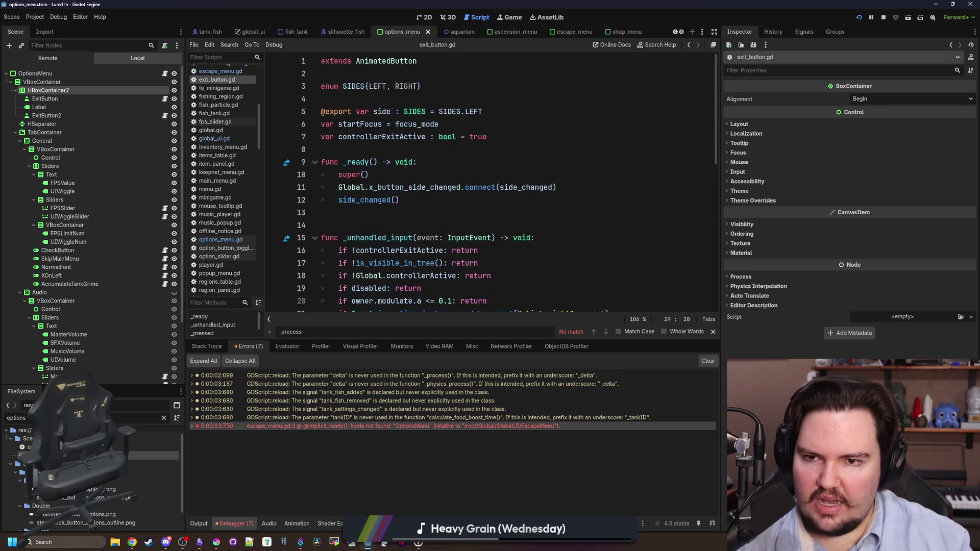
{"action": "scroll", "coordinate": [408, 242], "scroll_direction": "down", "scroll_amount": 5}
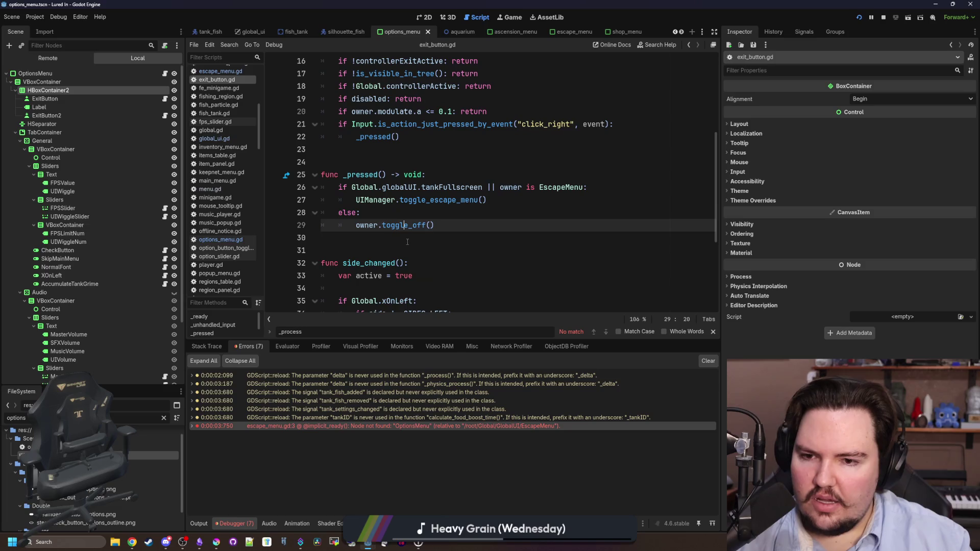
{"action": "left_click_drag", "start_coordinate": [442, 227], "coordinate": [355, 225]}
{"action": "left_click", "coordinate": [388, 212]}
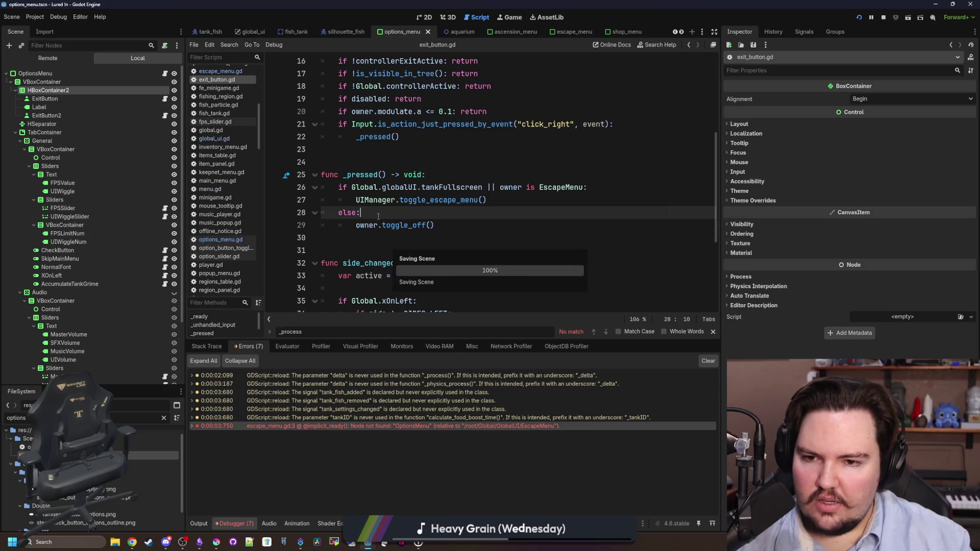
{"action": "scroll", "coordinate": [408, 205], "scroll_direction": "up", "scroll_amount": 5}
{"action": "scroll", "coordinate": [237, 106], "scroll_direction": "up", "scroll_amount": 3}
Step: Examine escape_menu.gd and its base Menu script, then save and close the game's escape menu
{"action": "left_click", "coordinate": [228, 130]}
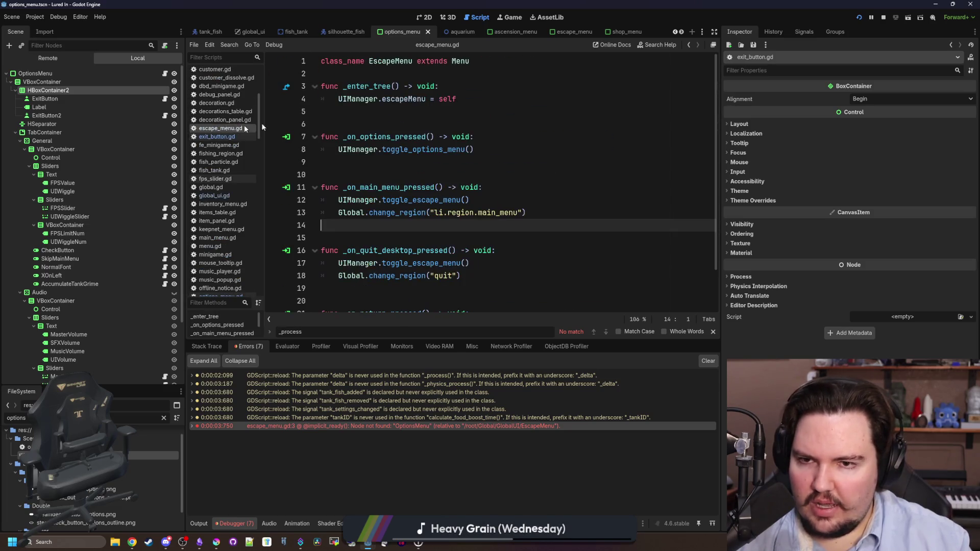
{"action": "left_click", "coordinate": [460, 64], "text": "ctrl"}
{"action": "scroll", "coordinate": [420, 196], "scroll_direction": "down", "scroll_amount": 7}
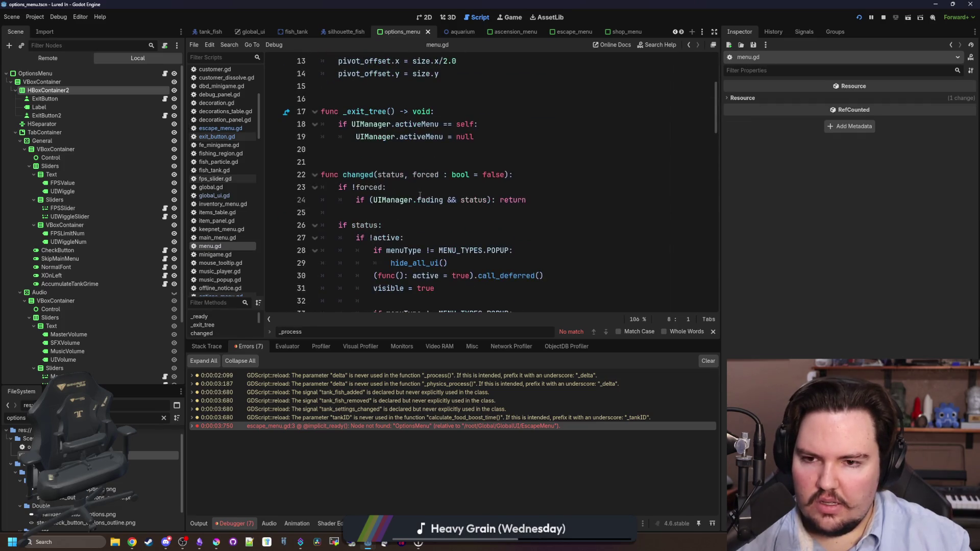
{"action": "scroll", "coordinate": [419, 196], "scroll_direction": "down", "scroll_amount": 5}
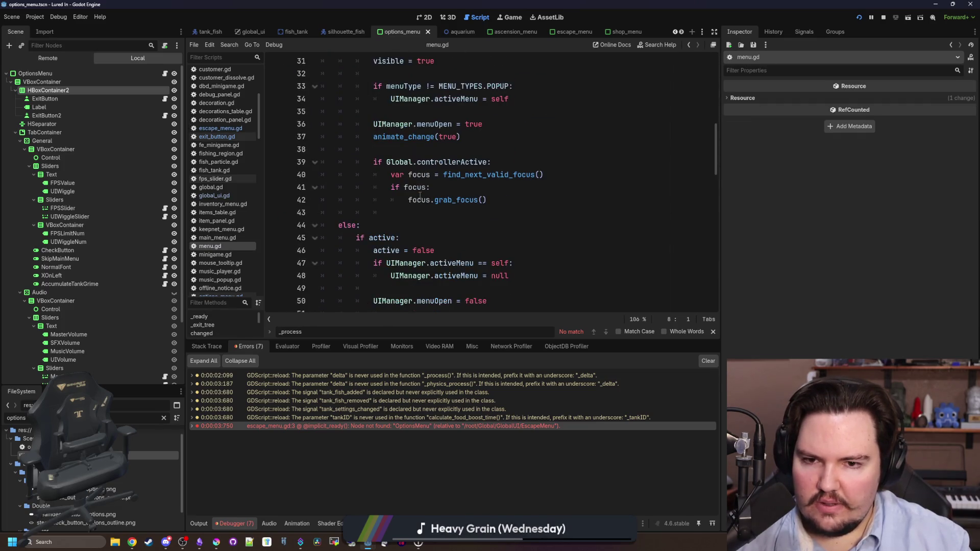
{"action": "scroll", "coordinate": [419, 195], "scroll_direction": "down", "scroll_amount": 13}
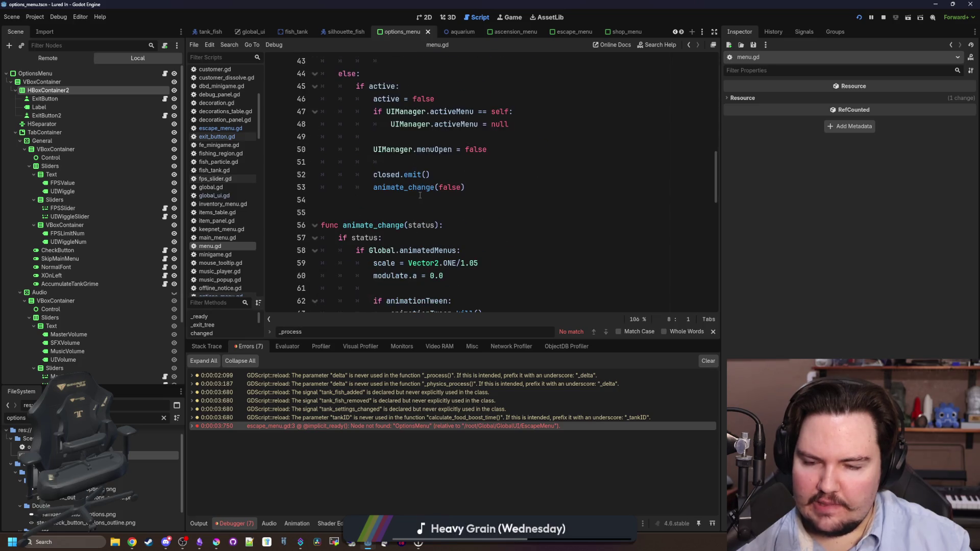
{"action": "scroll", "coordinate": [420, 195], "scroll_direction": "down", "scroll_amount": 3}
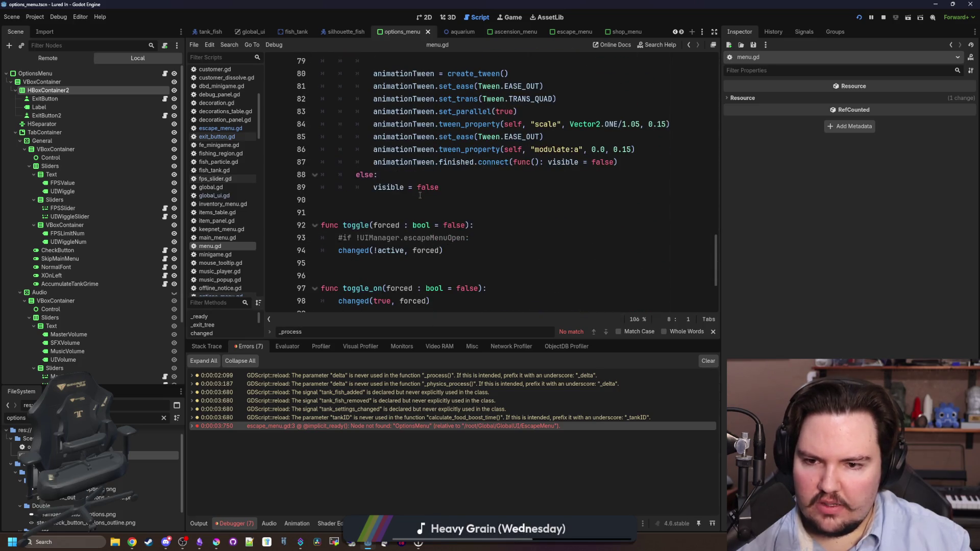
{"action": "scroll", "coordinate": [445, 210], "scroll_direction": "up", "scroll_amount": 7}
{"action": "left_click", "coordinate": [455, 191]}
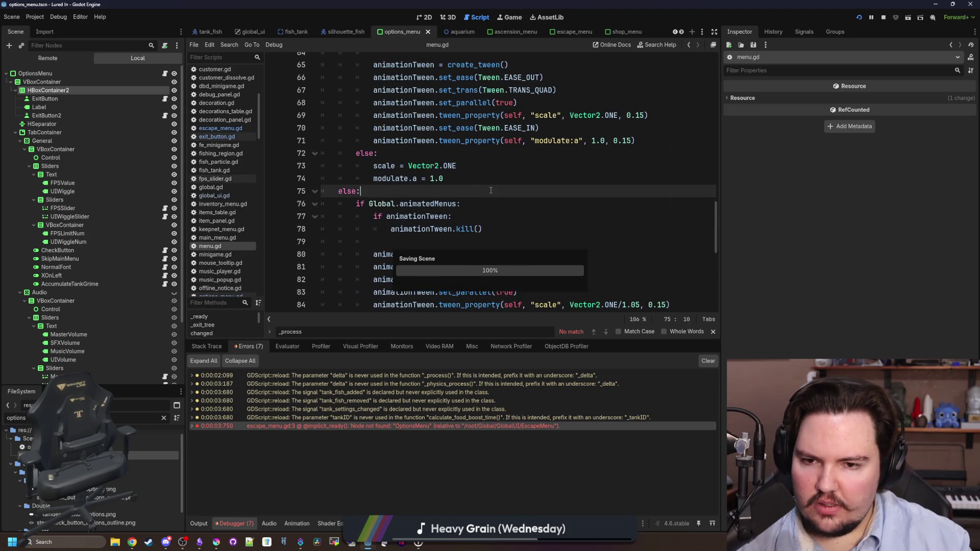
{"action": "key", "text": "ctrl+F4"}
{"action": "left_click", "coordinate": [469, 177]}
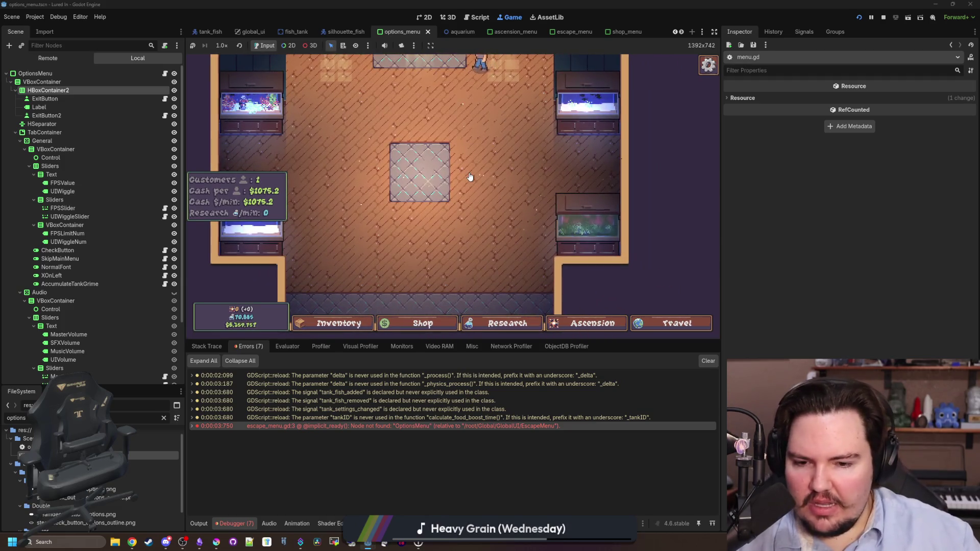
Step: Jump from the warnings to calculate_food_boost_time, then to the tank_settings_changed signal source
{"action": "key", "text": "super"}
{"action": "key", "text": "super"}
{"action": "double_click", "coordinate": [524, 418]}
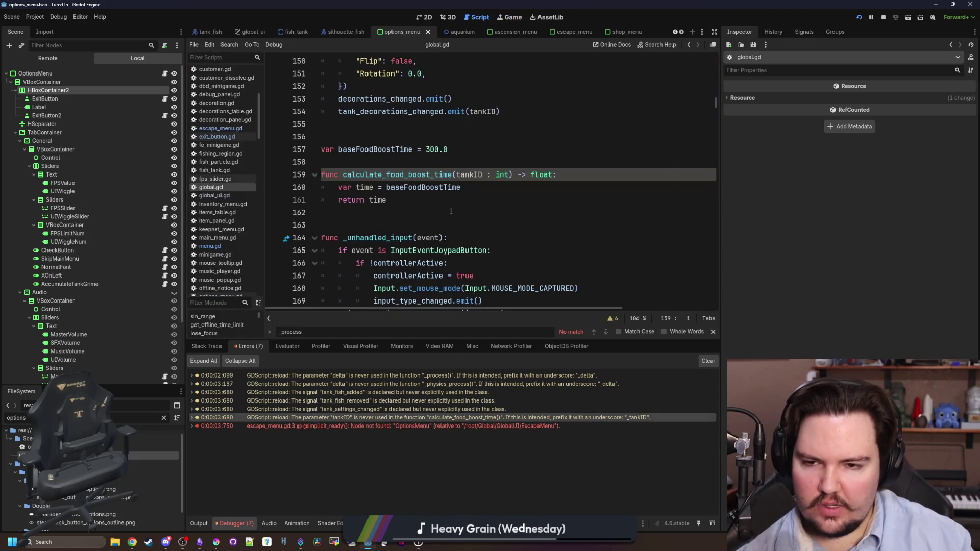
{"action": "key", "text": "Down"}
{"action": "key", "text": "Down"}
{"action": "key", "text": "Down"}
{"action": "left_click", "coordinate": [510, 189]}
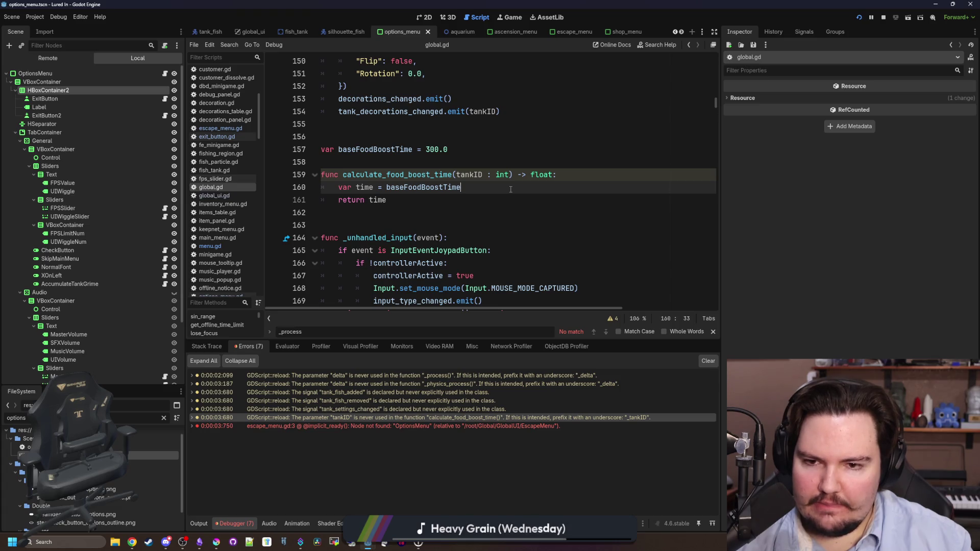
{"action": "left_click", "coordinate": [431, 202]}
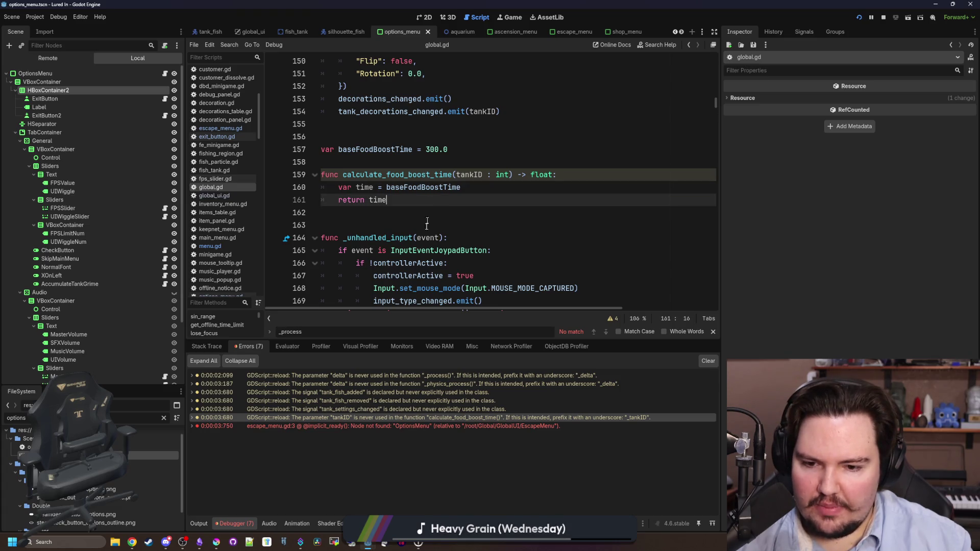
{"action": "left_click", "coordinate": [375, 409]}
{"action": "left_click", "coordinate": [508, 212]}
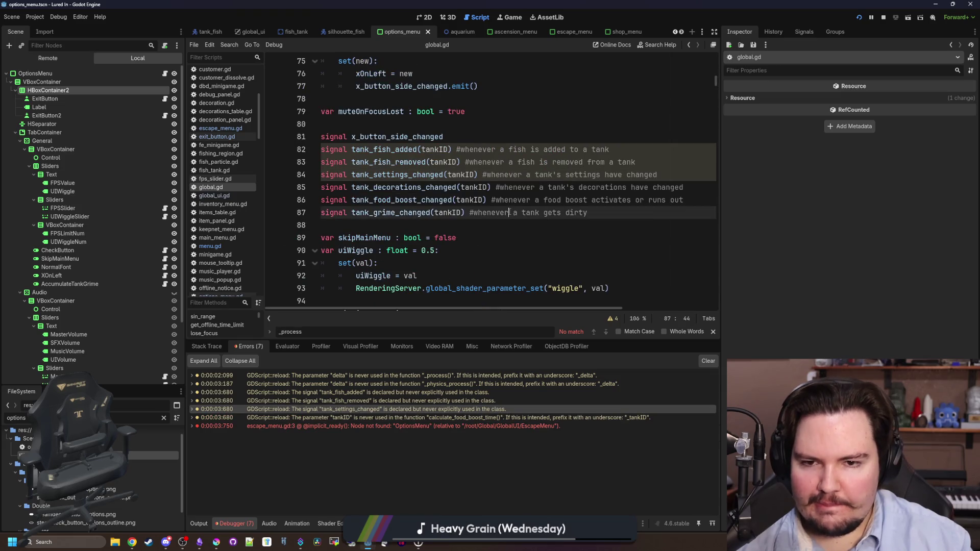
{"action": "left_click", "coordinate": [320, 144]}
{"action": "left_click", "coordinate": [323, 136]}
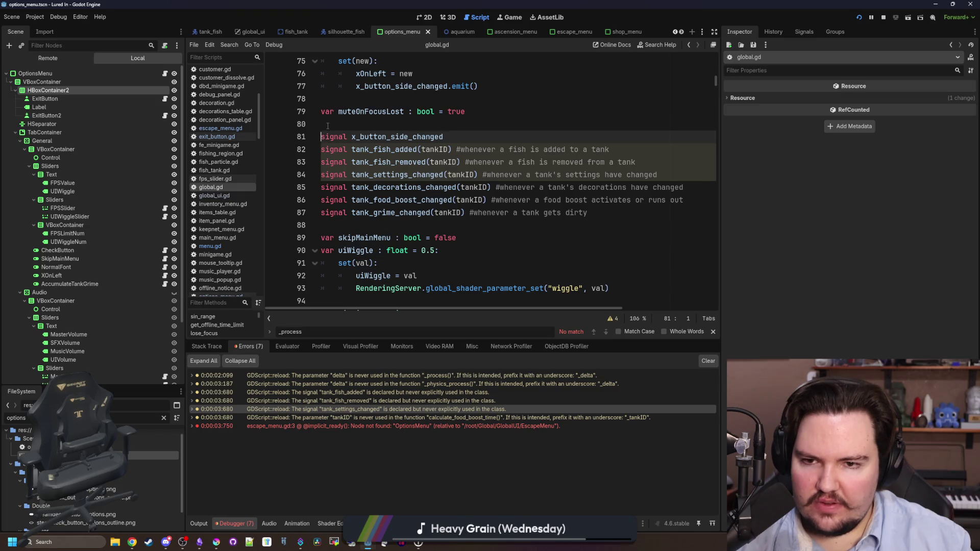
{"action": "left_click", "coordinate": [334, 124]}
{"action": "key", "text": "Return"}
{"action": "type", "text": "#"}
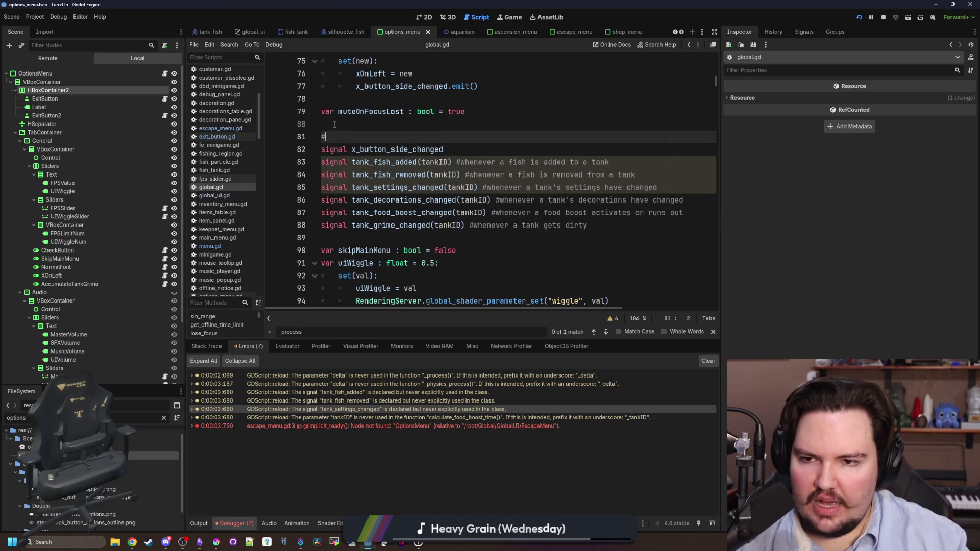
{"action": "type", "text": "warning"}
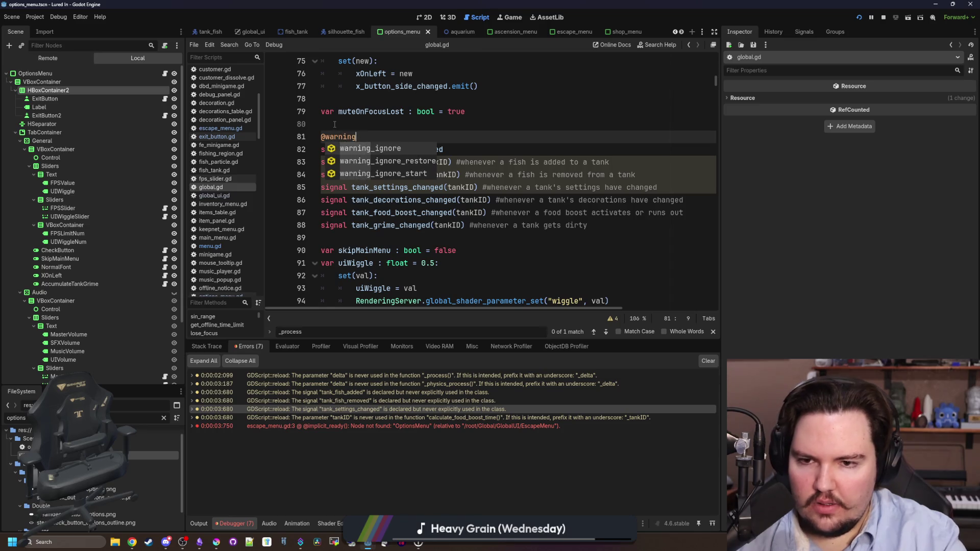
{"action": "key", "text": "Return"}
{"action": "type", "text": "uns"}
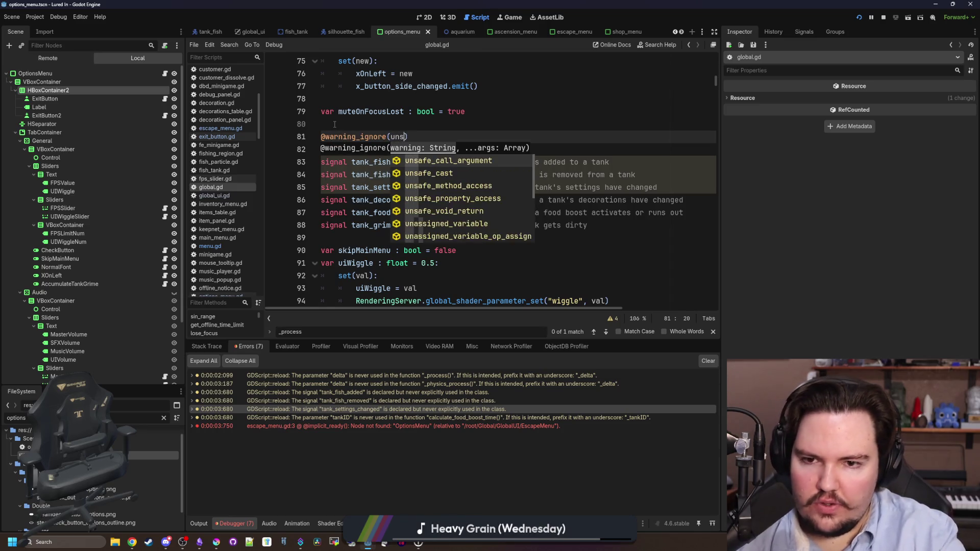
{"action": "type", "text": "unsu"}
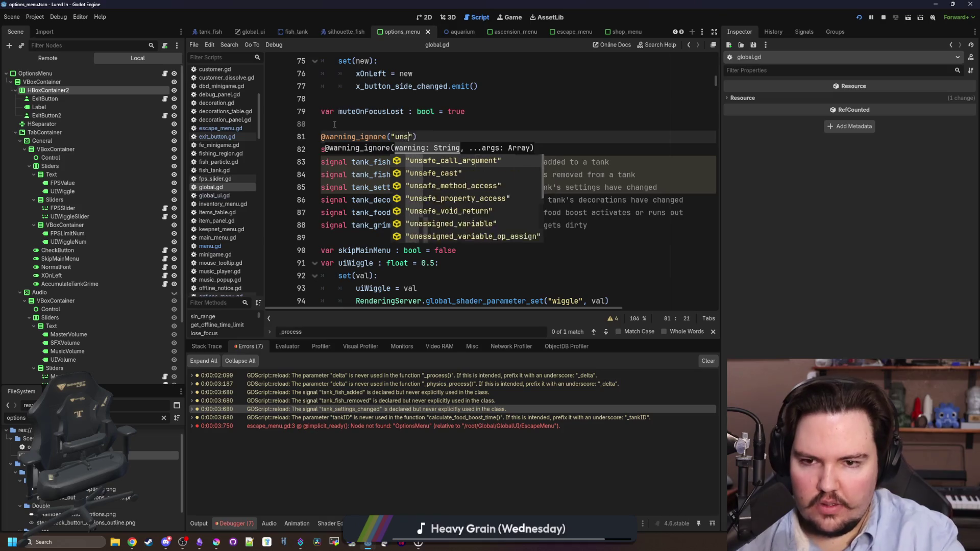
{"action": "type", "text": "ed"}
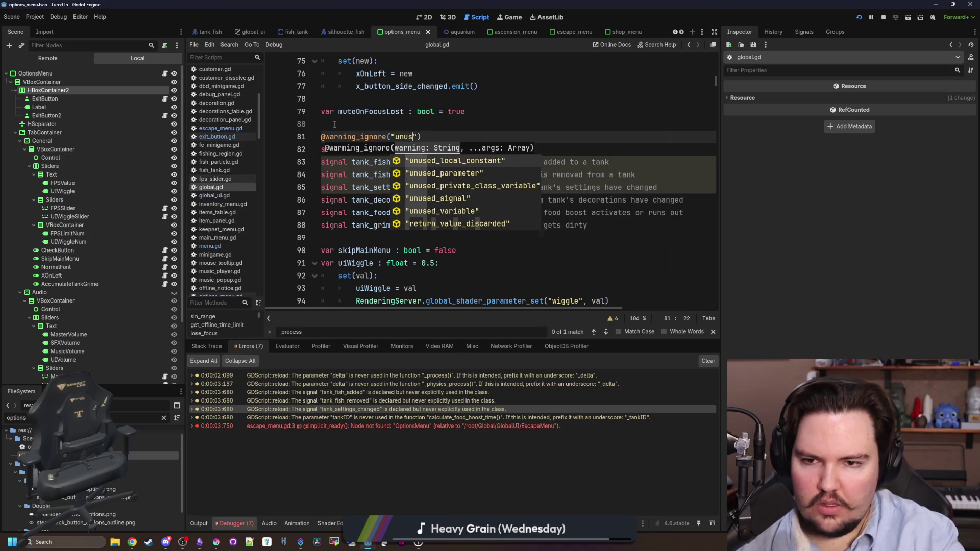
{"action": "key", "text": "Return"}
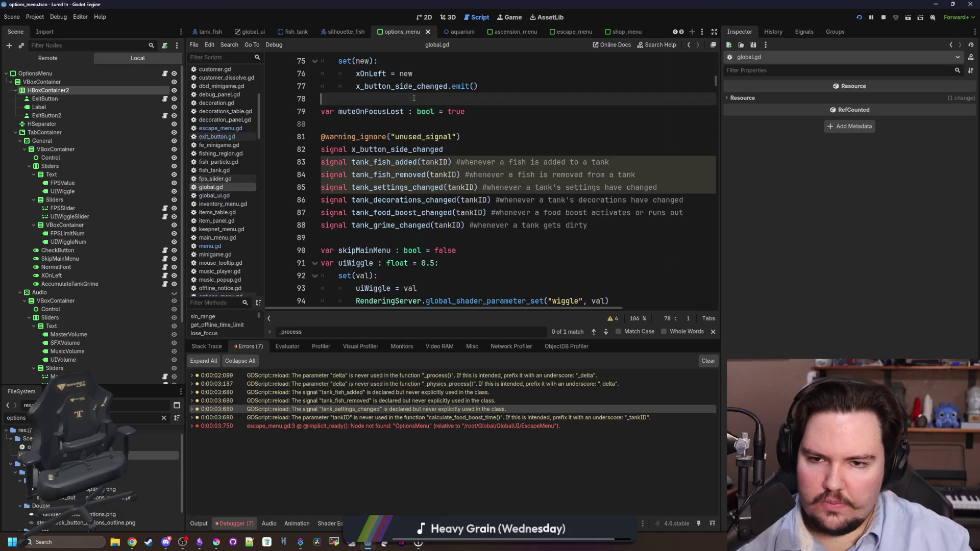
Step: Move the annotation onto tank_settings_changed, tank_fish_removed and tank_fish_added, and save
{"action": "left_click_drag", "start_coordinate": [460, 137], "coordinate": [276, 134]}
{"action": "key", "text": "BackSpace"}
{"action": "key", "text": "BackSpace"}
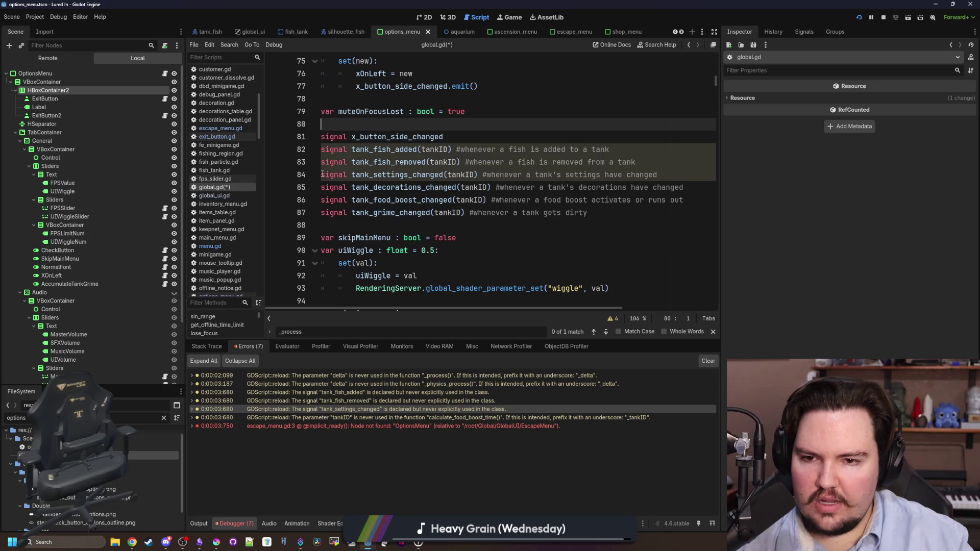
{"action": "left_click", "coordinate": [321, 175]}
{"action": "type", "text": "@warning_ignore(\"unused_signal\")"}
{"action": "left_click", "coordinate": [321, 162]}
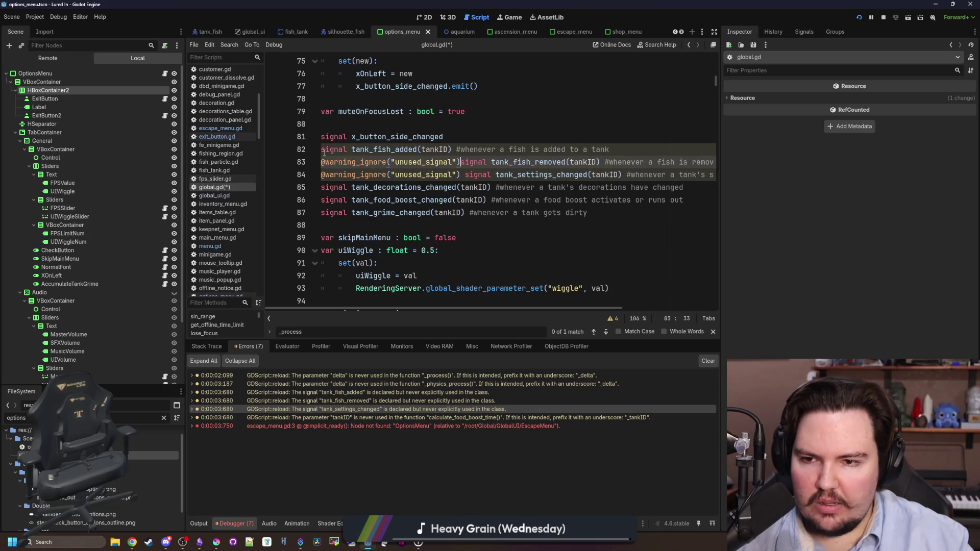
{"action": "type", "text": "@warning_ignore(\"unused_signal\")"}
{"action": "left_click", "coordinate": [321, 149]}
{"action": "type", "text": "@warning_ignore(\"unused_signal\")"}
{"action": "left_click", "coordinate": [386, 126]}
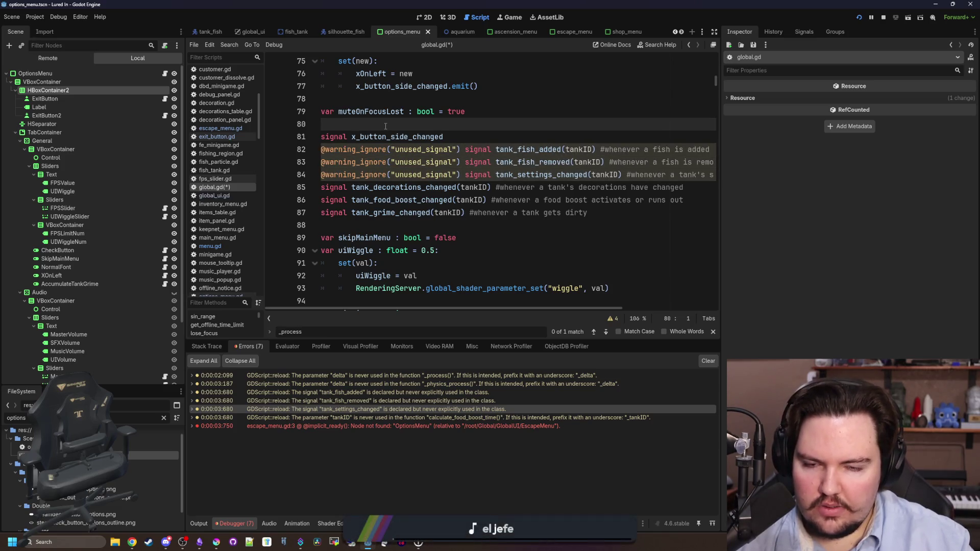
{"action": "key", "text": "ctrl+s"}
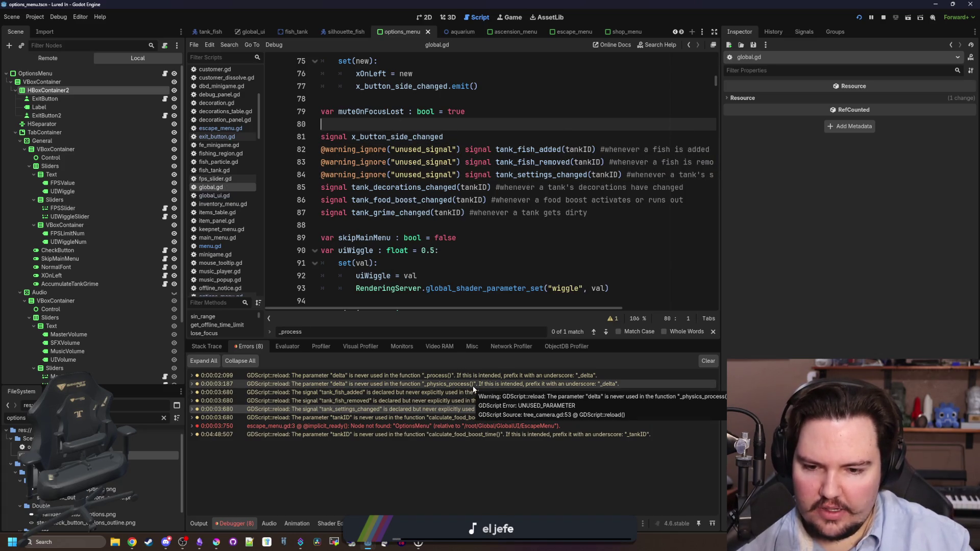
{"action": "double_click", "coordinate": [403, 387]}
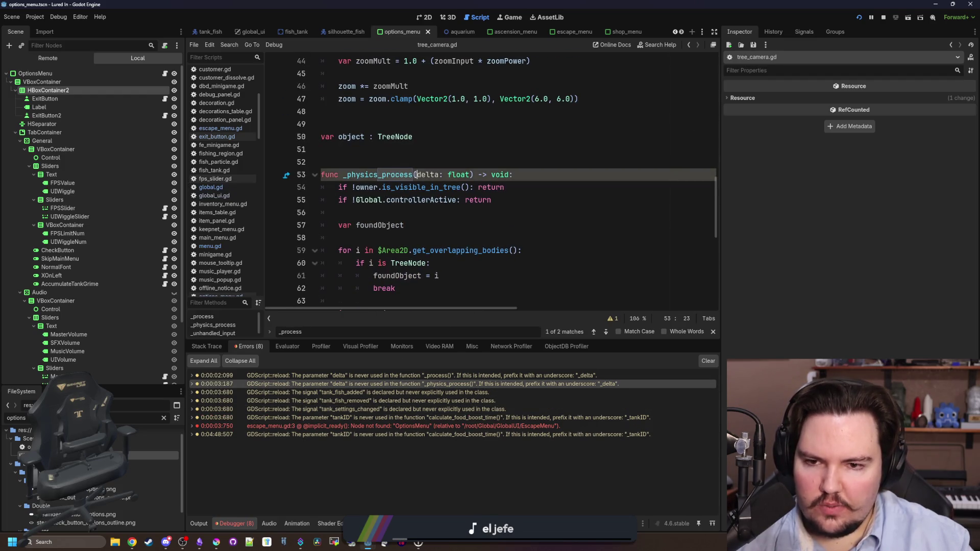
Step: Delete the debug _process print function from ui_manager.gd and save
{"action": "double_click", "coordinate": [450, 376]}
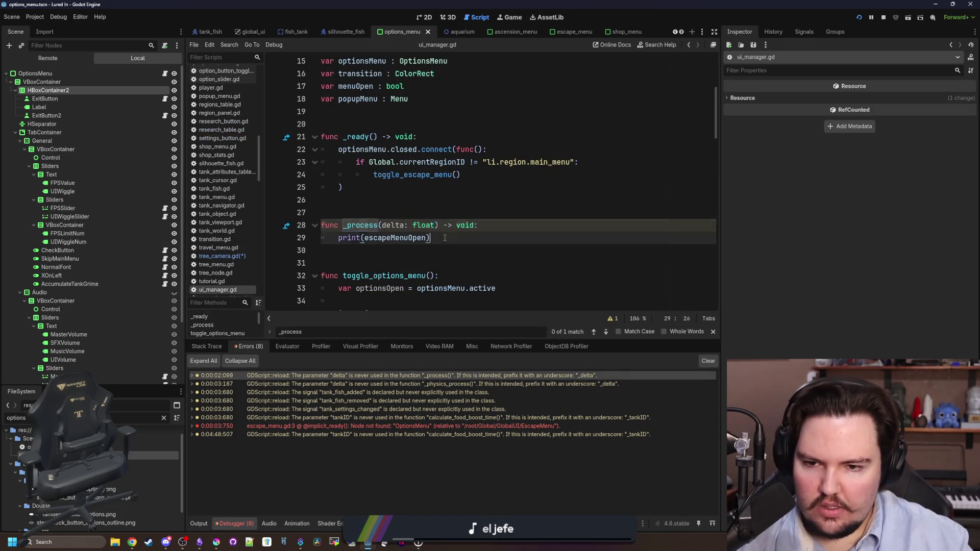
{"action": "key", "text": "shift+Up"}
{"action": "key", "text": "shift+Down"}
{"action": "key", "text": "shift+Down"}
{"action": "key", "text": "shift+Down"}
{"action": "key", "text": "Delete"}
{"action": "key", "text": "Up"}
{"action": "key", "text": "Up"}
{"action": "key", "text": "Up"}
{"action": "key", "text": "ctrl+s"}
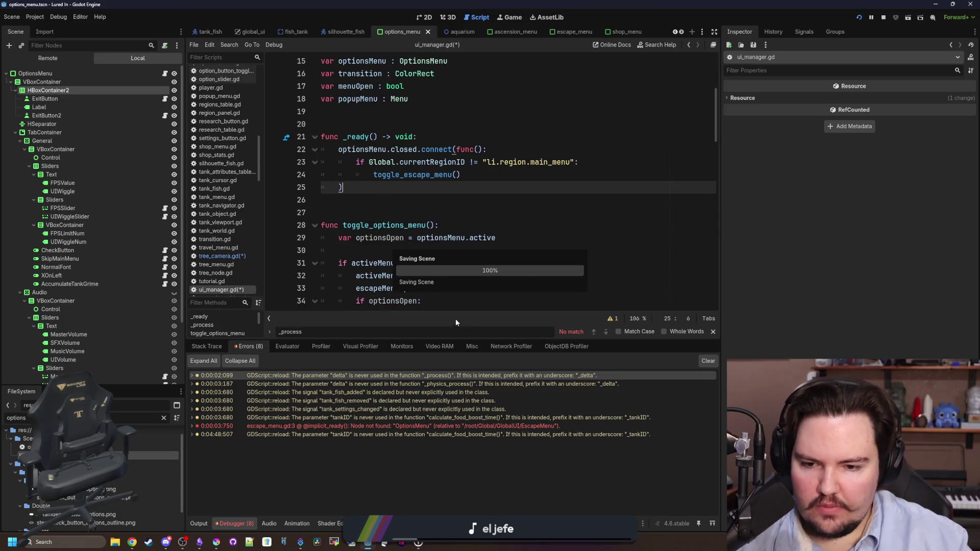
Step: Go to the _physics_process delta warning in tree_camera.gd, then run the game
{"action": "double_click", "coordinate": [477, 386]}
{"action": "scroll", "coordinate": [401, 207], "scroll_direction": "down", "scroll_amount": 3}
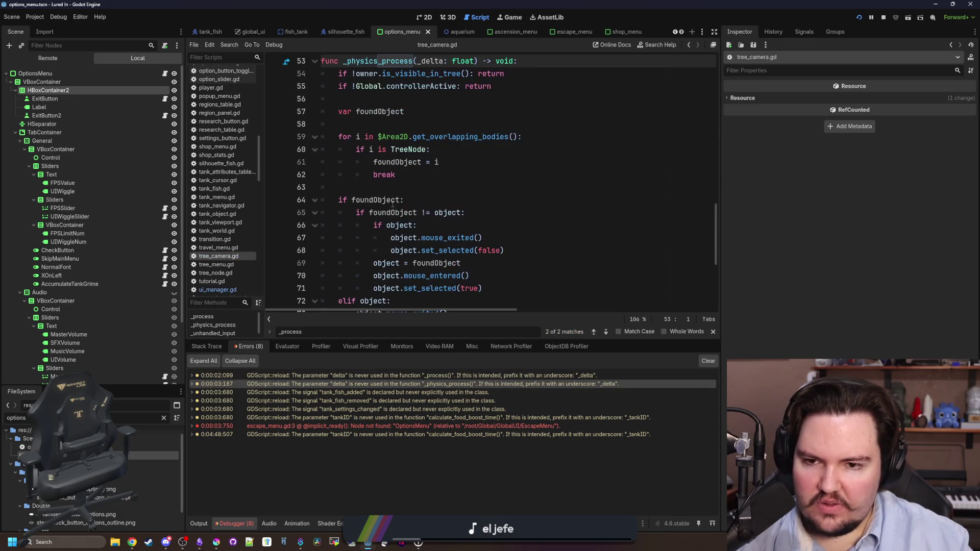
{"action": "scroll", "coordinate": [417, 208], "scroll_direction": "down", "scroll_amount": 3}
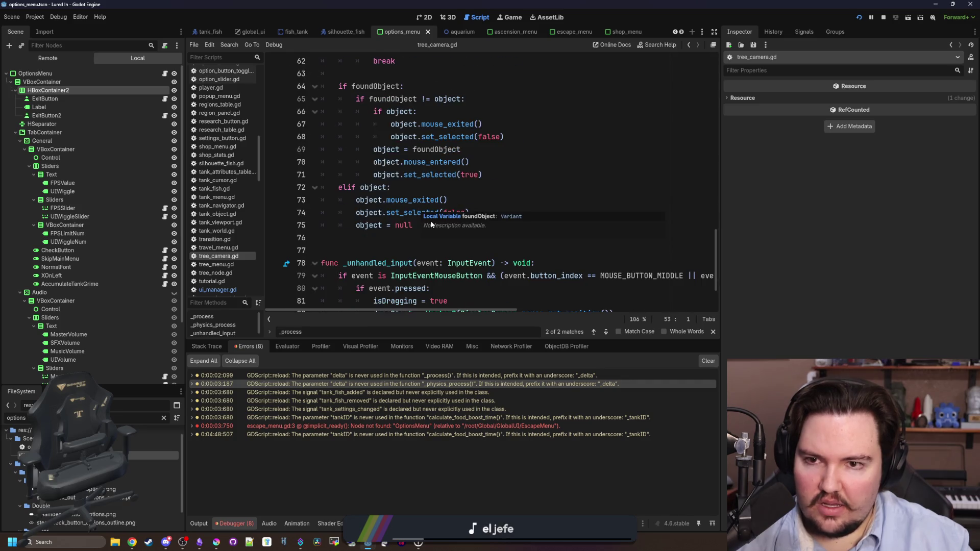
{"action": "scroll", "coordinate": [354, 142], "scroll_direction": "up", "scroll_amount": 6}
{"action": "left_click", "coordinate": [358, 212]}
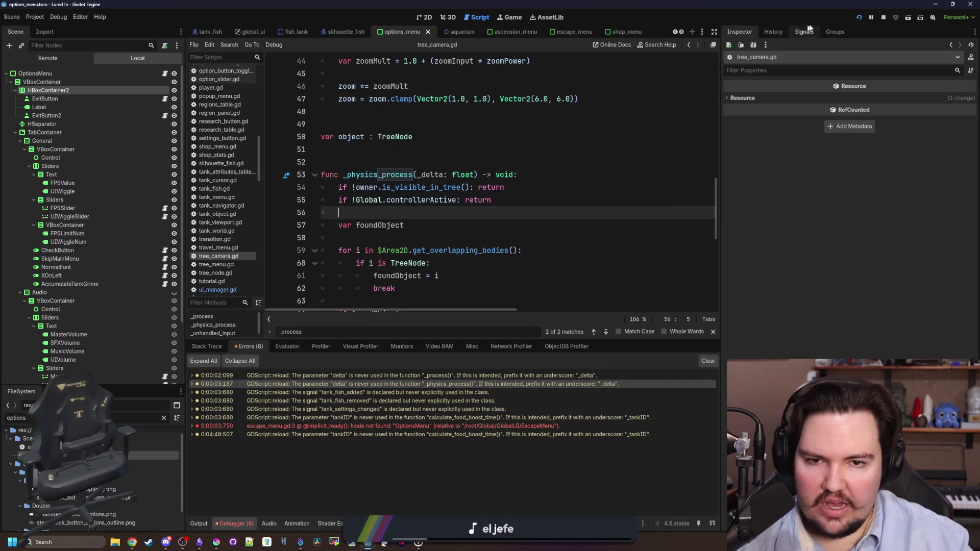
{"action": "left_click", "coordinate": [859, 17]}
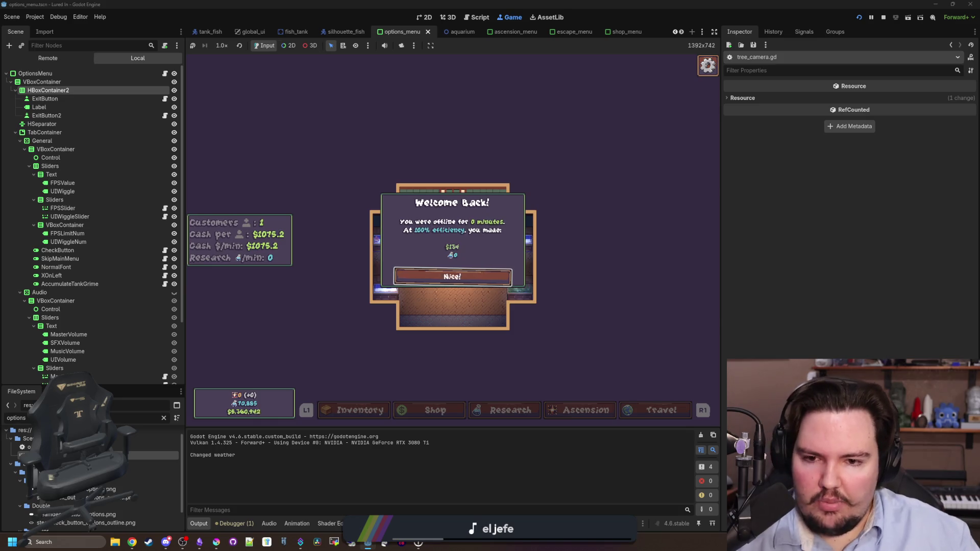
Step: Dismiss the Welcome Back popup, walk around the shop, and open the Inventory Menu
{"action": "key", "text": "Return"}
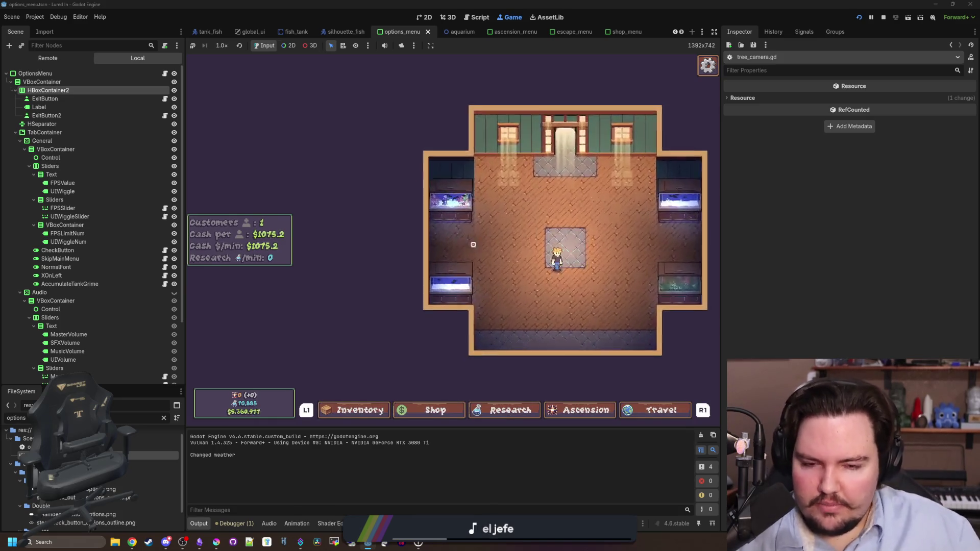
{"action": "key", "text": "s"}
{"action": "key", "text": "w"}
{"action": "key", "text": "Right"}
{"action": "key", "text": "Left"}
{"action": "key", "text": "Left"}
{"action": "key", "text": "Left"}
{"action": "key", "text": "Return"}
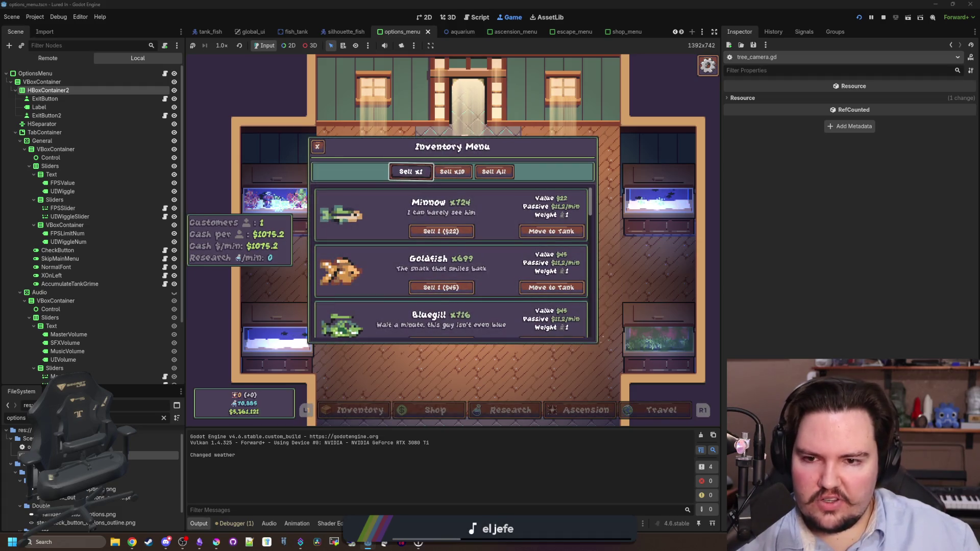
Step: Step controller focus up and down the fish sell actions (Bluegill, Rainbow Trout, Carp, Koi)
{"action": "key", "text": "Down"}
{"action": "key", "text": "Down"}
{"action": "key", "text": "Down"}
{"action": "key", "text": "Down"}
{"action": "key", "text": "Down"}
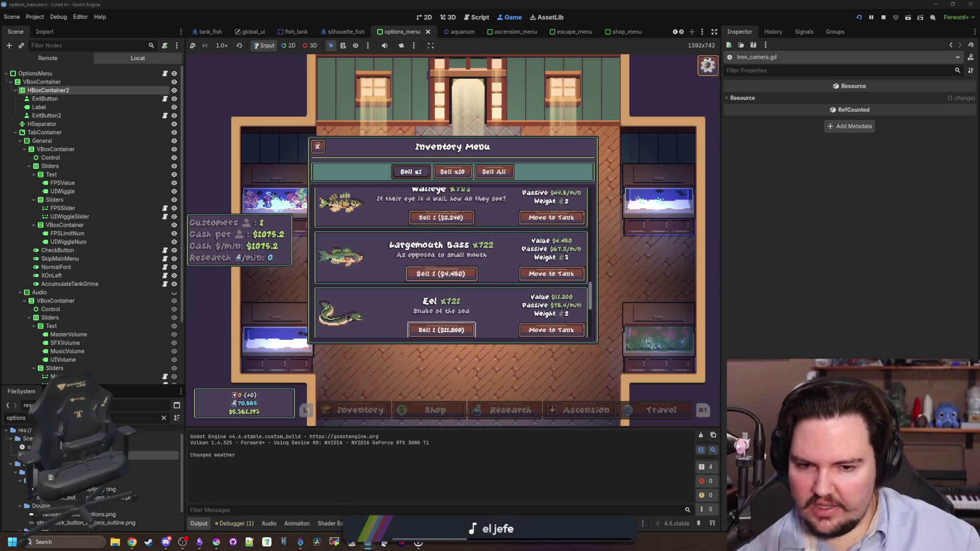
{"action": "key", "text": "Down"}
{"action": "key", "text": "Down"}
{"action": "key", "text": "Down"}
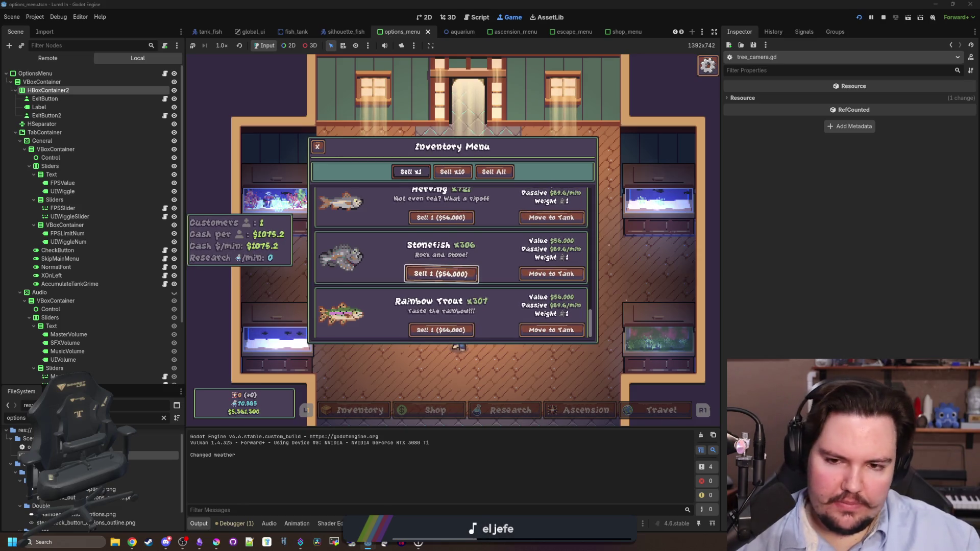
{"action": "key", "text": "Up"}
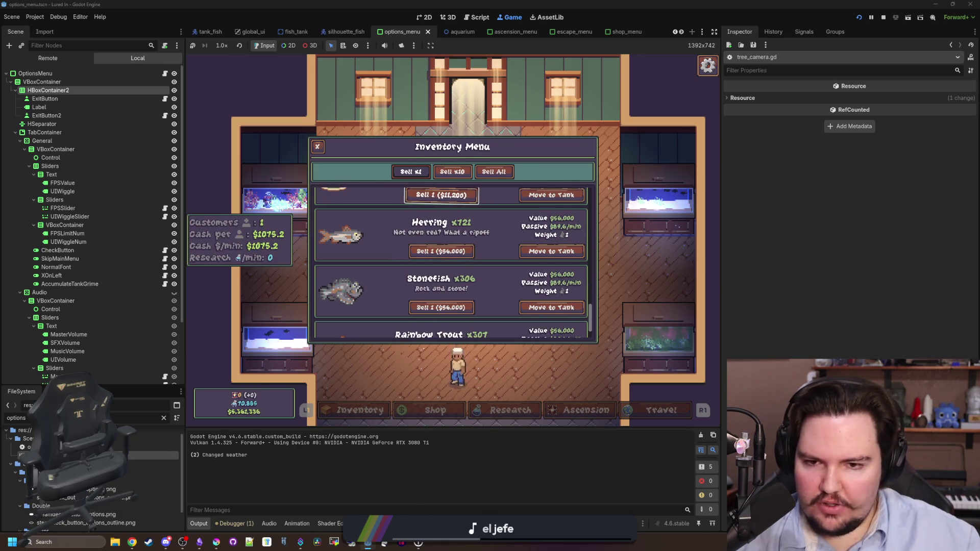
{"action": "key", "text": "Up"}
{"action": "key", "text": "Up"}
{"action": "key", "text": "Up"}
{"action": "key", "text": "Up"}
{"action": "key", "text": "Up"}
{"action": "key", "text": "Up"}
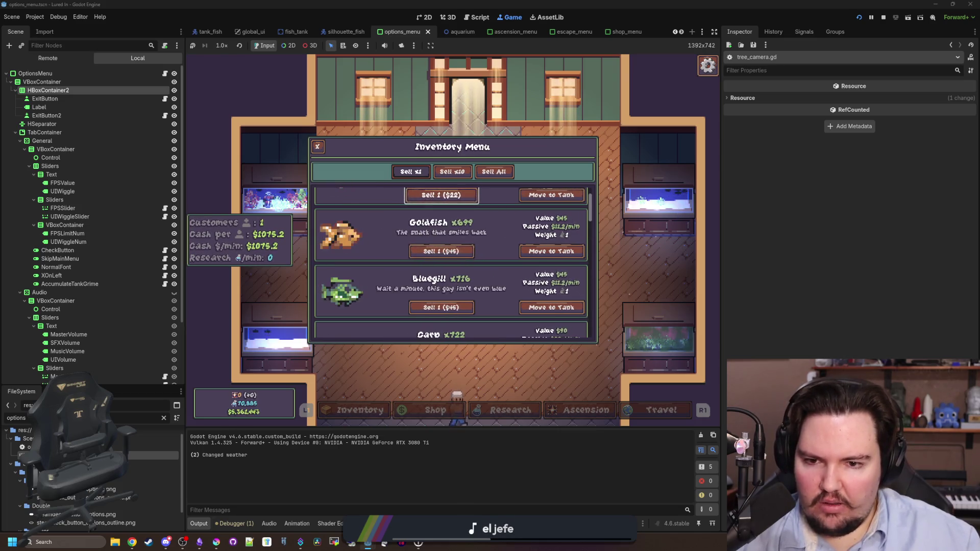
{"action": "key", "text": "Down"}
{"action": "key", "text": "Down"}
{"action": "key", "text": "Down"}
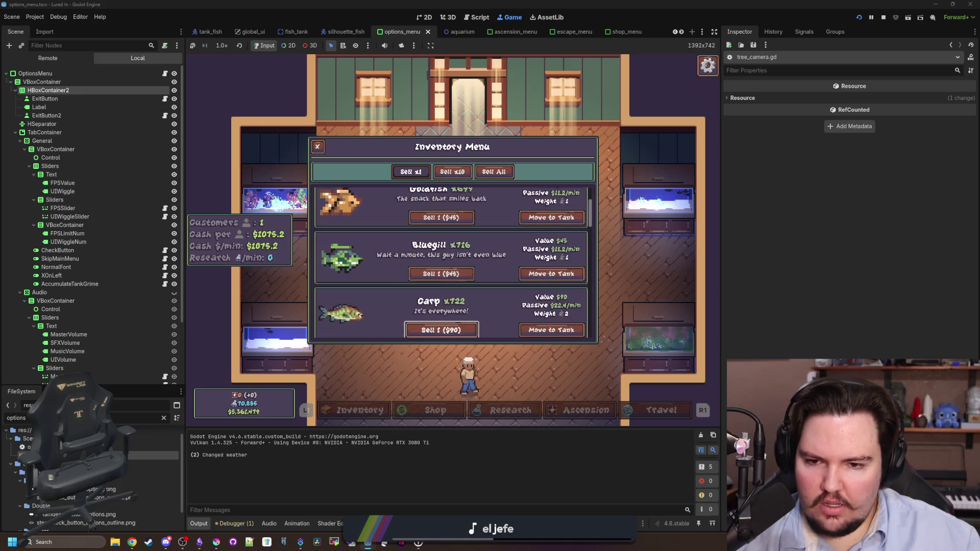
{"action": "key", "text": "Up"}
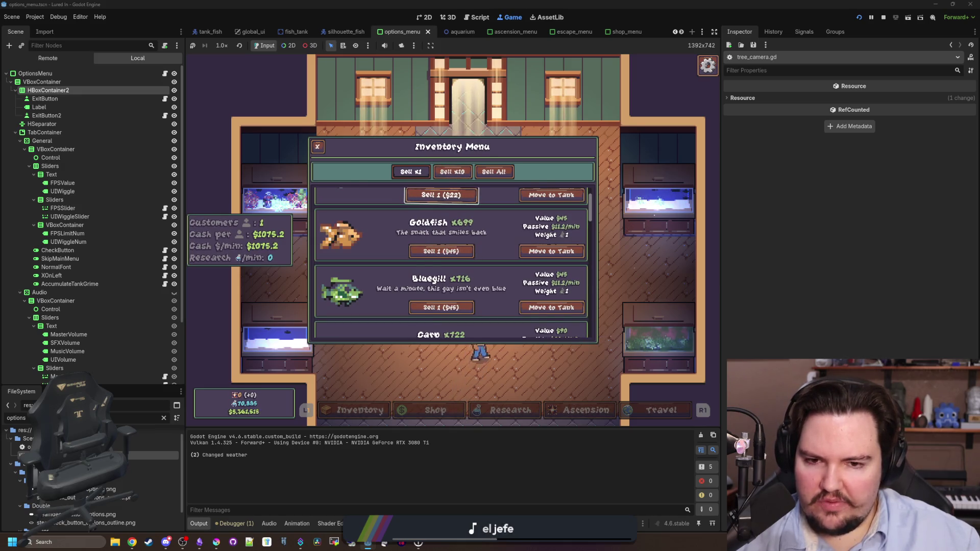
{"action": "key", "text": "super"}
{"action": "key", "text": "super"}
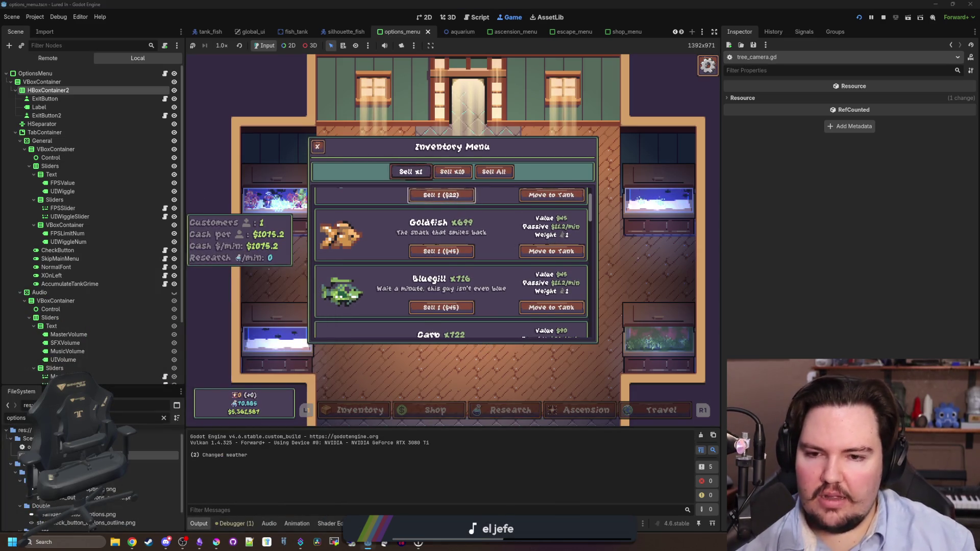
{"action": "key", "text": "Down"}
{"action": "key", "text": "Down"}
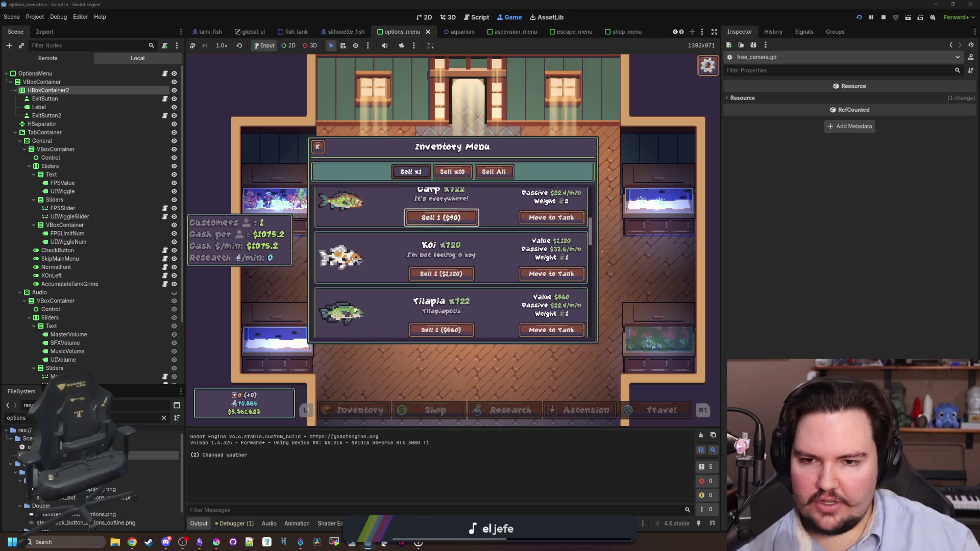
{"action": "key", "text": "Up"}
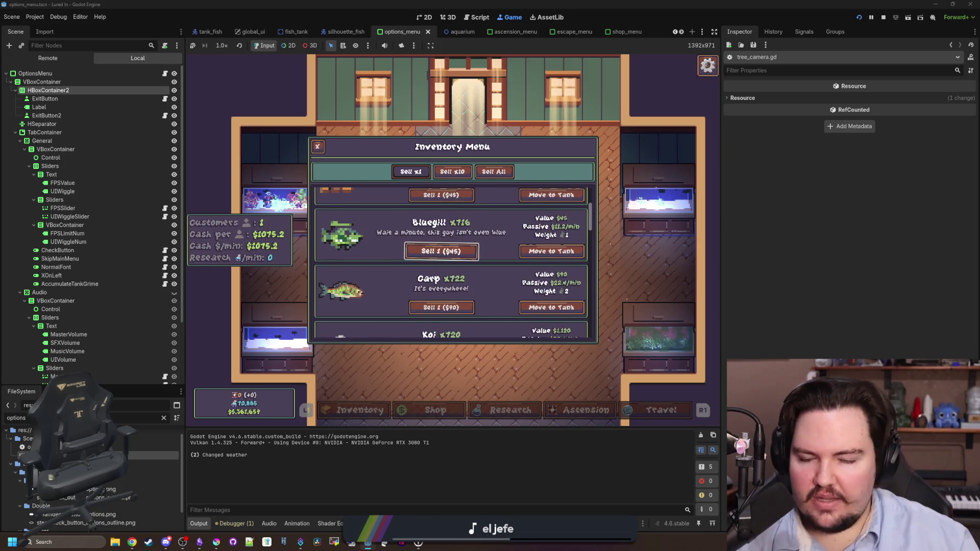
Step: Filter the FileSystem for 'inventory'
{"action": "key", "text": "super"}
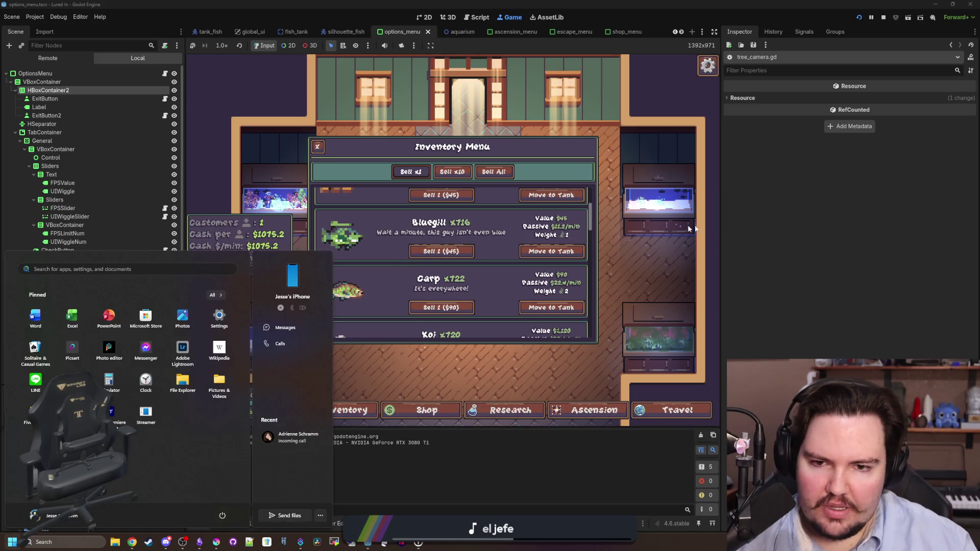
{"action": "key", "text": "super"}
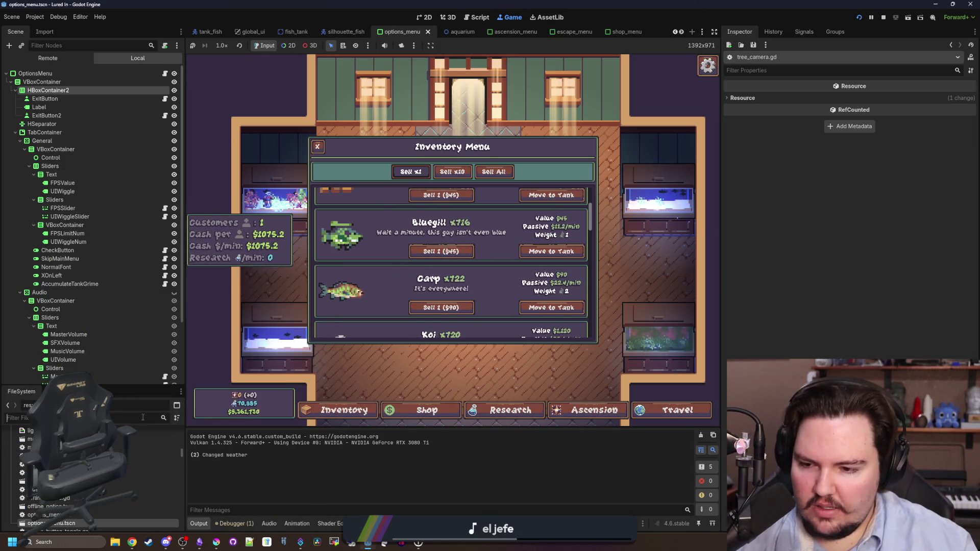
{"action": "type", "text": "inventory"}
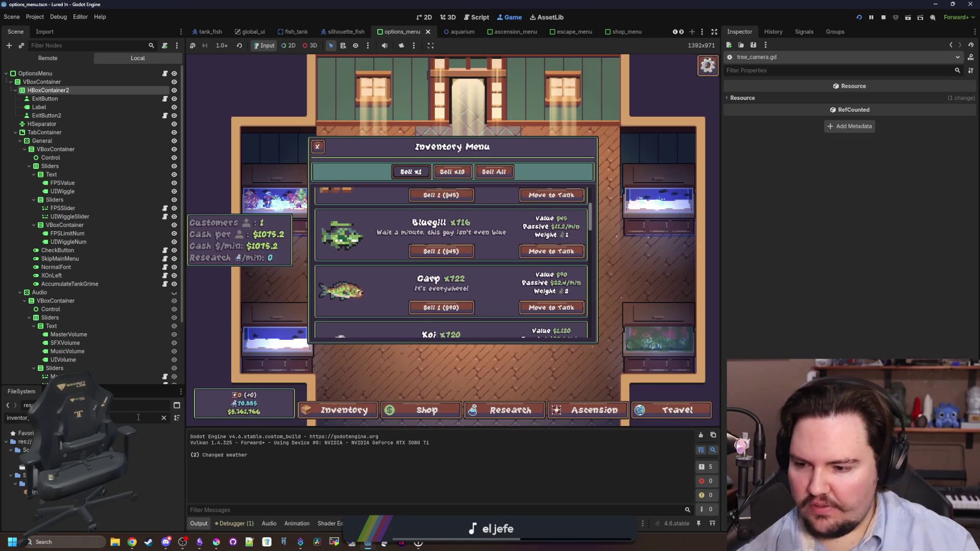
Step: Open inventory_menu.tscn, select its ScrollContainer, and toggle Draw Focus Border on then off
{"action": "double_click", "coordinate": [81, 467]}
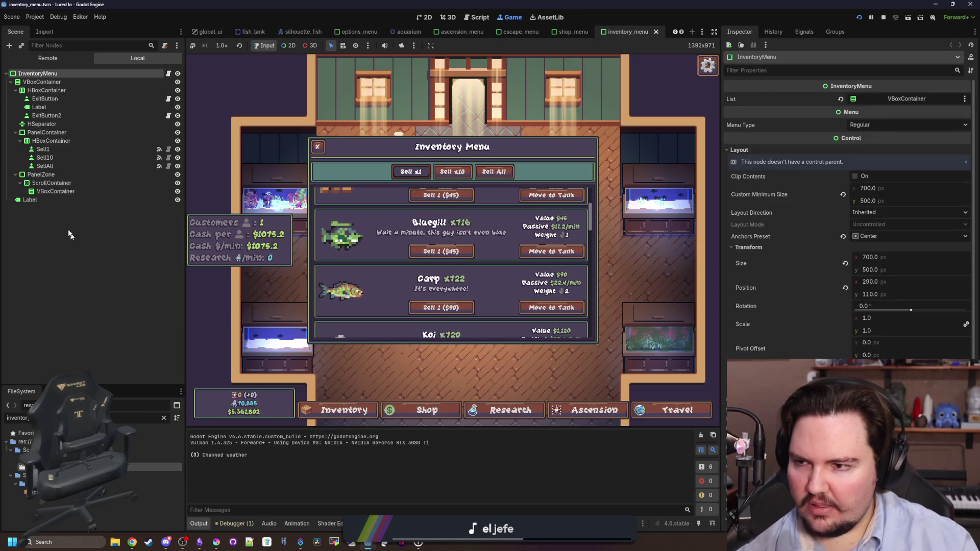
{"action": "left_click", "coordinate": [51, 183]}
{"action": "left_click_drag", "start_coordinate": [719, 131], "coordinate": [646, 126]}
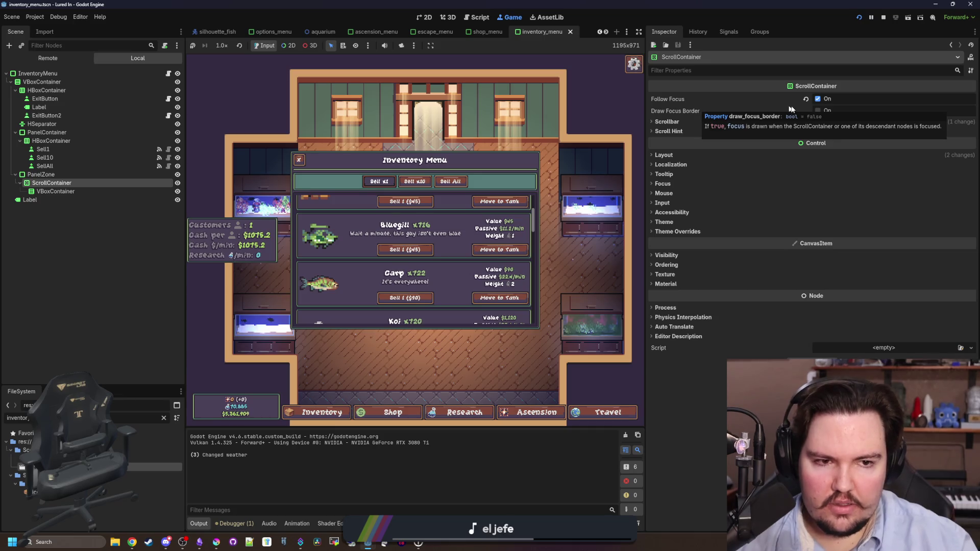
{"action": "left_click", "coordinate": [818, 111]}
{"action": "left_click", "coordinate": [818, 110]}
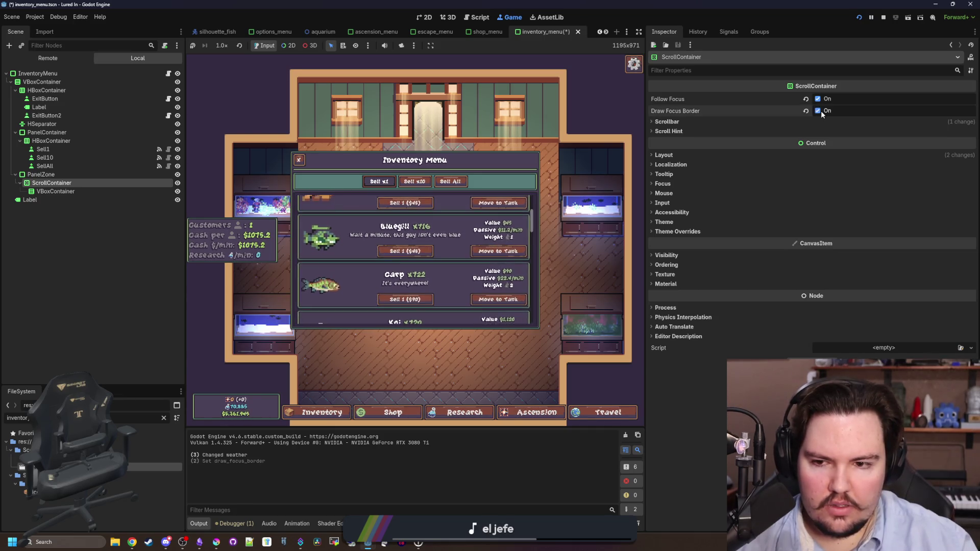
Step: Review the Scrollbar settings, leaving vertical scroll on Auto, and glance at the Scroll Hint section
{"action": "left_click", "coordinate": [676, 123]}
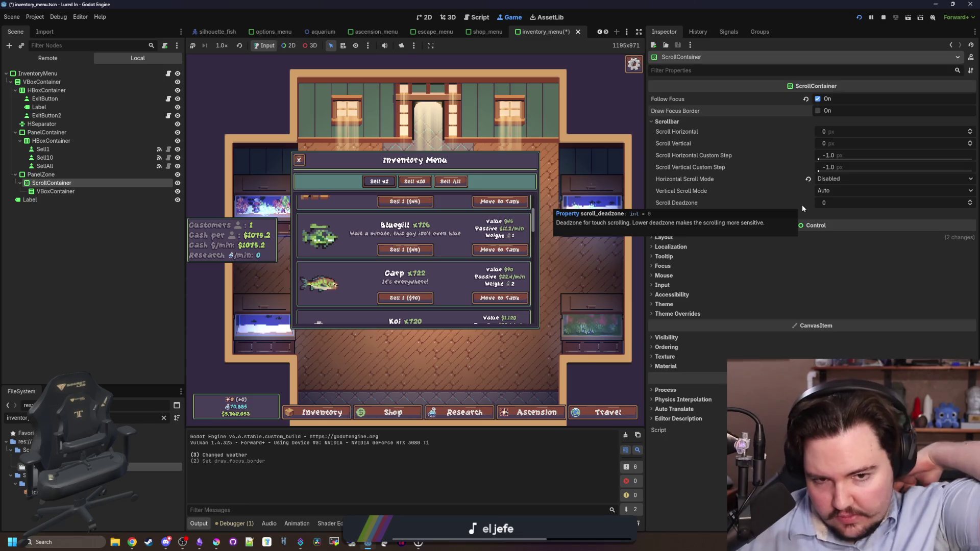
{"action": "left_click", "coordinate": [824, 191]}
{"action": "left_click", "coordinate": [825, 191]}
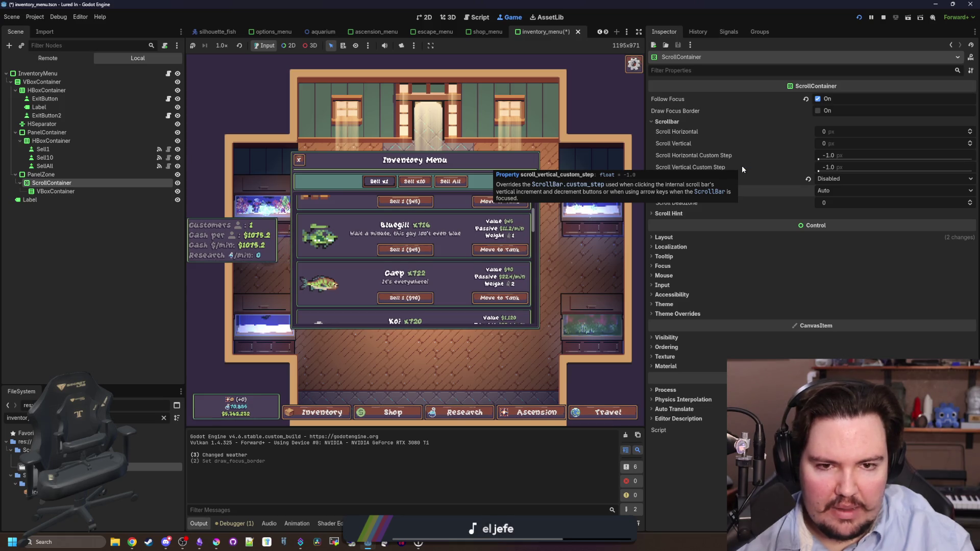
{"action": "left_click", "coordinate": [533, 260]}
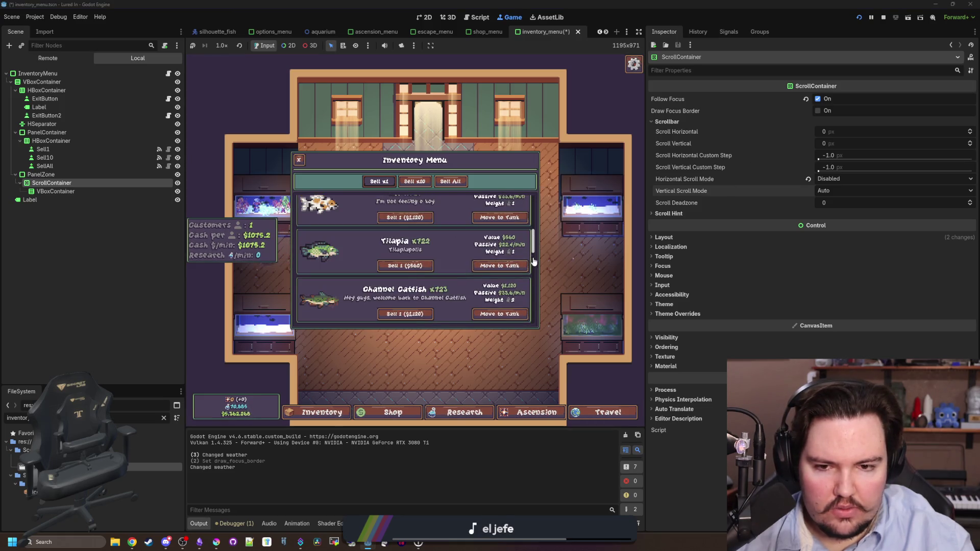
{"action": "scroll", "coordinate": [533, 260], "scroll_direction": "down", "scroll_amount": 3}
{"action": "scroll", "coordinate": [542, 255], "scroll_direction": "up", "scroll_amount": 10}
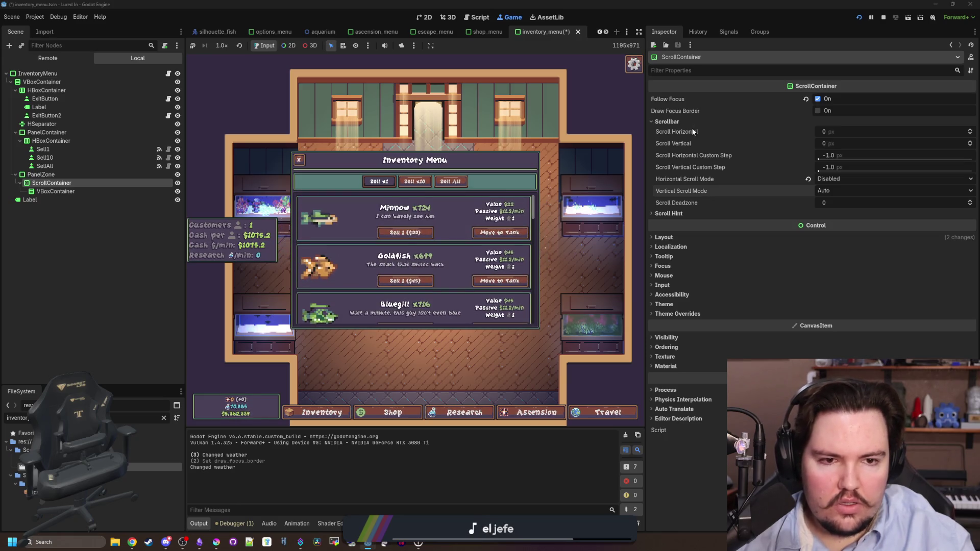
{"action": "mouse_move", "coordinate": [686, 145]}
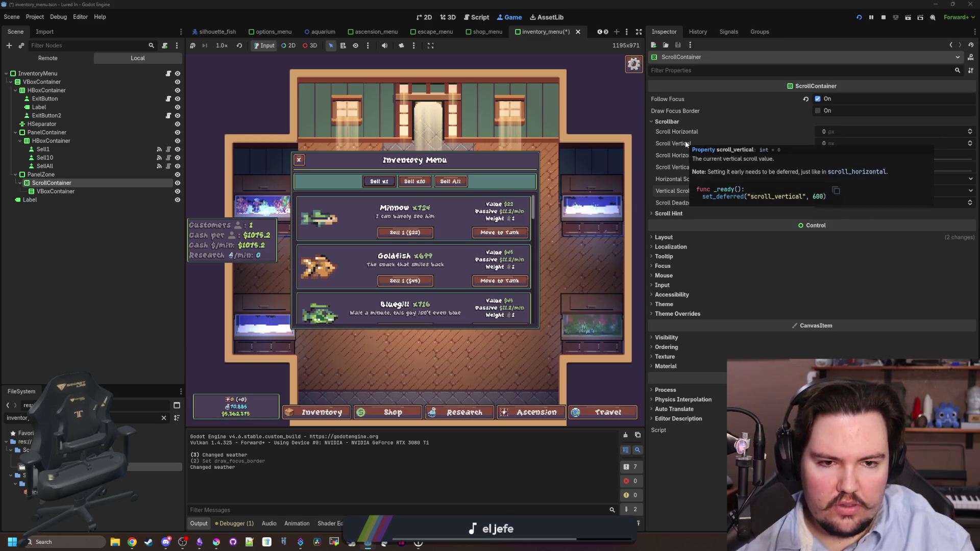
{"action": "left_click", "coordinate": [705, 214]}
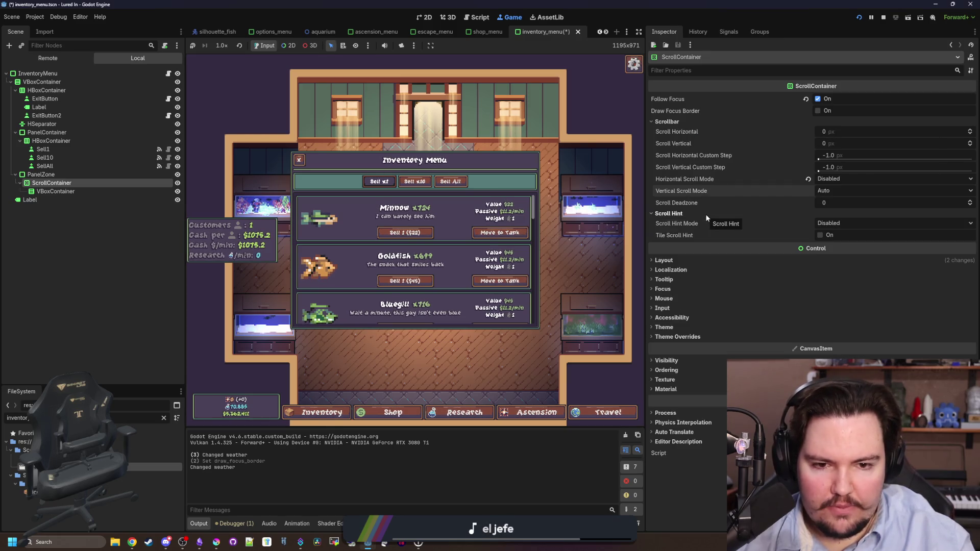
{"action": "left_click", "coordinate": [705, 214]}
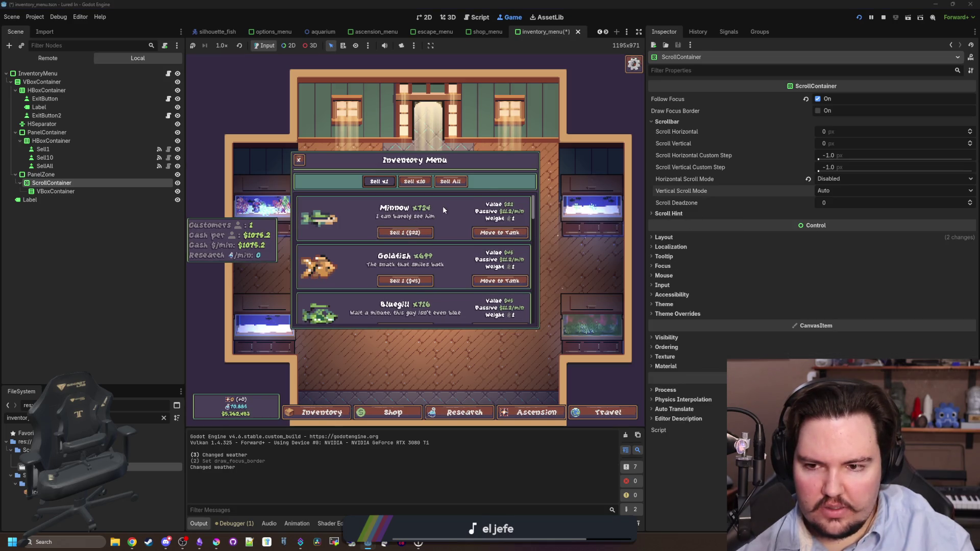
{"action": "key", "text": "Tab"}
Step: Arrow through the fish Sell and Move to Tank buttons, checking the list scrolls to keep focus visible
{"action": "key", "text": "Down"}
{"action": "key", "text": "Down"}
{"action": "key", "text": "Down"}
{"action": "key", "text": "Up"}
{"action": "key", "text": "Up"}
{"action": "key", "text": "Up"}
{"action": "key", "text": "Up"}
{"action": "key", "text": "Down"}
{"action": "key", "text": "Down"}
{"action": "key", "text": "Down"}
{"action": "key", "text": "Right"}
{"action": "key", "text": "Up"}
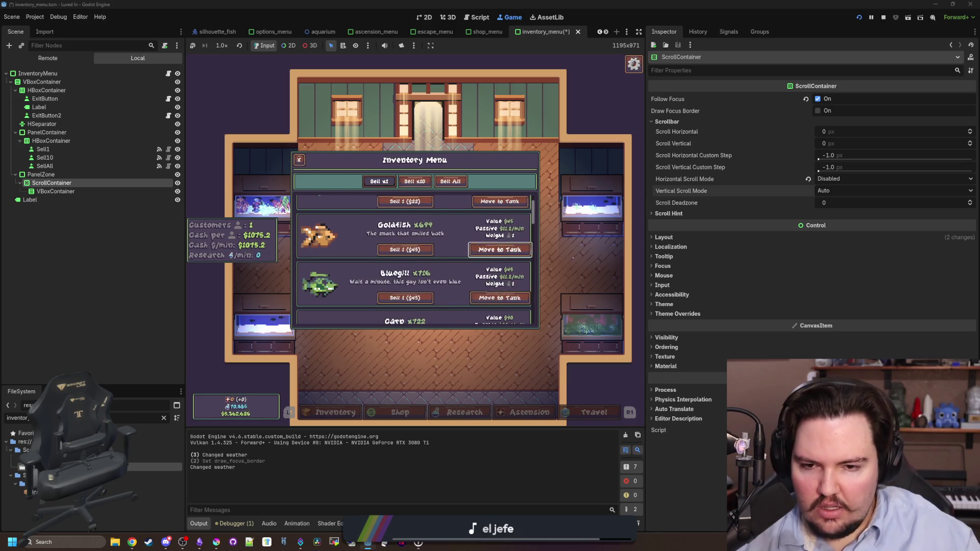
{"action": "key", "text": "Down"}
{"action": "key", "text": "Down"}
{"action": "key", "text": "Down"}
{"action": "key", "text": "Down"}
{"action": "key", "text": "Down"}
{"action": "key", "text": "Down"}
{"action": "key", "text": "Left"}
{"action": "key", "text": "Up"}
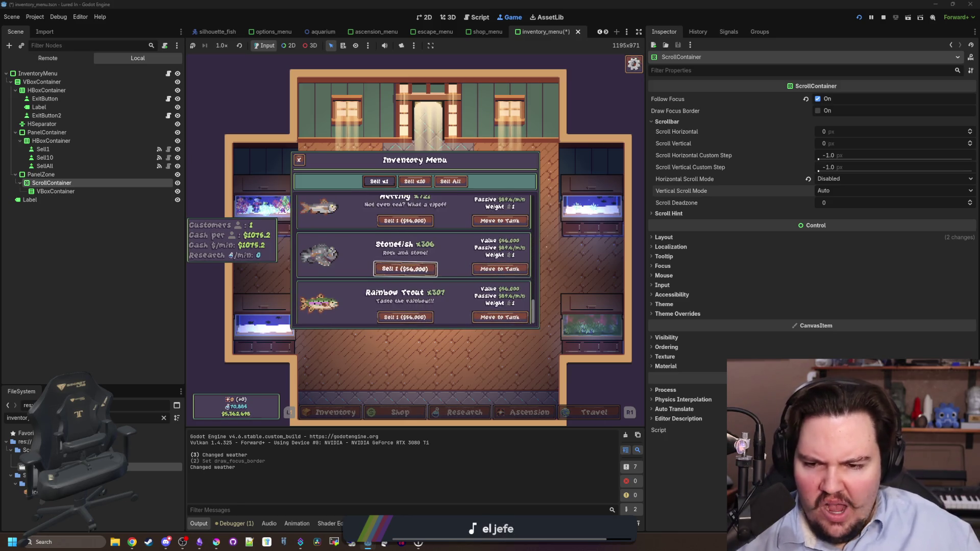
{"action": "key", "text": "Up"}
{"action": "key", "text": "Up"}
{"action": "key", "text": "Up"}
{"action": "key", "text": "Up"}
{"action": "key", "text": "Up"}
{"action": "key", "text": "Up"}
{"action": "key", "text": "Down"}
{"action": "key", "text": "Down"}
{"action": "key", "text": "Down"}
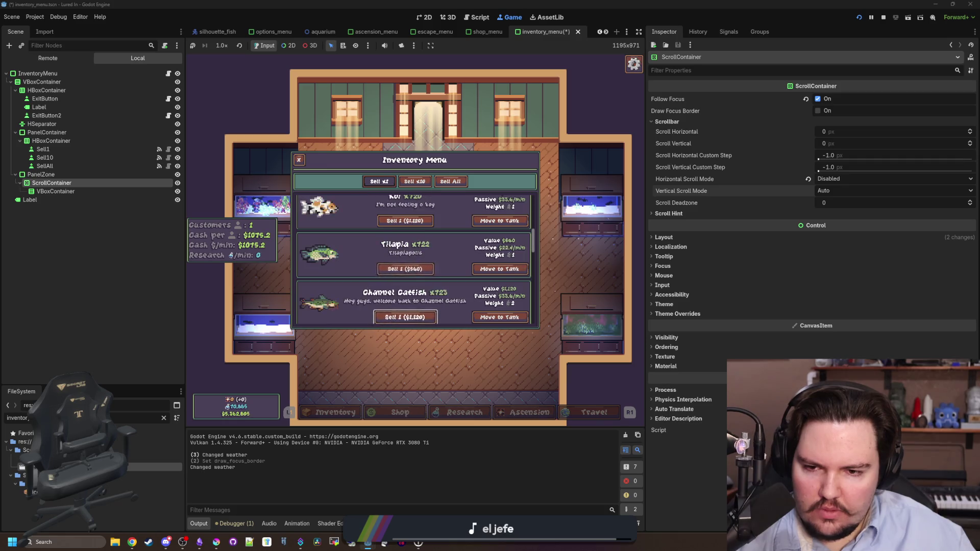
{"action": "key", "text": "Up"}
{"action": "key", "text": "Up"}
{"action": "key", "text": "Up"}
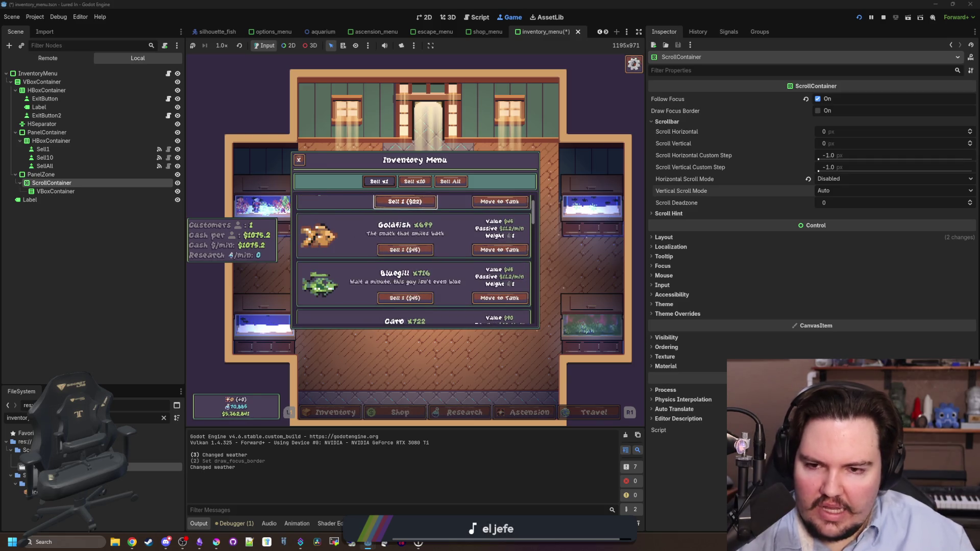
Step: Dismiss the Windows Start menu and switch to the item_panel scene
{"action": "key", "text": "super"}
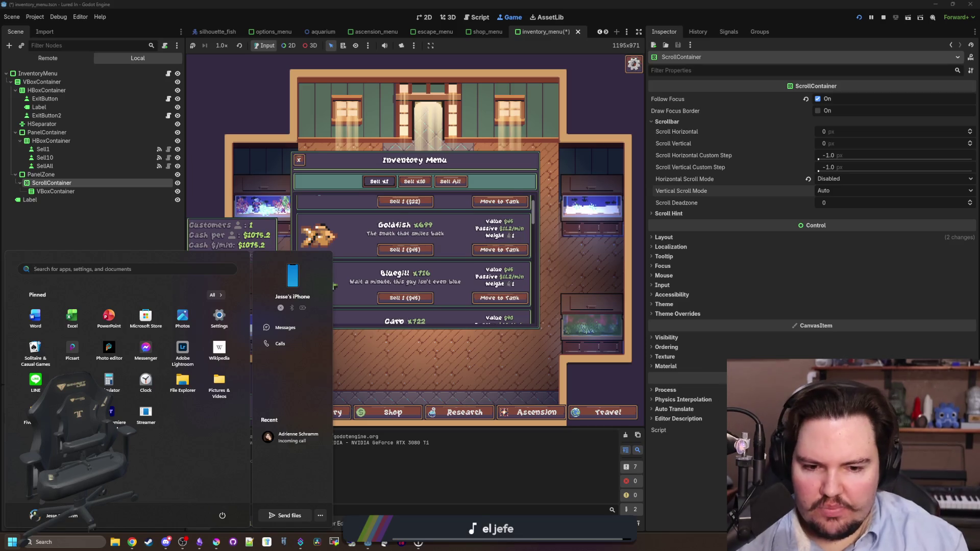
{"action": "key", "text": "Escape"}
{"action": "left_click", "coordinate": [62, 117]}
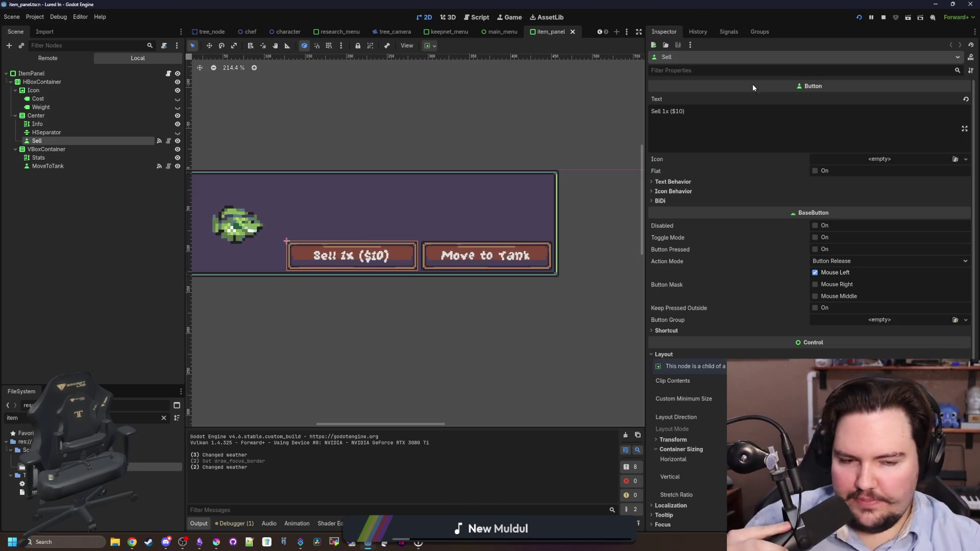
Step: With the Sell button selected, look over its Inspector properties
{"action": "mouse_move", "coordinate": [760, 284]}
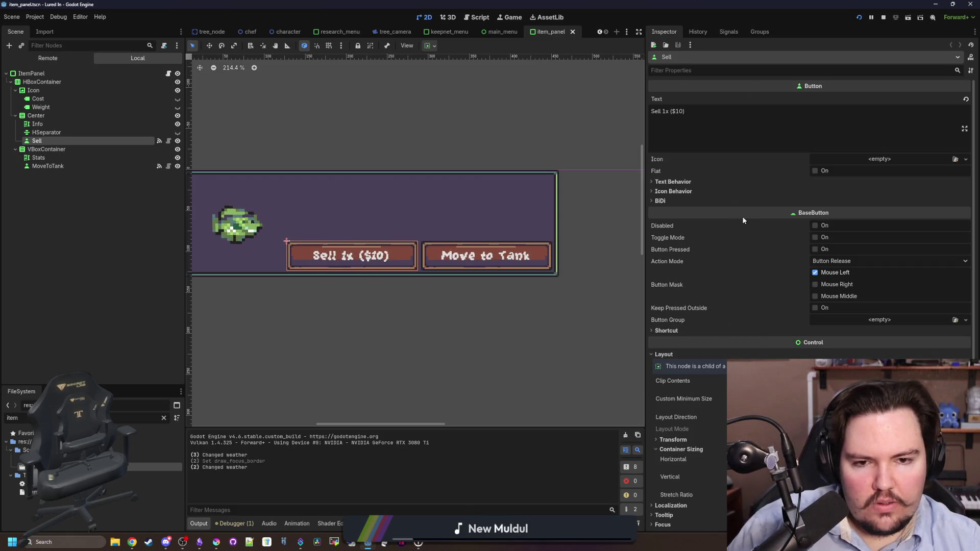
{"action": "left_click", "coordinate": [690, 191]}
{"action": "left_click", "coordinate": [679, 191]}
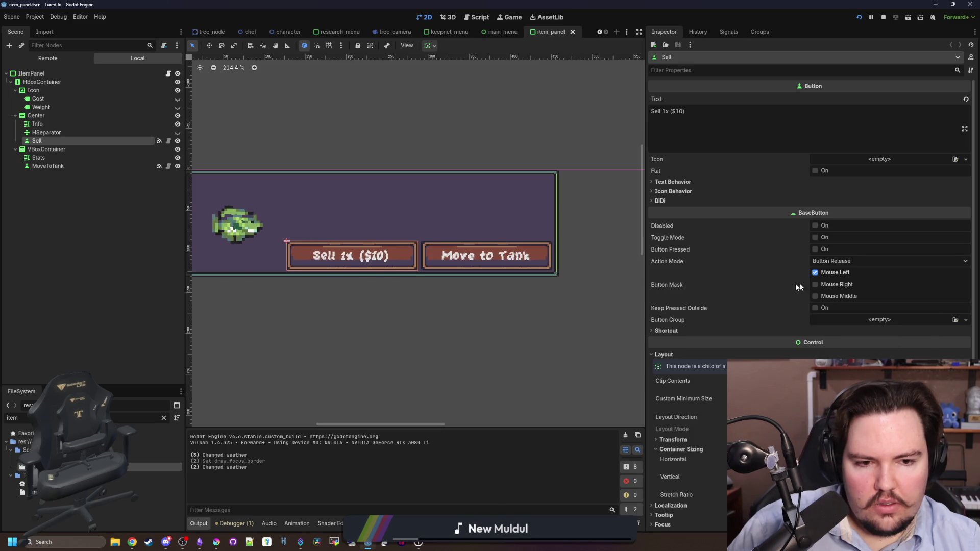
{"action": "mouse_move", "coordinate": [681, 282]}
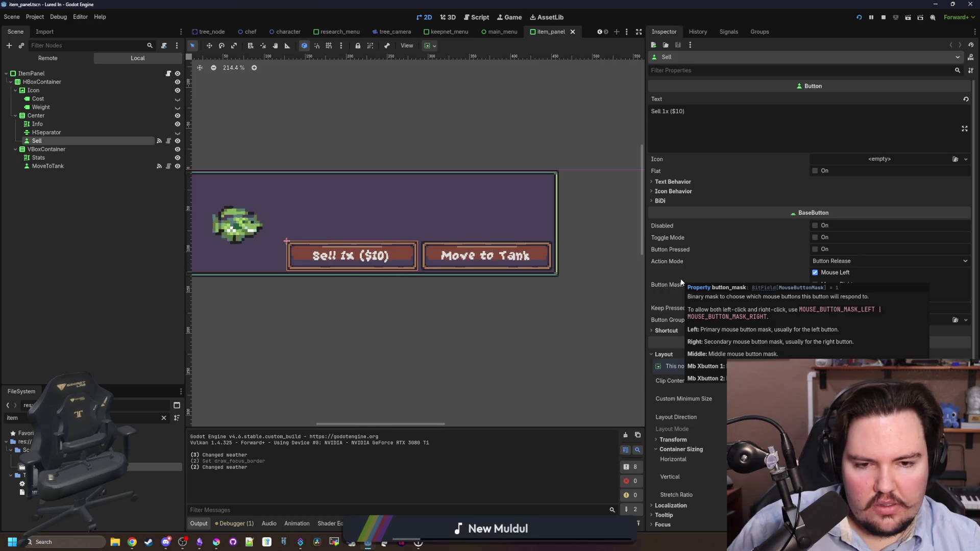
{"action": "mouse_move", "coordinate": [685, 263]}
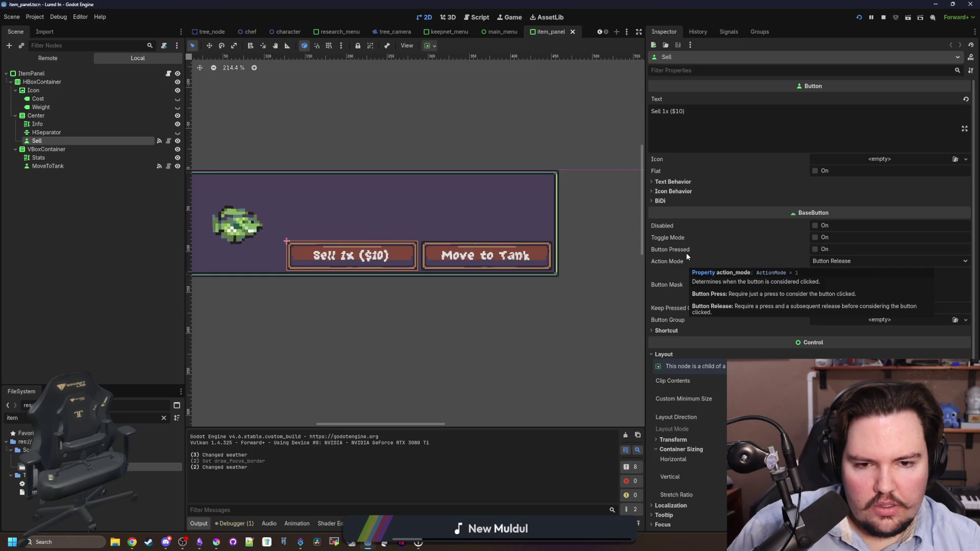
{"action": "mouse_move", "coordinate": [686, 237]}
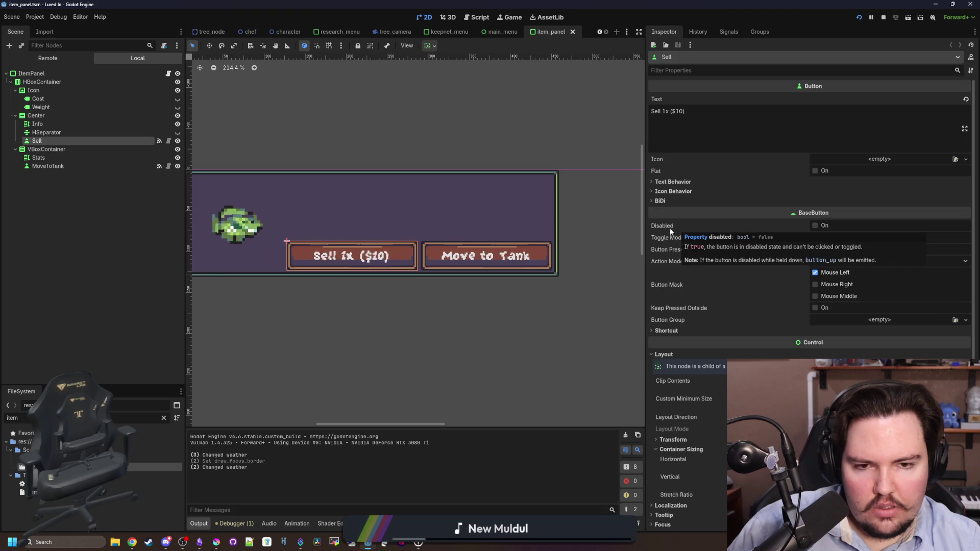
Step: Expand and collapse Text Behavior, scroll down to Layout > Container Sizing, then deselect Sell
{"action": "left_click", "coordinate": [673, 183]}
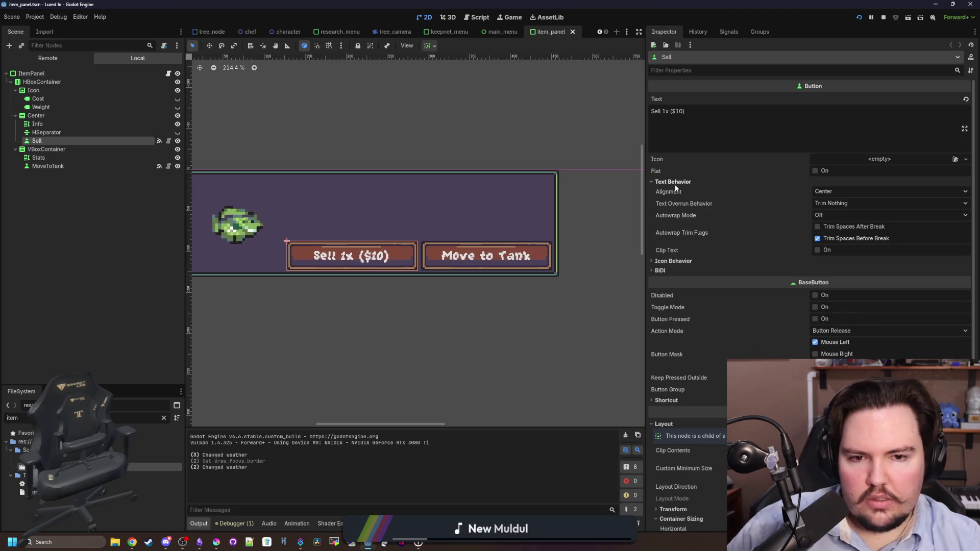
{"action": "left_click", "coordinate": [673, 183]}
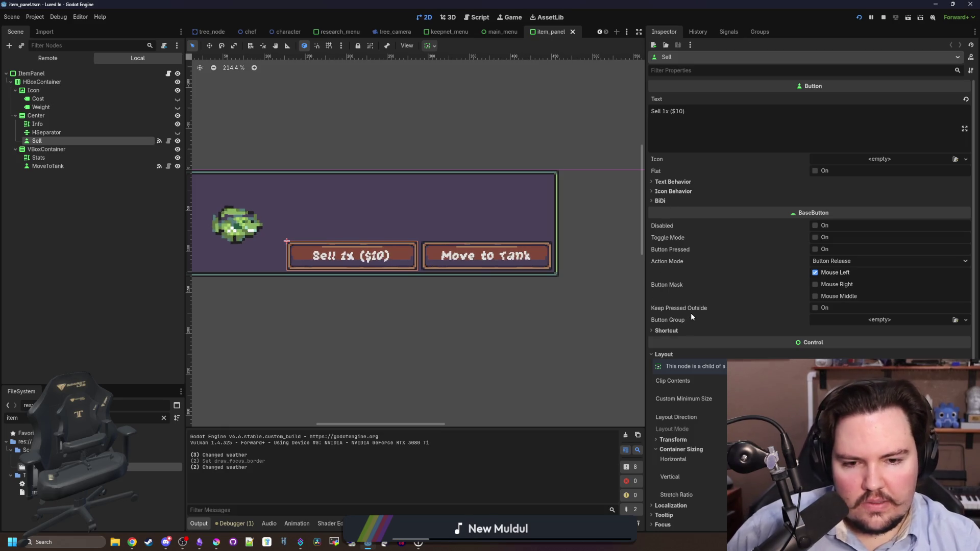
{"action": "mouse_move", "coordinate": [686, 322]}
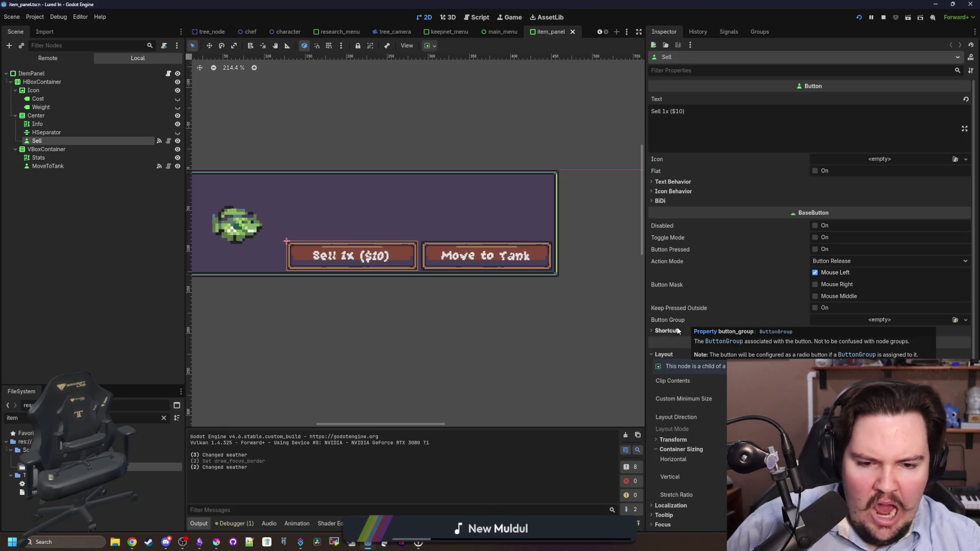
{"action": "scroll", "coordinate": [678, 330], "scroll_direction": "down", "scroll_amount": 4}
{"action": "mouse_move", "coordinate": [700, 298]}
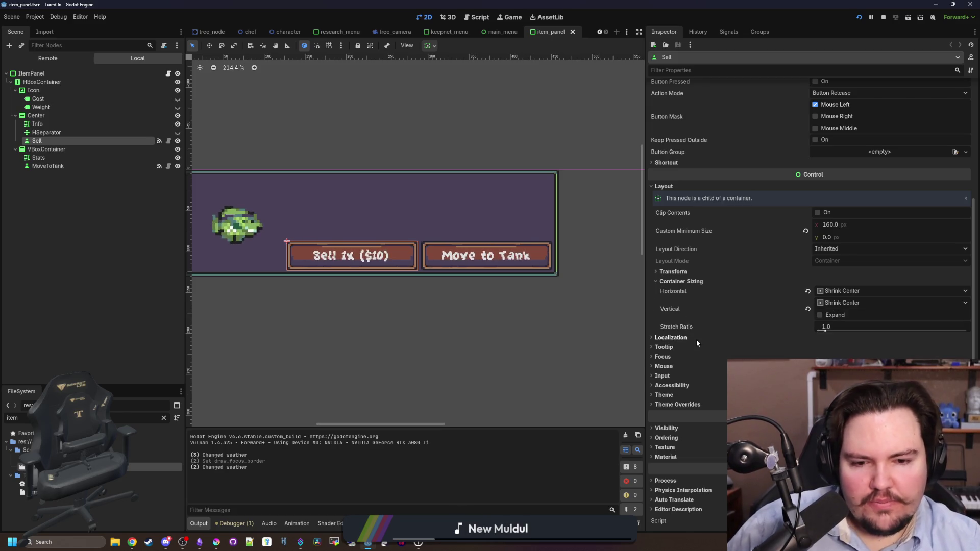
{"action": "left_click", "coordinate": [591, 325]}
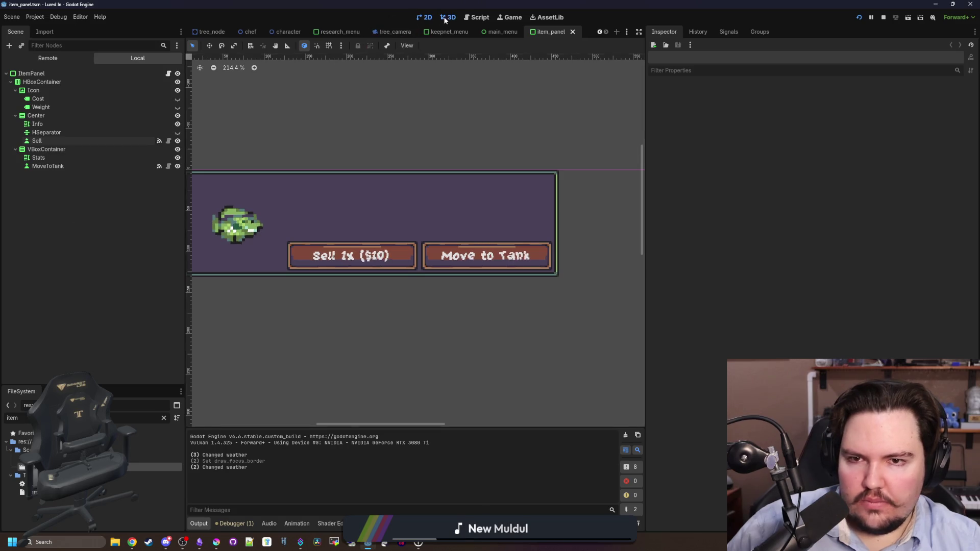
Step: In the Game view, move focus down and up the fish list from Bluegill's sell action
{"action": "left_click", "coordinate": [509, 18]}
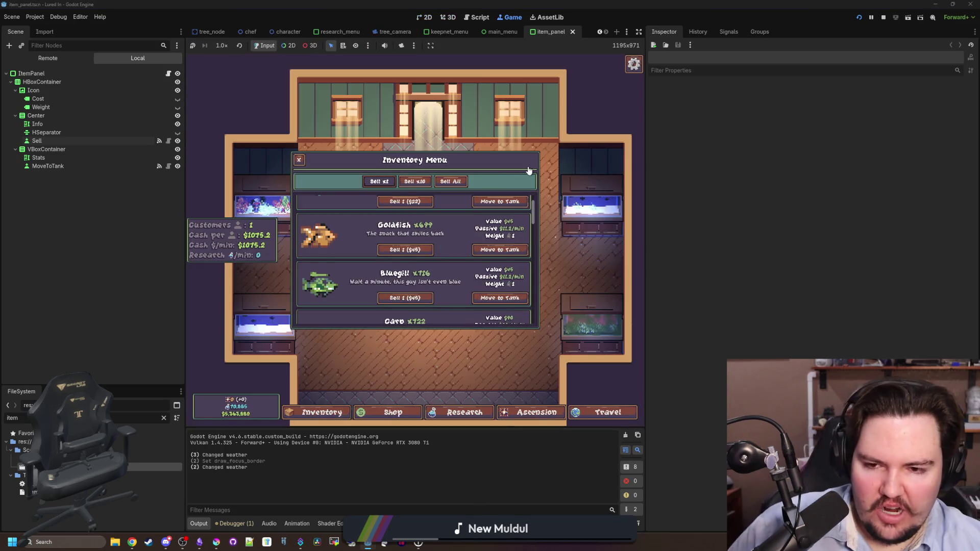
{"action": "key", "text": "Down"}
{"action": "key", "text": "Down"}
{"action": "key", "text": "Down"}
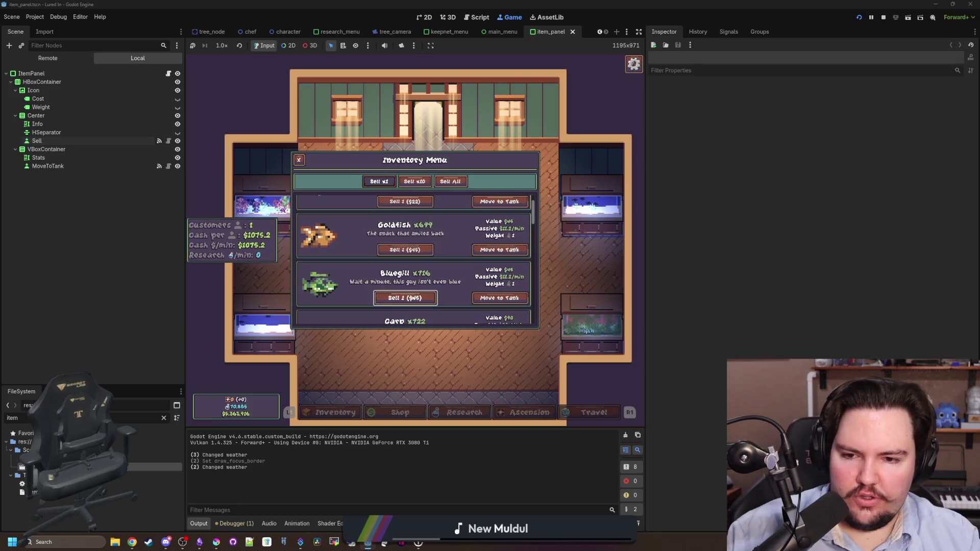
{"action": "key", "text": "Down"}
{"action": "key", "text": "Down"}
{"action": "key", "text": "Down"}
{"action": "key", "text": "Down"}
{"action": "key", "text": "Down"}
{"action": "key", "text": "Down"}
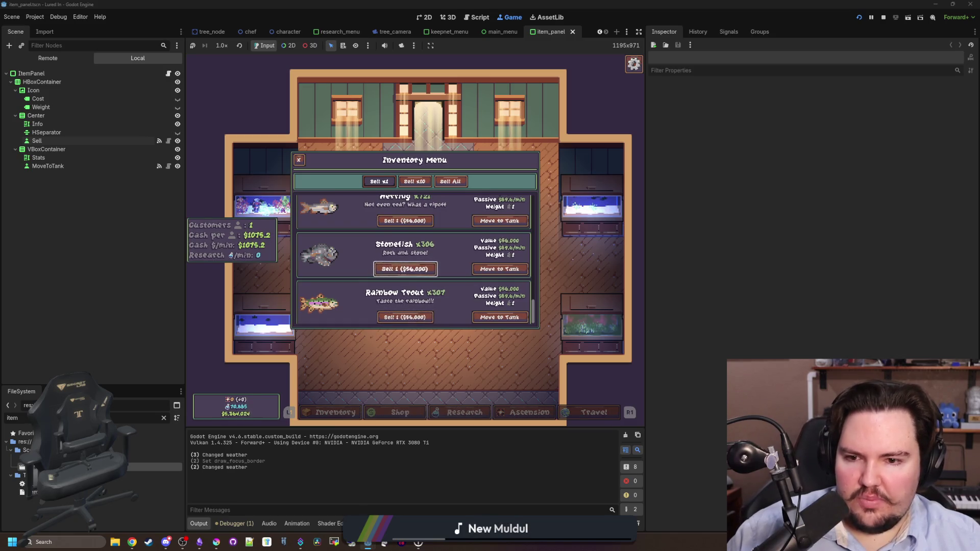
{"action": "key", "text": "Up"}
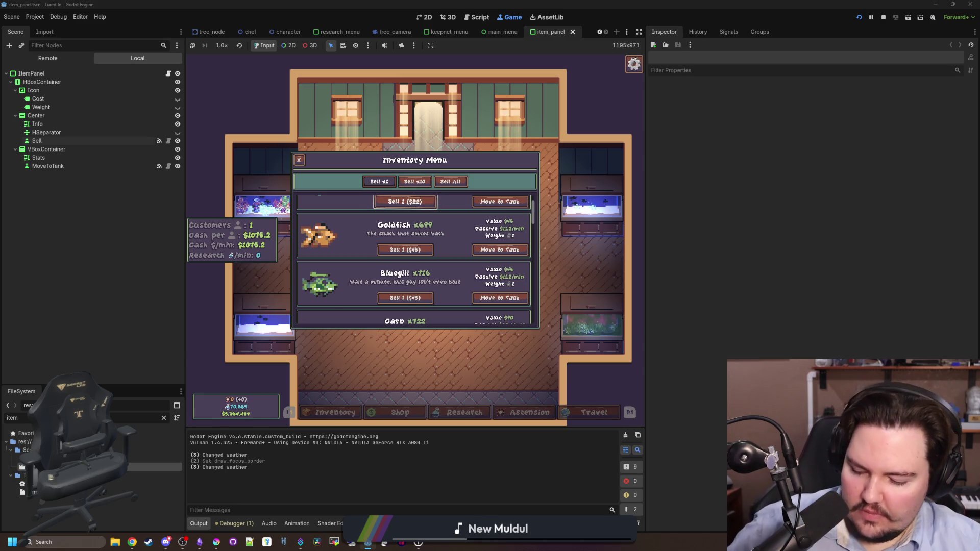
Step: Hand control of the running game back to the mouse
{"action": "key", "text": "super"}
{"action": "left_click", "coordinate": [134, 210]}
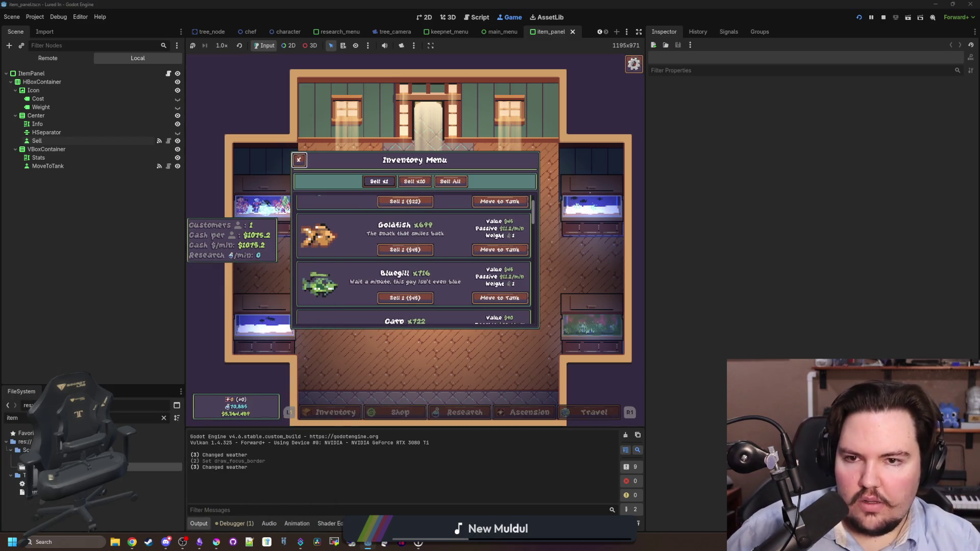
{"action": "key", "text": "super"}
{"action": "left_click", "coordinate": [103, 227]}
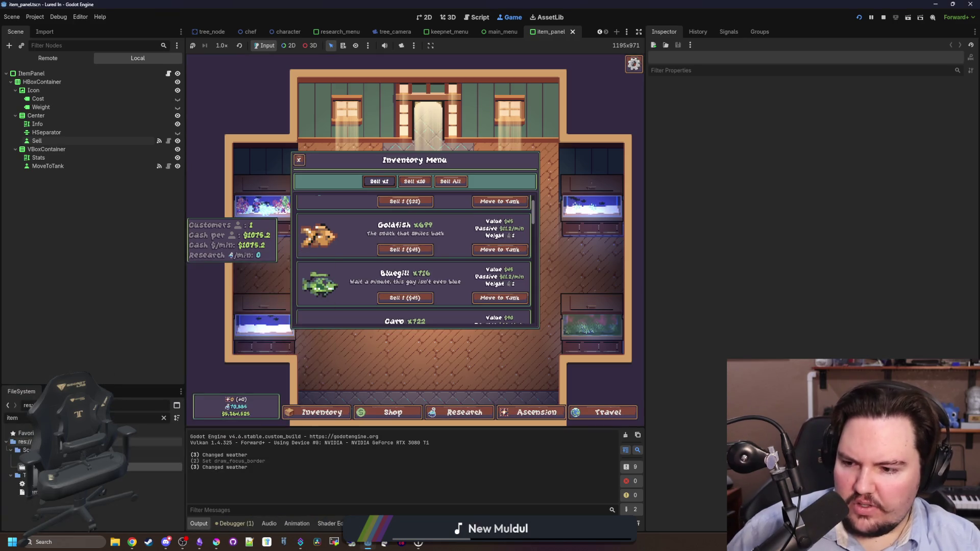
Step: Filter the FileSystem by 'inven' and open inventory_menu.tscn
{"action": "key", "text": "BackSpace"}
{"action": "key", "text": "BackSpace"}
{"action": "key", "text": "BackSpace"}
{"action": "type", "text": "inven"}
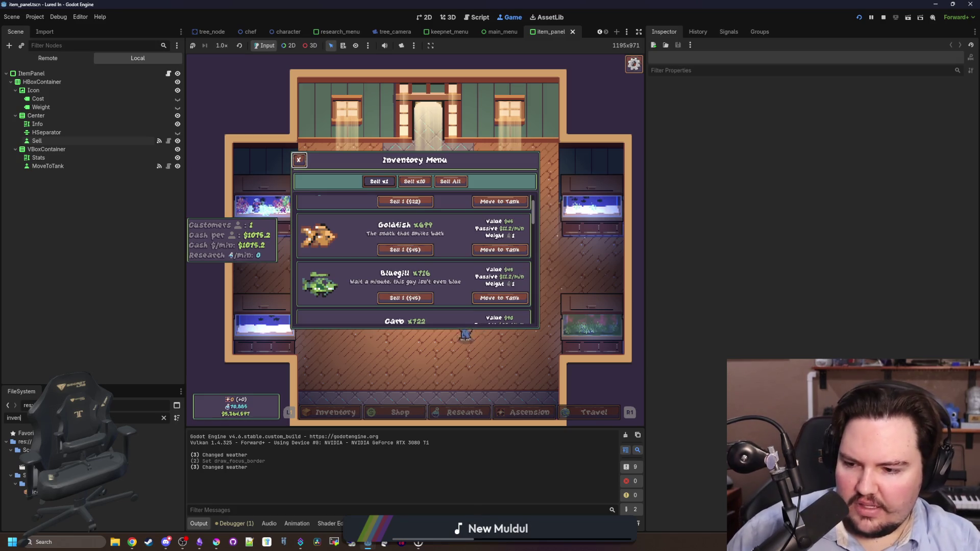
{"action": "key", "text": "super"}
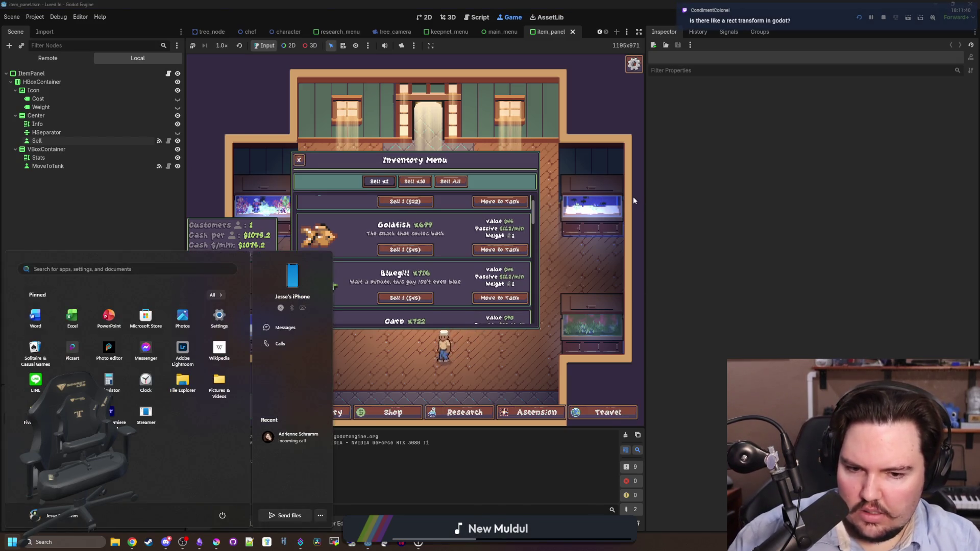
{"action": "left_click", "coordinate": [636, 197]}
{"action": "double_click", "coordinate": [148, 467]}
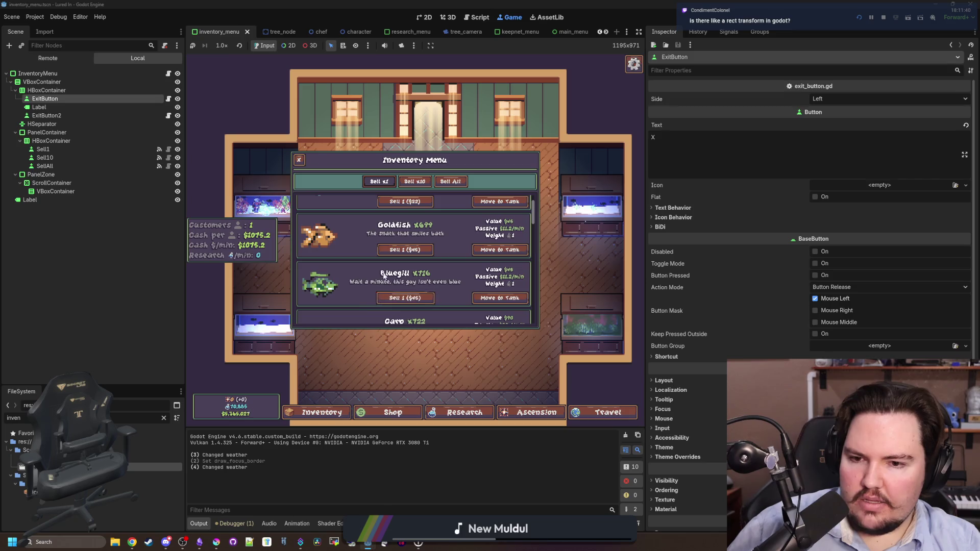
Step: Check the ScrollContainer's Follow Focus setting, then filter by 'item' and open item_panel.tscn
{"action": "left_click", "coordinate": [52, 183]}
{"action": "mouse_move", "coordinate": [677, 100]}
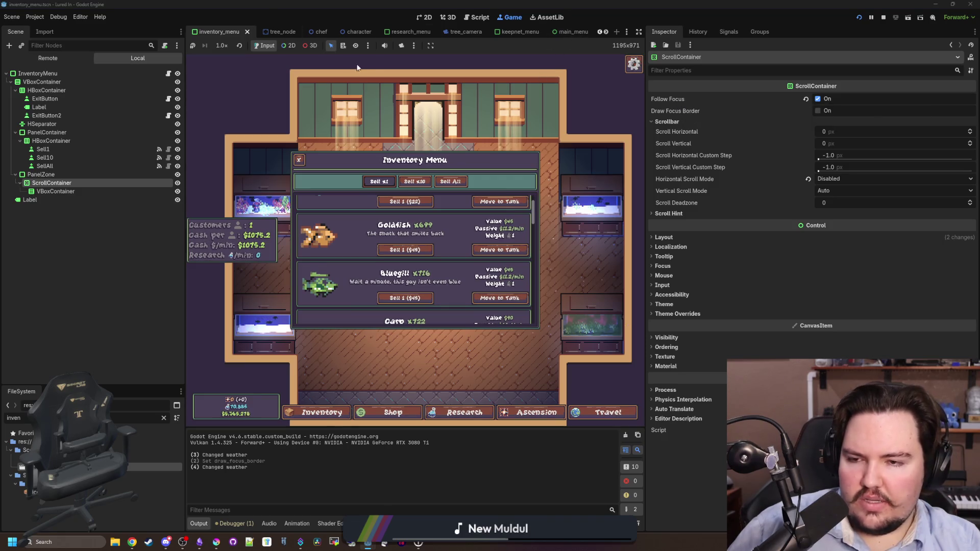
{"action": "left_click", "coordinate": [164, 418]}
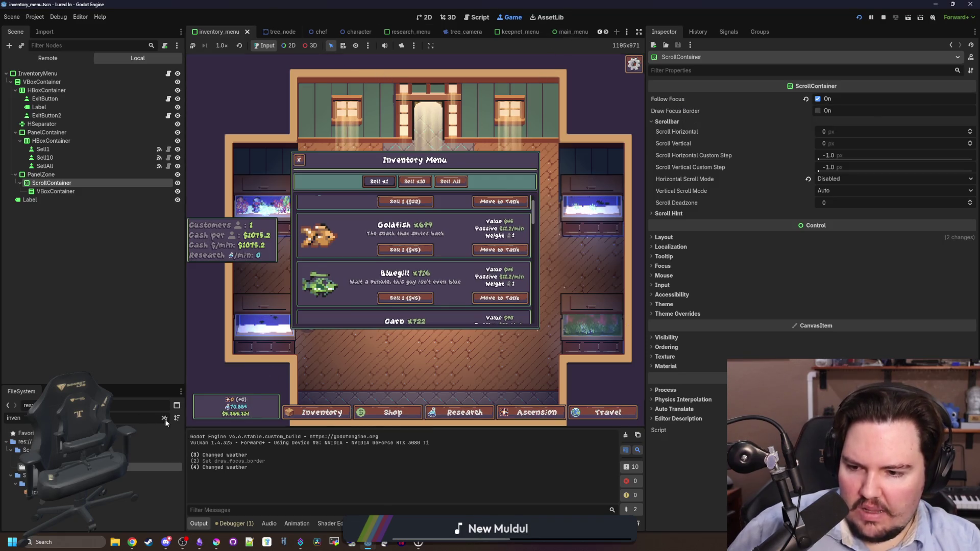
{"action": "type", "text": "items"}
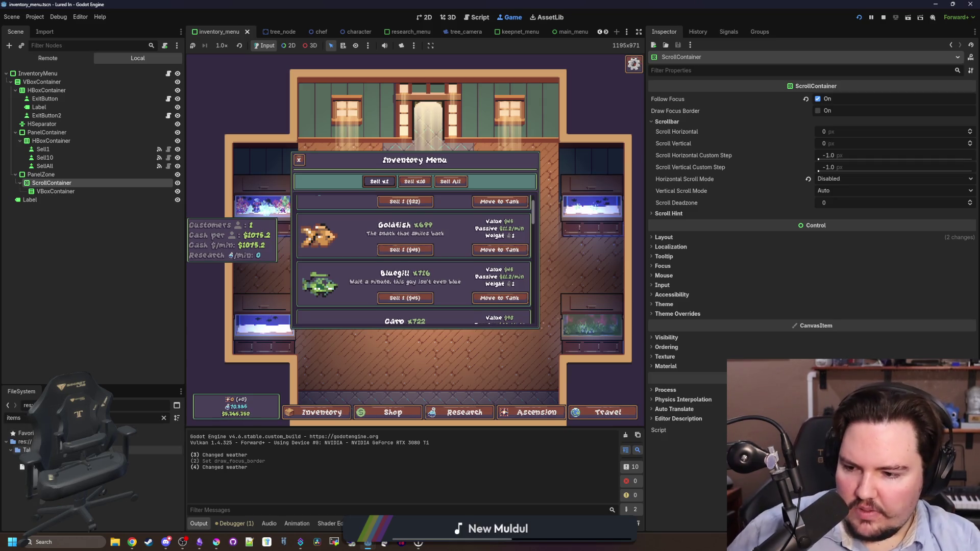
{"action": "left_click", "coordinate": [163, 418]}
{"action": "type", "text": "item"}
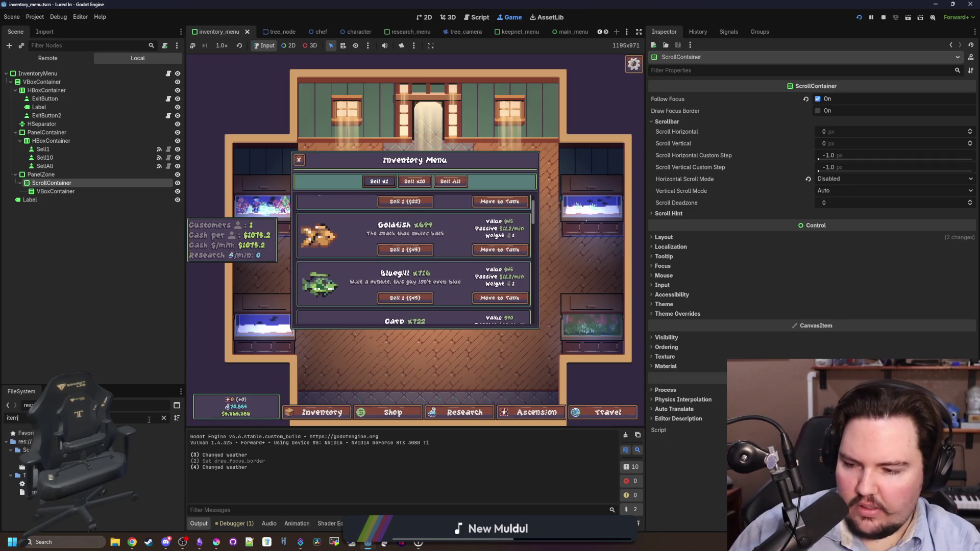
{"action": "double_click", "coordinate": [102, 466]}
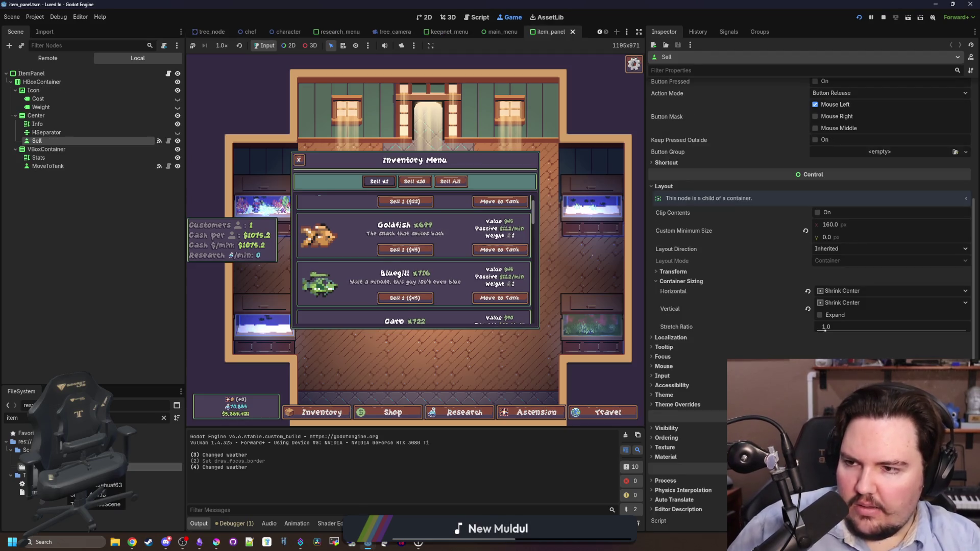
{"action": "left_click", "coordinate": [35, 116]}
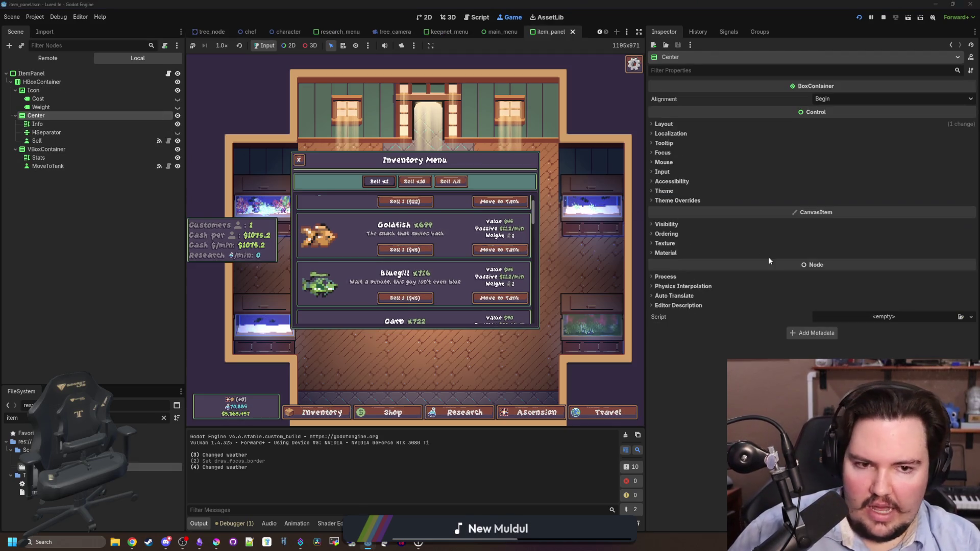
{"action": "left_click", "coordinate": [670, 152]}
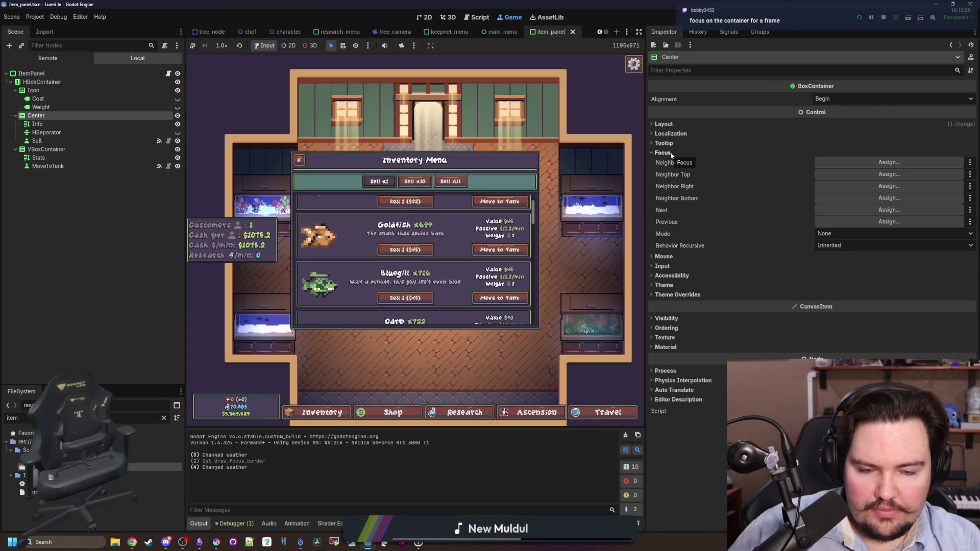
{"action": "left_click", "coordinate": [663, 153]}
{"action": "left_click", "coordinate": [669, 162]}
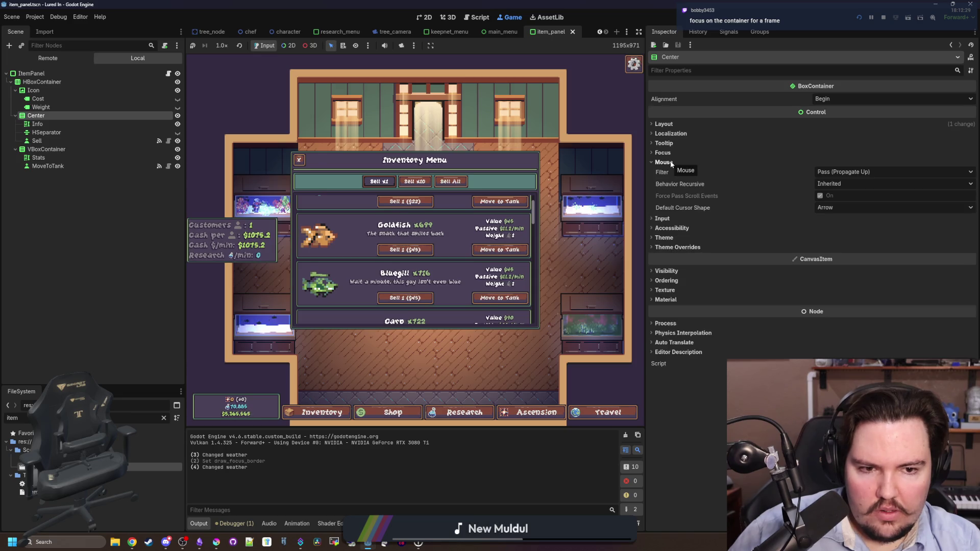
{"action": "left_click", "coordinate": [671, 163]}
{"action": "left_click", "coordinate": [668, 172]}
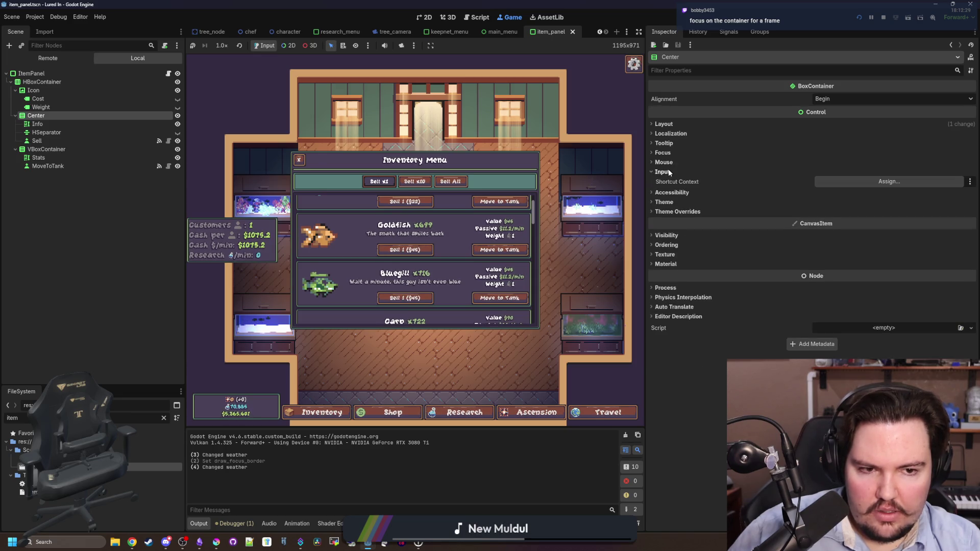
{"action": "left_click", "coordinate": [664, 172]}
{"action": "left_click", "coordinate": [670, 162]}
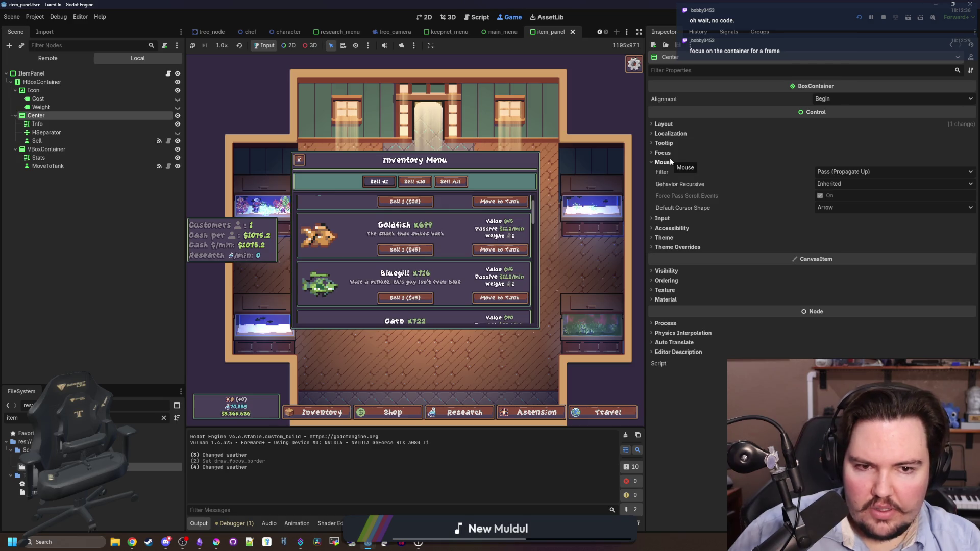
{"action": "left_click", "coordinate": [670, 162]}
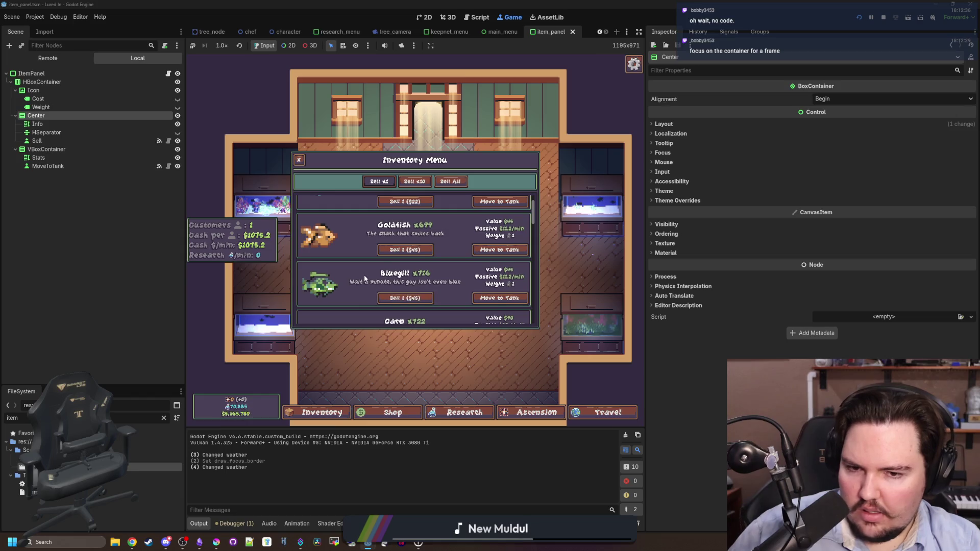
{"action": "scroll", "coordinate": [364, 278], "scroll_direction": "up", "scroll_amount": 1}
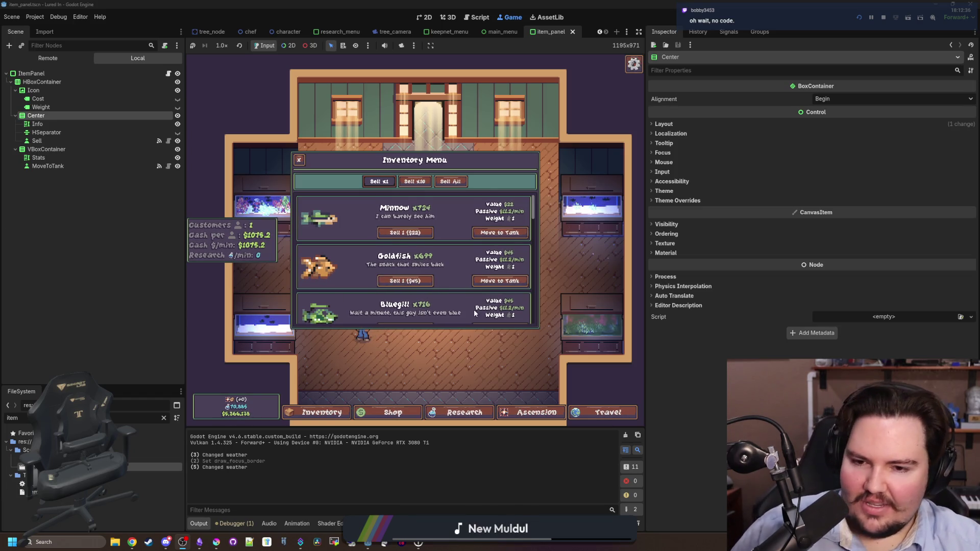
{"action": "key", "text": "Tab"}
{"action": "key", "text": "Down"}
{"action": "key", "text": "Down"}
{"action": "key", "text": "Down"}
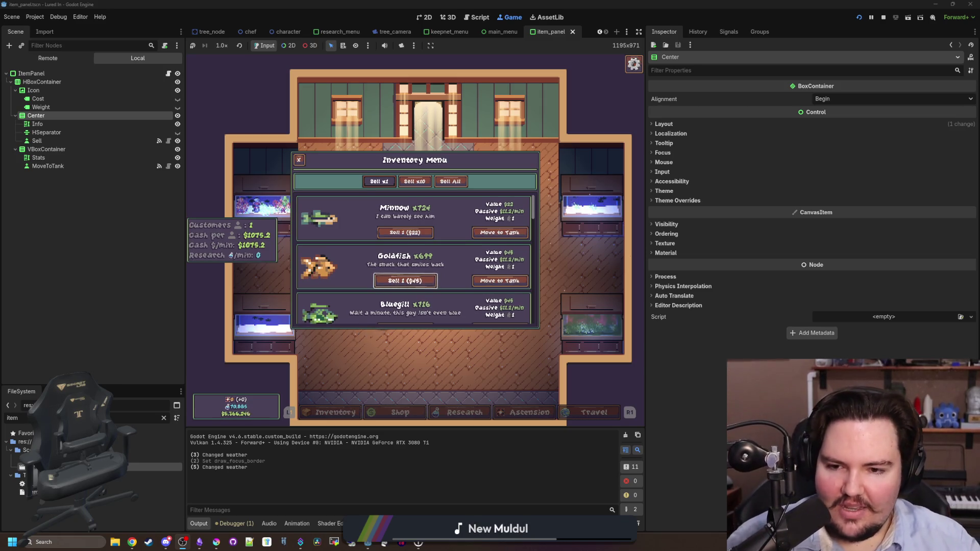
{"action": "key", "text": "Down"}
{"action": "key", "text": "Down"}
{"action": "key", "text": "Down"}
{"action": "key", "text": "Up"}
{"action": "key", "text": "Up"}
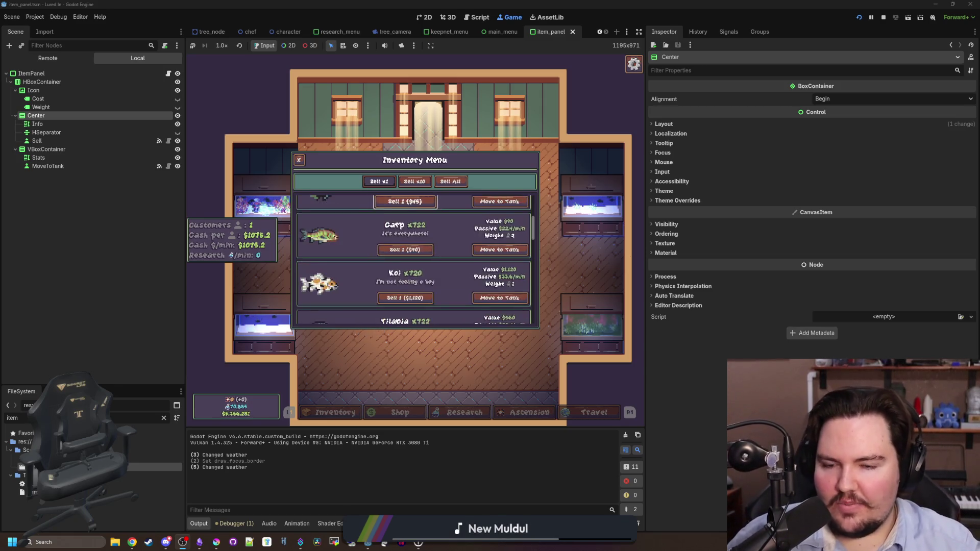
{"action": "key", "text": "Up"}
{"action": "key", "text": "Up"}
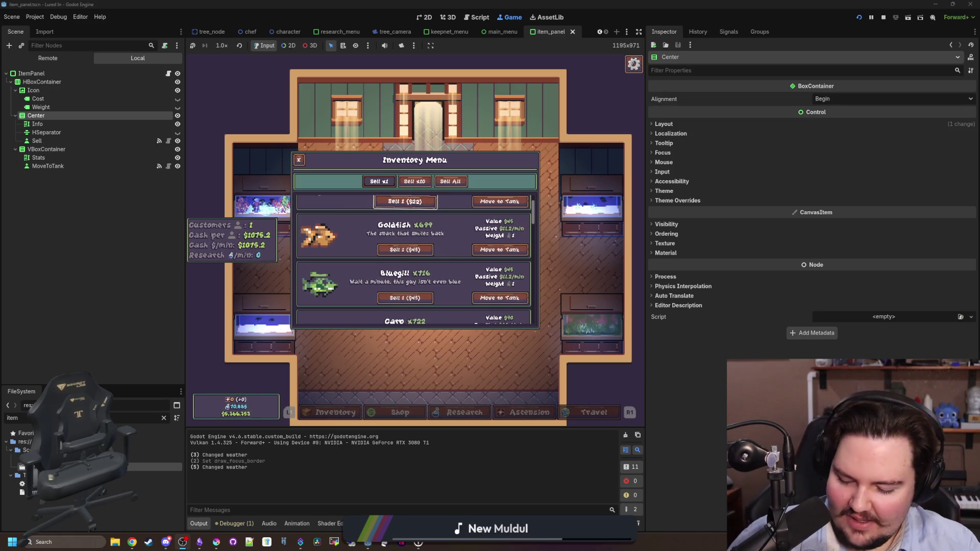
{"action": "key", "text": "super"}
{"action": "key", "text": "super"}
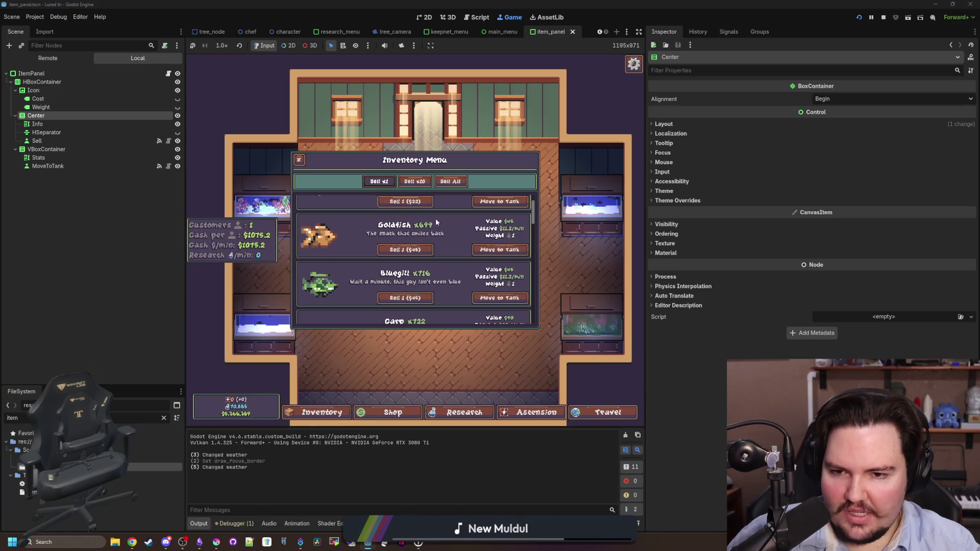
{"action": "scroll", "coordinate": [424, 216], "scroll_direction": "up", "scroll_amount": 1}
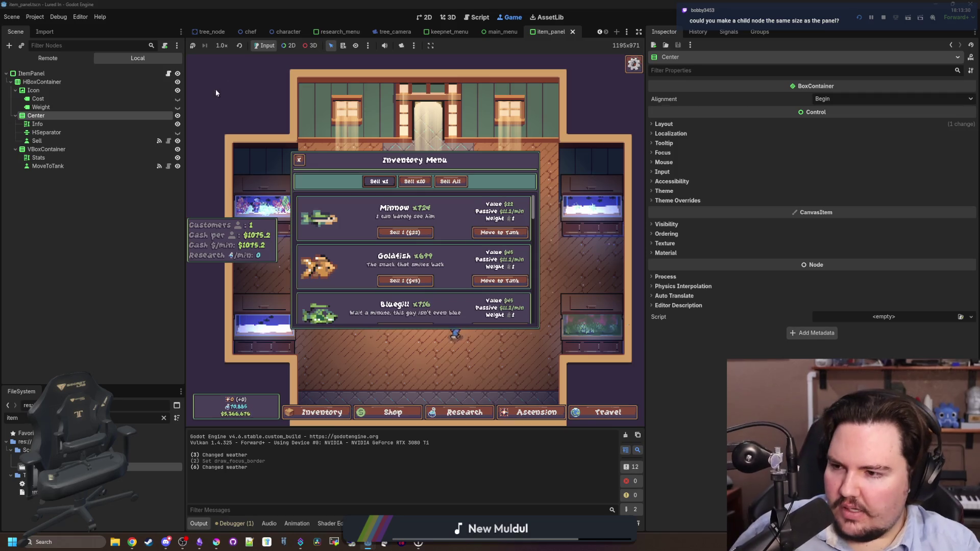
{"action": "left_click", "coordinate": [170, 242]}
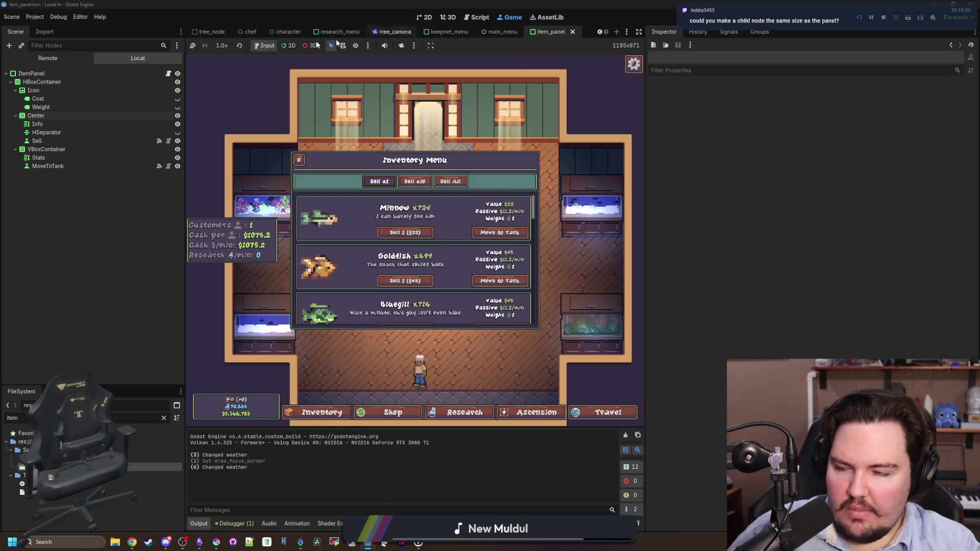
Step: Open the item panel script and go to update_info around line 19
{"action": "left_click", "coordinate": [158, 76]}
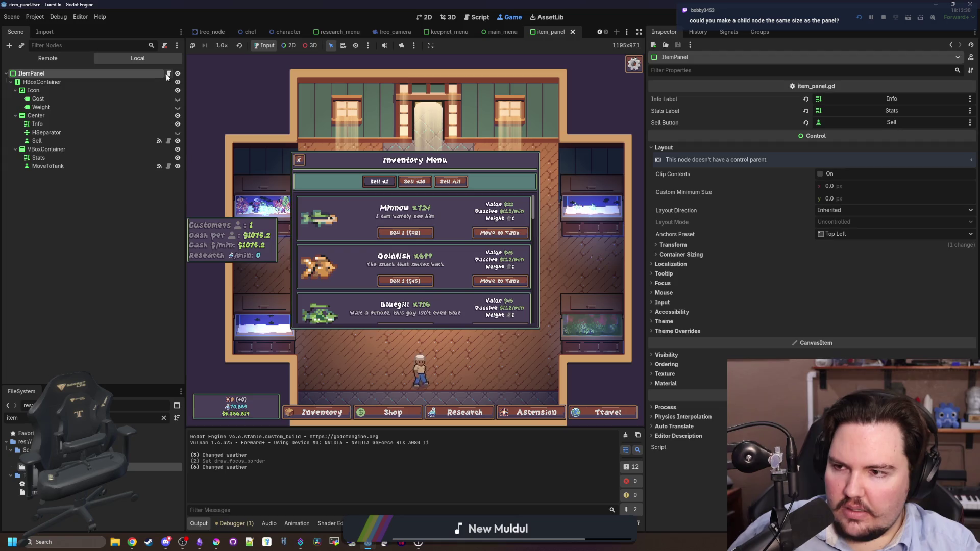
{"action": "left_click", "coordinate": [168, 74]}
{"action": "left_click", "coordinate": [383, 209]}
{"action": "scroll", "coordinate": [386, 215], "scroll_direction": "up", "scroll_amount": 5}
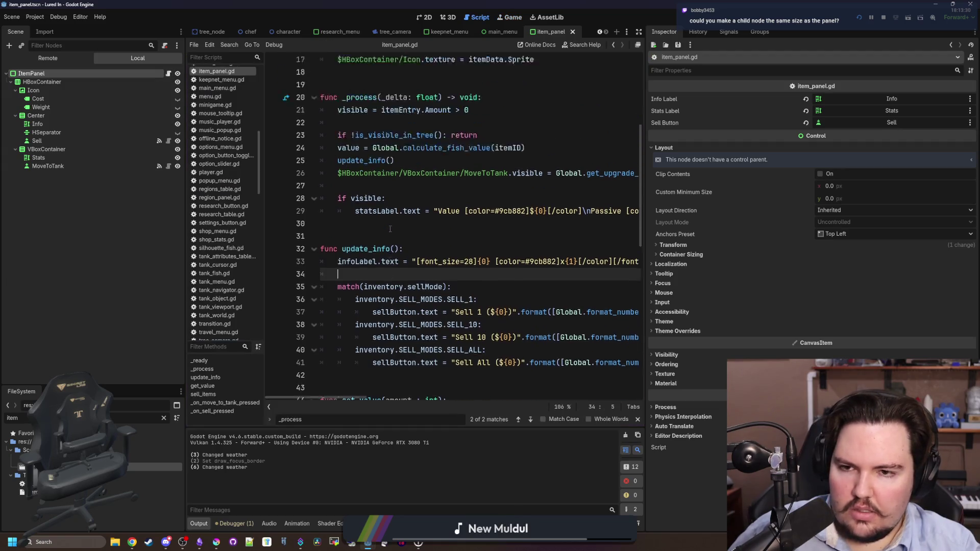
{"action": "left_click", "coordinate": [421, 212]}
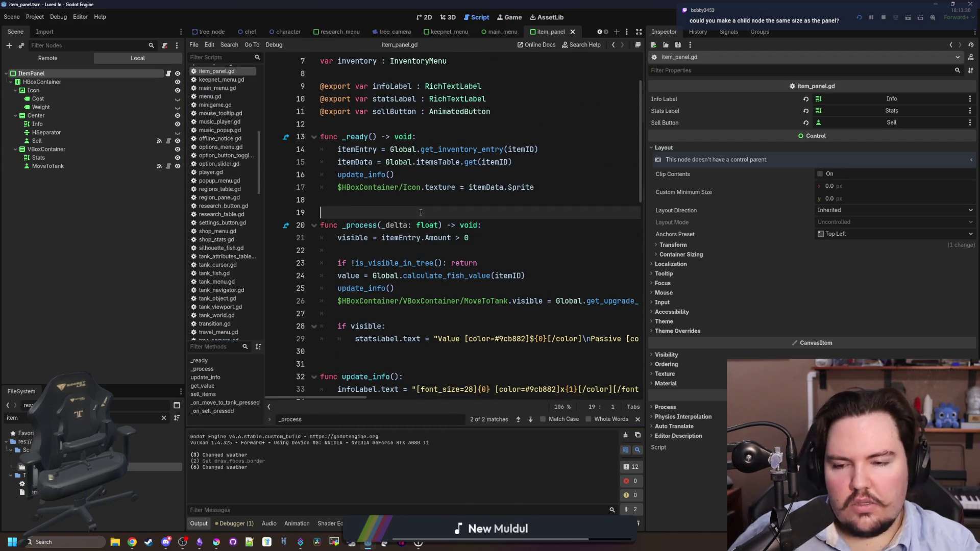
Step: Back in the 2D and Game views, select the Sell node and review its Focus settings
{"action": "left_click", "coordinate": [427, 18]}
{"action": "scroll", "coordinate": [374, 232], "scroll_direction": "down", "scroll_amount": 1}
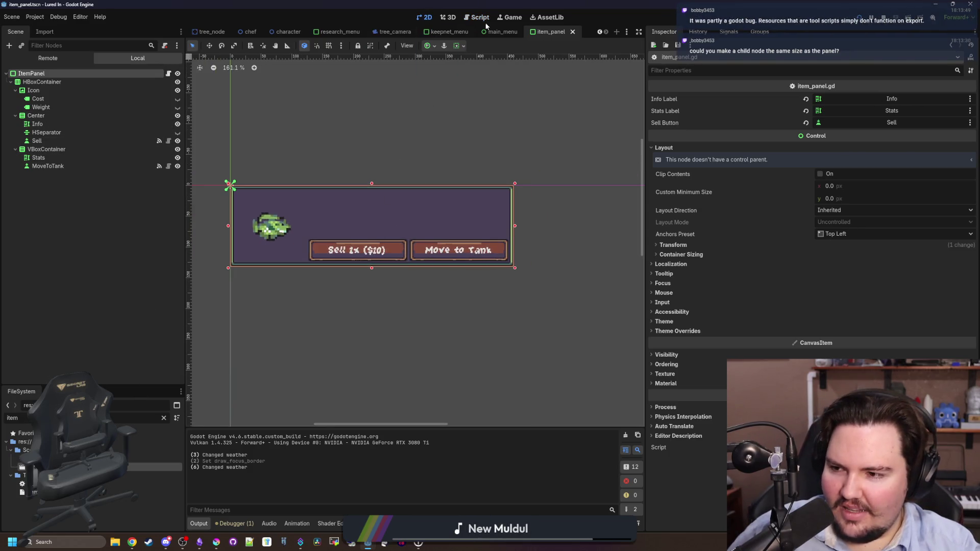
{"action": "left_click", "coordinate": [511, 17]}
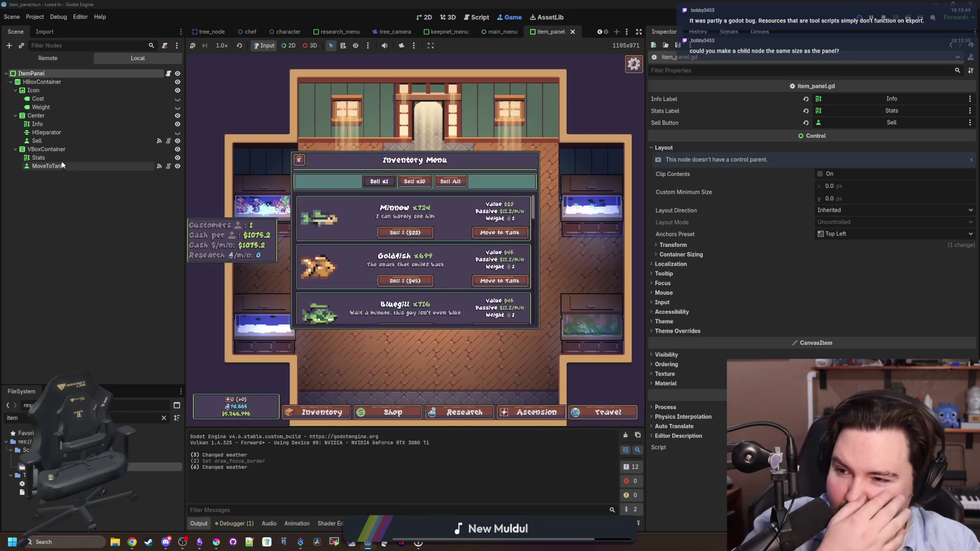
{"action": "left_click", "coordinate": [49, 142]}
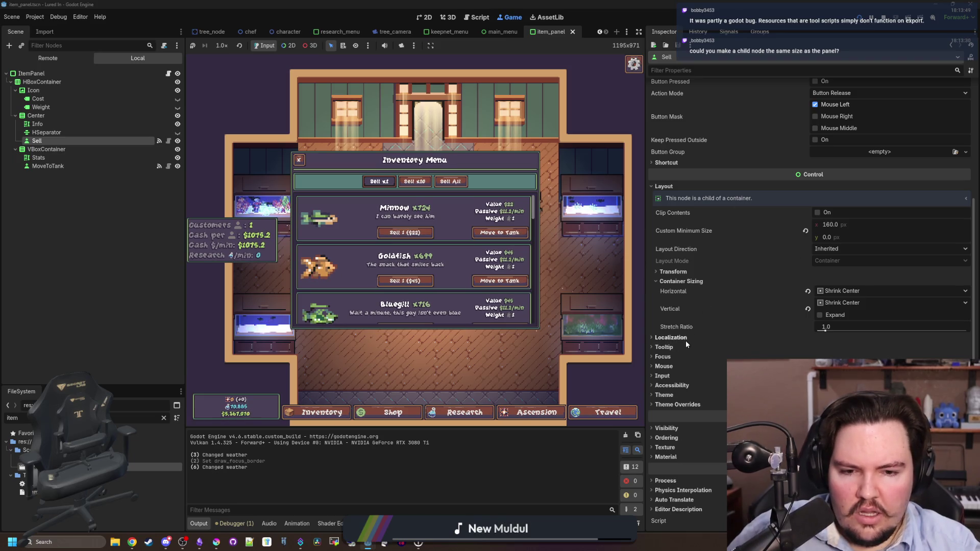
{"action": "left_click", "coordinate": [668, 357]}
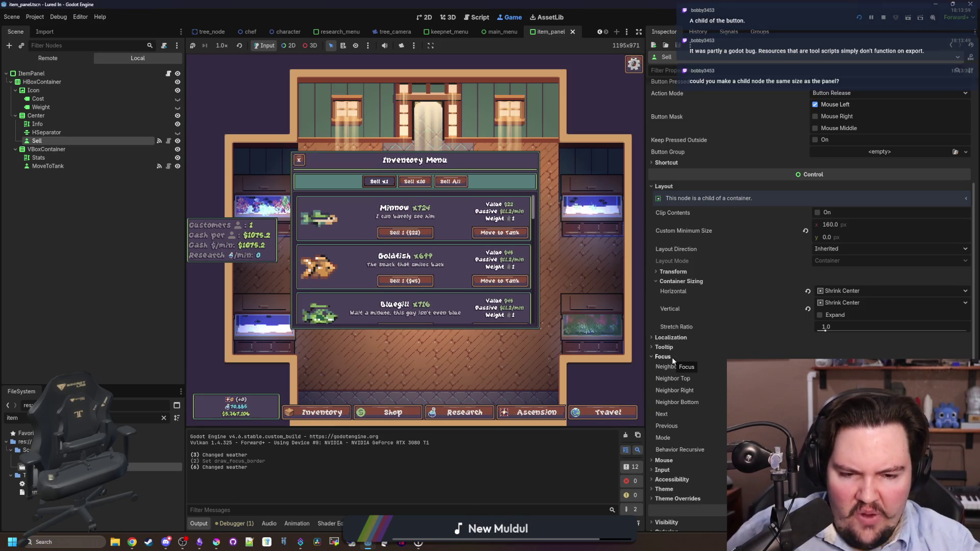
{"action": "scroll", "coordinate": [673, 360], "scroll_direction": "down", "scroll_amount": 3}
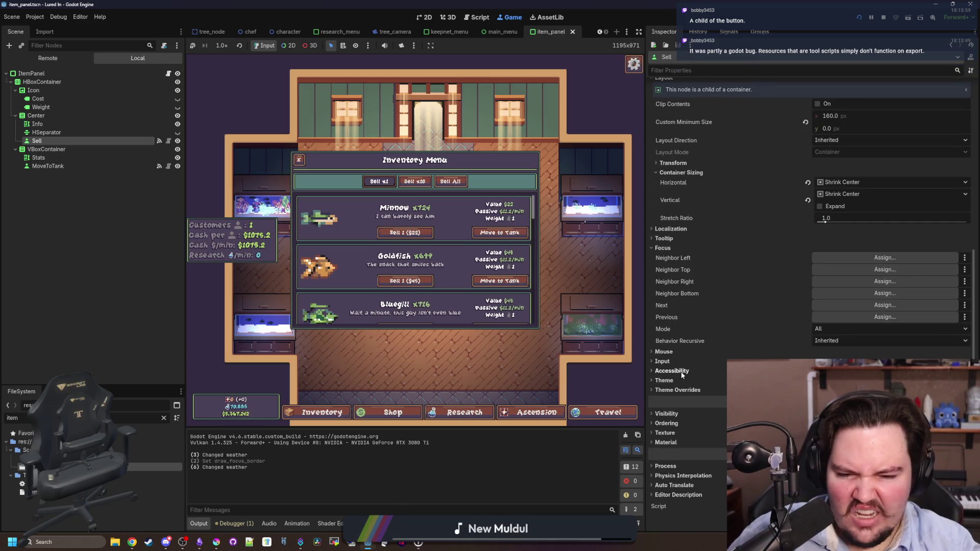
{"action": "scroll", "coordinate": [700, 369], "scroll_direction": "up", "scroll_amount": 6}
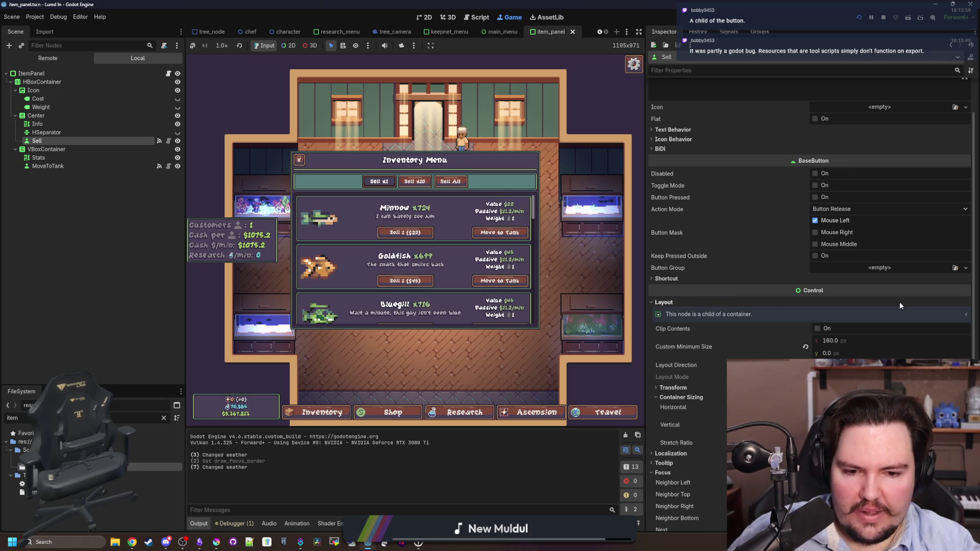
{"action": "scroll", "coordinate": [714, 348], "scroll_direction": "up", "scroll_amount": 1}
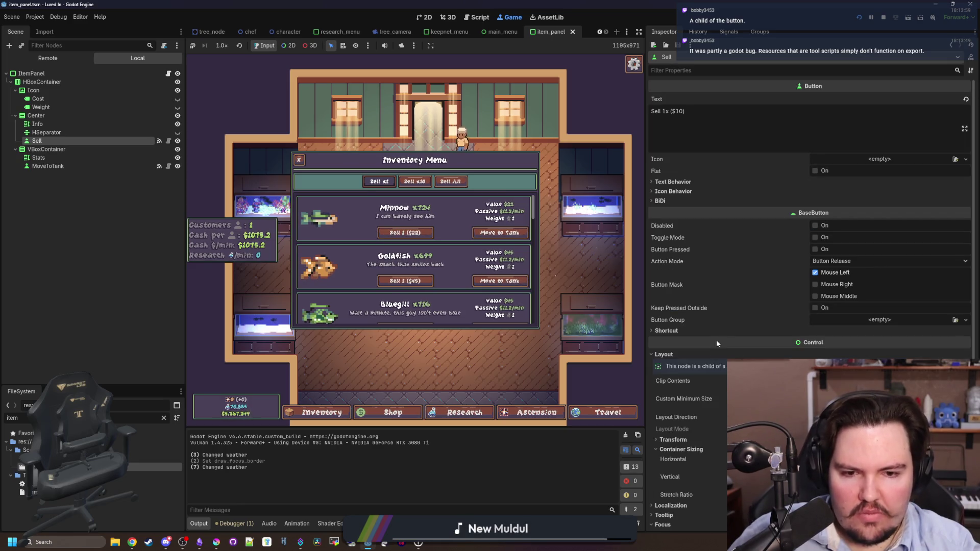
{"action": "mouse_move", "coordinate": [670, 322]}
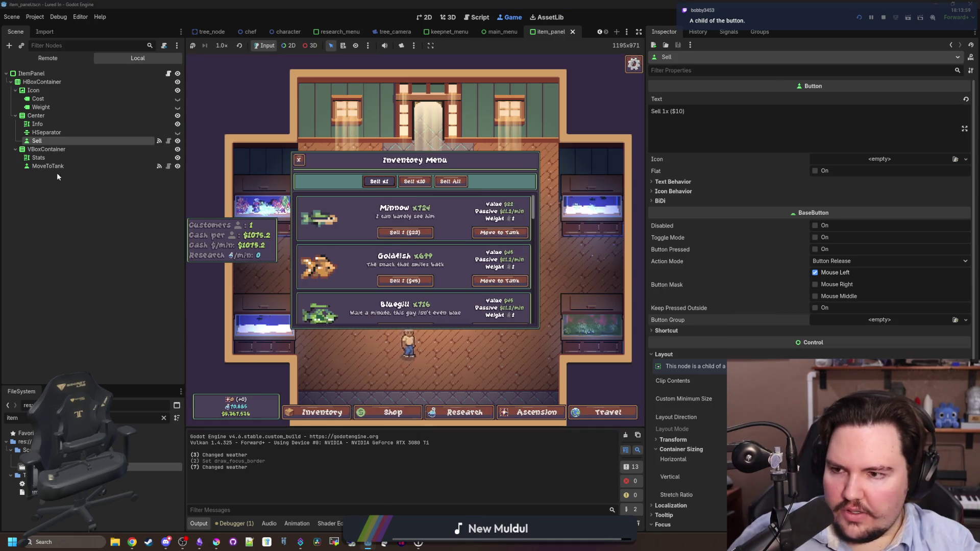
{"action": "right_click", "coordinate": [41, 141]}
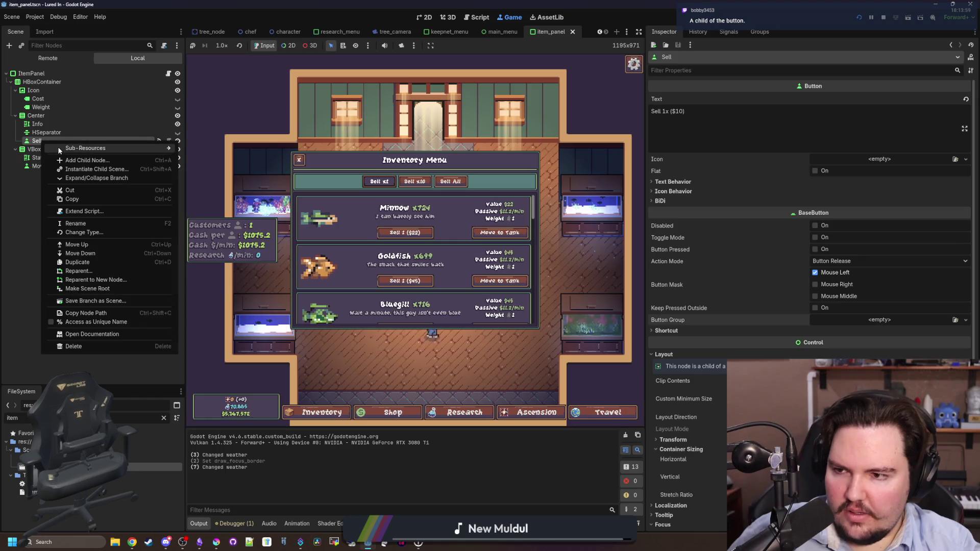
Step: Stop the game and add a Control child node under the Sell button
{"action": "left_click", "coordinate": [882, 18]}
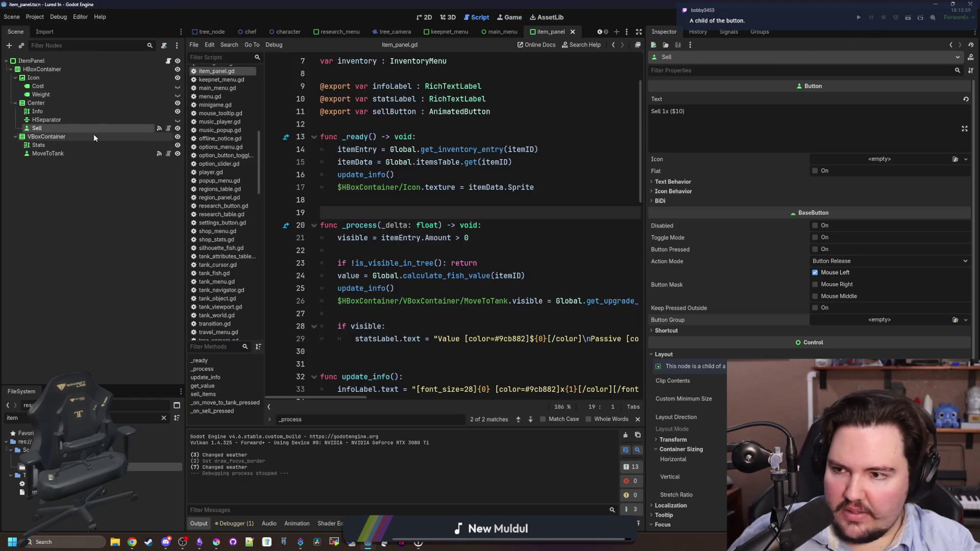
{"action": "right_click", "coordinate": [96, 135]}
{"action": "left_click", "coordinate": [112, 145]}
{"action": "type", "text": "control"}
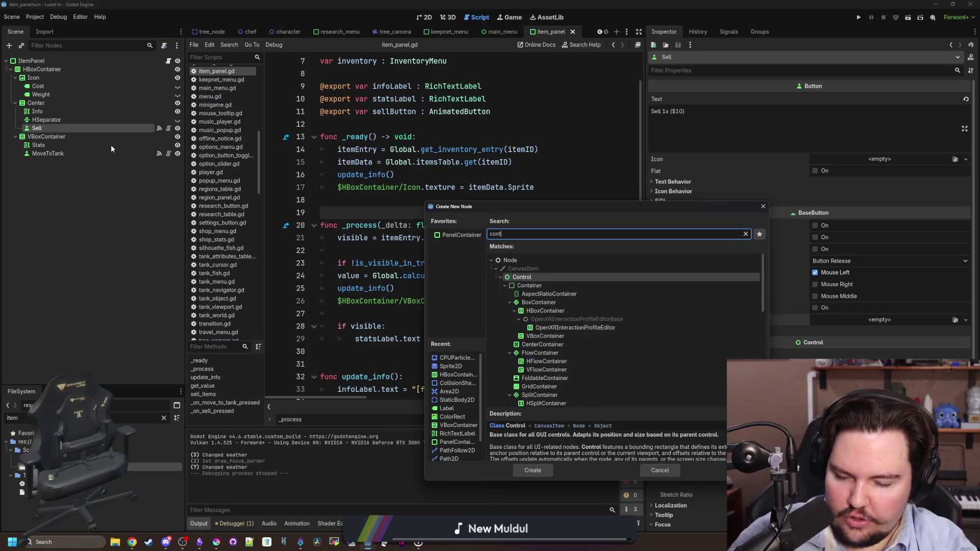
{"action": "key", "text": "Return"}
Step: Set the Control's layout mode to Anchors with the Bottom Left preset
{"action": "left_click", "coordinate": [427, 18]}
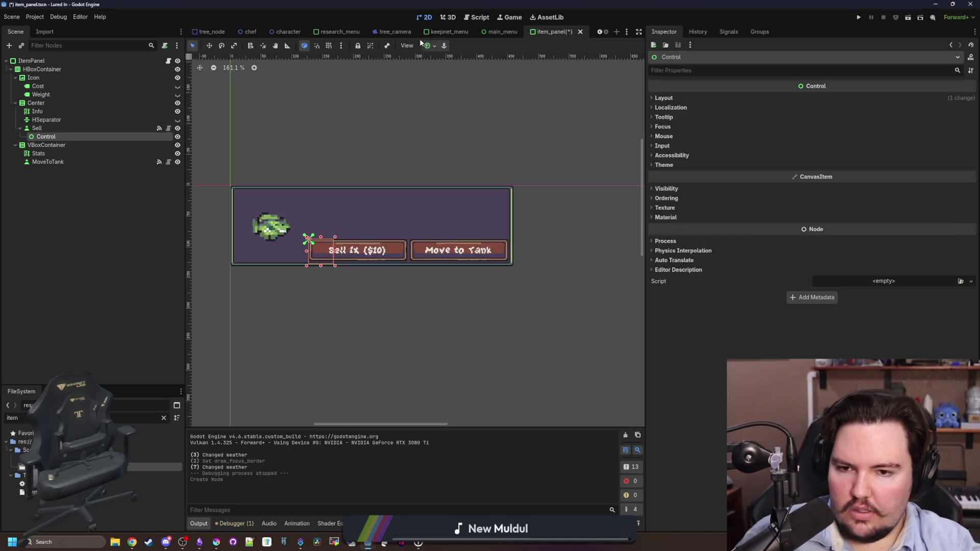
{"action": "left_click", "coordinate": [675, 98]}
{"action": "left_click", "coordinate": [843, 172]}
{"action": "left_click", "coordinate": [841, 192]}
{"action": "left_click", "coordinate": [838, 186]}
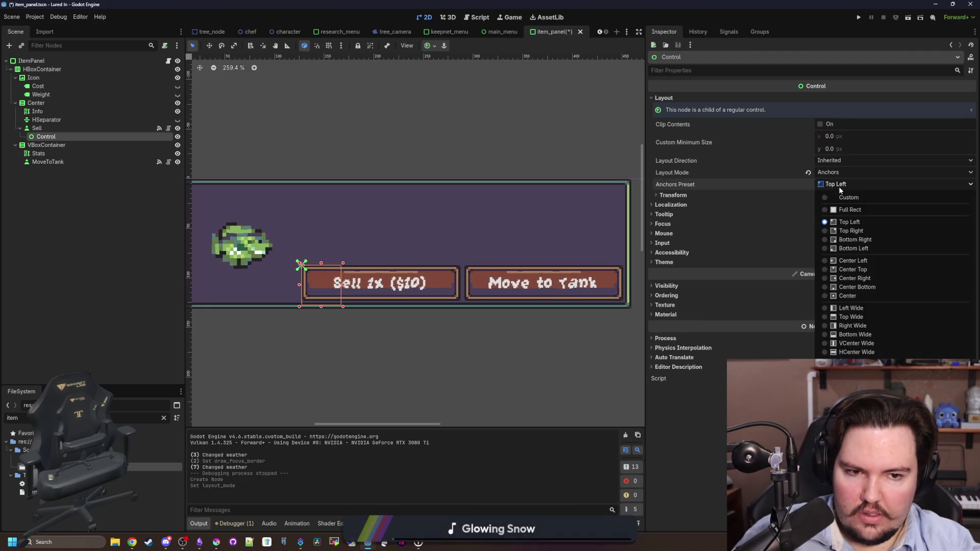
{"action": "left_click", "coordinate": [847, 248]}
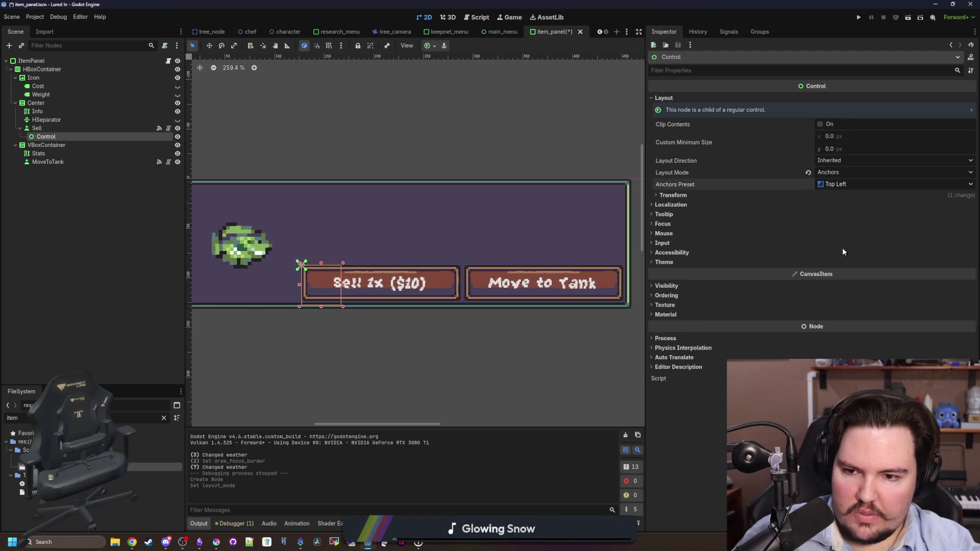
Step: Make the Control much taller and change its Mouse Filter
{"action": "left_click", "coordinate": [686, 199]}
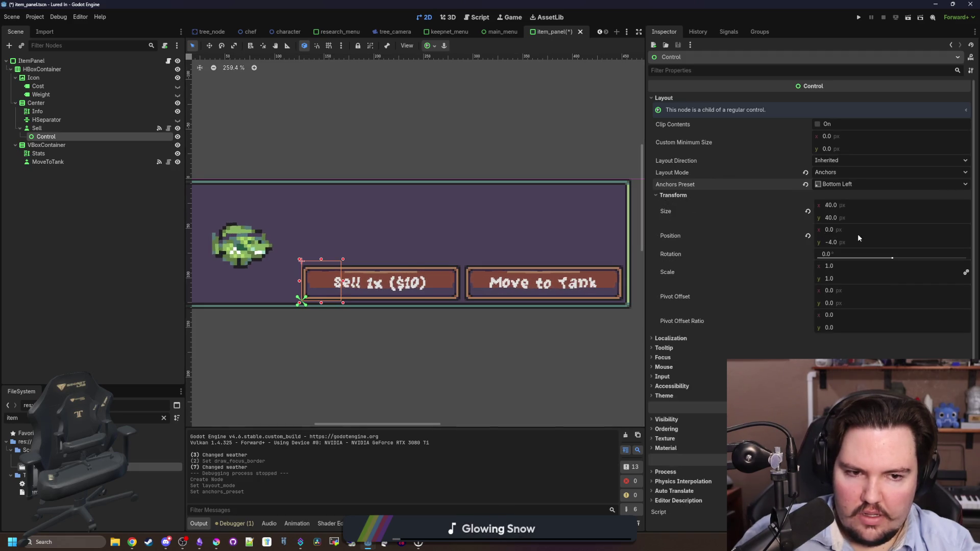
{"action": "left_click_drag", "start_coordinate": [832, 216], "coordinate": [880, 218]}
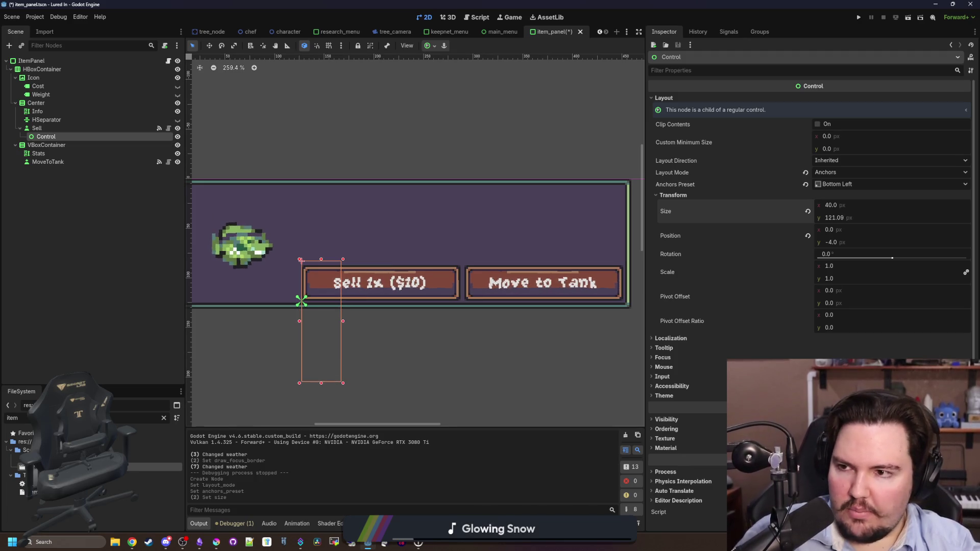
{"action": "scroll", "coordinate": [413, 227], "scroll_direction": "down", "scroll_amount": 3}
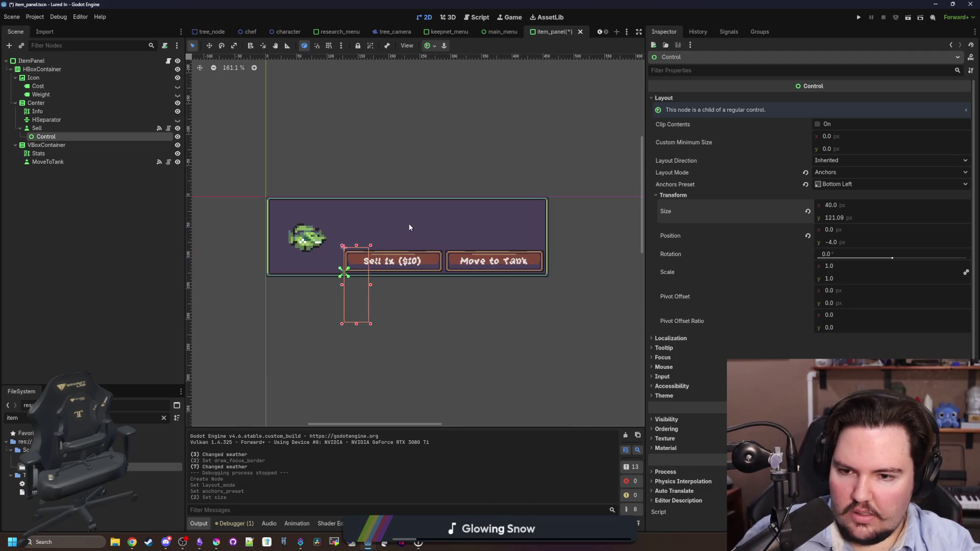
{"action": "scroll", "coordinate": [400, 233], "scroll_direction": "up", "scroll_amount": 2}
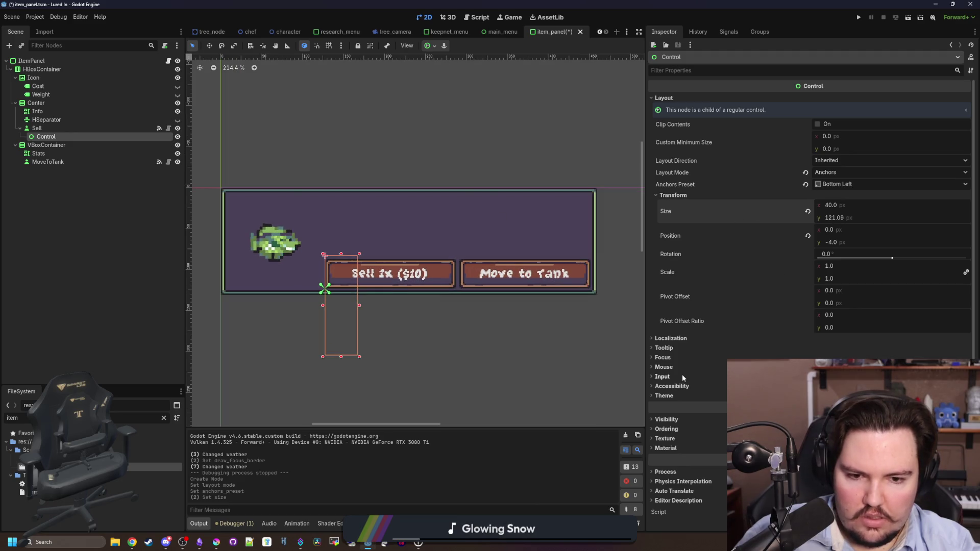
{"action": "left_click", "coordinate": [663, 366]}
{"action": "left_click", "coordinate": [893, 377]}
{"action": "left_click", "coordinate": [893, 411]}
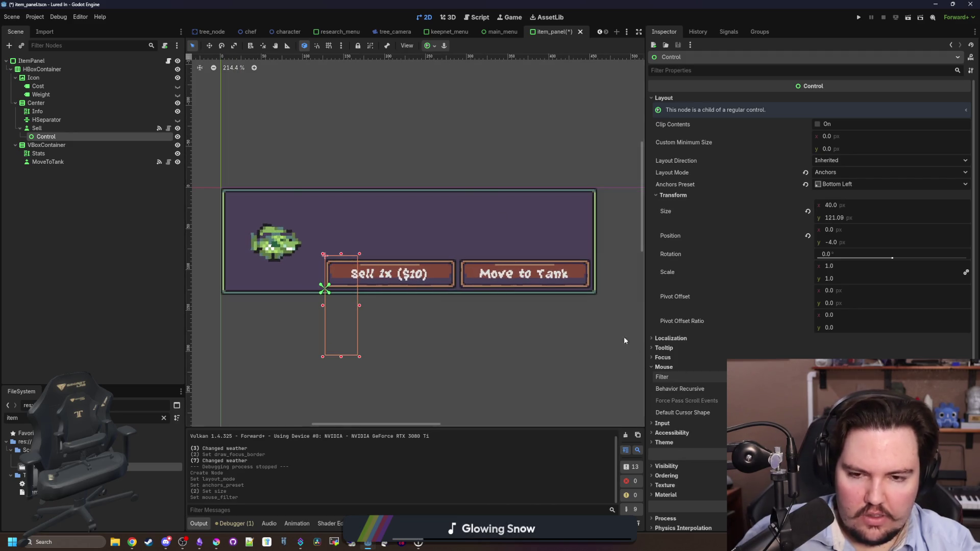
Step: Move the Control up to y −87.45, size it 40 × 131.305, and save the scene
{"action": "left_click_drag", "start_coordinate": [835, 244], "coordinate": [789, 244]}
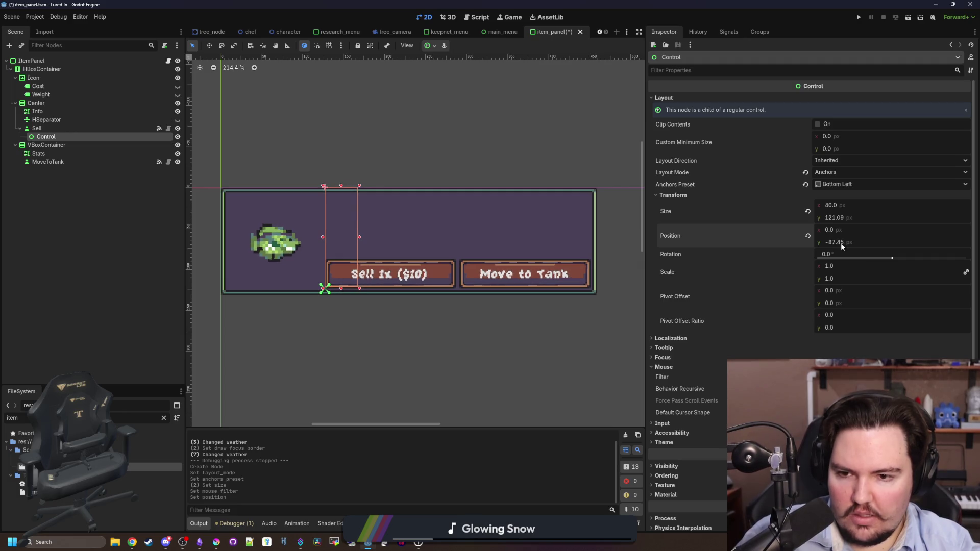
{"action": "left_click_drag", "start_coordinate": [837, 219], "coordinate": [843, 219]}
{"action": "key", "text": "ctrl+s"}
{"action": "left_click", "coordinate": [114, 226]}
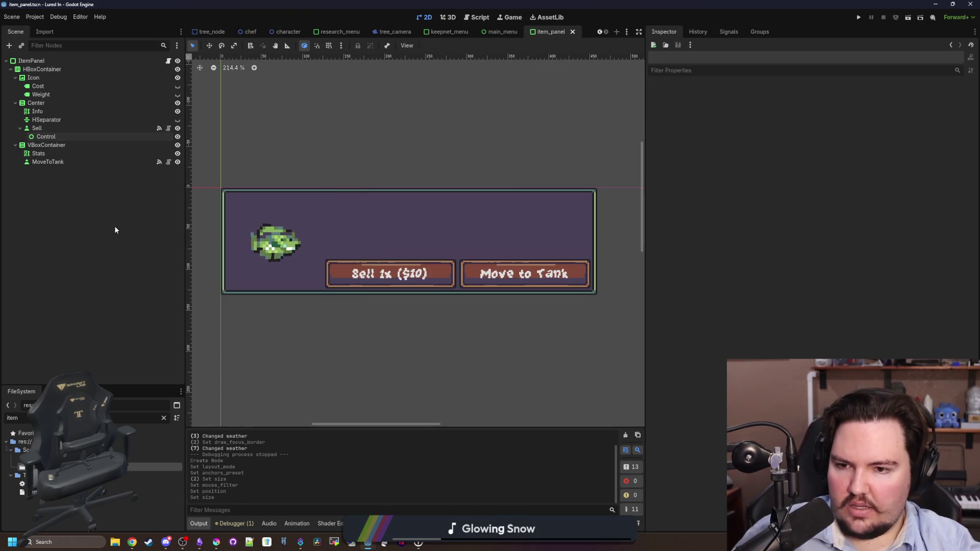
{"action": "left_click", "coordinate": [858, 17]}
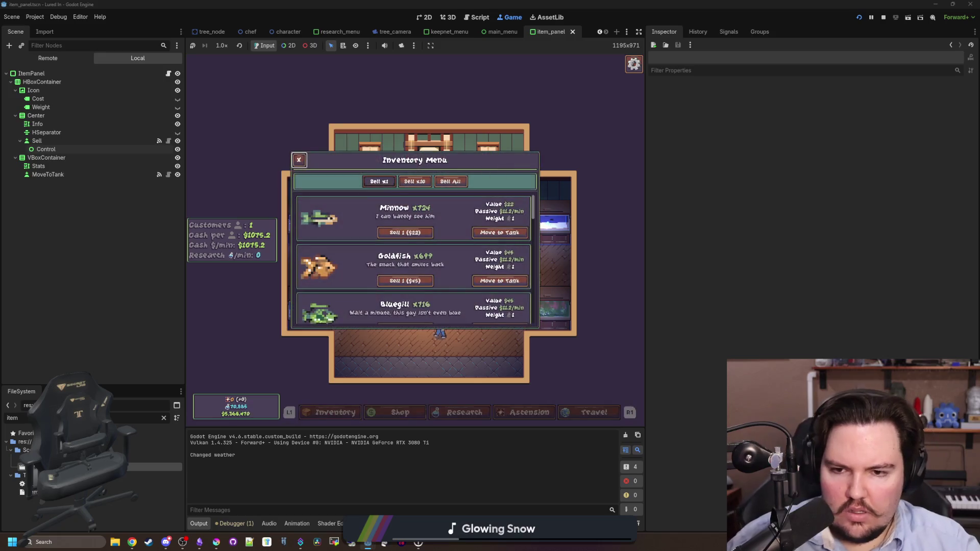
{"action": "key", "text": "Down"}
{"action": "key", "text": "Down"}
{"action": "key", "text": "Down"}
{"action": "key", "text": "Up"}
{"action": "key", "text": "Up"}
{"action": "key", "text": "Up"}
{"action": "key", "text": "Up"}
{"action": "key", "text": "Up"}
{"action": "key", "text": "Up"}
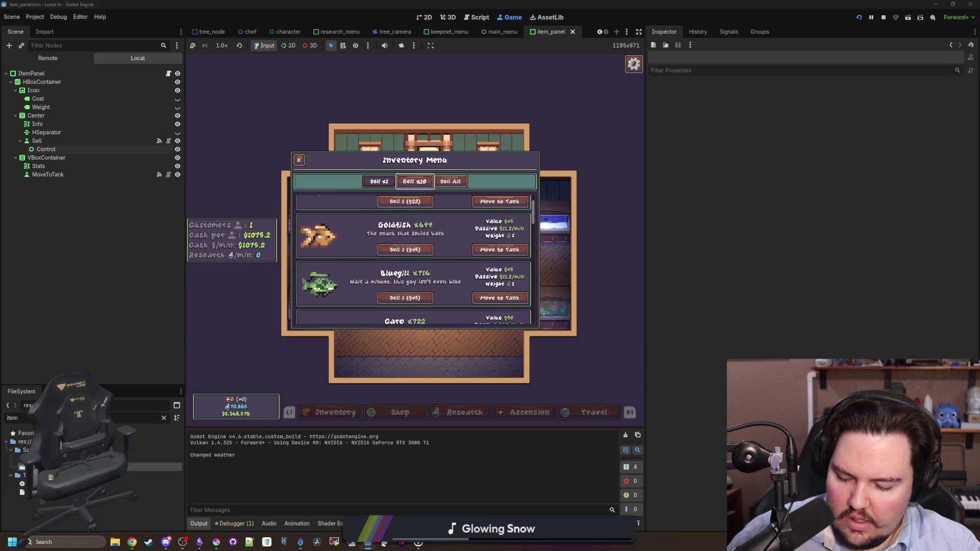
{"action": "key", "text": "super"}
{"action": "key", "text": "F8"}
{"action": "key", "text": "ctrl+s"}
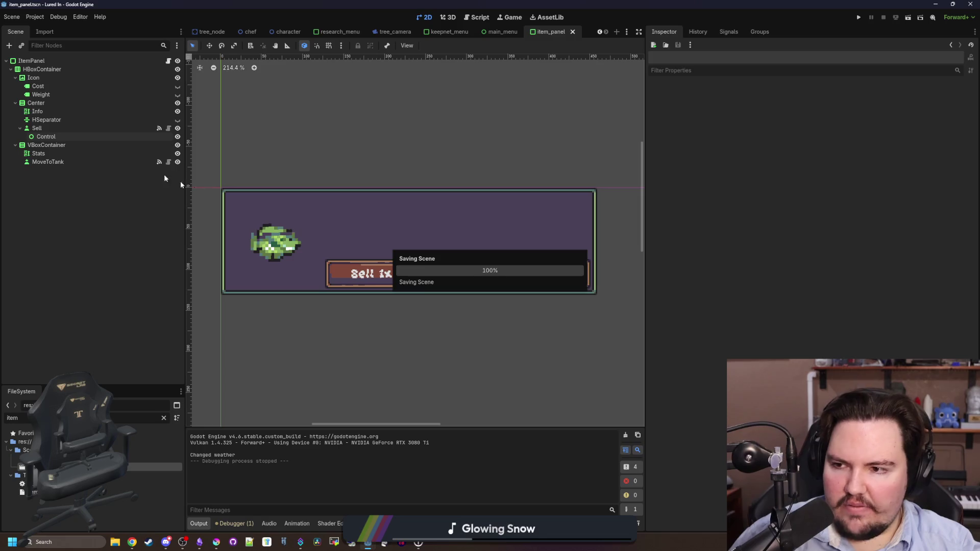
Step: Delete the Control node under Sell, confirm the deletion, and bring up item_panel.gd
{"action": "left_click", "coordinate": [54, 136]}
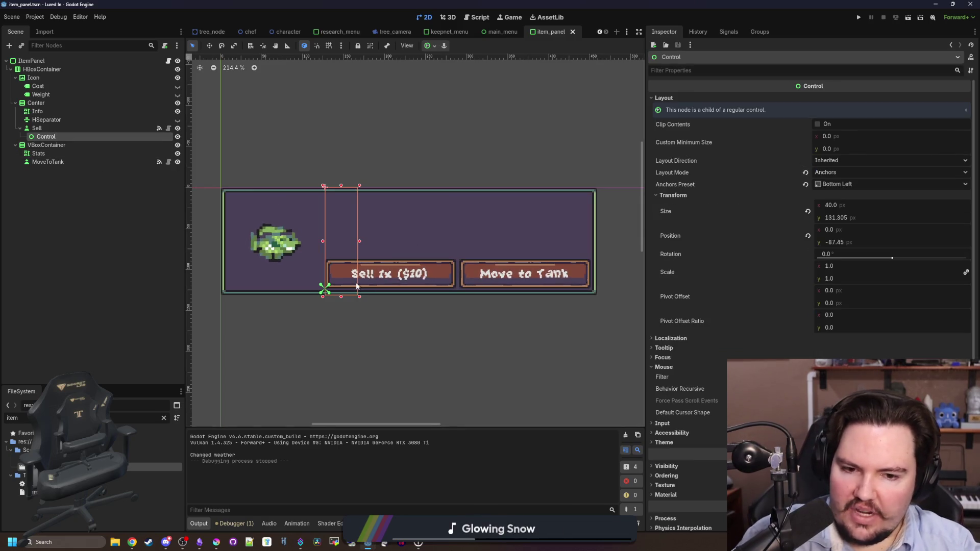
{"action": "key", "text": "Delete"}
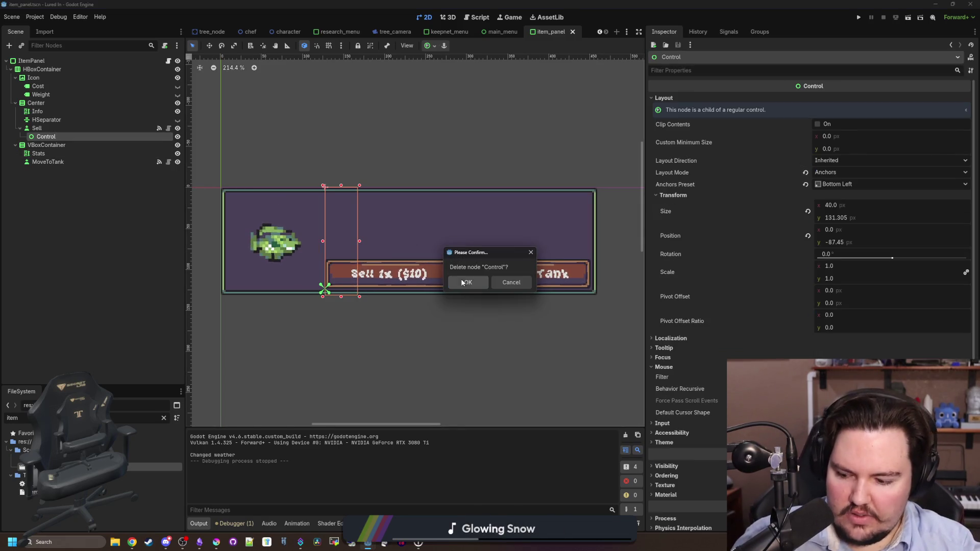
{"action": "left_click", "coordinate": [463, 282]}
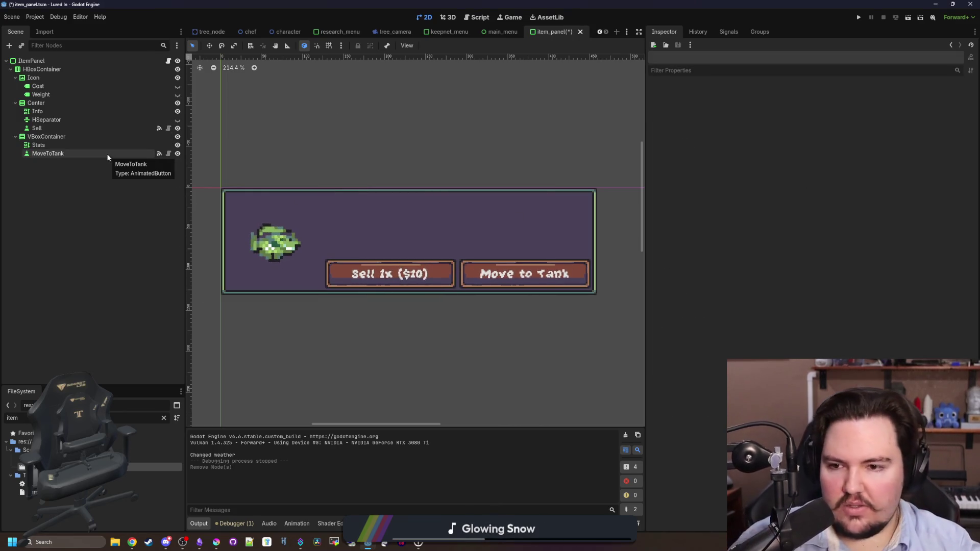
{"action": "left_click", "coordinate": [168, 60]}
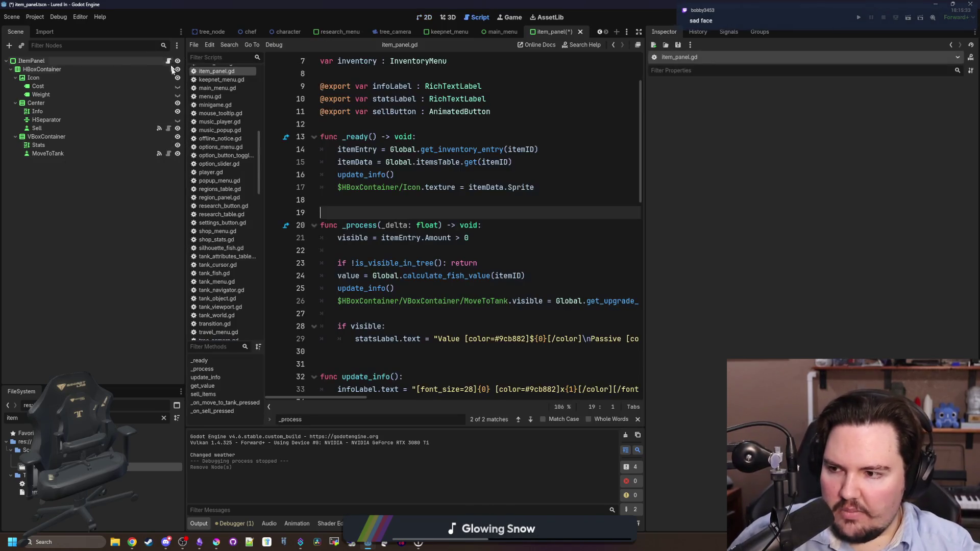
Step: Save the script, widen the editor, and review the Sell button's connected signals
{"action": "left_click", "coordinate": [425, 203]}
{"action": "key", "text": "ctrl+s"}
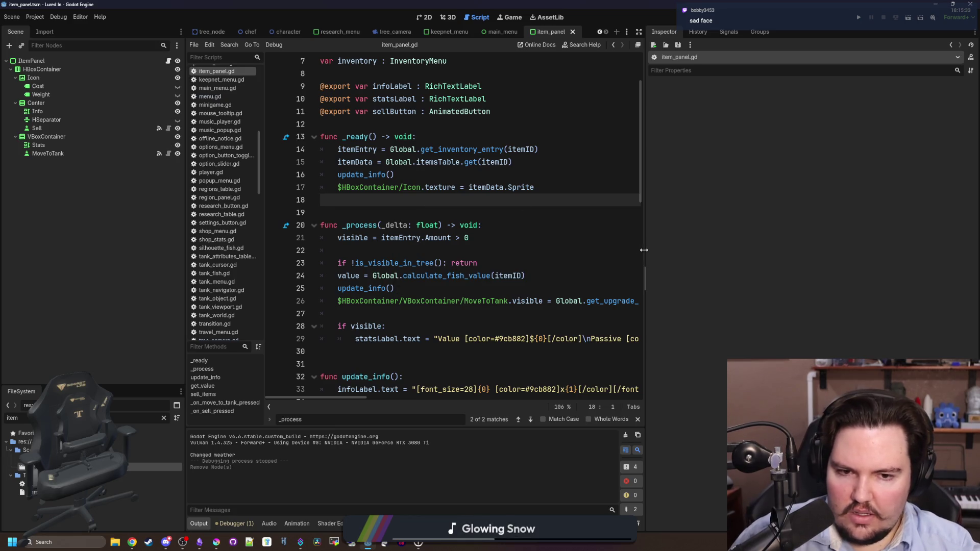
{"action": "left_click_drag", "start_coordinate": [644, 250], "coordinate": [878, 258]}
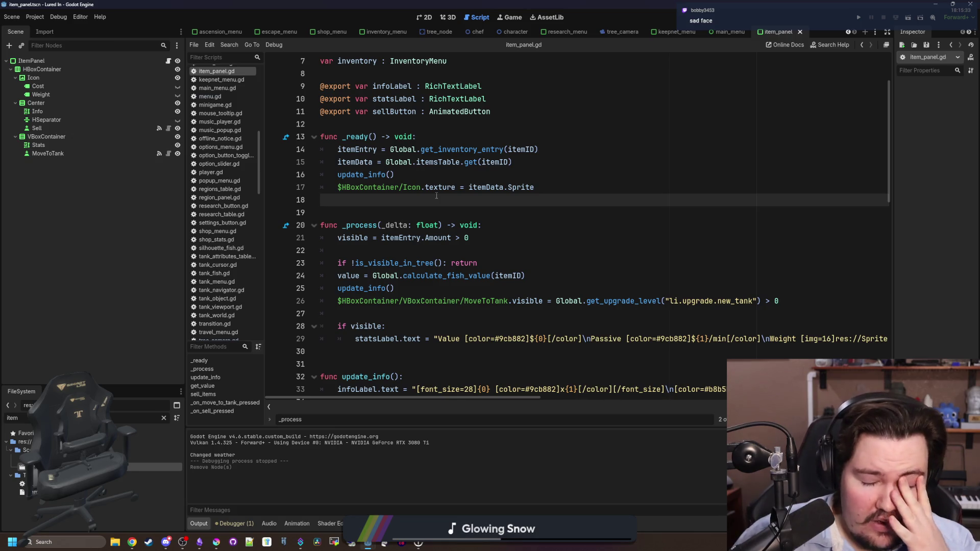
{"action": "left_click", "coordinate": [37, 128]}
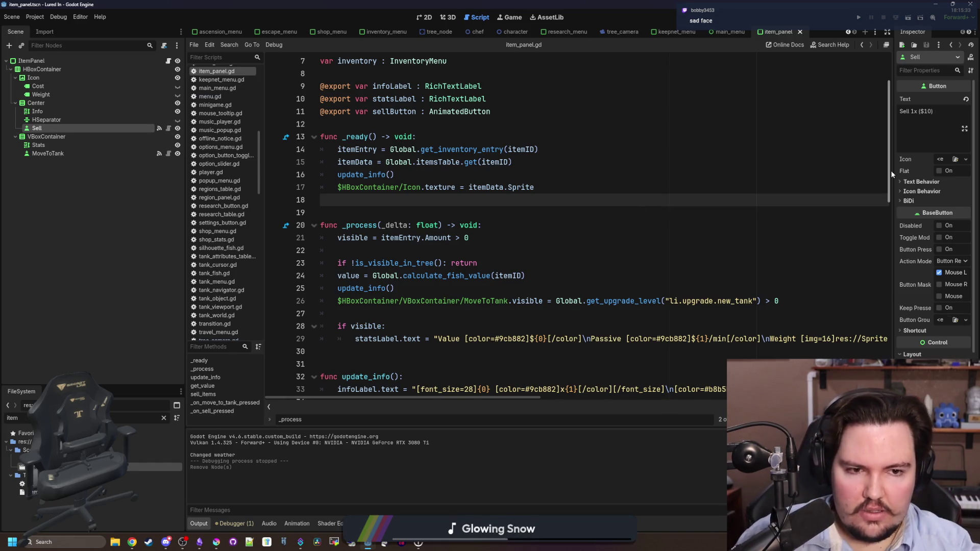
{"action": "left_click_drag", "start_coordinate": [890, 170], "coordinate": [715, 170]}
{"action": "left_click", "coordinate": [797, 32]}
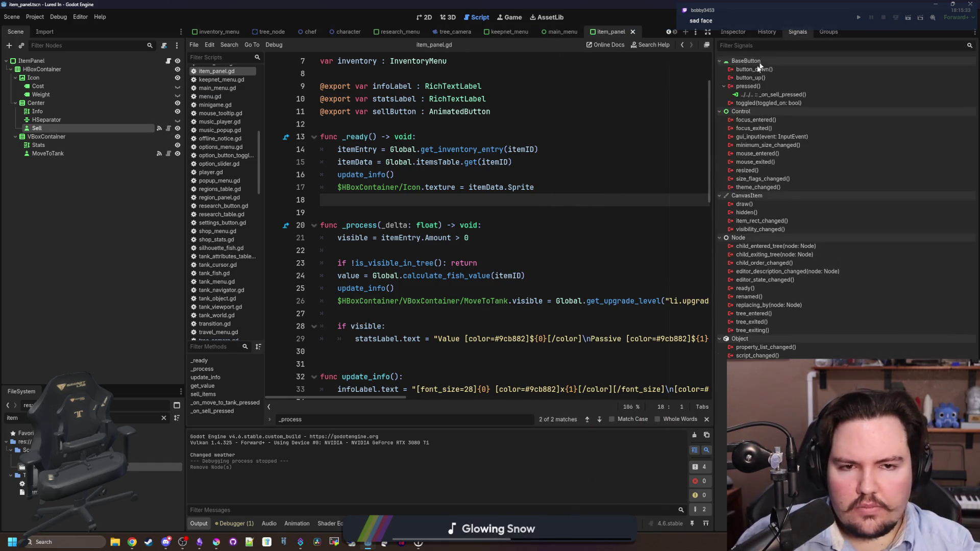
{"action": "left_click", "coordinate": [740, 34]}
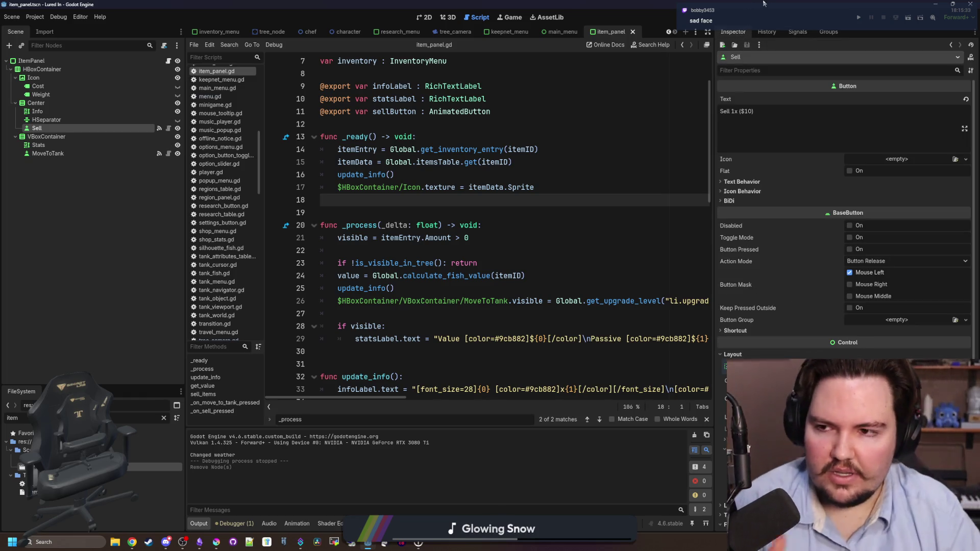
{"action": "left_click", "coordinate": [169, 62]}
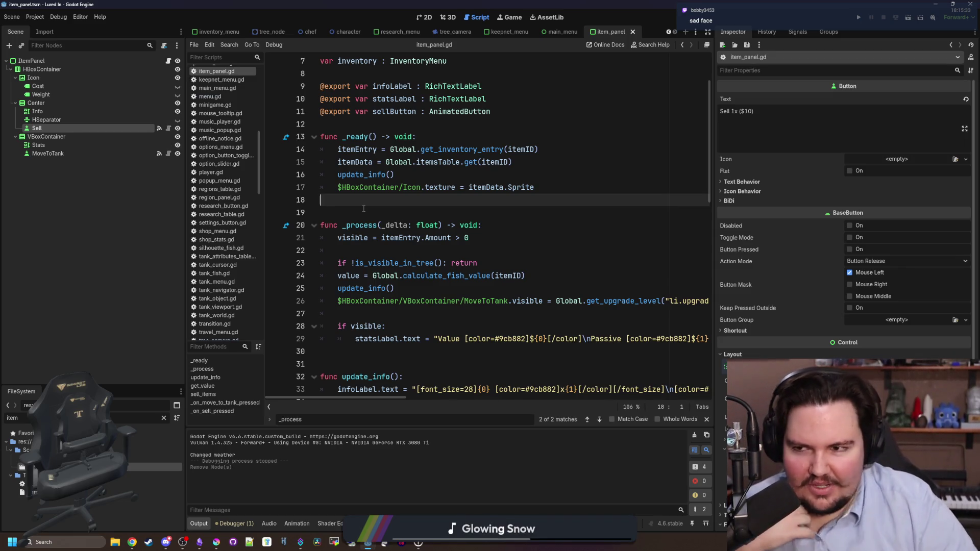
Step: Select the ItemPanel root and glance at its focus neighbour settings
{"action": "left_click", "coordinate": [51, 60]}
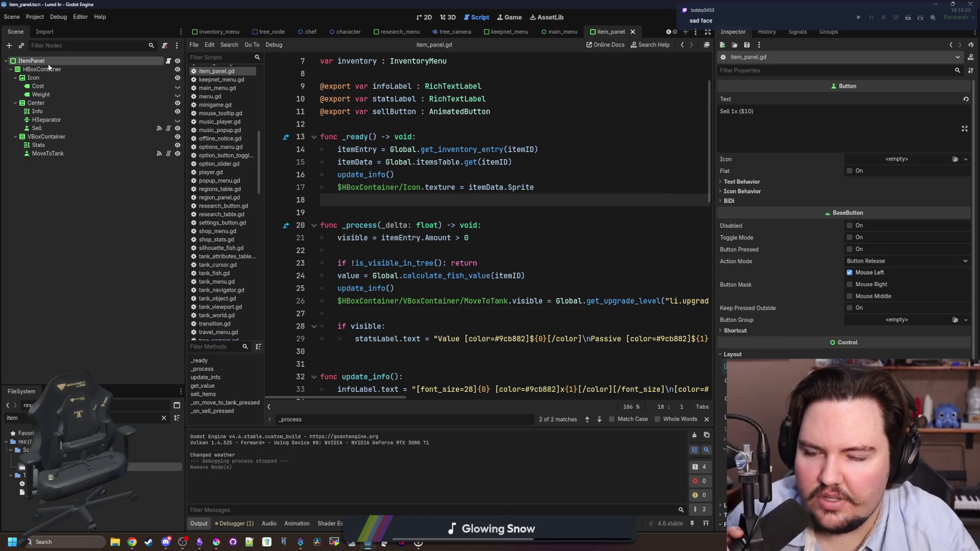
{"action": "left_click", "coordinate": [741, 284]}
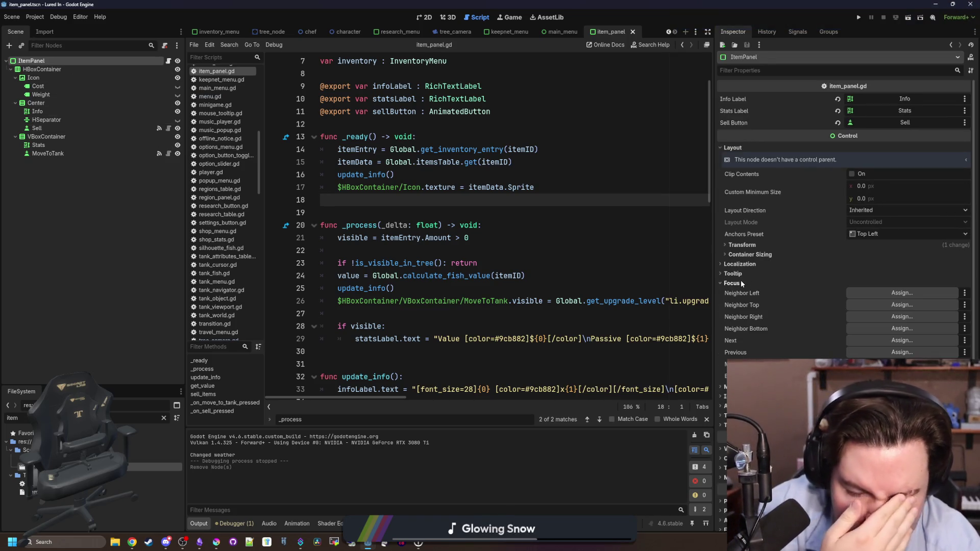
{"action": "left_click", "coordinate": [741, 283]}
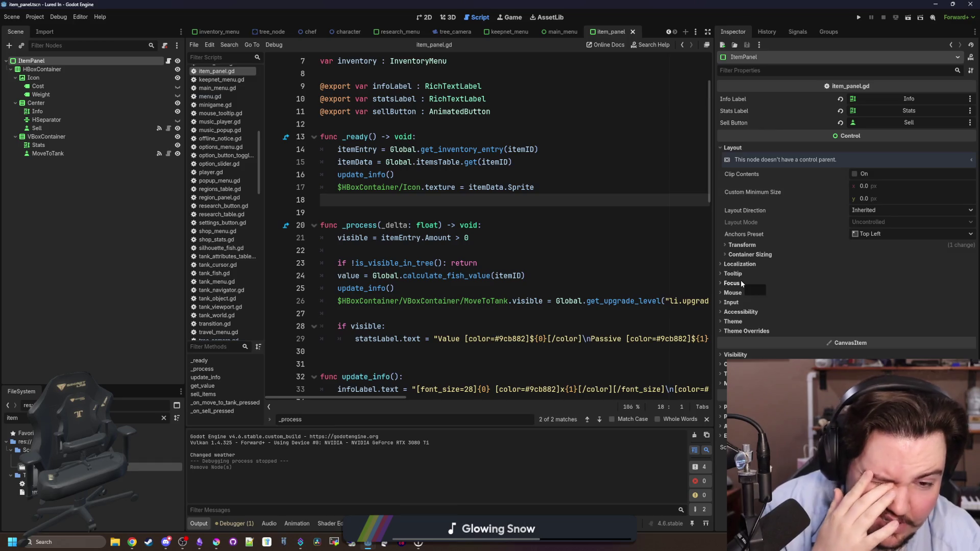
{"action": "left_click", "coordinate": [522, 259]}
{"action": "left_click", "coordinate": [438, 212]}
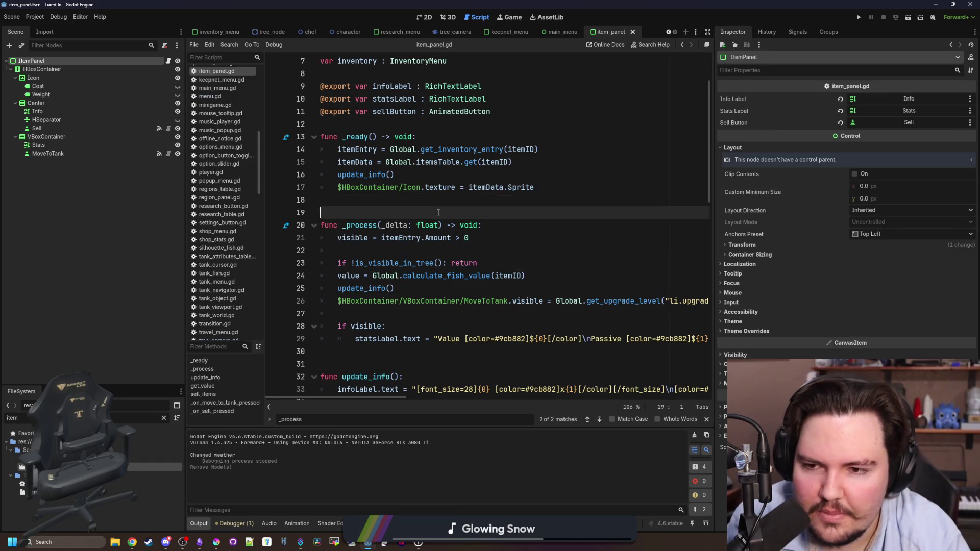
Step: Return to the 2D view, filter by 'invent', and open inventory_menu.tscn
{"action": "left_click", "coordinate": [513, 17]}
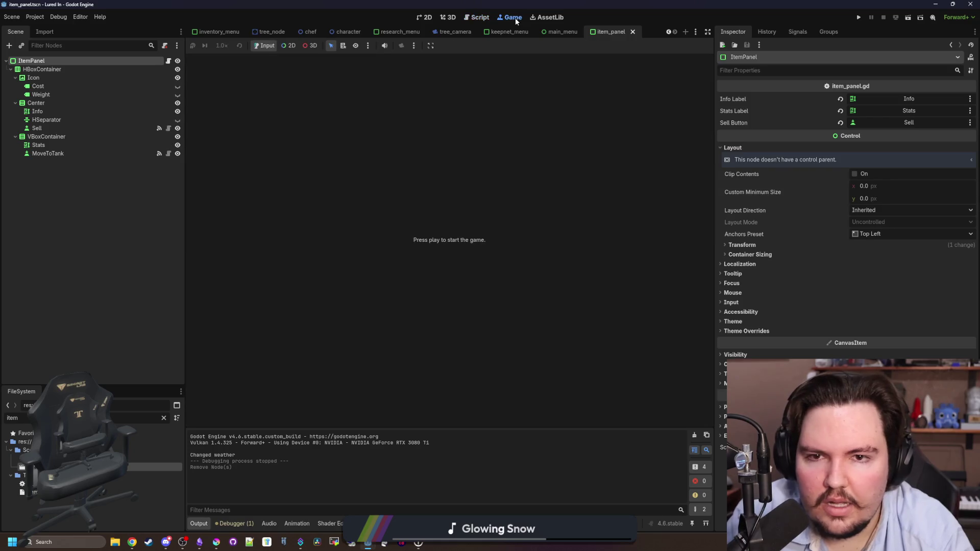
{"action": "left_click", "coordinate": [424, 18]}
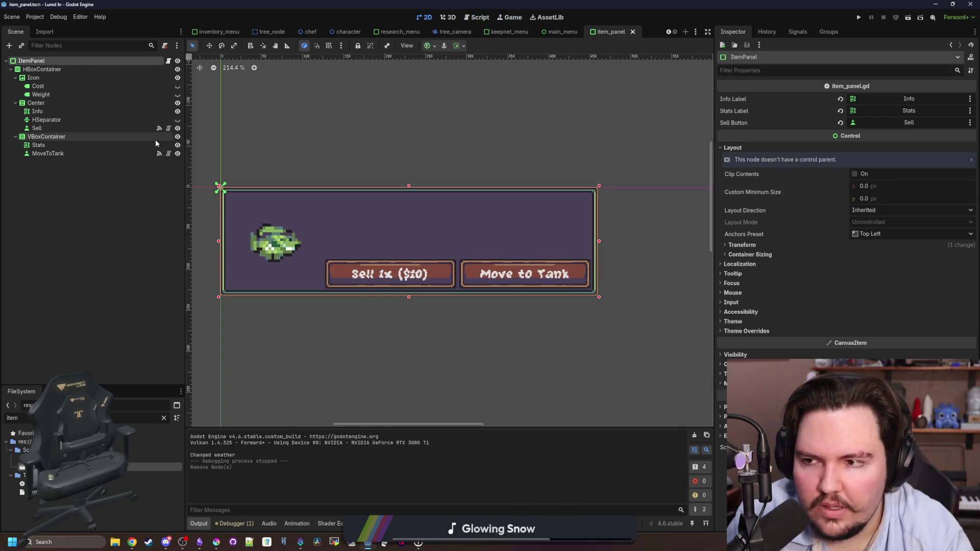
{"action": "left_click", "coordinate": [165, 418]}
{"action": "type", "text": "invent"}
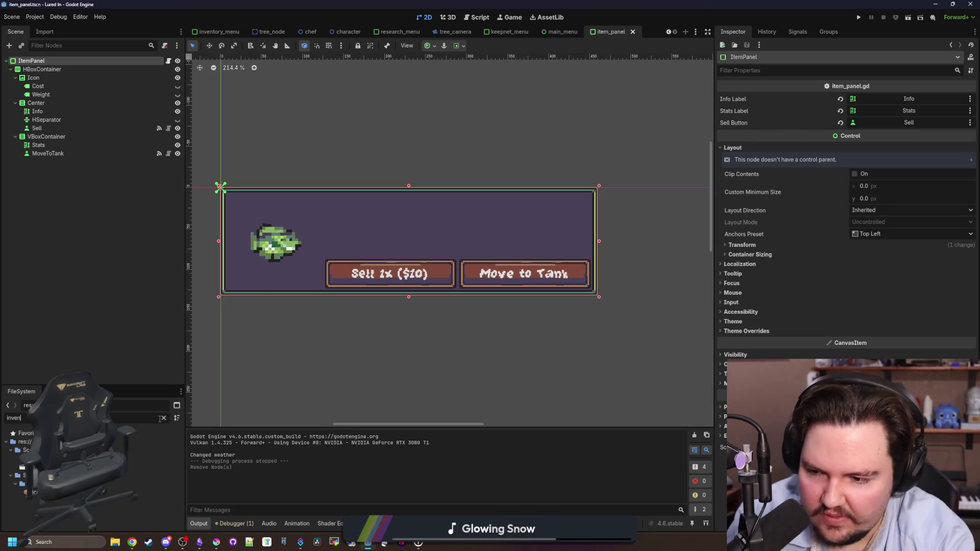
{"action": "double_click", "coordinate": [76, 467]}
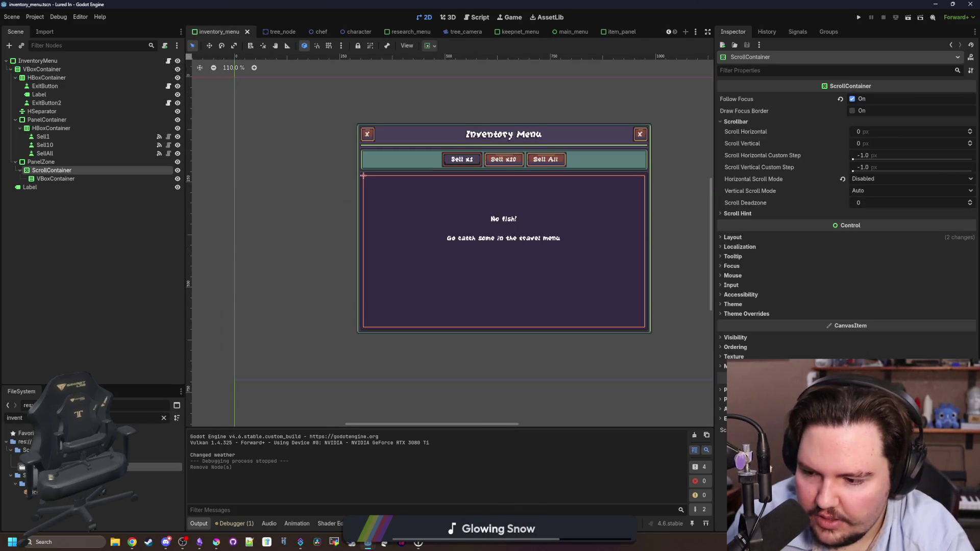
Step: Select the inventory ScrollContainer and try a Scroll Hint Mode under its Scroll Hint section
{"action": "left_click", "coordinate": [58, 61]}
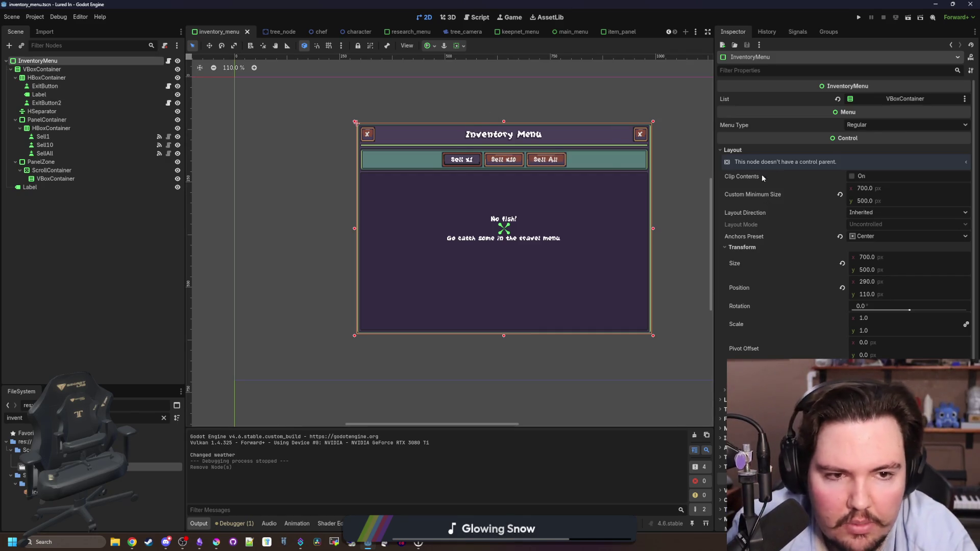
{"action": "left_click", "coordinate": [66, 173]}
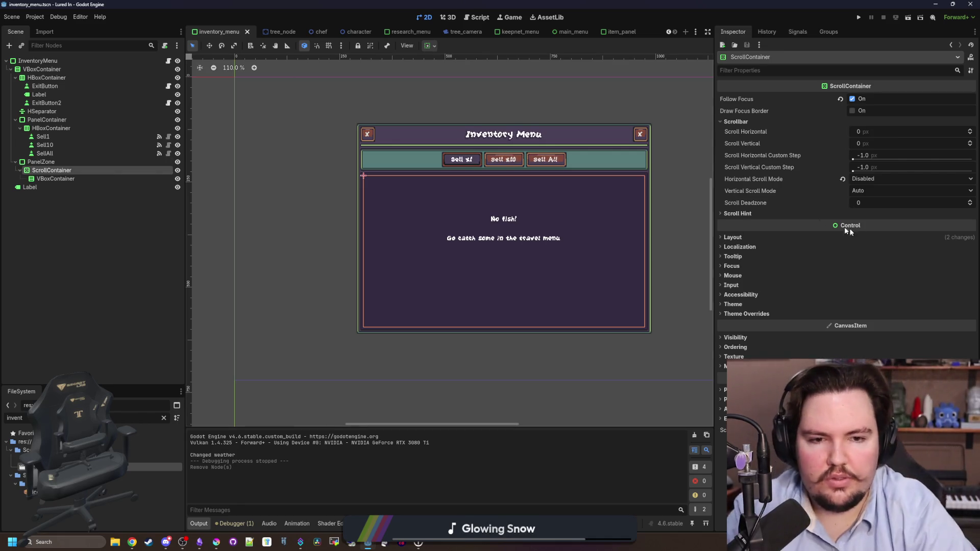
{"action": "left_click", "coordinate": [747, 214]}
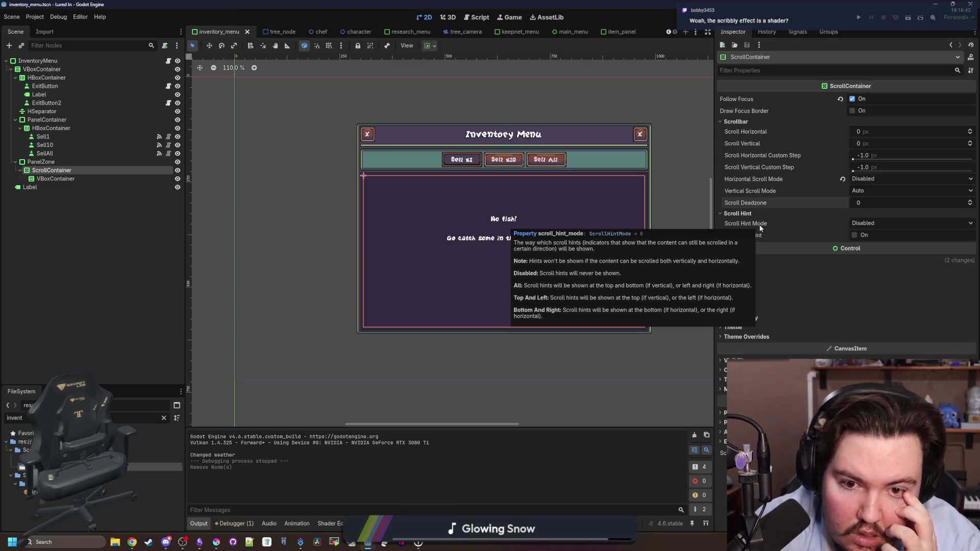
{"action": "left_click", "coordinate": [872, 224]}
{"action": "left_click", "coordinate": [874, 251]}
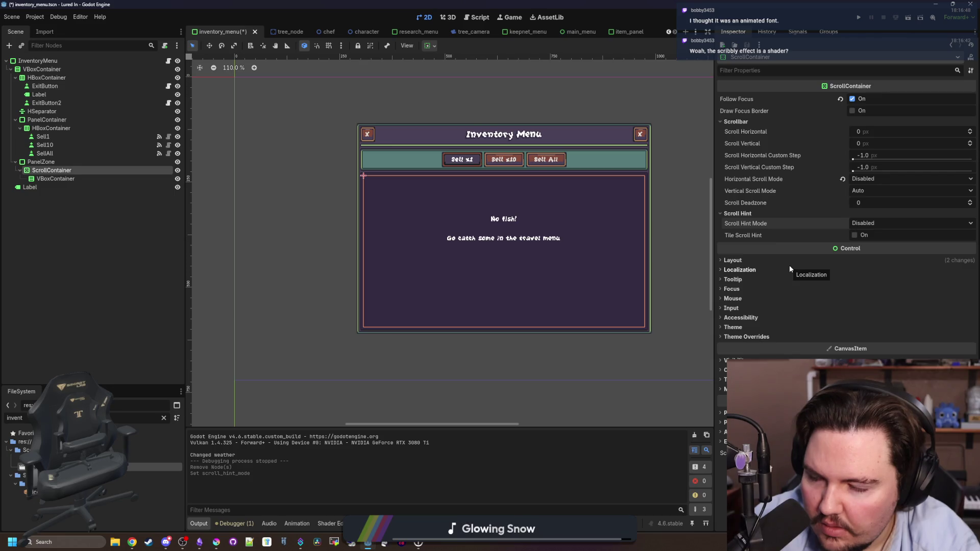
{"action": "scroll", "coordinate": [575, 175], "scroll_direction": "up", "scroll_amount": 6}
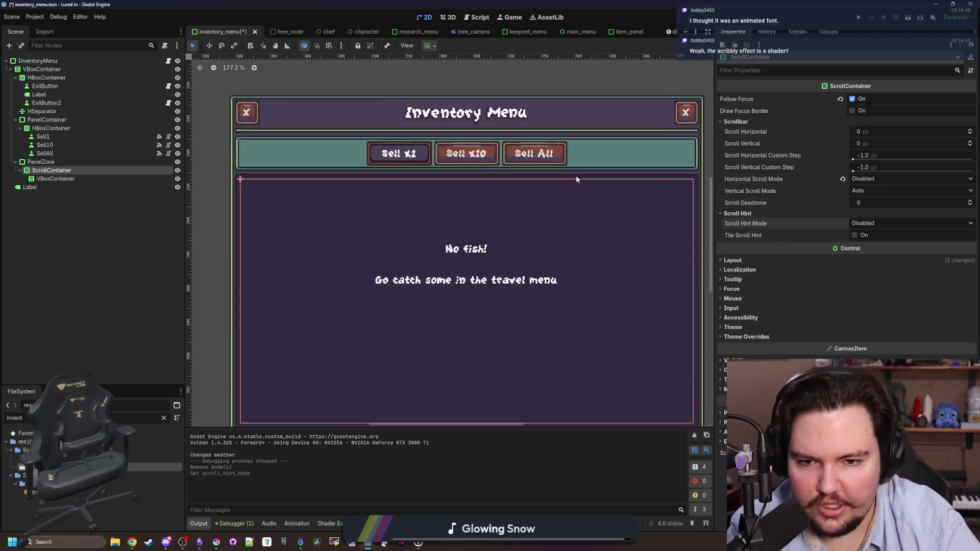
Step: Review the ScrollContainer's Vertical Scroll Mode options, leaving it on Auto
{"action": "scroll", "coordinate": [390, 244], "scroll_direction": "down", "scroll_amount": 4}
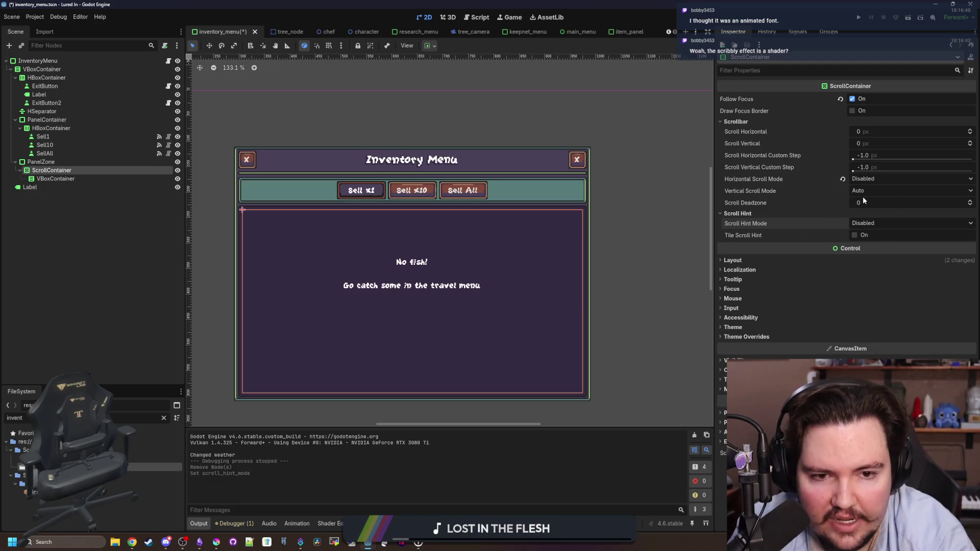
{"action": "mouse_move", "coordinate": [741, 203]}
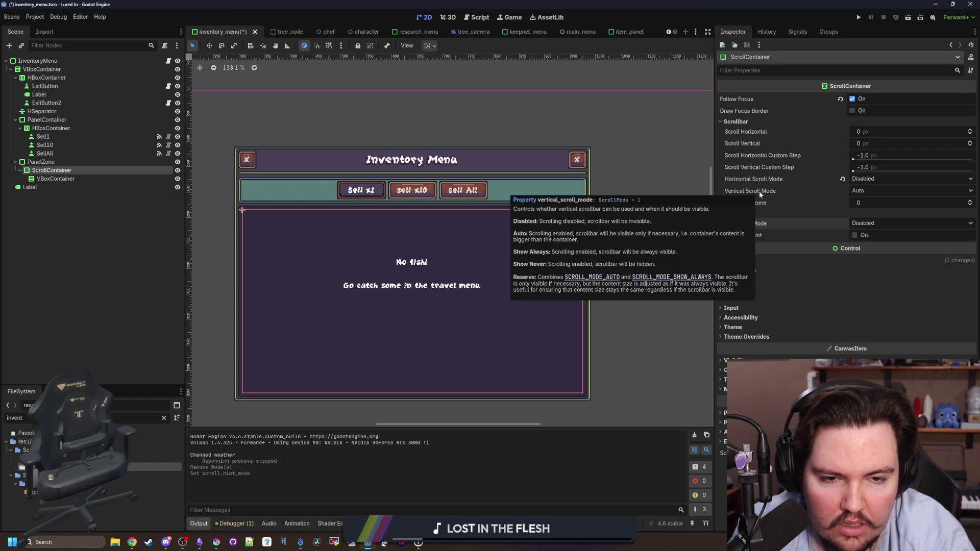
{"action": "left_click", "coordinate": [848, 191]}
{"action": "left_click", "coordinate": [855, 191]}
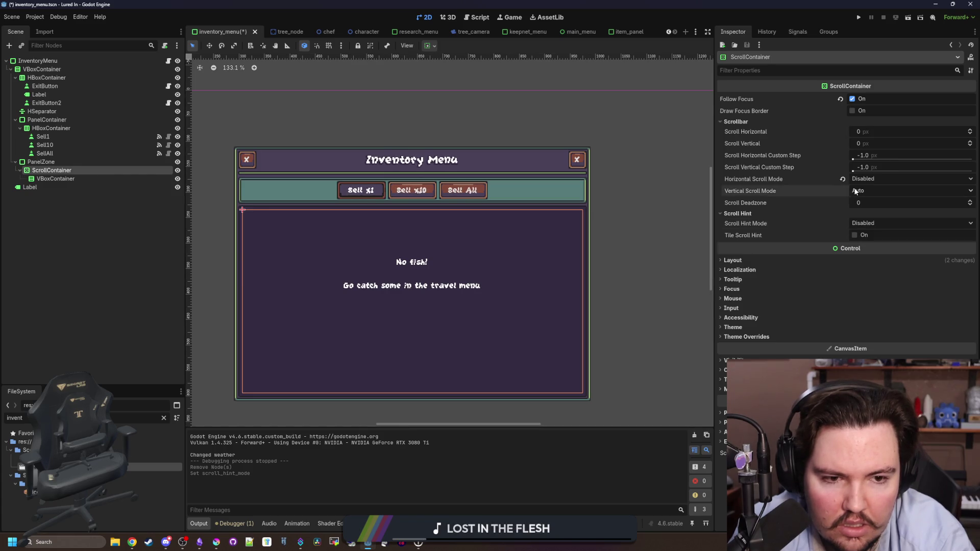
{"action": "mouse_move", "coordinate": [757, 196]}
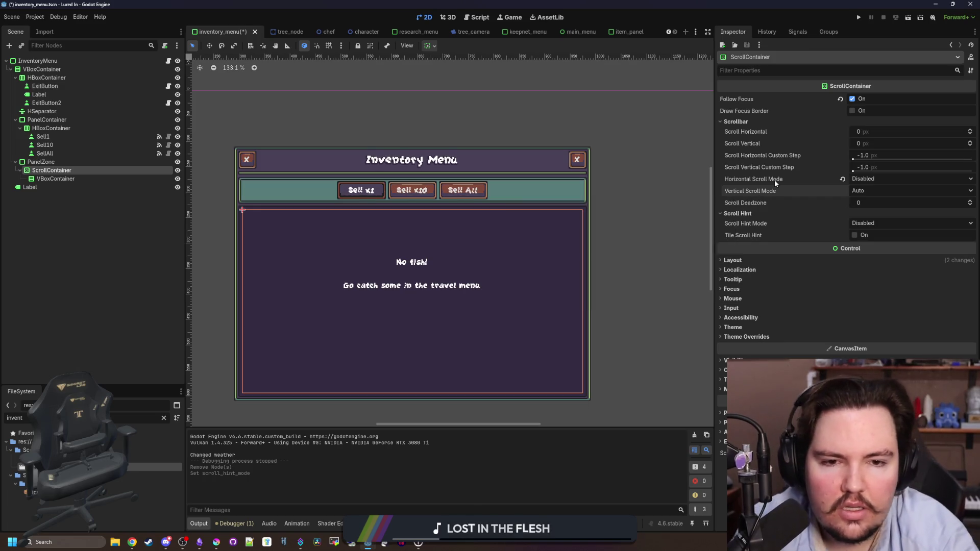
{"action": "mouse_move", "coordinate": [806, 171]}
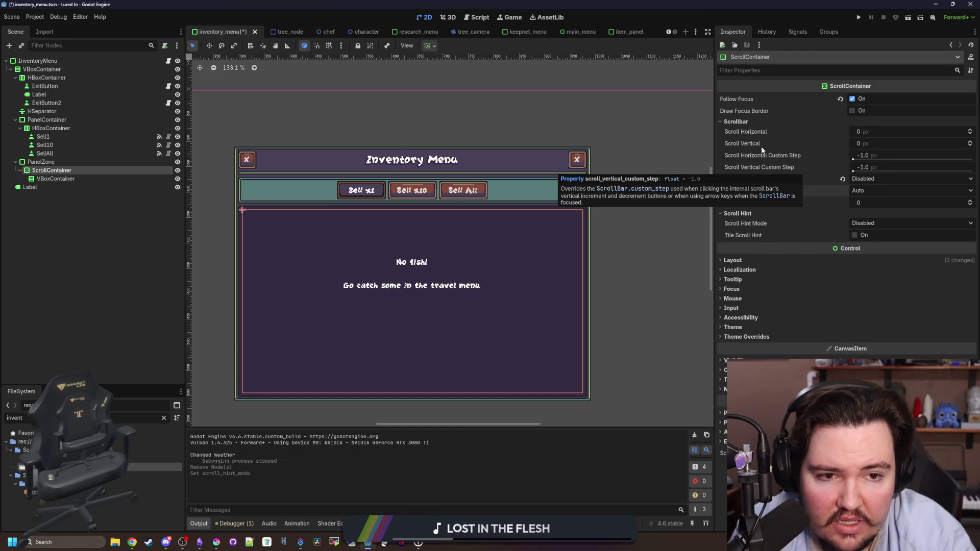
{"action": "mouse_move", "coordinate": [736, 145]}
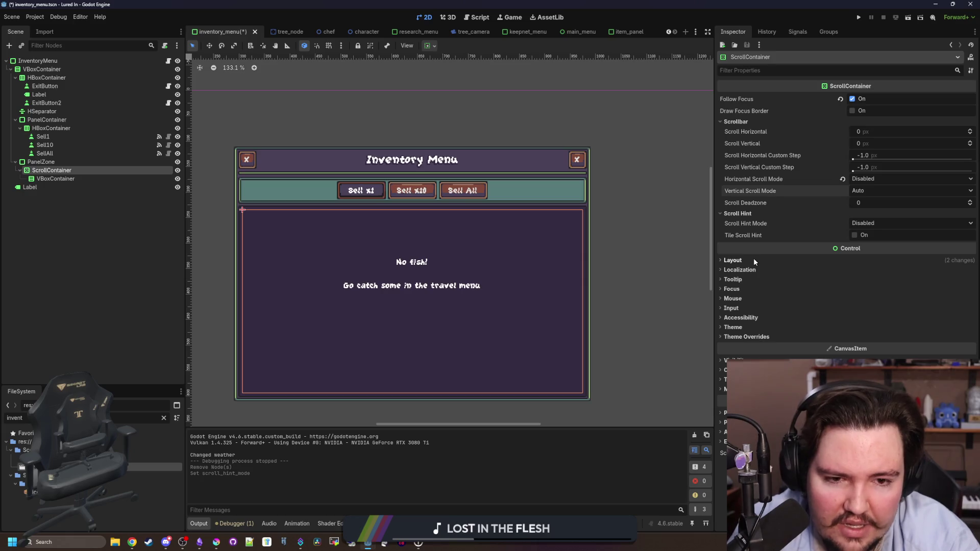
{"action": "scroll", "coordinate": [443, 217], "scroll_direction": "down", "scroll_amount": 5}
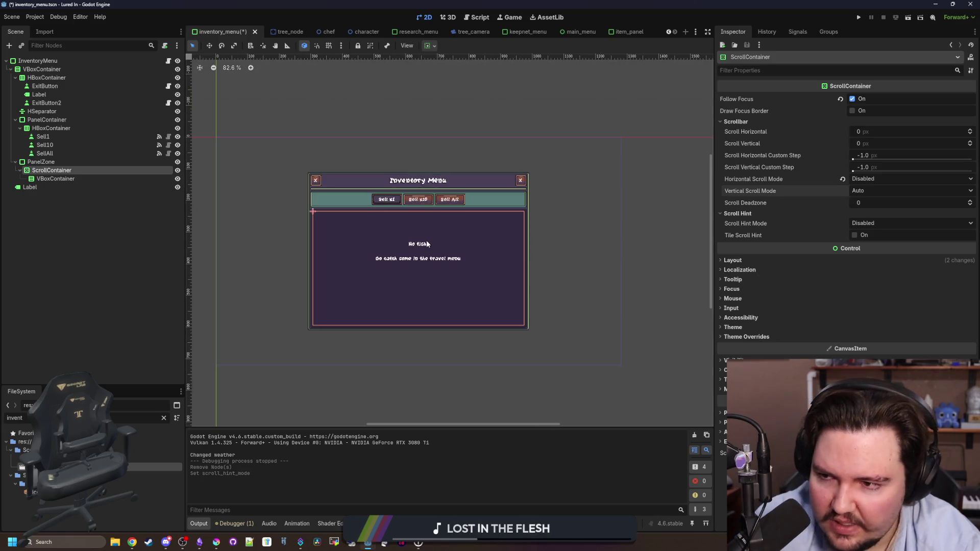
{"action": "scroll", "coordinate": [429, 245], "scroll_direction": "up", "scroll_amount": 4}
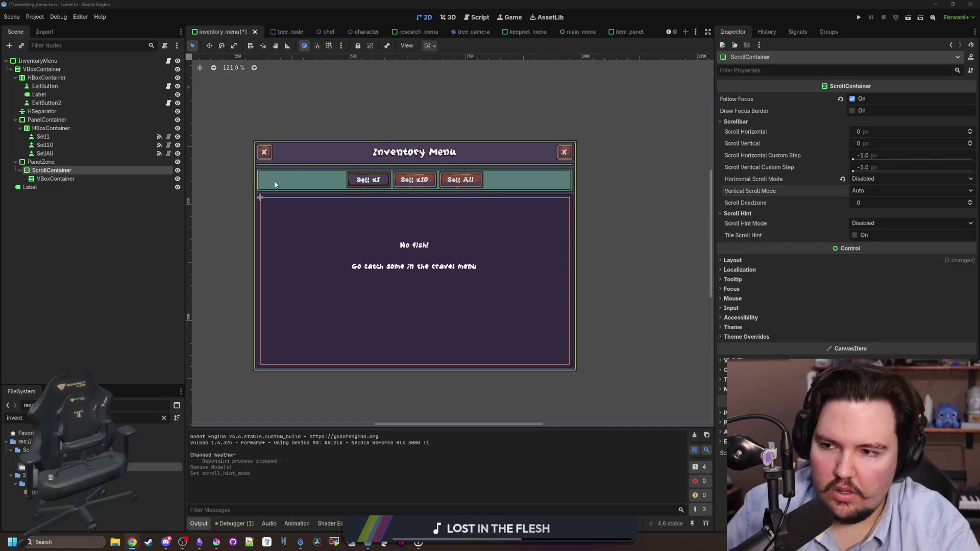
Step: Reselect ScrollContainer and open its class documentation from the Inspector help icon
{"action": "left_click", "coordinate": [96, 179]}
{"action": "left_click", "coordinate": [105, 172]}
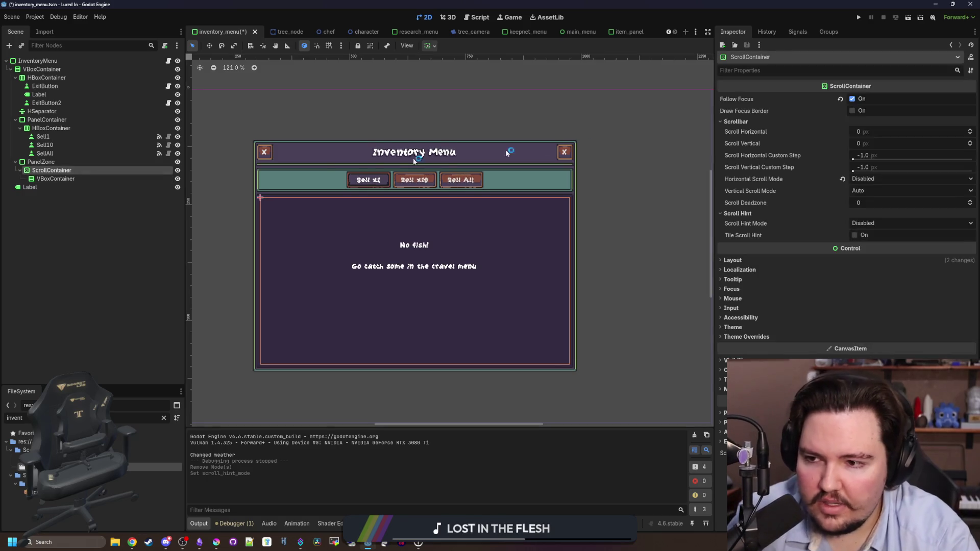
{"action": "left_click", "coordinate": [972, 56]}
{"action": "scroll", "coordinate": [473, 342], "scroll_direction": "down", "scroll_amount": 3}
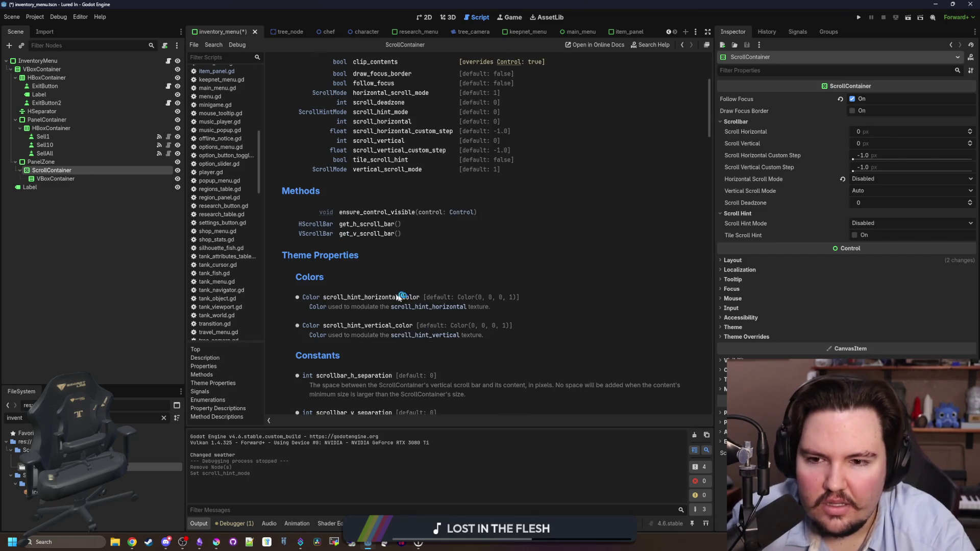
Step: Look up ensure_control_visible's description in the docs, then return to the methods list
{"action": "left_click", "coordinate": [395, 212]}
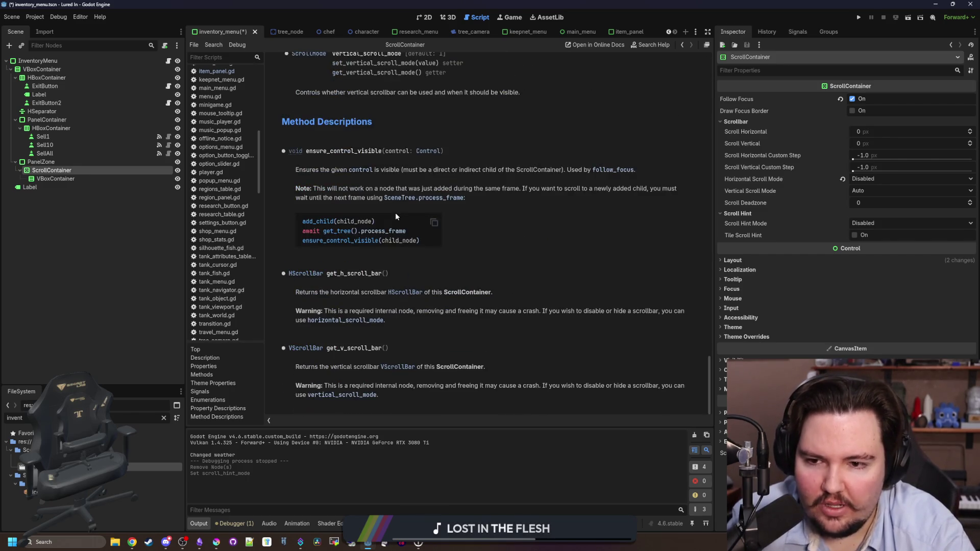
{"action": "key", "text": "alt+Left"}
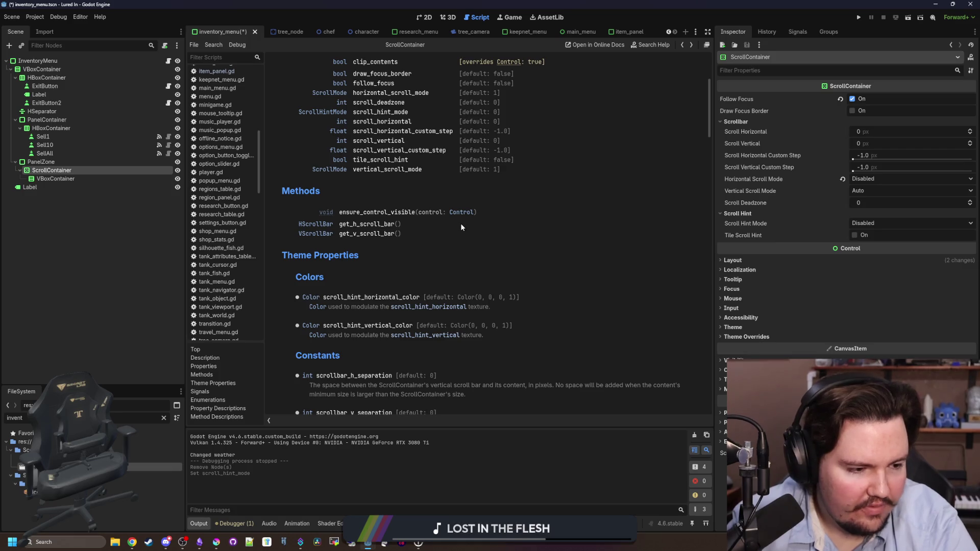
{"action": "scroll", "coordinate": [224, 130], "scroll_direction": "up", "scroll_amount": 10}
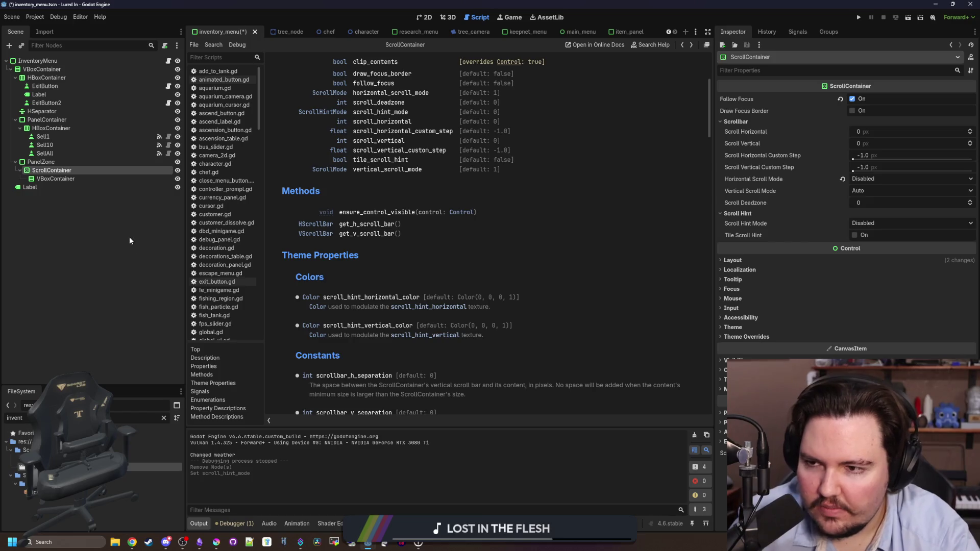
Step: Filter the FileSystem by 'items' and open inventory_menu.gd
{"action": "left_click", "coordinate": [164, 418]}
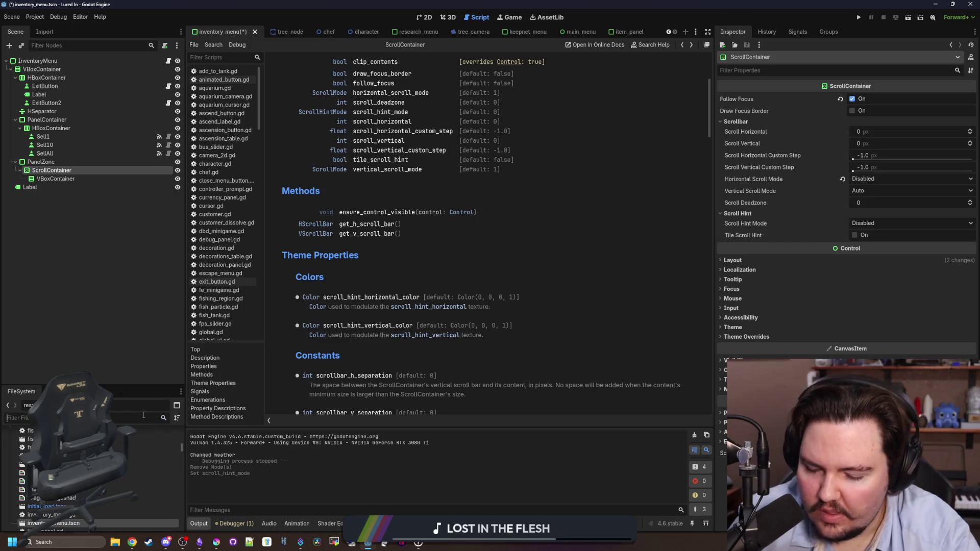
{"action": "type", "text": "items"}
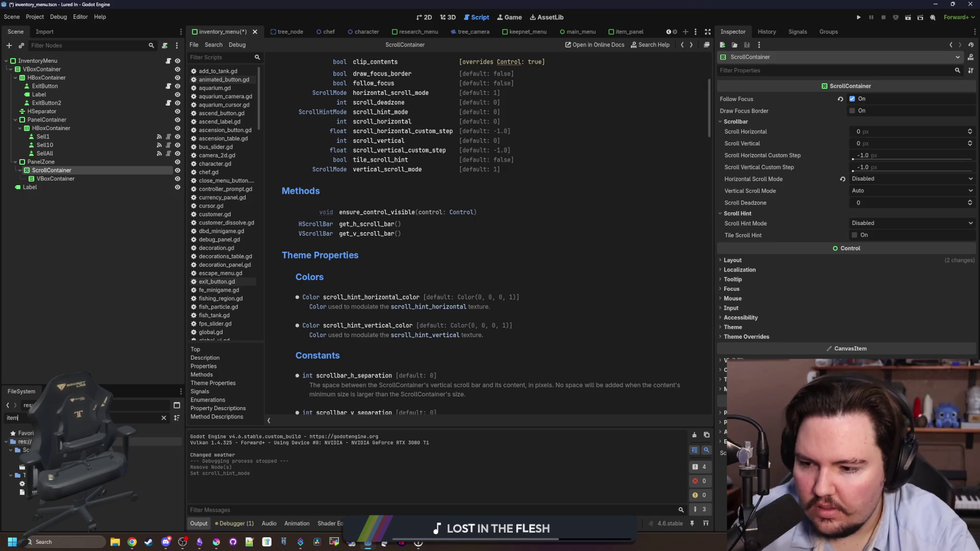
{"action": "left_click", "coordinate": [169, 62]}
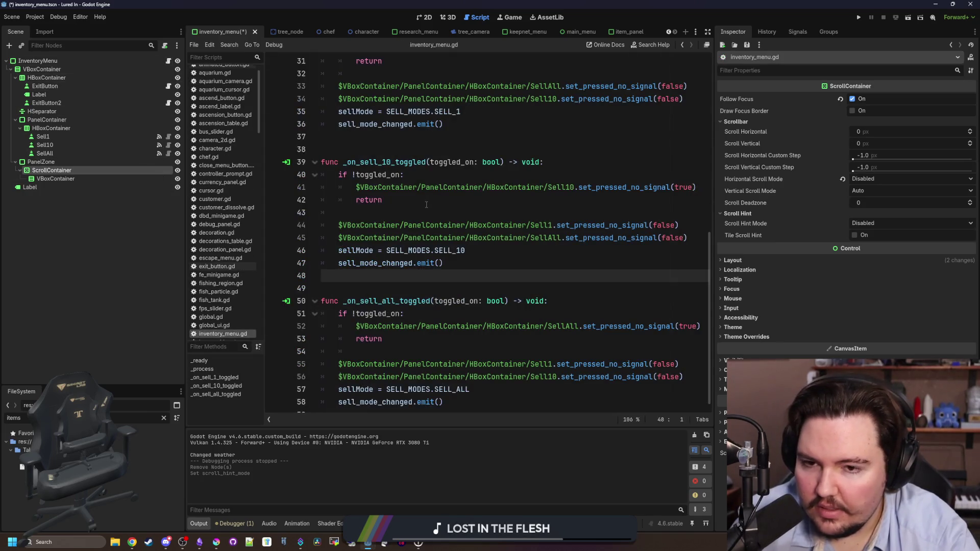
Step: Save, then add 'panel.scrollContainer = self' after panel.inventory = self in the loop
{"action": "key", "text": "ctrl+s"}
{"action": "scroll", "coordinate": [490, 230], "scroll_direction": "up", "scroll_amount": 8}
{"action": "left_click_drag", "start_coordinate": [711, 250], "coordinate": [711, 188]}
{"action": "left_click", "coordinate": [445, 223]}
{"action": "key", "text": "Down"}
{"action": "scroll", "coordinate": [394, 264], "scroll_direction": "down", "scroll_amount": 2}
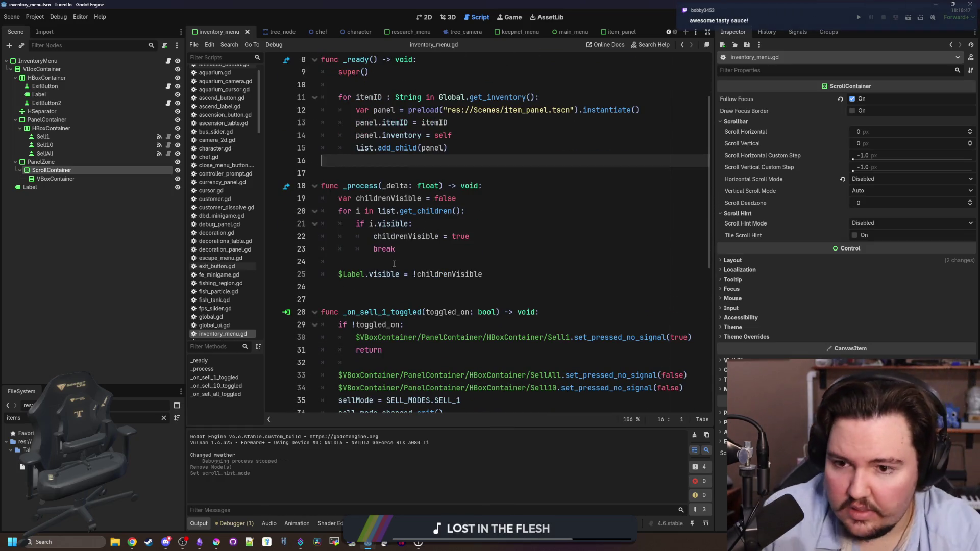
{"action": "scroll", "coordinate": [411, 206], "scroll_direction": "up", "scroll_amount": 2}
{"action": "key", "text": "Up"}
{"action": "key", "text": "Up"}
{"action": "key", "text": "Up"}
{"action": "key", "text": "End"}
{"action": "left_click", "coordinate": [481, 215]}
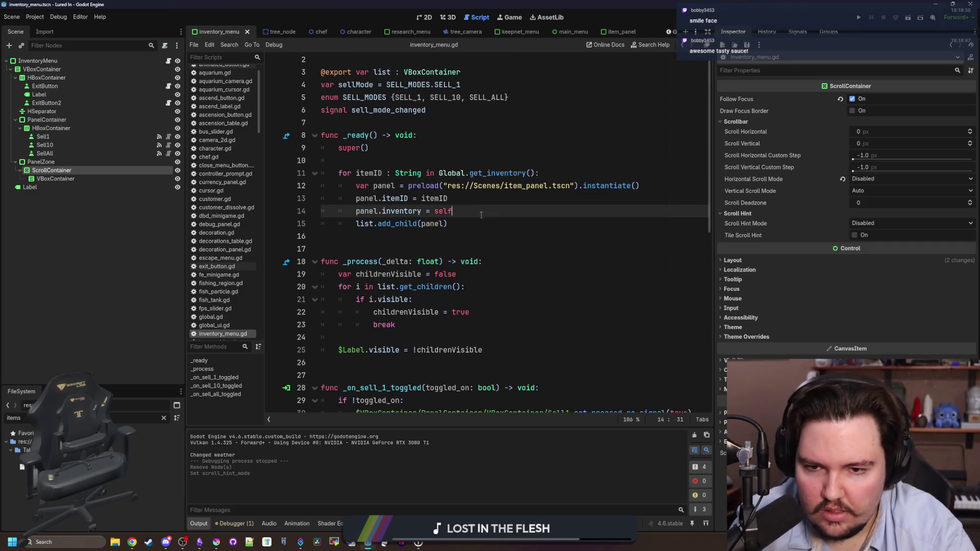
{"action": "key", "text": "Return"}
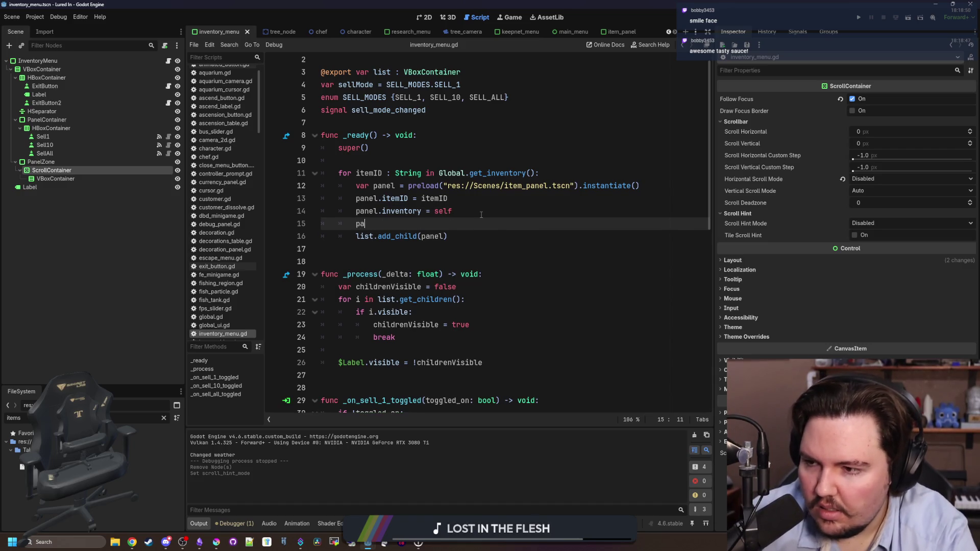
{"action": "type", "text": "anel.scro"}
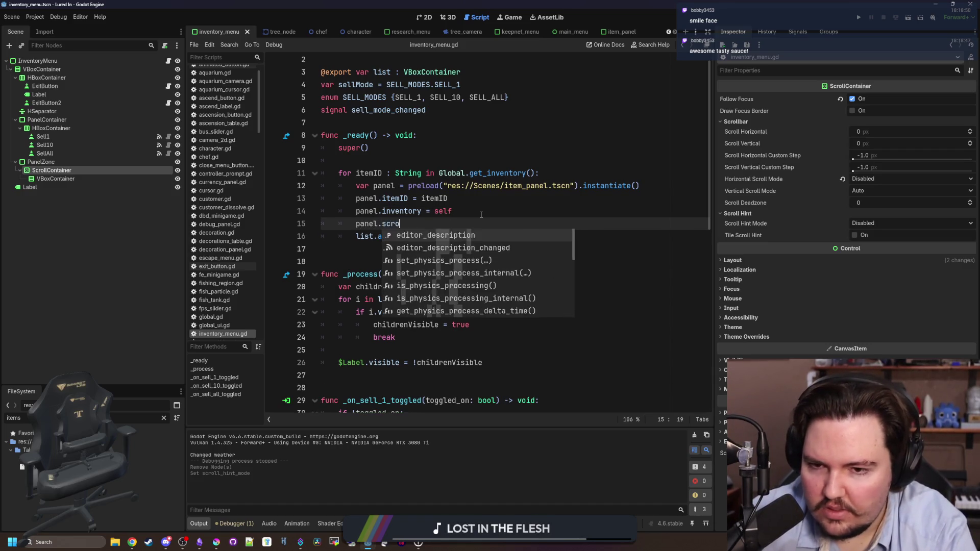
{"action": "type", "text": "llContainer = self"}
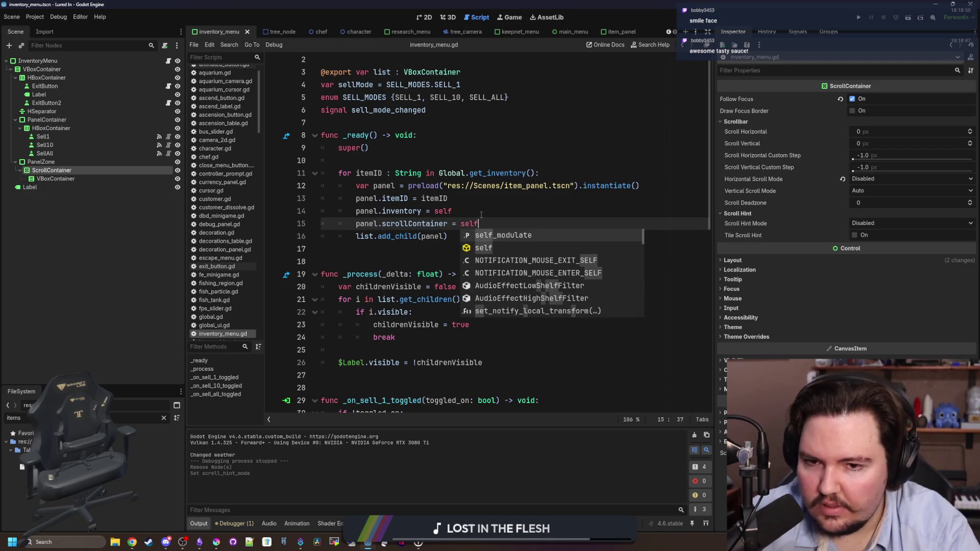
Step: Replace the leftover self with the dragged-in ScrollContainer node path
{"action": "left_click_drag", "start_coordinate": [73, 170], "coordinate": [520, 226]}
{"action": "double_click", "coordinate": [469, 223]}
{"action": "key", "text": "BackSpace"}
{"action": "left_click", "coordinate": [488, 211]}
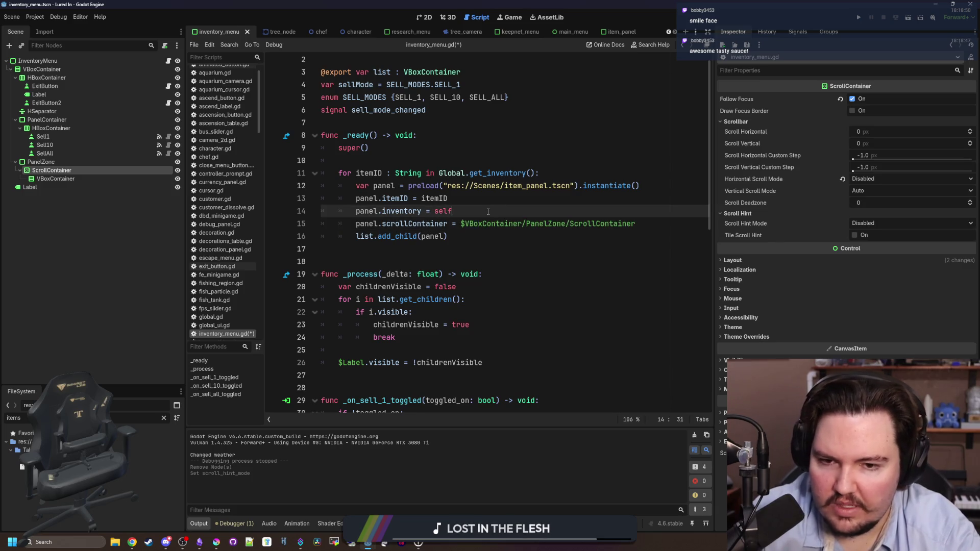
Step: In item_panel.gd, declare 'var scrollContainer : ScrollContainer' below the inventory variable
{"action": "left_click", "coordinate": [554, 191], "text": "ctrl"}
{"action": "left_click", "coordinate": [461, 137]}
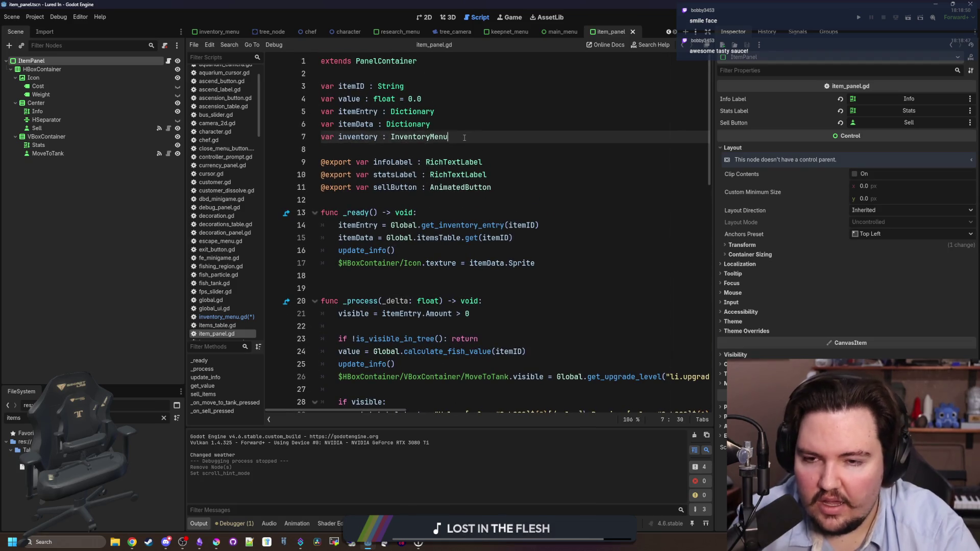
{"action": "key", "text": "Return"}
{"action": "key", "text": "Return"}
{"action": "type", "text": "var scrollContainer : S"}
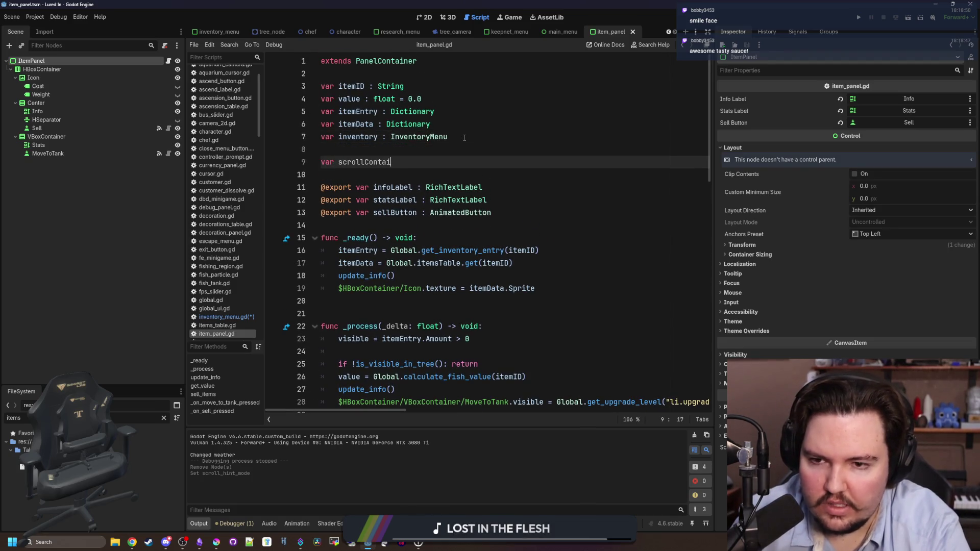
{"action": "type", "text": "crollC"}
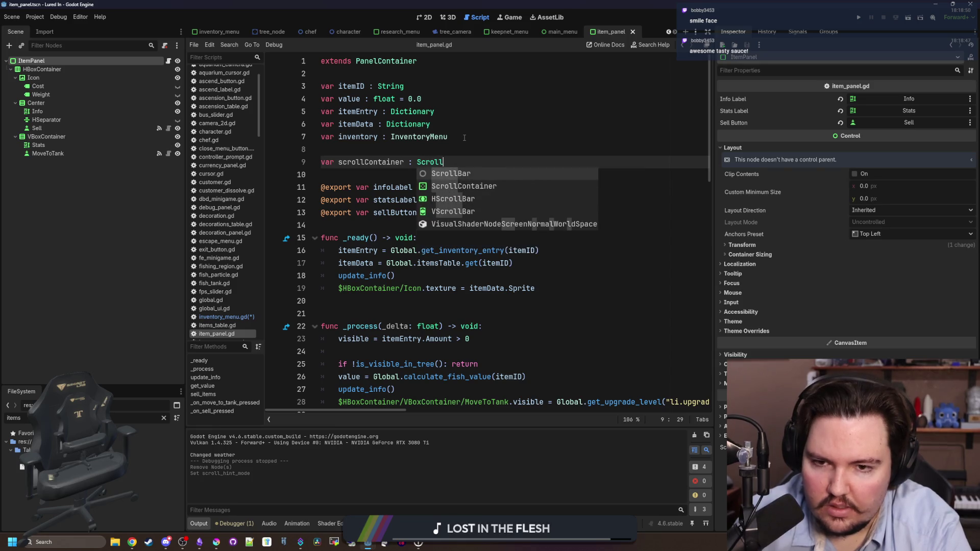
{"action": "key", "text": "Return"}
Step: In _ready, start a focus_entered.connect(func()) line
{"action": "scroll", "coordinate": [464, 137], "scroll_direction": "down", "scroll_amount": 2}
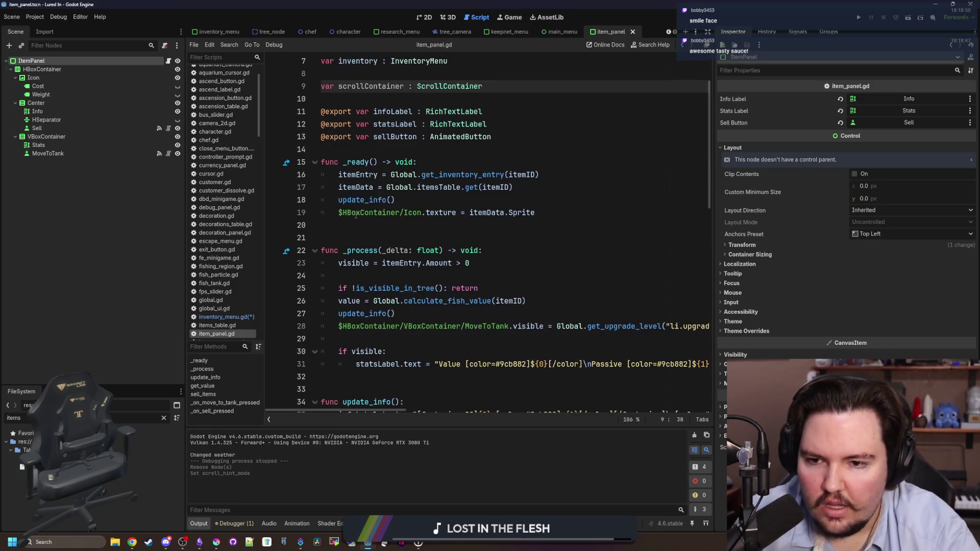
{"action": "left_click", "coordinate": [389, 226]}
{"action": "scroll", "coordinate": [390, 226], "scroll_direction": "down", "scroll_amount": 1}
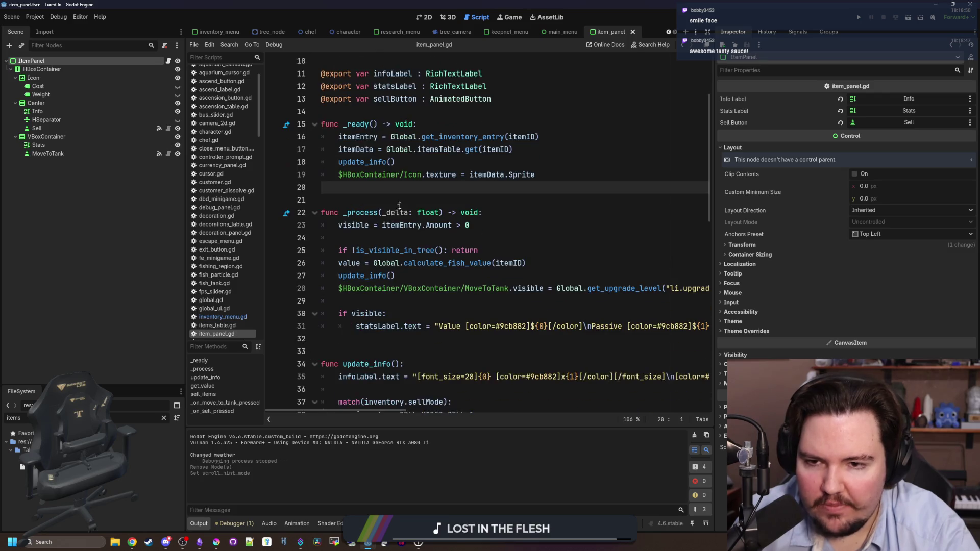
{"action": "key", "text": "Tab"}
{"action": "type", "text": "ocus_g"}
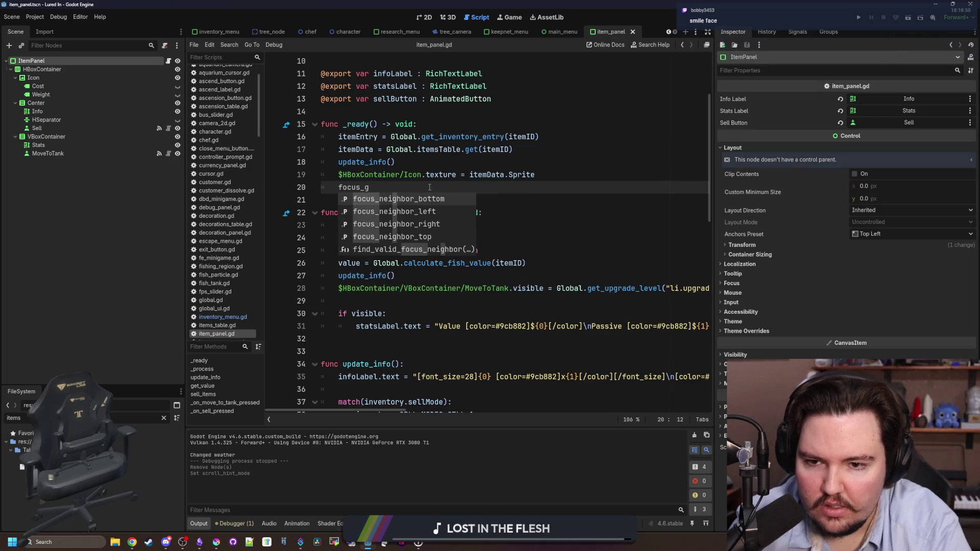
{"action": "key", "text": "BackSpace"}
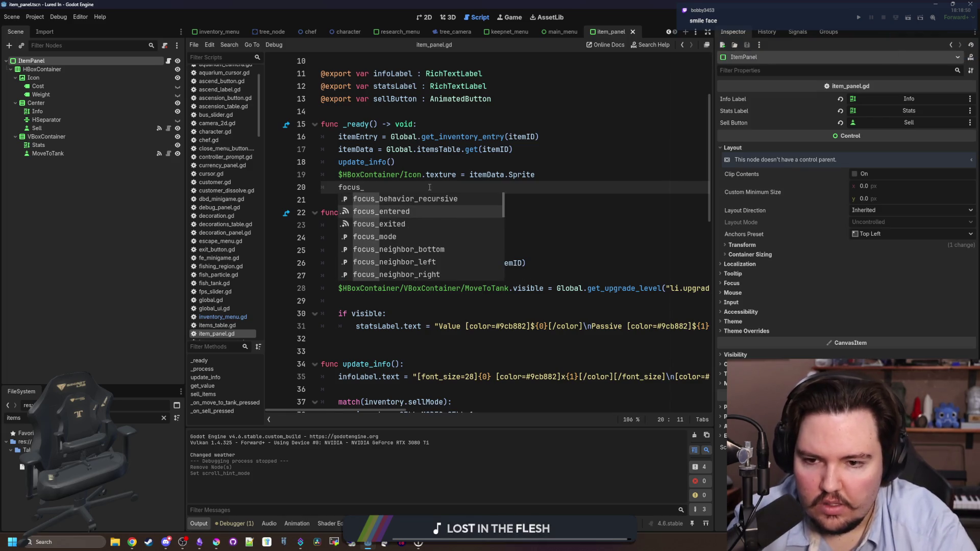
{"action": "key", "text": "Return"}
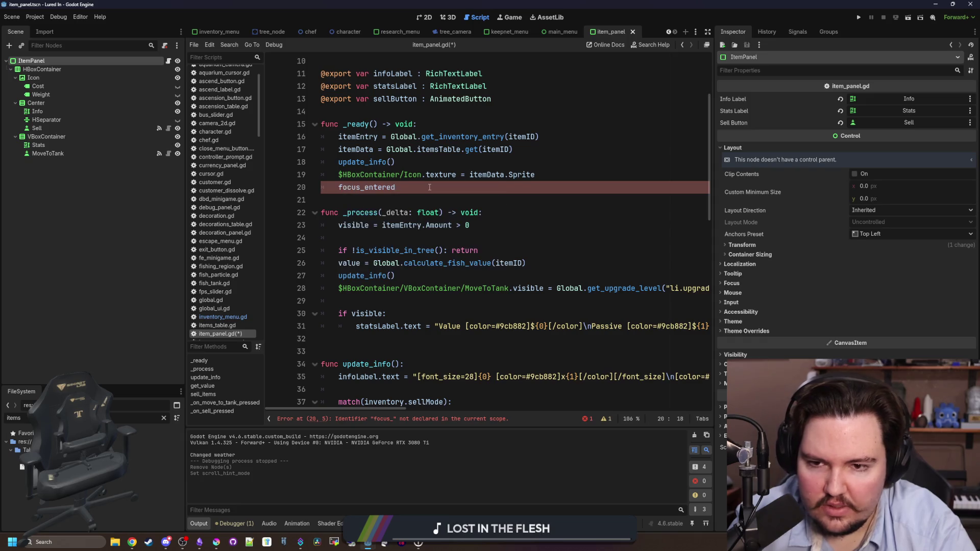
{"action": "type", "text": ".conn"}
{"action": "key", "text": "Return"}
{"action": "type", "text": "func(): )"}
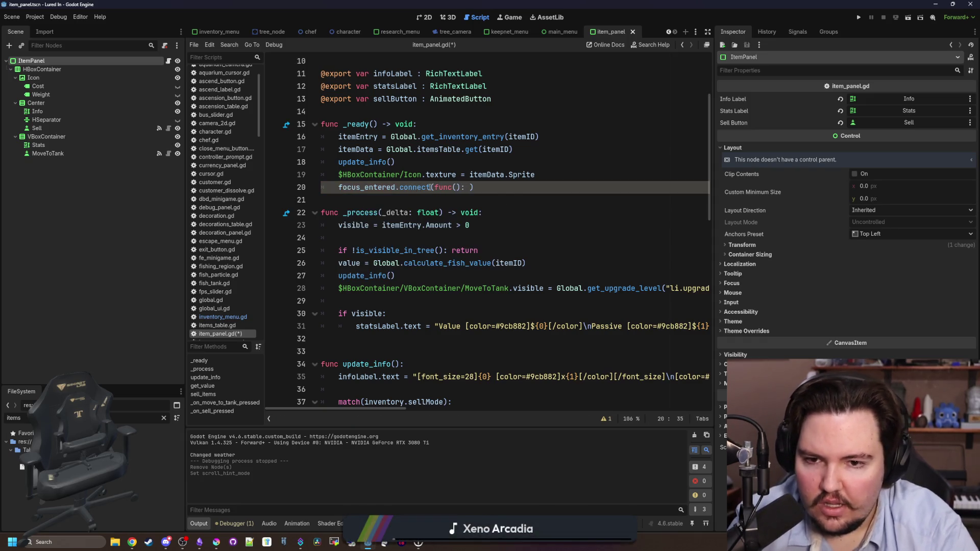
Step: Make the lambda call scrollContainer.ensure_control_visible(self), then add a blank line after it
{"action": "scroll", "coordinate": [430, 188], "scroll_direction": "up", "scroll_amount": 3}
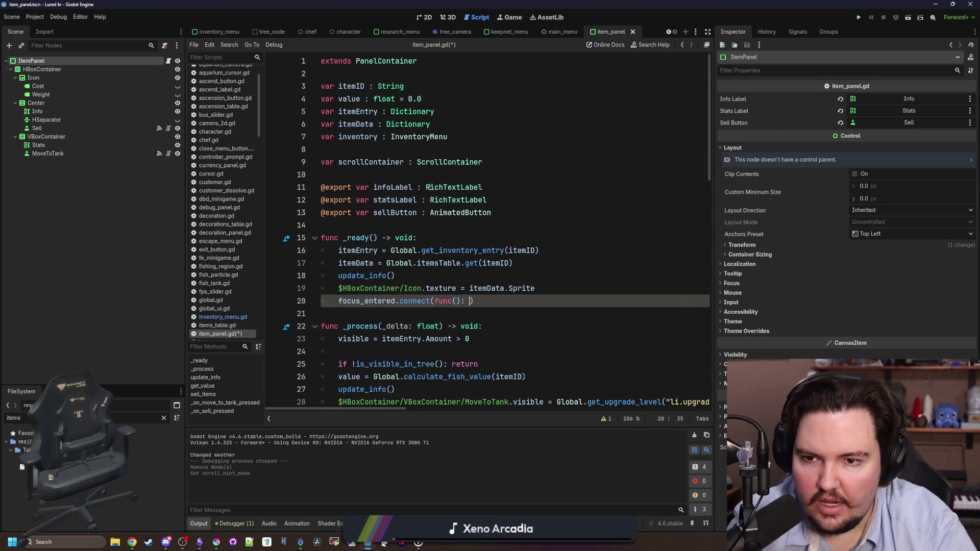
{"action": "type", "text": "scroll"}
{"action": "key", "text": "Return"}
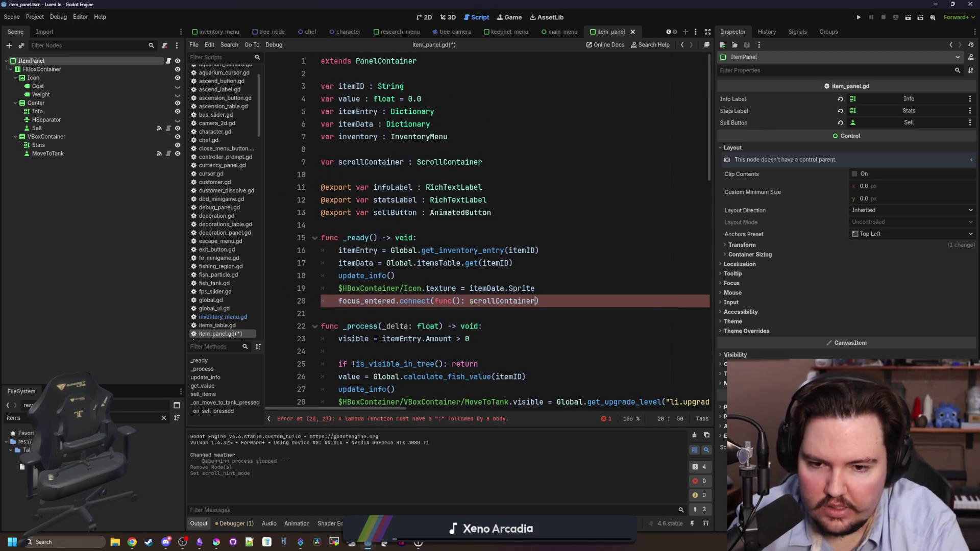
{"action": "type", "text": "."}
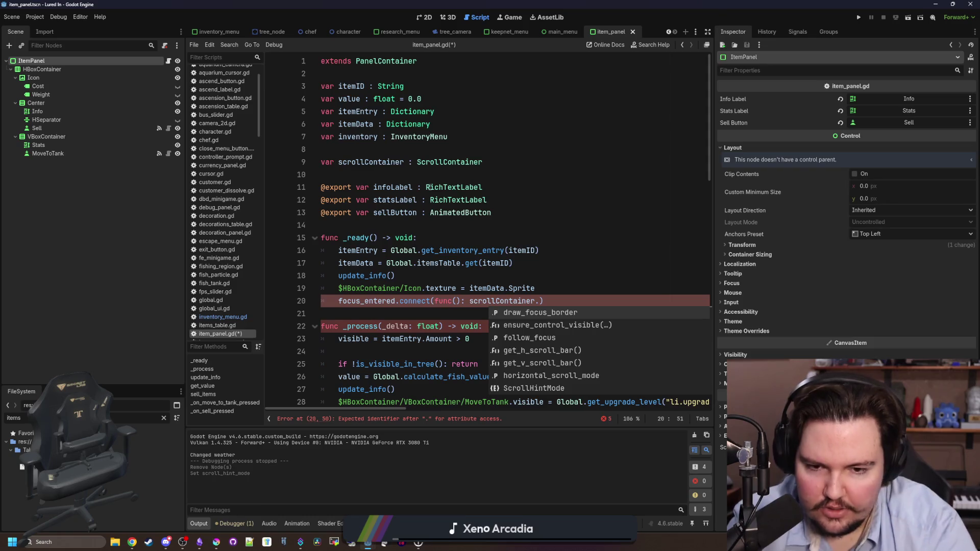
{"action": "key", "text": "Down"}
{"action": "key", "text": "Return"}
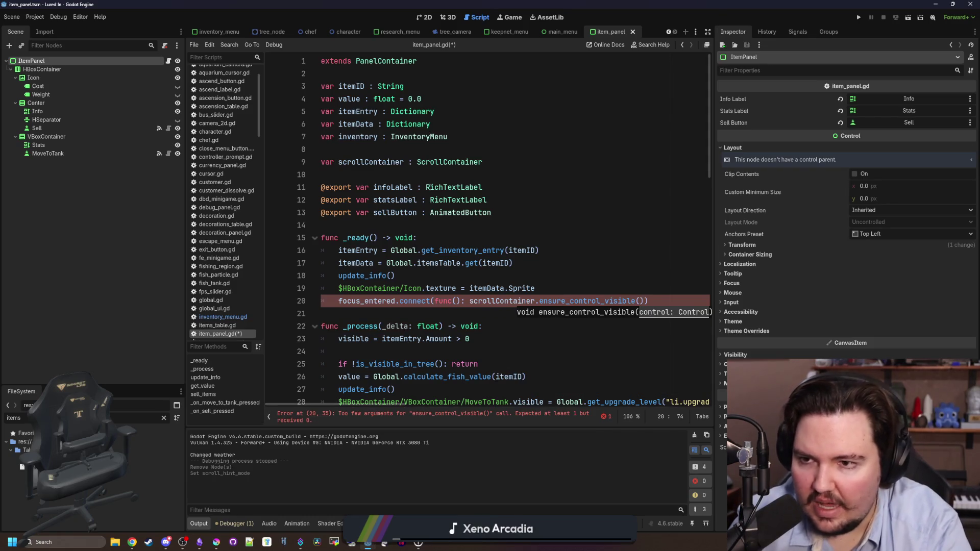
{"action": "type", "text": "self"}
{"action": "key", "text": "Down"}
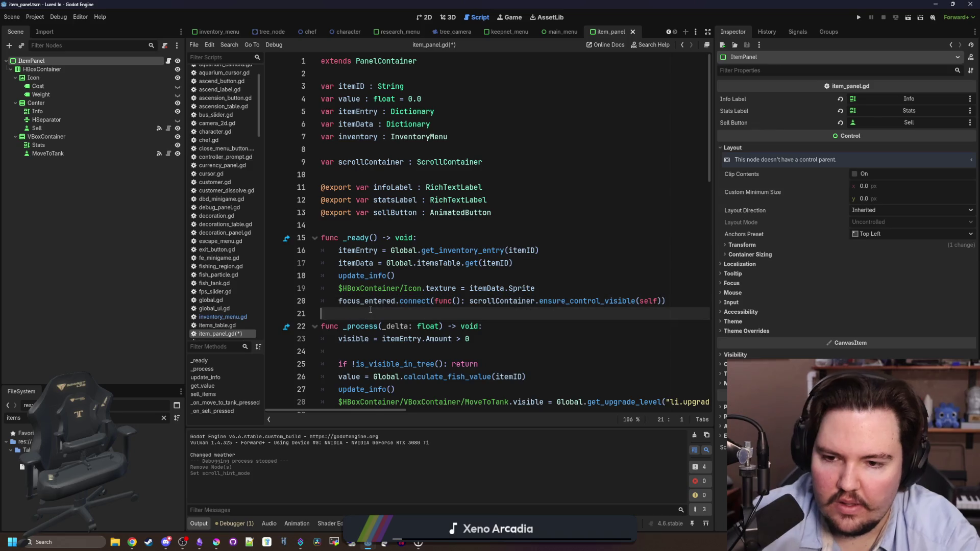
{"action": "key", "text": "Return"}
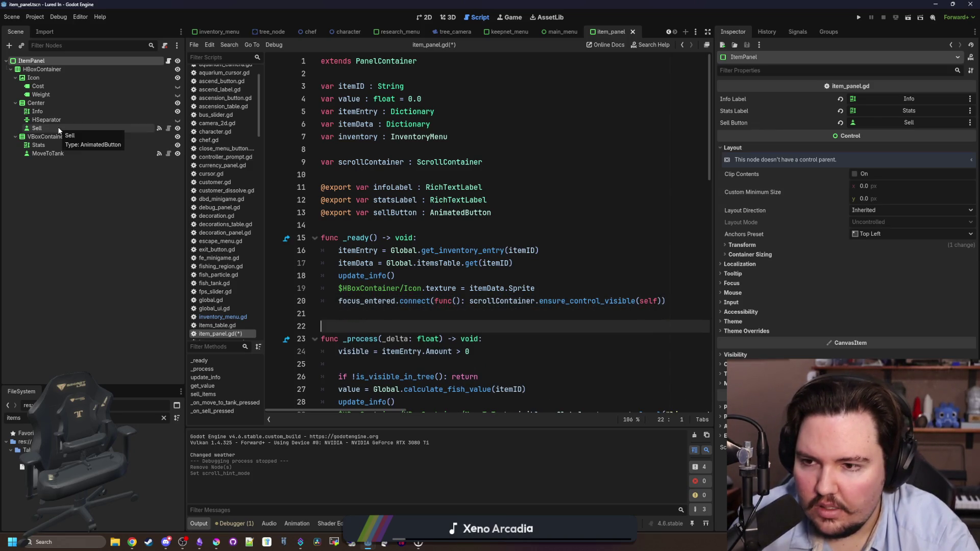
Step: Prefix line 20's focus connection with sell_button, replacing the dragged Sell node path
{"action": "left_click", "coordinate": [57, 128]}
{"action": "mouse_move", "coordinate": [51, 131]}
{"action": "left_mouse_down"}
{"action": "mouse_move", "coordinate": [342, 263]}
{"action": "mouse_move", "coordinate": [336, 257]}
{"action": "left_mouse_up"}
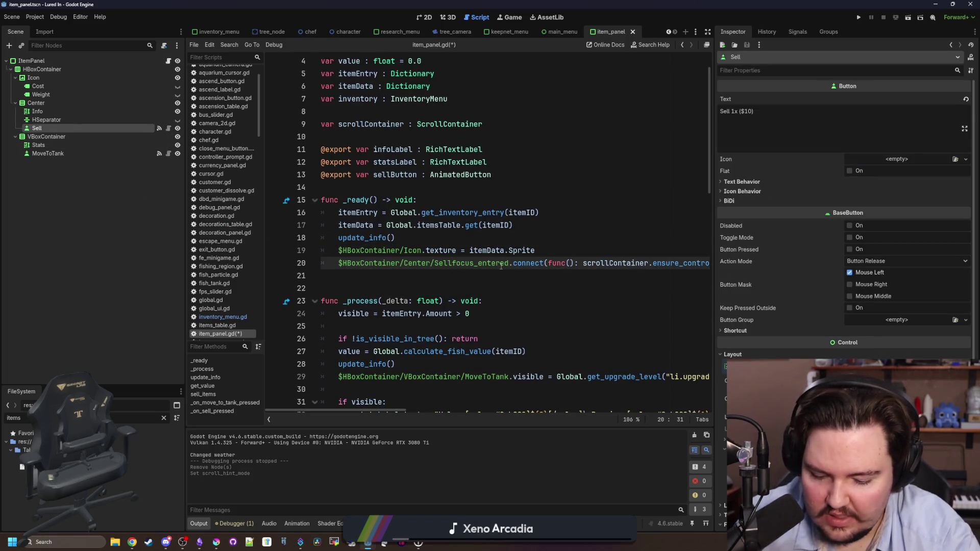
{"action": "type", "text": "."}
{"action": "double_click", "coordinate": [411, 263]}
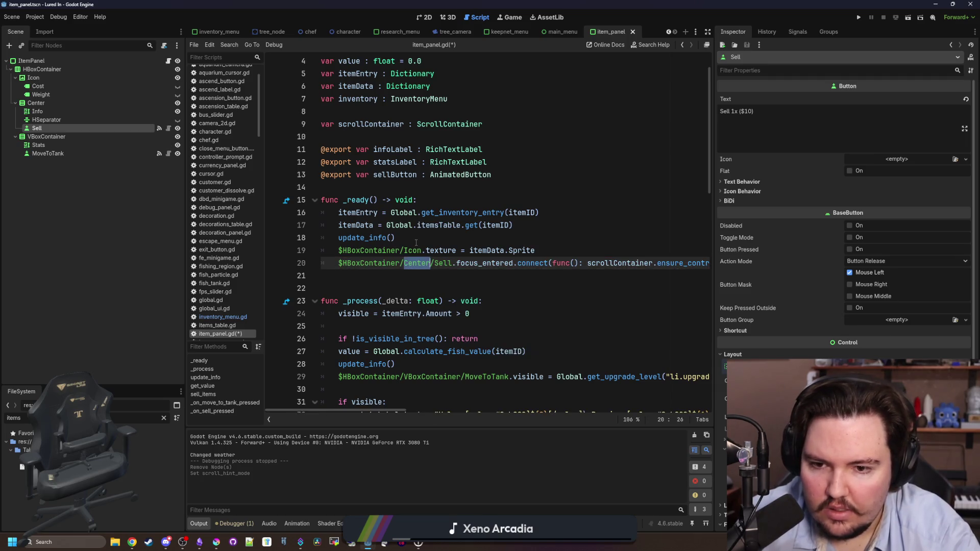
{"action": "key", "text": "Right"}
{"action": "key", "text": "Right"}
{"action": "key", "text": "Right"}
{"action": "key", "text": "BackSpace"}
{"action": "key", "text": "BackSpace"}
{"action": "key", "text": "BackSpace"}
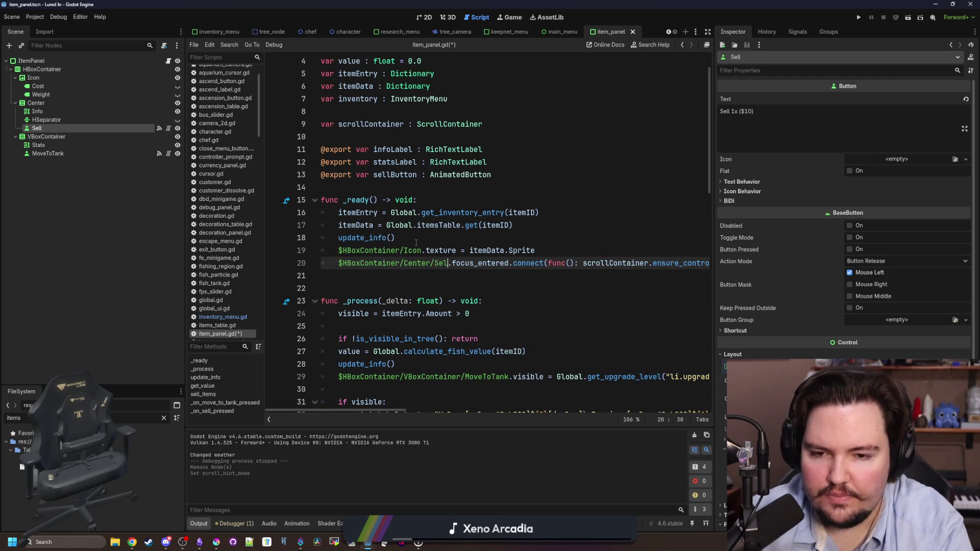
{"action": "type", "text": "sell_button"}
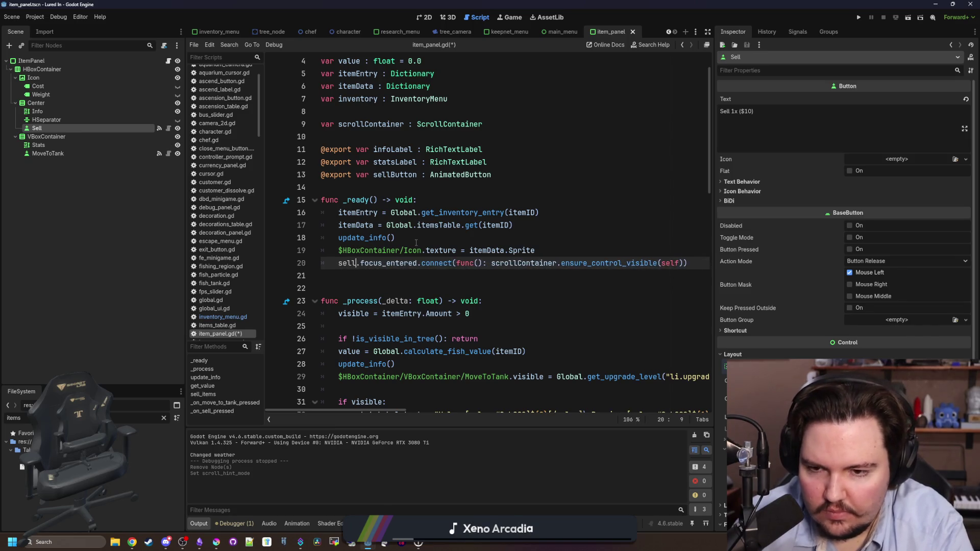
Step: Rename sell_button to sellButton on line 20
{"action": "right_click", "coordinate": [417, 244]}
{"action": "key", "text": "Escape"}
{"action": "left_click_drag", "start_coordinate": [322, 262], "coordinate": [765, 264]}
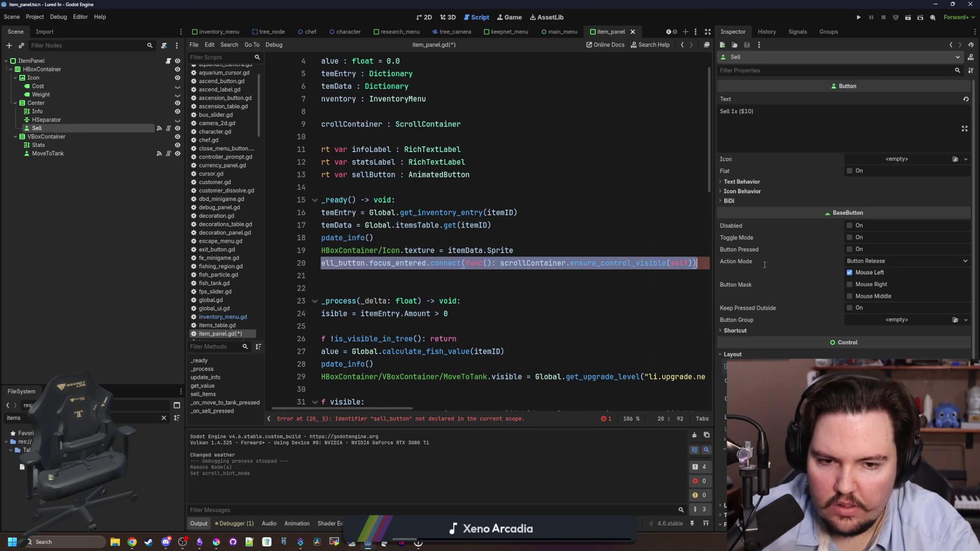
{"action": "left_click", "coordinate": [340, 262]}
{"action": "key", "text": "BackSpace"}
{"action": "type", "text": "B"}
{"action": "key", "text": "Delete"}
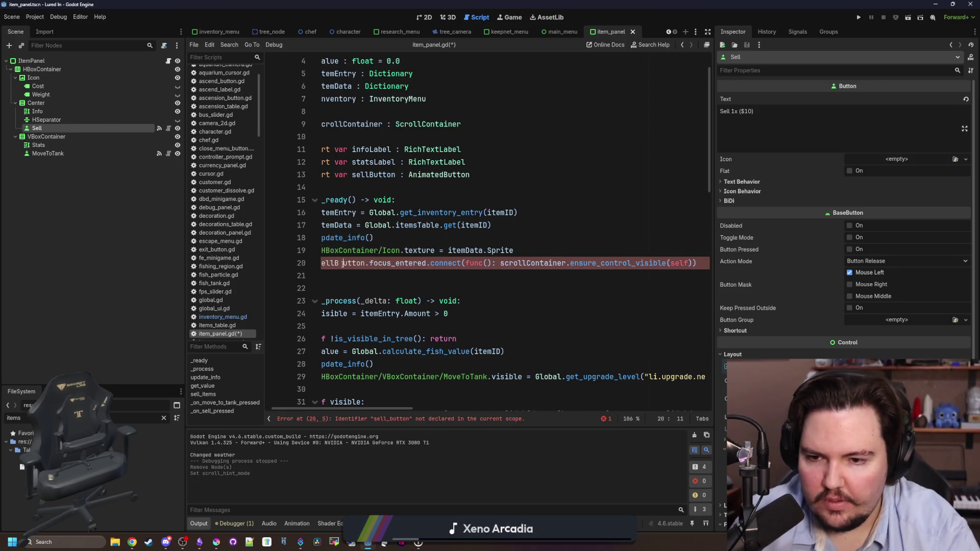
Step: Duplicate the sellButton focus connection onto line 21
{"action": "left_click", "coordinate": [357, 274]}
{"action": "key", "text": "ctrl+v"}
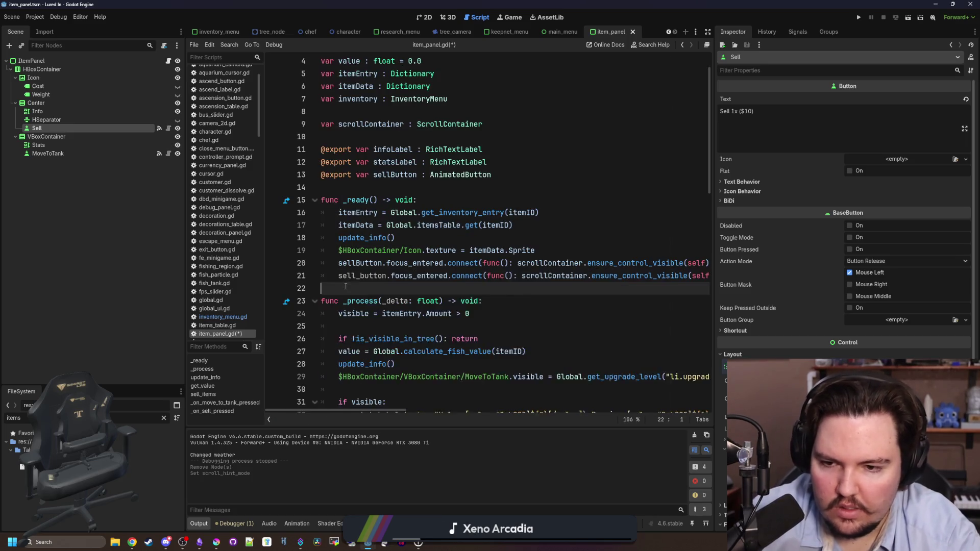
{"action": "left_click", "coordinate": [353, 276]}
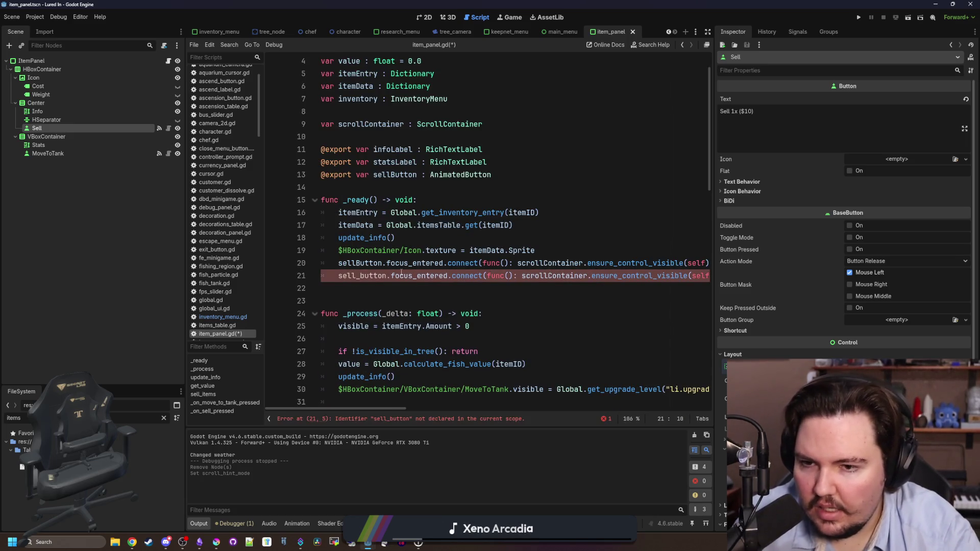
{"action": "key", "text": "BackSpace"}
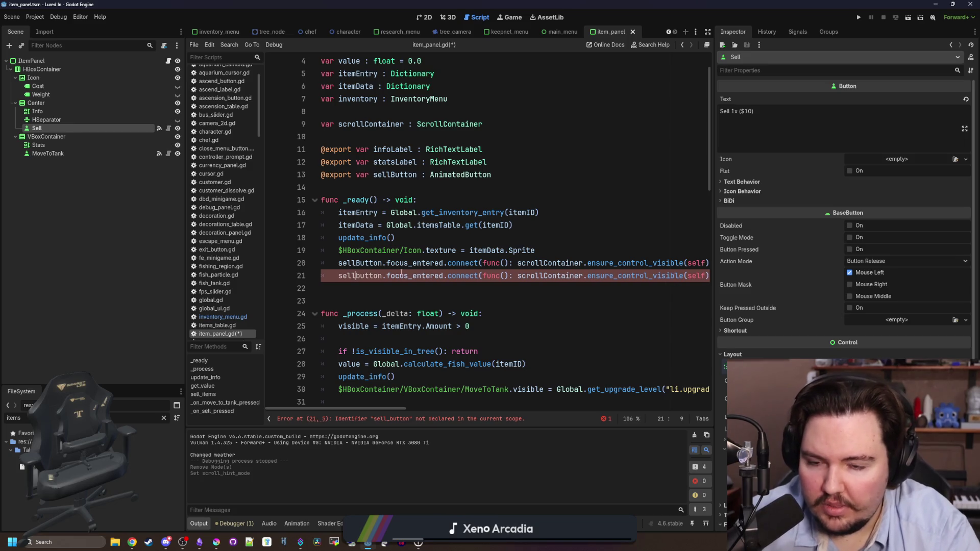
{"action": "key", "text": "Delete"}
{"action": "type", "text": "B"}
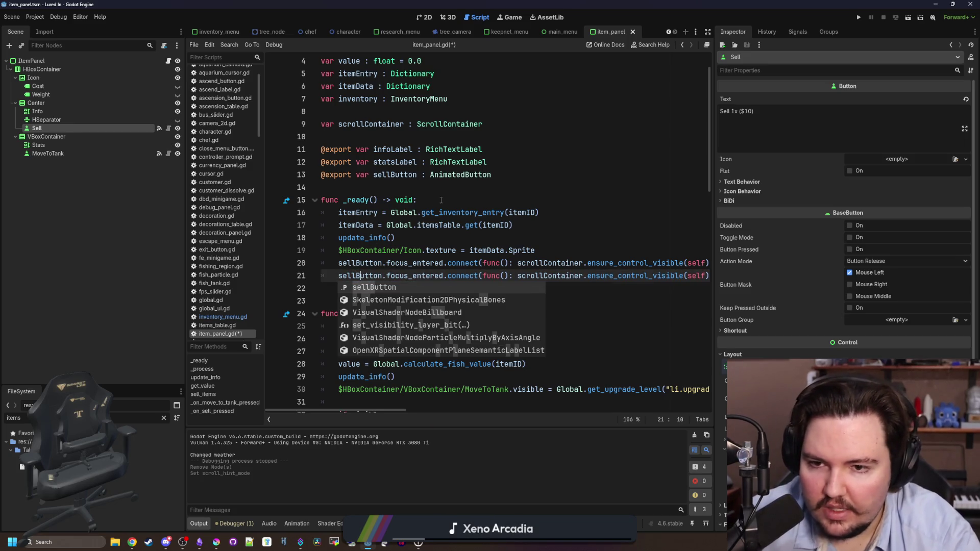
{"action": "left_click", "coordinate": [269, 189]}
Step: Replace sellButton on line 21 with the MoveToTank node path, save, and run the game
{"action": "left_click_drag", "start_coordinate": [71, 154], "coordinate": [277, 300]}
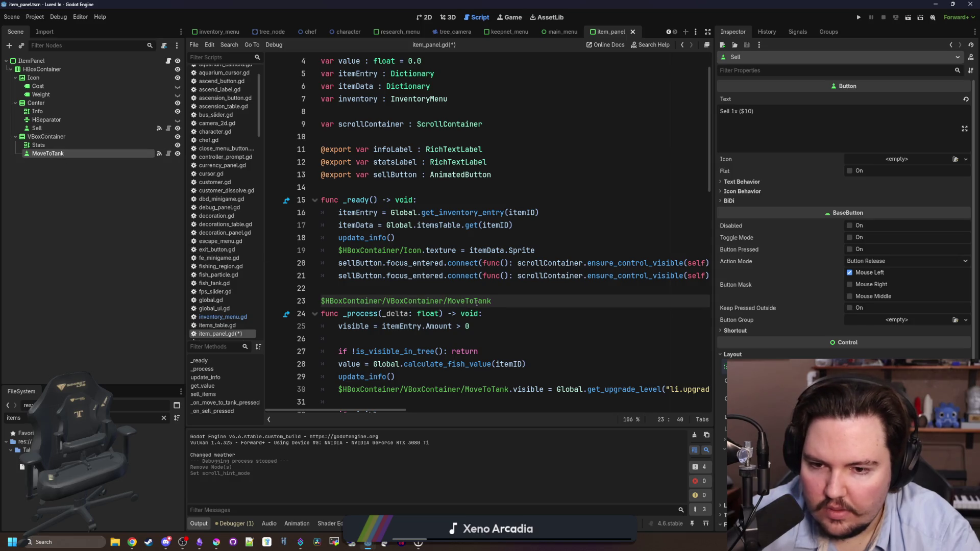
{"action": "key", "text": "ctrl+x"}
{"action": "double_click", "coordinate": [361, 275]}
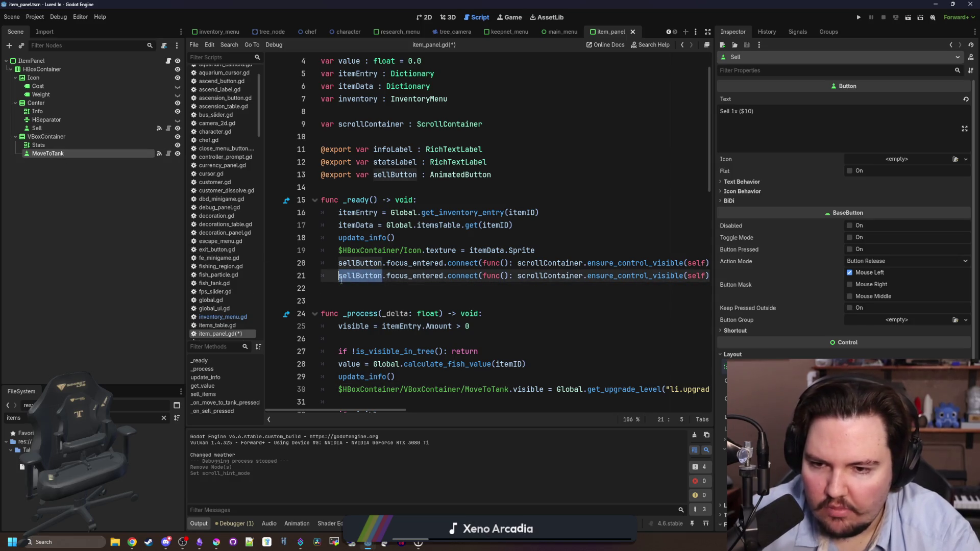
{"action": "key", "text": "ctrl+v"}
{"action": "left_click", "coordinate": [354, 288]}
{"action": "key", "text": "ctrl+s"}
{"action": "left_click", "coordinate": [858, 18]}
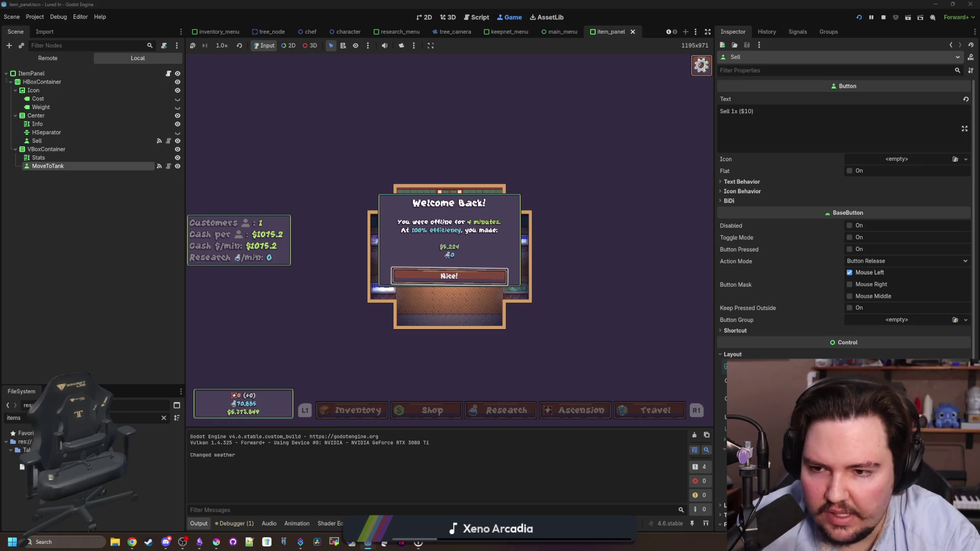
Step: Dismiss the Welcome Back popup, open Inventory, and step focus among Carp, Minnow and Walleye
{"action": "left_click", "coordinate": [449, 276]}
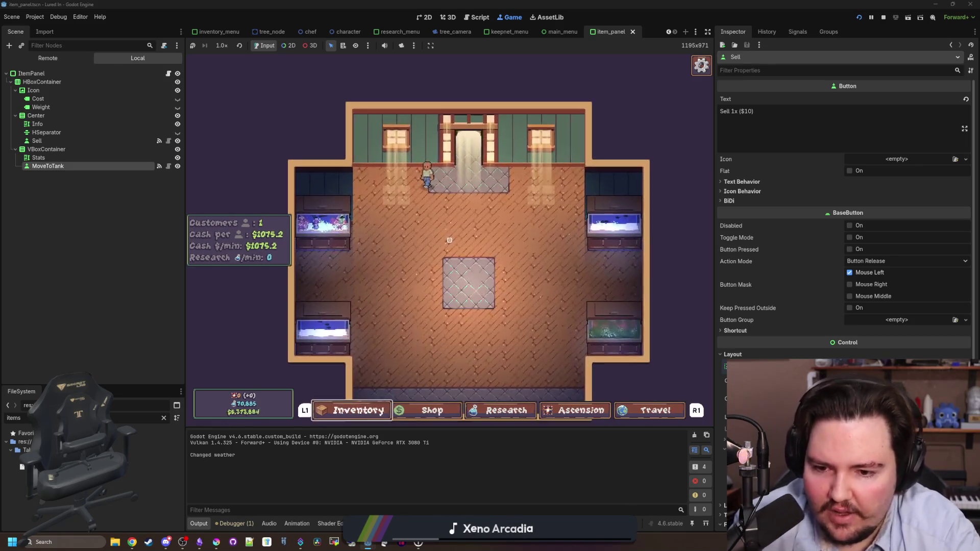
{"action": "key", "text": "Return"}
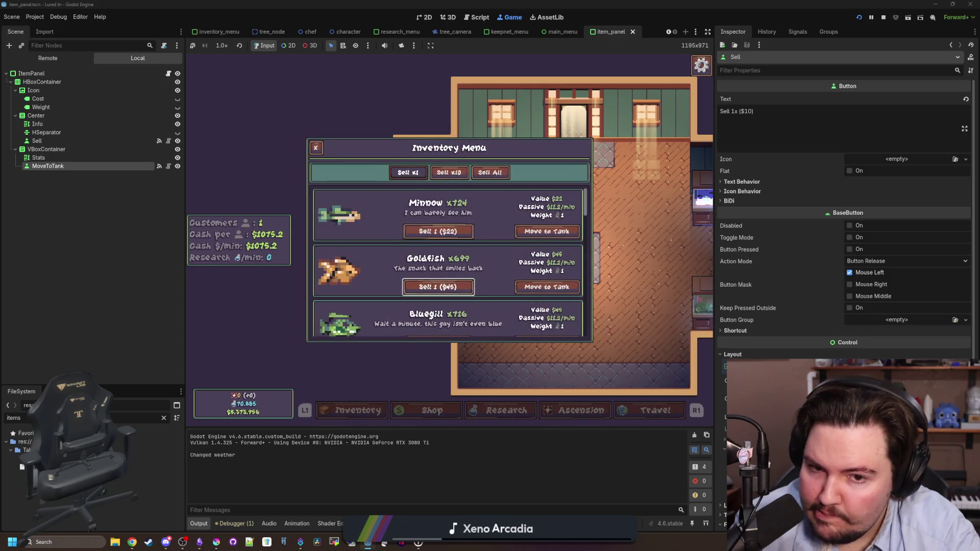
{"action": "key", "text": "Down"}
{"action": "key", "text": "Down"}
{"action": "key", "text": "Down"}
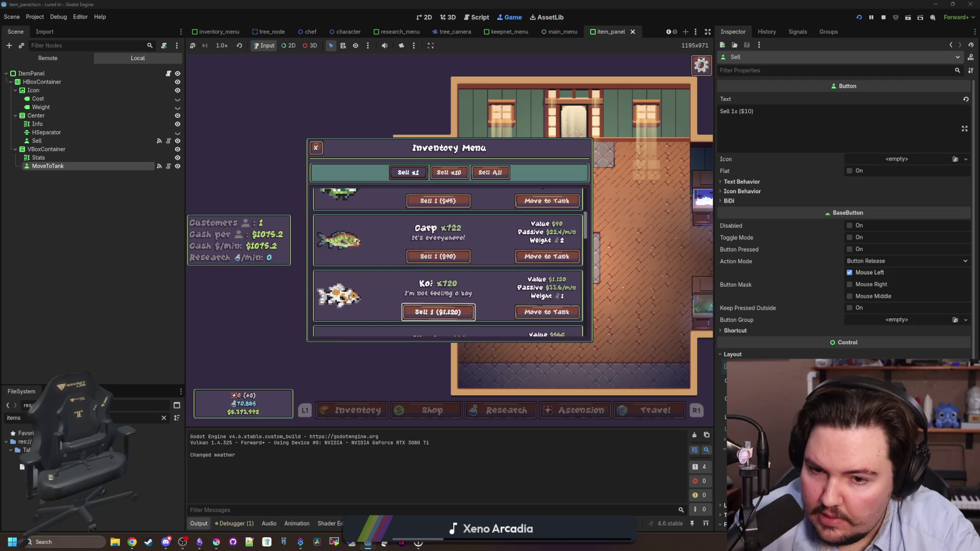
{"action": "key", "text": "Up"}
{"action": "key", "text": "Up"}
{"action": "key", "text": "Up"}
{"action": "key", "text": "Up"}
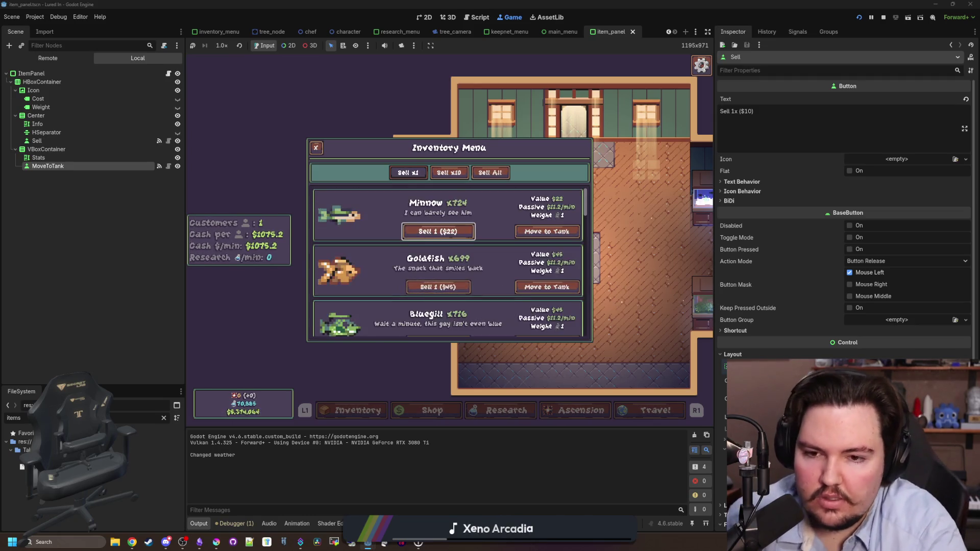
{"action": "key", "text": "Down"}
{"action": "key", "text": "Down"}
{"action": "key", "text": "Down"}
{"action": "key", "text": "Down"}
{"action": "key", "text": "Down"}
{"action": "key", "text": "Down"}
{"action": "key", "text": "Down"}
{"action": "key", "text": "Down"}
{"action": "key", "text": "Down"}
{"action": "key", "text": "Up"}
{"action": "key", "text": "Up"}
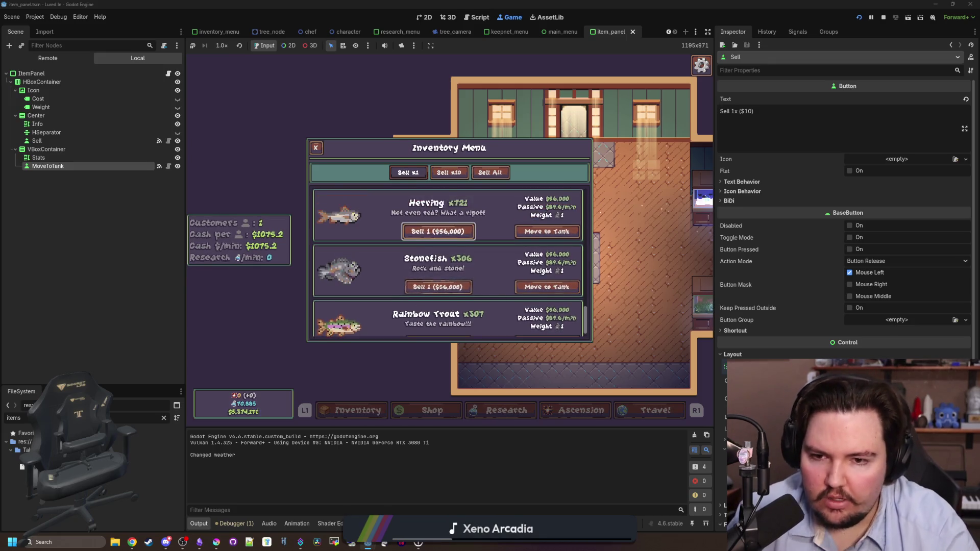
{"action": "key", "text": "Up"}
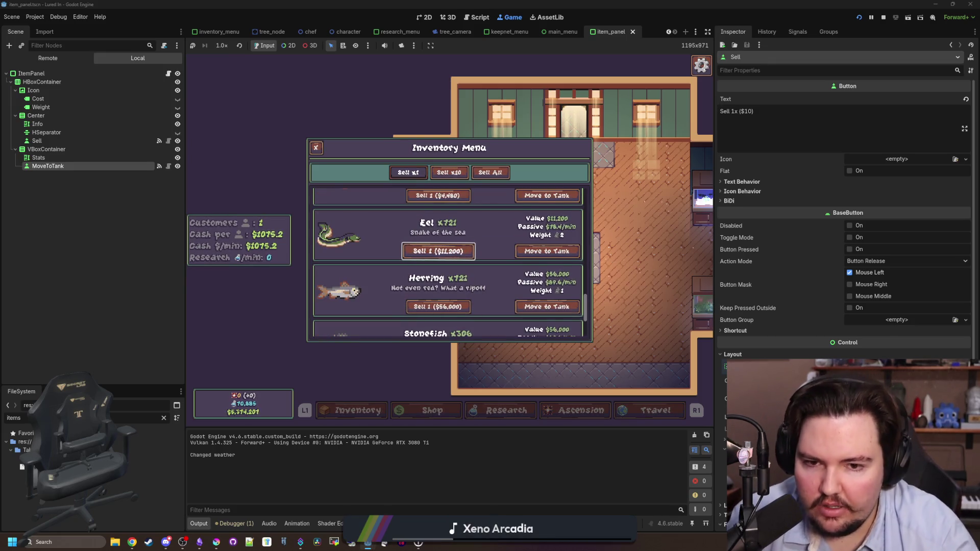
{"action": "key", "text": "Up"}
{"action": "key", "text": "Up"}
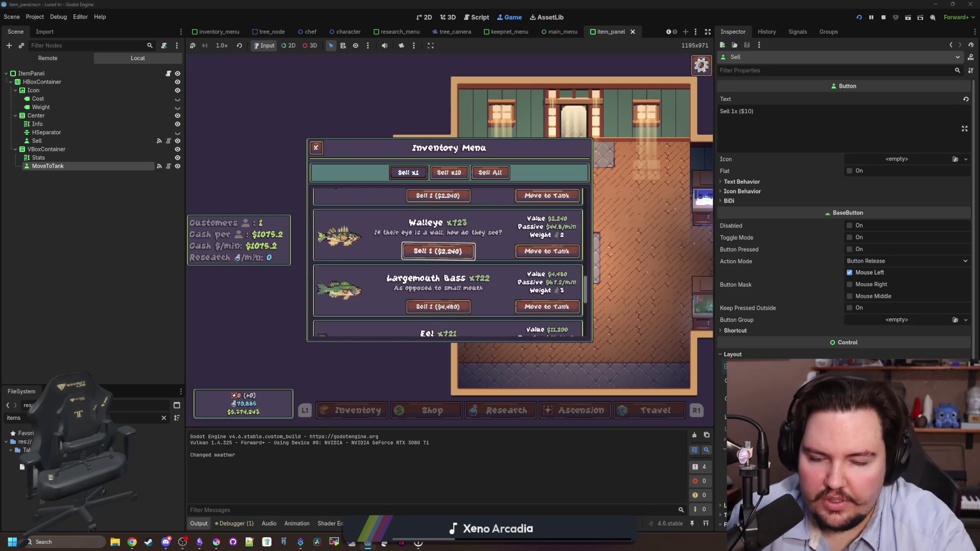
Step: Move focus up the list, then down through Bluegill, Carp, Northern Pike to Rainbow Trout
{"action": "key", "text": "Up"}
{"action": "key", "text": "Up"}
{"action": "key", "text": "Up"}
{"action": "key", "text": "Up"}
{"action": "key", "text": "Up"}
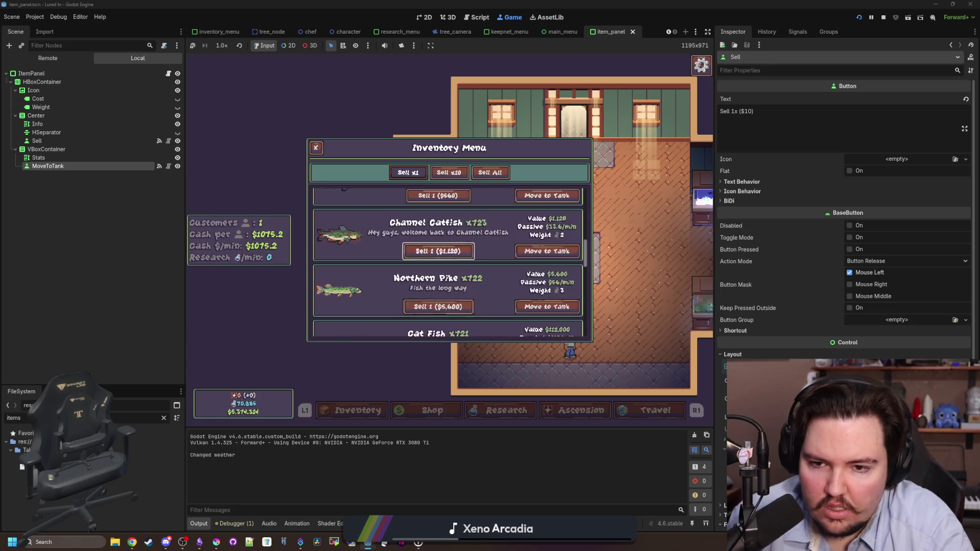
{"action": "key", "text": "Up"}
{"action": "key", "text": "Up"}
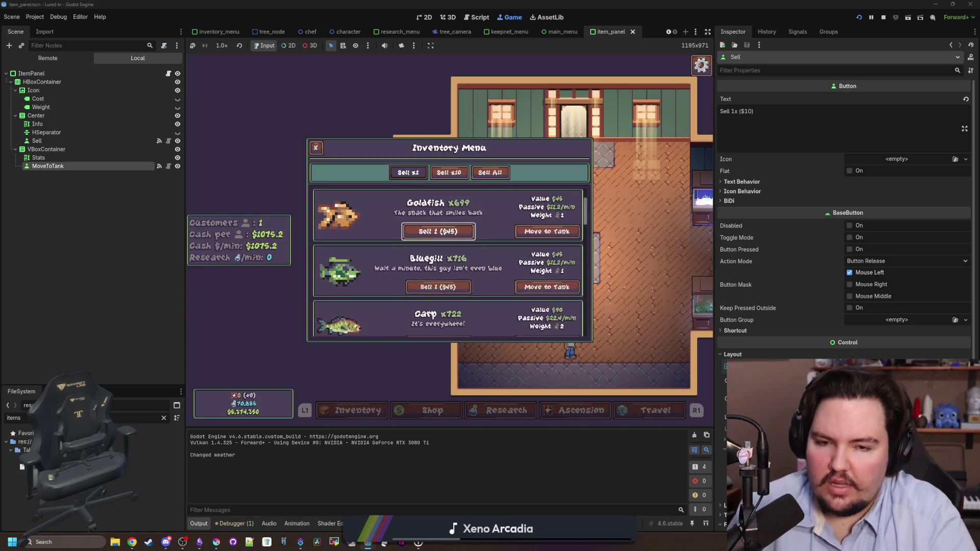
{"action": "key", "text": "Down"}
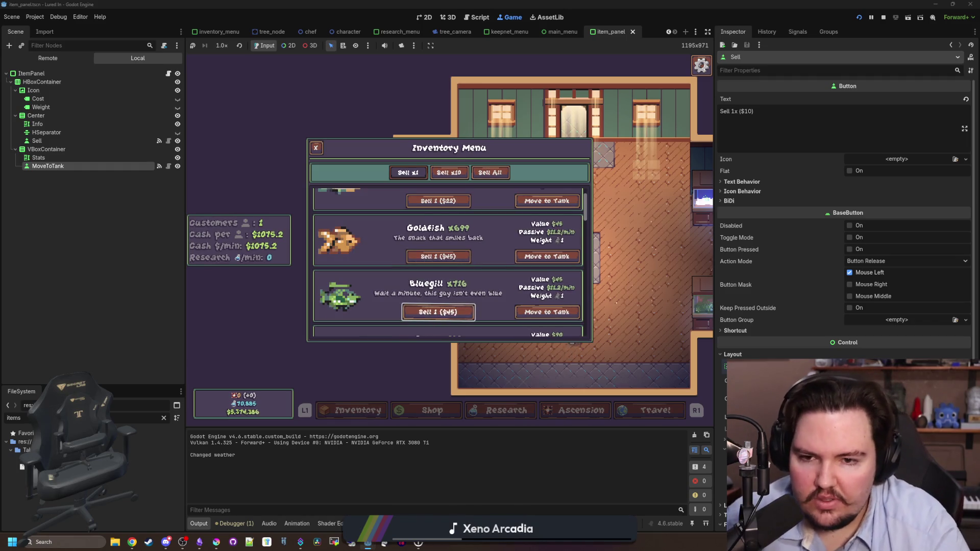
{"action": "key", "text": "Down"}
{"action": "key", "text": "Down"}
{"action": "key", "text": "Down"}
{"action": "key", "text": "Down"}
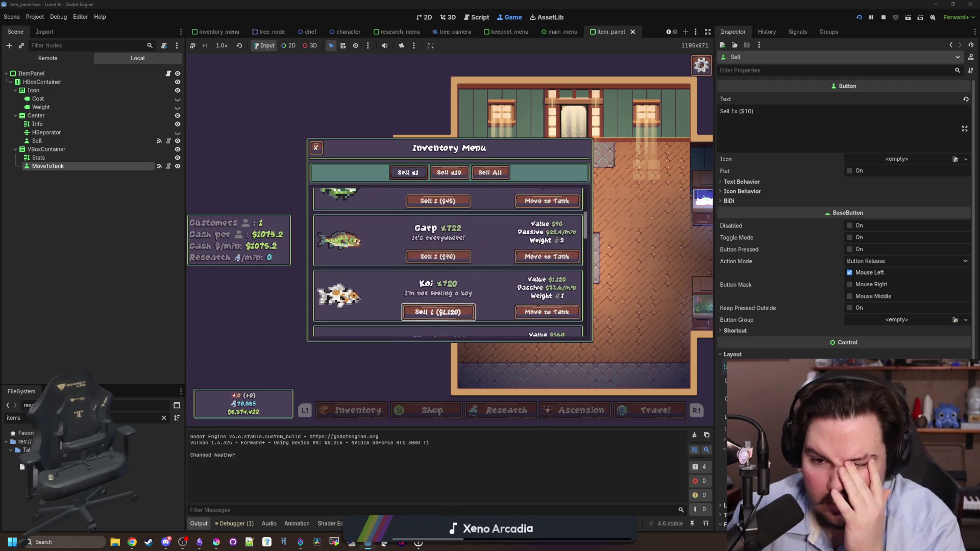
{"action": "key", "text": "Down"}
{"action": "key", "text": "Down"}
{"action": "key", "text": "Down"}
{"action": "key", "text": "Down"}
{"action": "key", "text": "Down"}
{"action": "key", "text": "Down"}
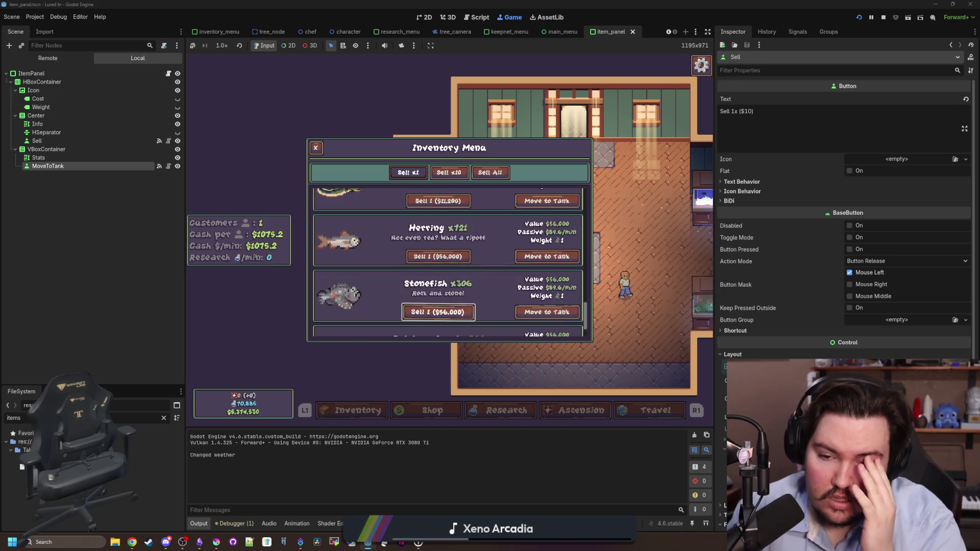
{"action": "key", "text": "Down"}
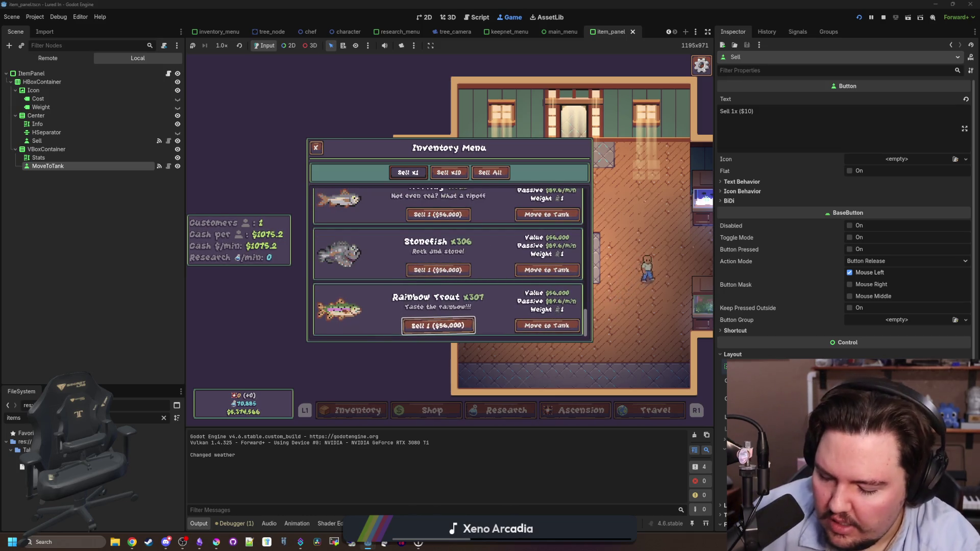
{"action": "key", "text": "super"}
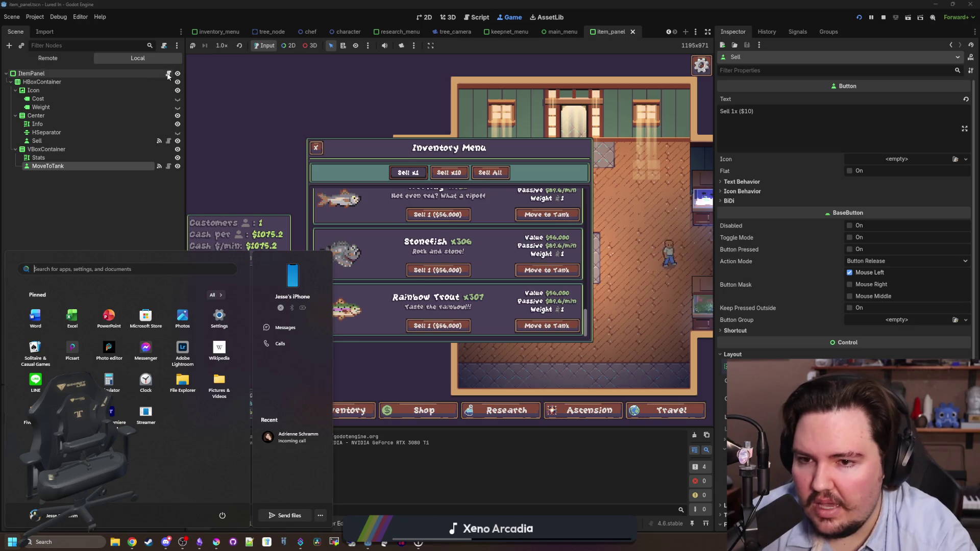
{"action": "left_click", "coordinate": [168, 75]}
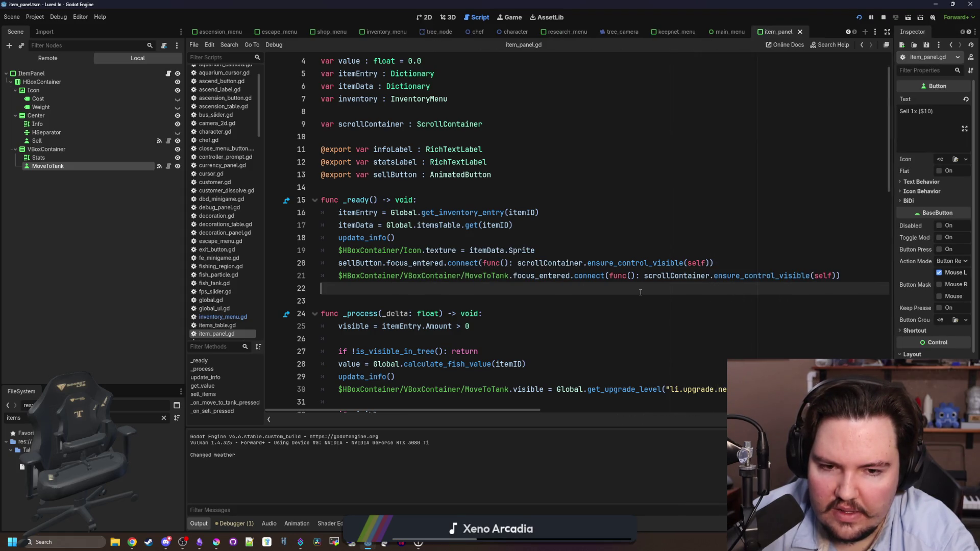
Step: Add a blank line after line 19, then move focus between Minnow and Rainbow Trout in the list
{"action": "left_click", "coordinate": [535, 255]}
{"action": "key", "text": "Return"}
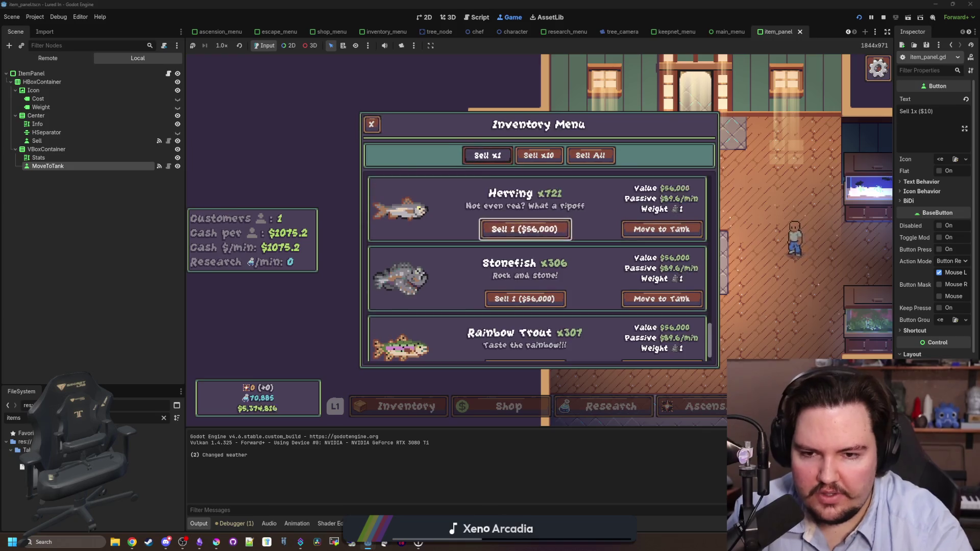
{"action": "key", "text": "Down"}
{"action": "key", "text": "Down"}
{"action": "key", "text": "Up"}
{"action": "key", "text": "Up"}
{"action": "key", "text": "Up"}
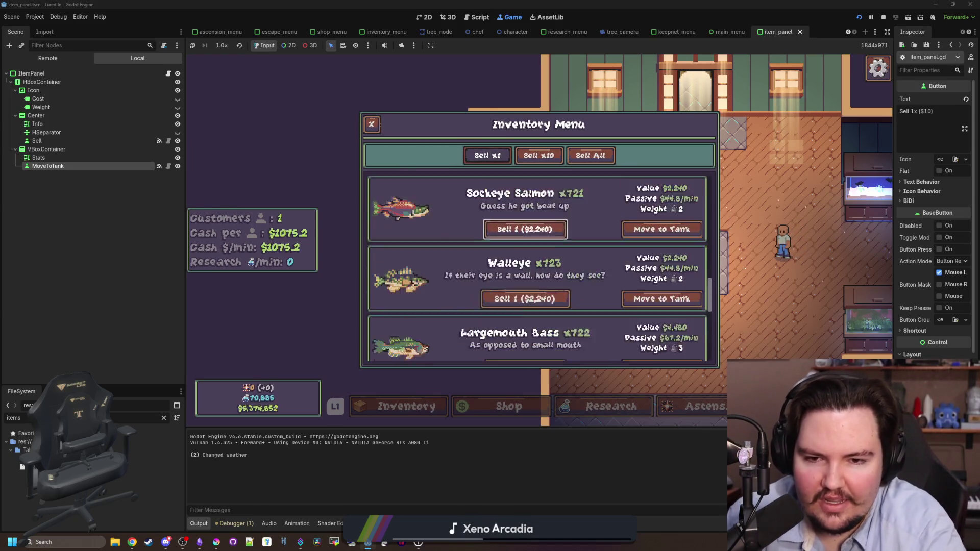
{"action": "key", "text": "Up"}
{"action": "key", "text": "Up"}
{"action": "key", "text": "Up"}
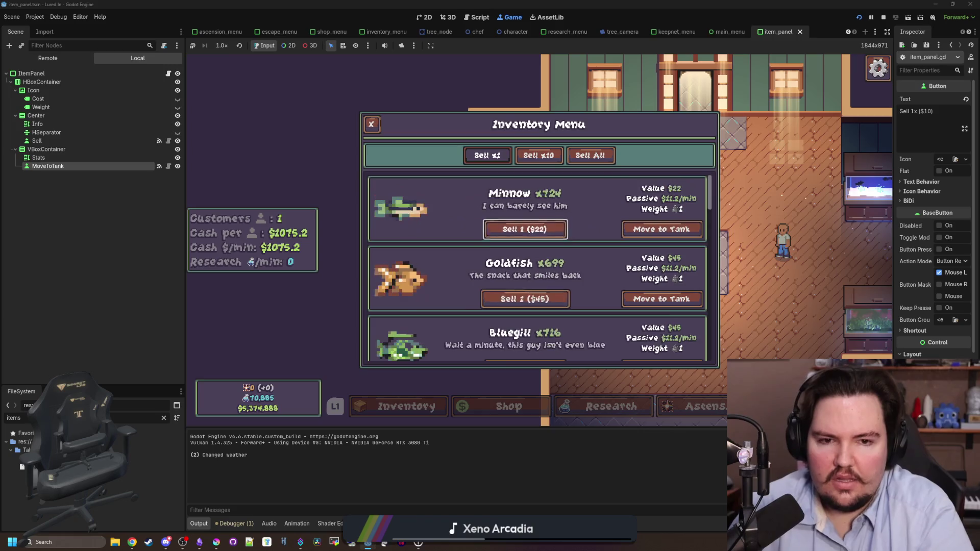
{"action": "key", "text": "Down"}
{"action": "key", "text": "Down"}
{"action": "key", "text": "Down"}
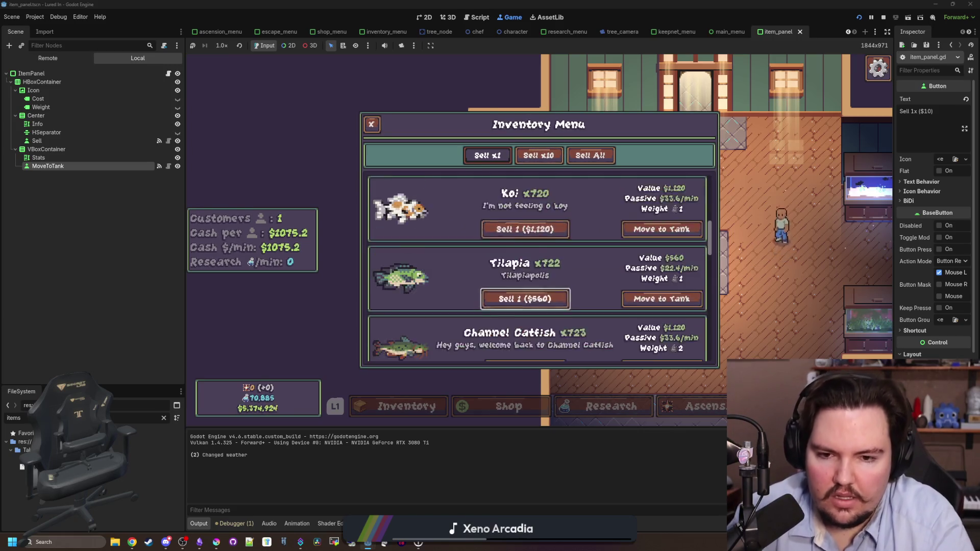
{"action": "key", "text": "Down"}
{"action": "key", "text": "Down"}
{"action": "key", "text": "Down"}
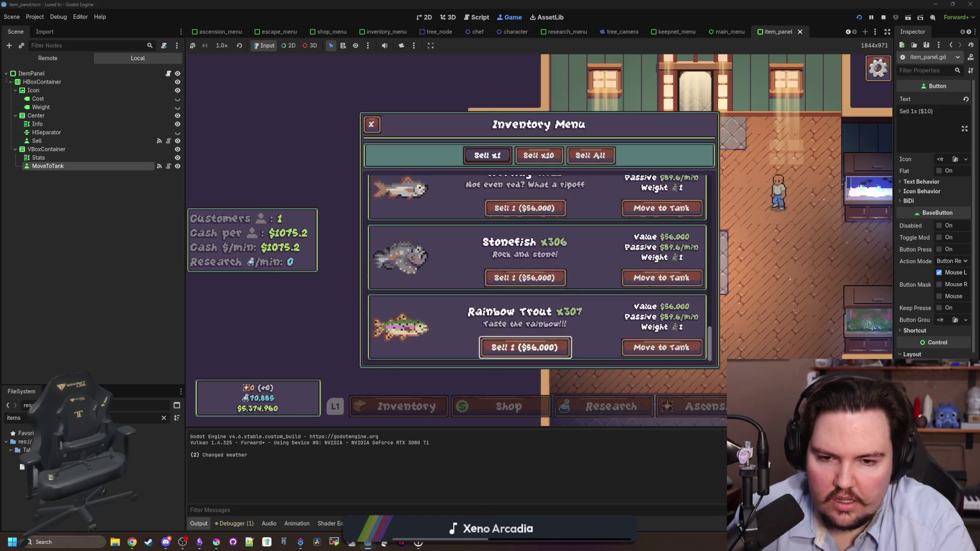
{"action": "key", "text": "Up"}
{"action": "key", "text": "Up"}
{"action": "key", "text": "Up"}
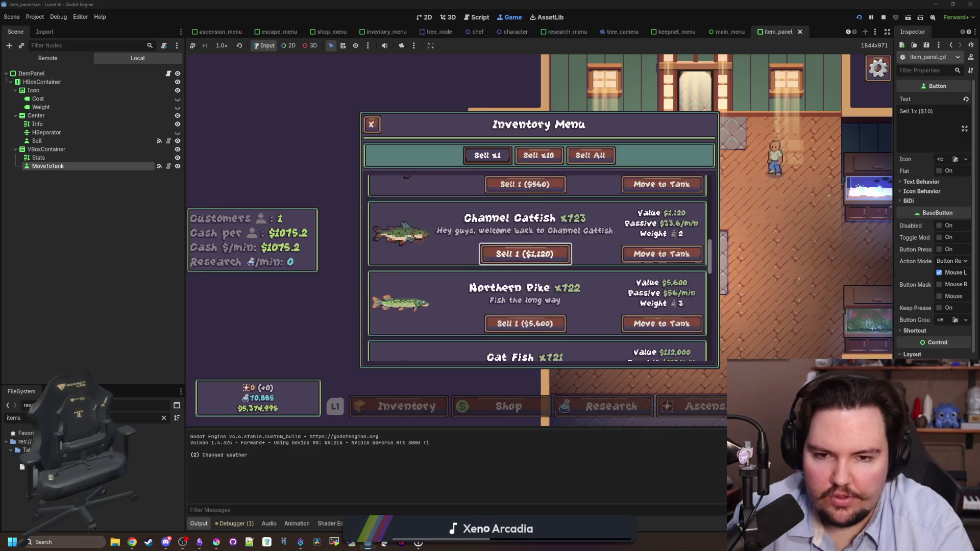
{"action": "key", "text": "Up"}
{"action": "key", "text": "Up"}
{"action": "key", "text": "Up"}
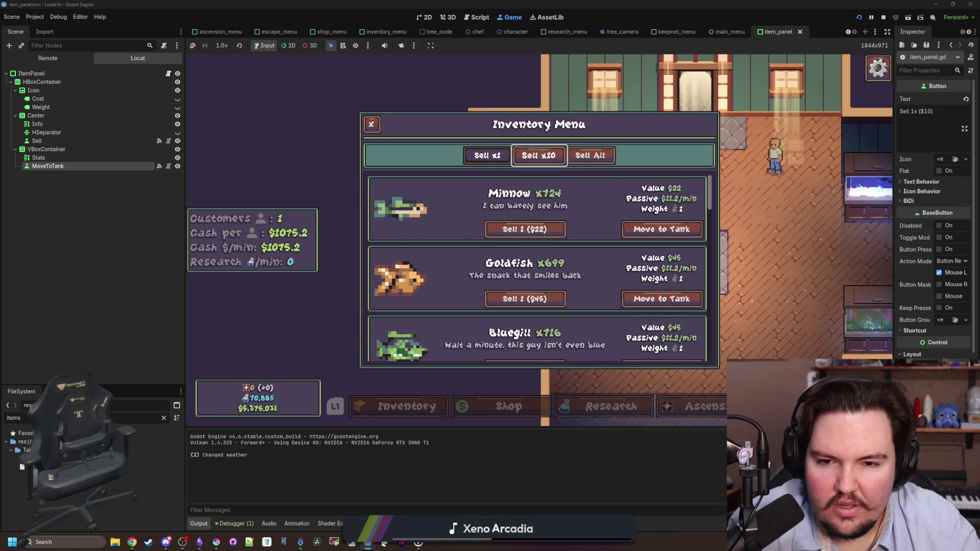
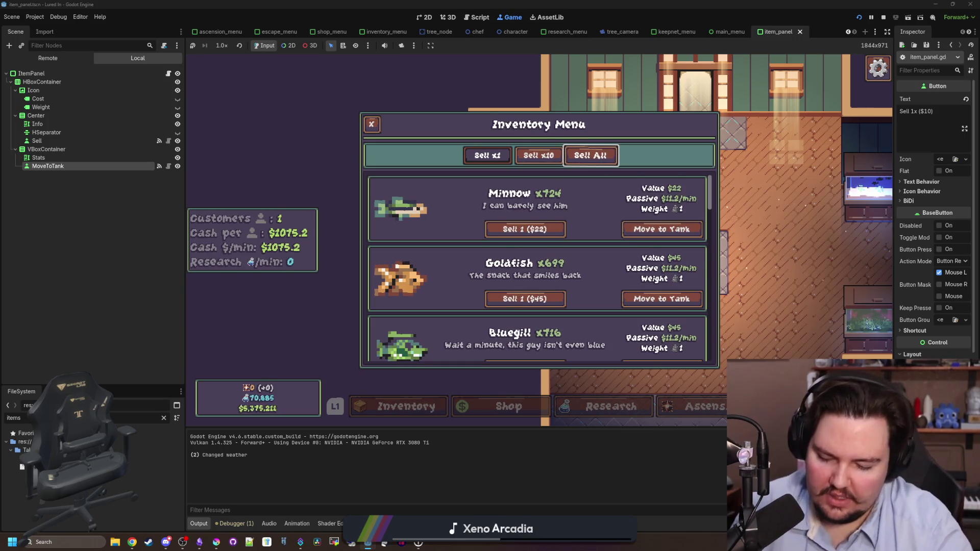
Step: Stop the running game and open inventory_menu.tscn via a FileSystem search for 'inventory'
{"action": "key", "text": "super"}
{"action": "key", "text": "super"}
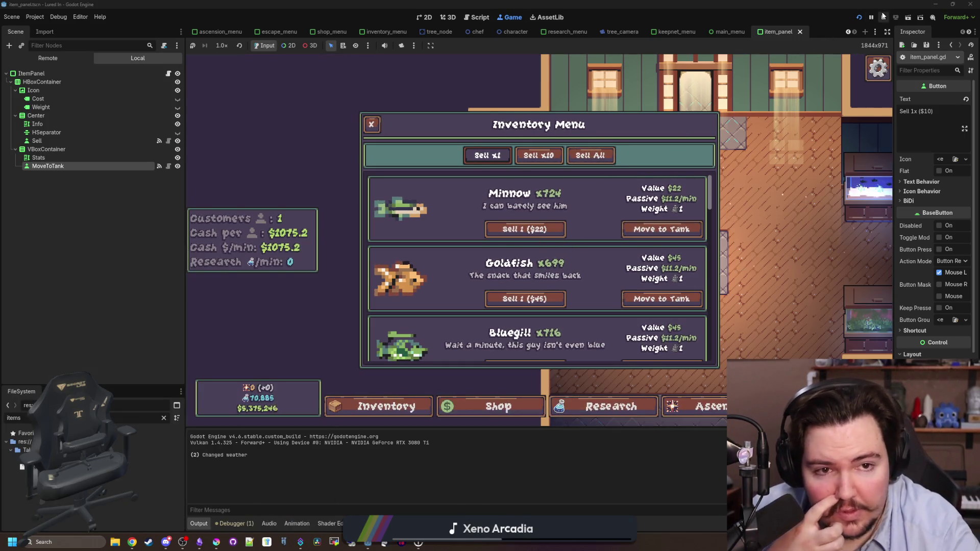
{"action": "left_click", "coordinate": [883, 17]}
{"action": "left_click", "coordinate": [176, 184]}
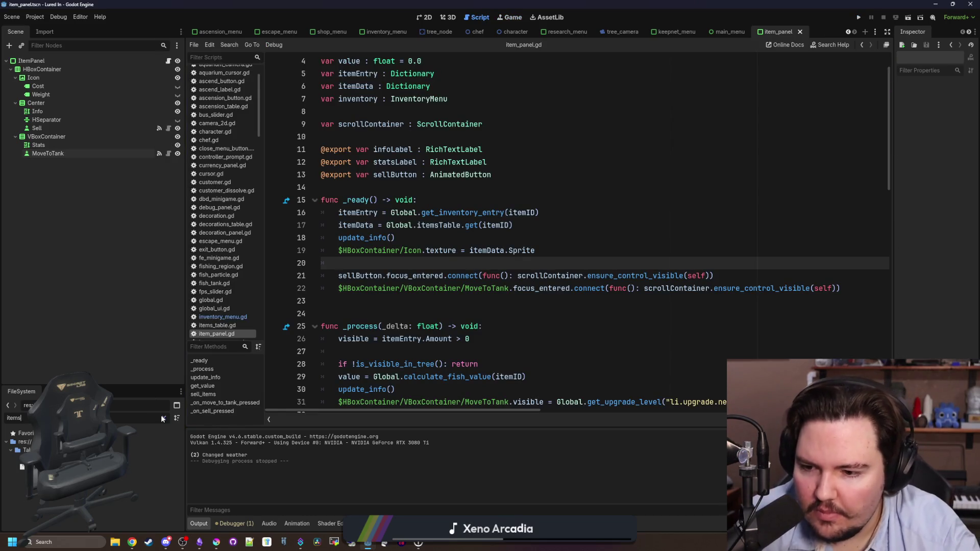
{"action": "left_click", "coordinate": [163, 418]}
{"action": "type", "text": "inventory"}
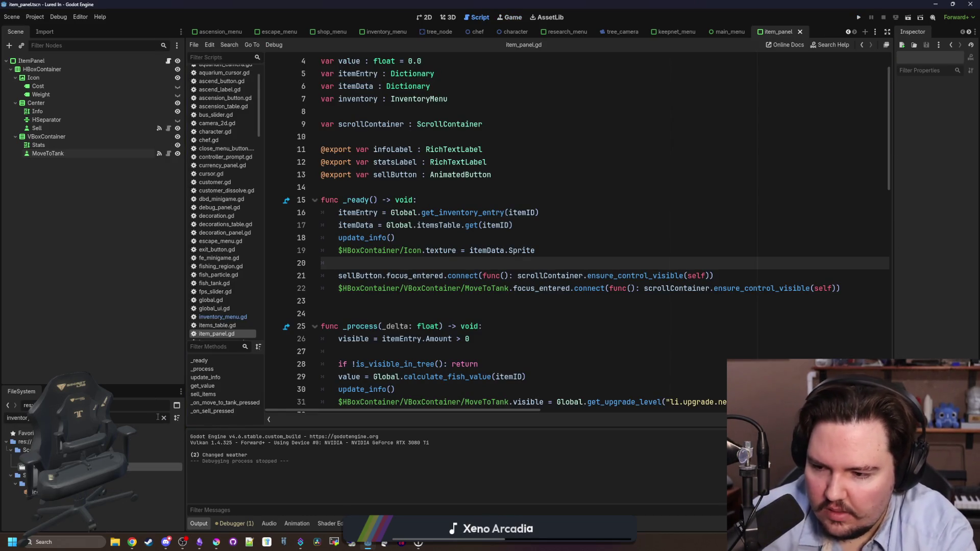
{"action": "left_click", "coordinate": [386, 32]}
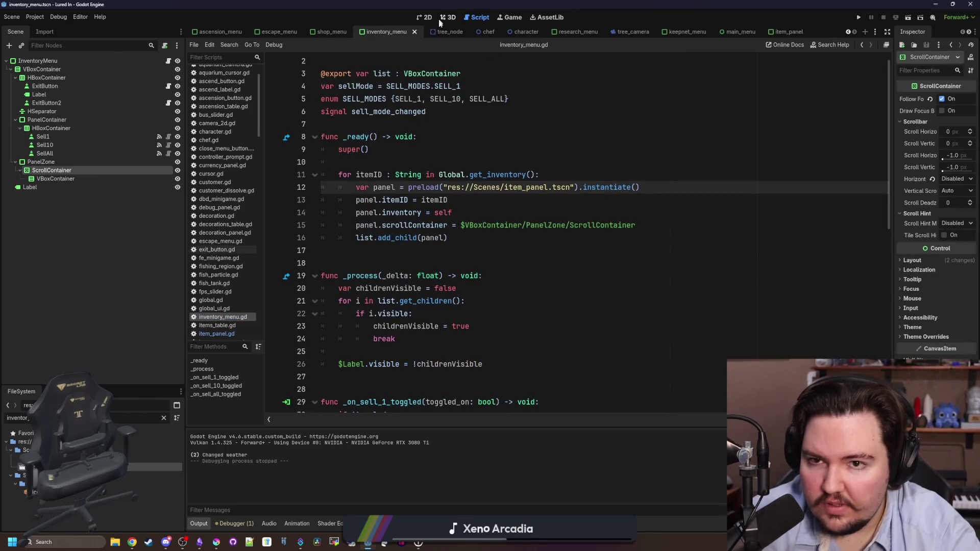
Step: Show the Inventory Menu scene in the 2D editor
{"action": "left_click", "coordinate": [459, 162]}
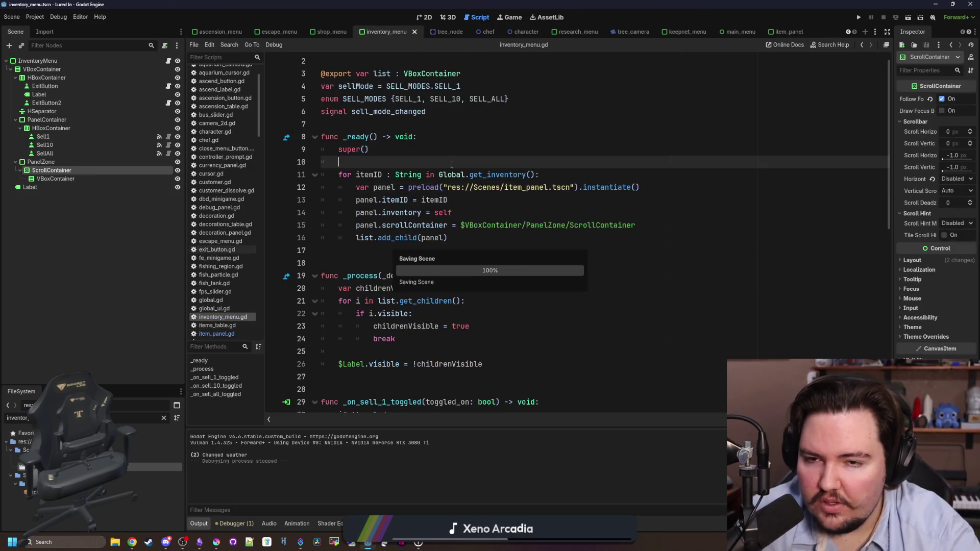
{"action": "left_click", "coordinate": [447, 124]}
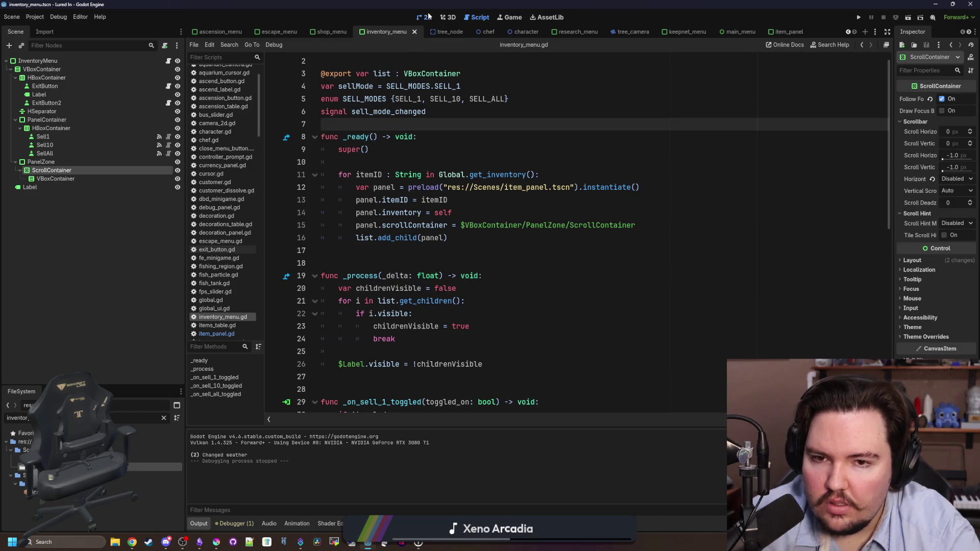
{"action": "left_click", "coordinate": [428, 16]}
{"action": "scroll", "coordinate": [383, 186], "scroll_direction": "up", "scroll_amount": 3}
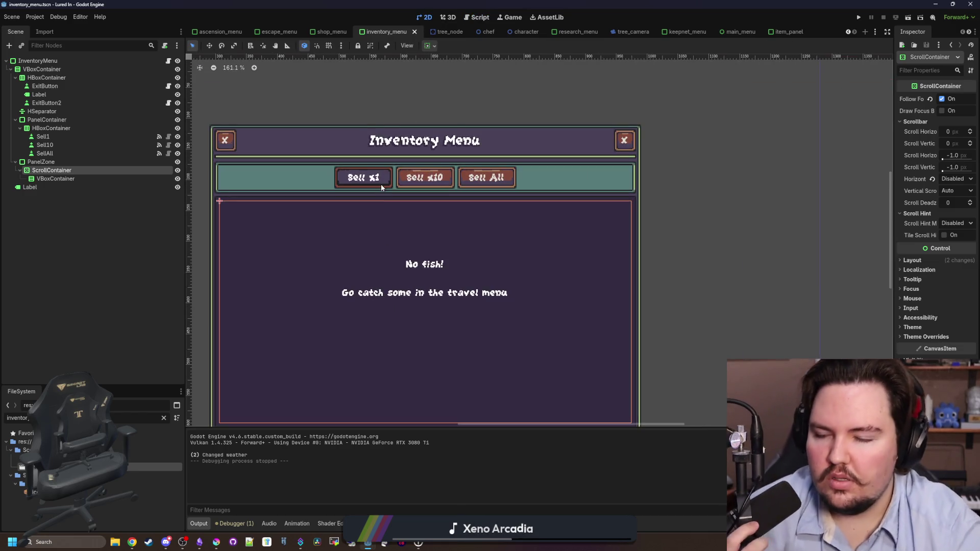
Step: Give the Sell1 button a new ButtonGroup in the Inspector
{"action": "left_click", "coordinate": [94, 201]}
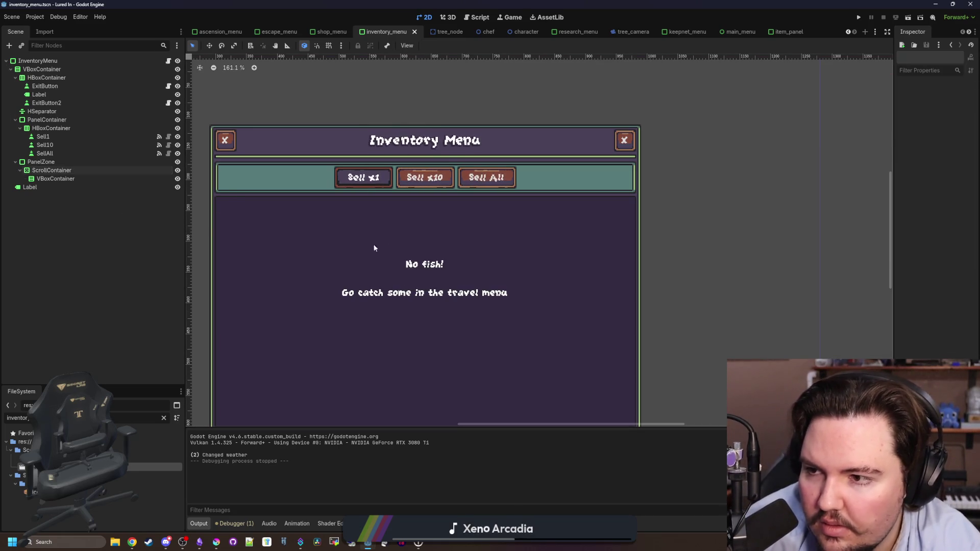
{"action": "scroll", "coordinate": [364, 248], "scroll_direction": "down", "scroll_amount": 1}
{"action": "left_click", "coordinate": [380, 183]}
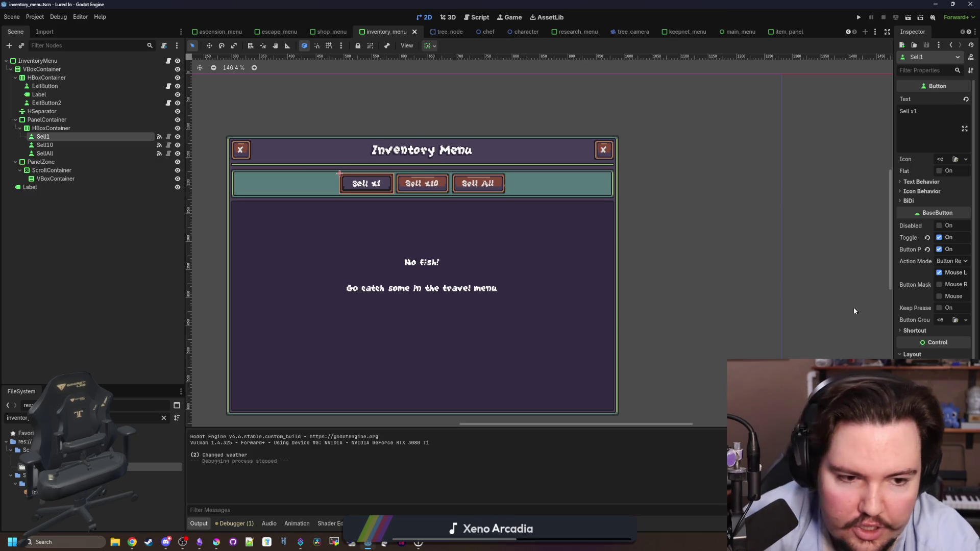
{"action": "left_click_drag", "start_coordinate": [894, 255], "coordinate": [693, 255]}
{"action": "left_click", "coordinate": [899, 317]}
{"action": "left_click", "coordinate": [941, 342]}
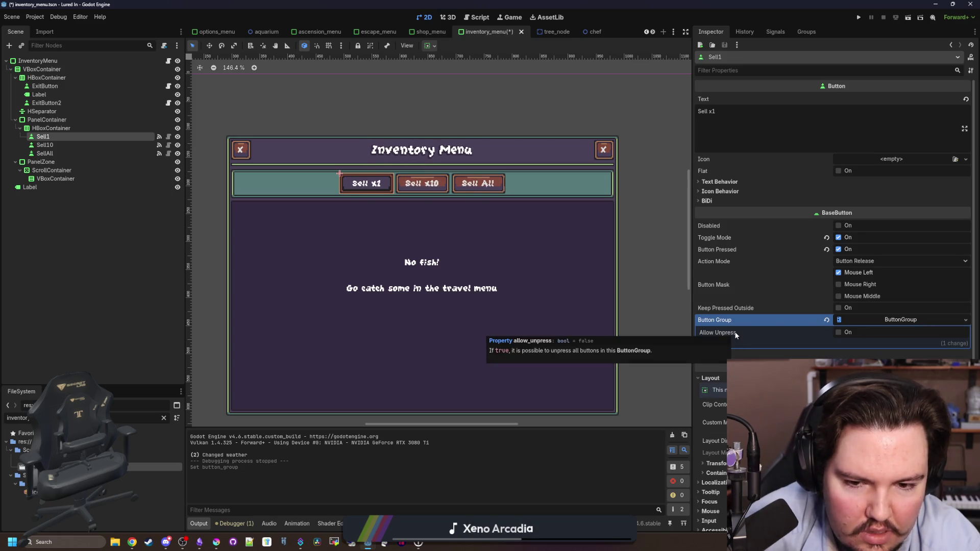
Step: Copy Sell1's ButtonGroup and paste it onto Sell10 and SellAll, then open inventory_menu.gd
{"action": "right_click", "coordinate": [857, 318]}
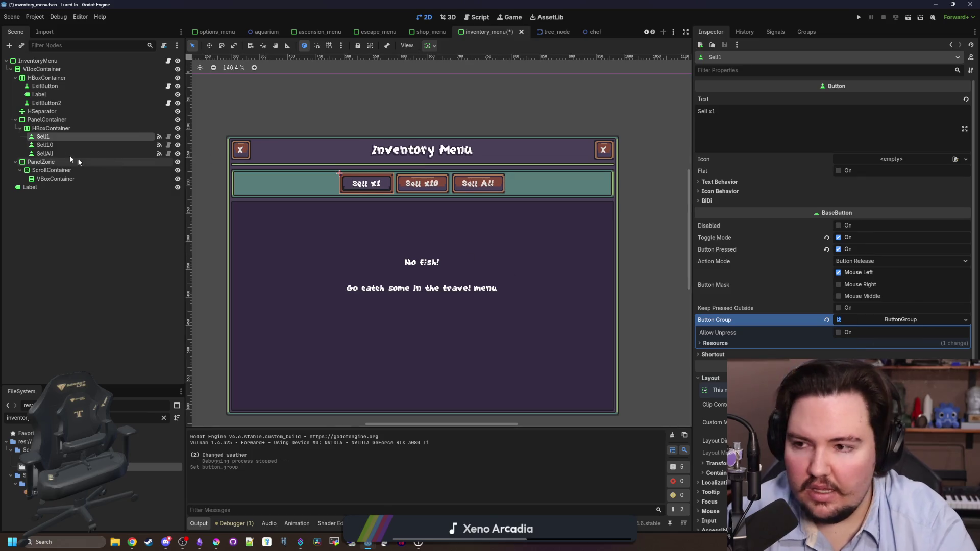
{"action": "left_click", "coordinate": [45, 145]}
{"action": "left_click", "coordinate": [45, 153], "text": "shift"}
{"action": "left_click", "coordinate": [879, 317]}
{"action": "left_click", "coordinate": [885, 328]}
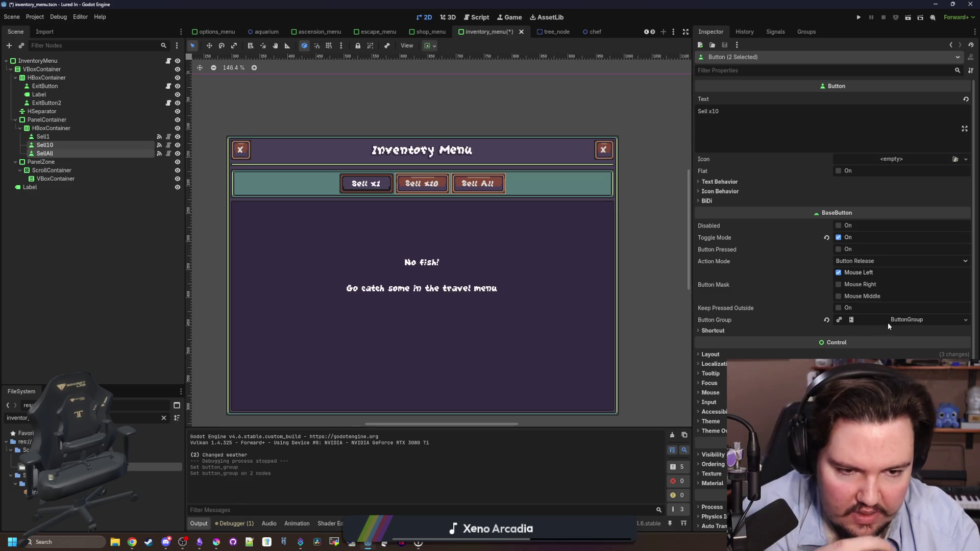
{"action": "left_click", "coordinate": [883, 321]}
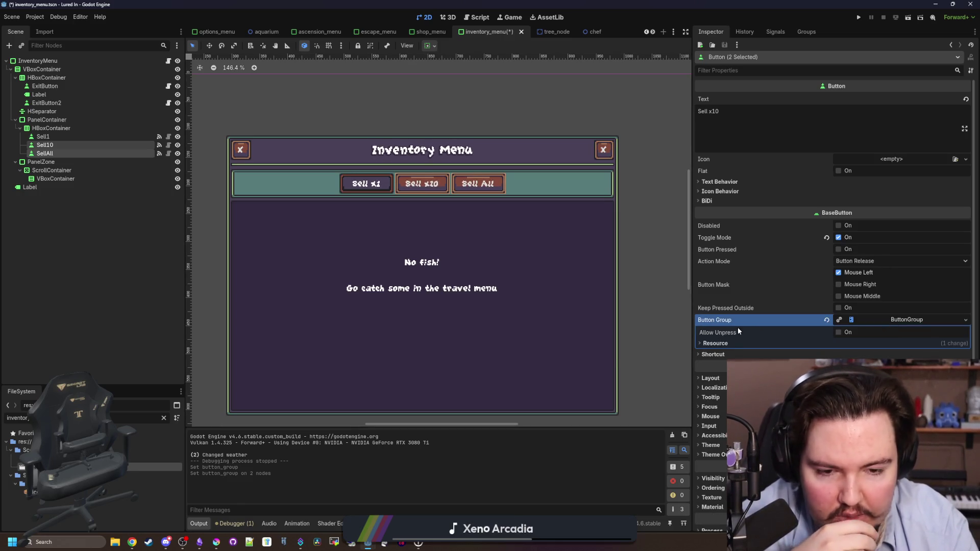
{"action": "left_click", "coordinate": [94, 136]}
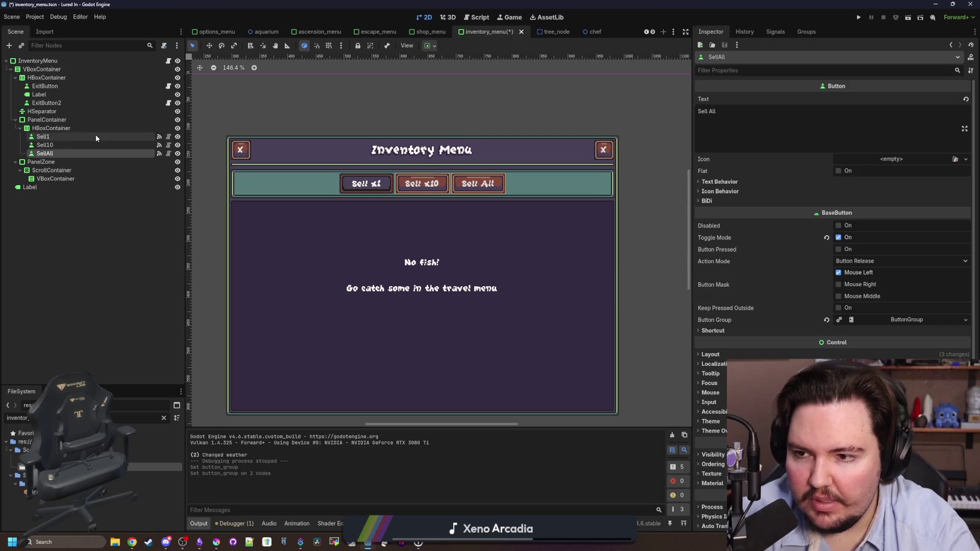
{"action": "left_click", "coordinate": [168, 62]}
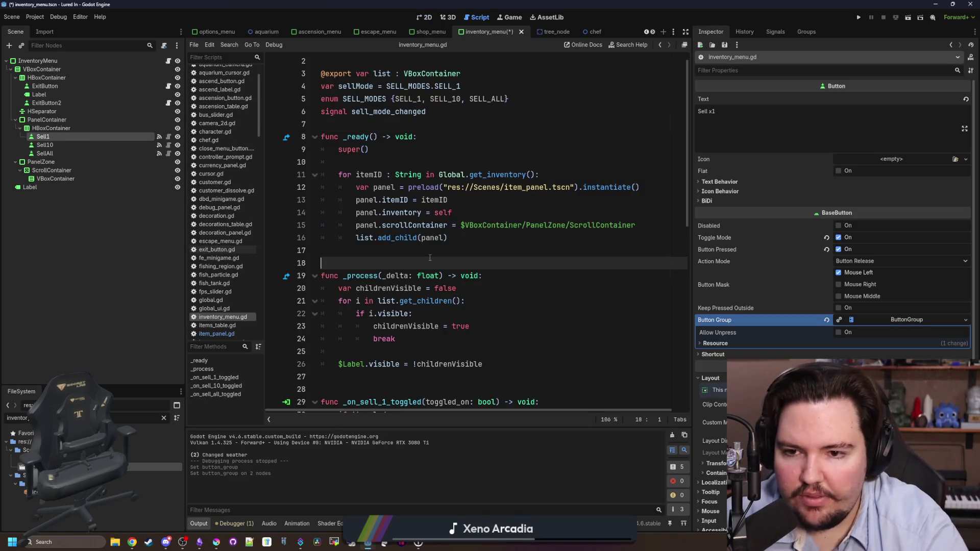
Step: Check the set_pressed_no_signal documentation and comment out lines 45–46 of inventory_menu.gd
{"action": "scroll", "coordinate": [432, 233], "scroll_direction": "down", "scroll_amount": 3}
{"action": "scroll", "coordinate": [432, 233], "scroll_direction": "down", "scroll_amount": 4}
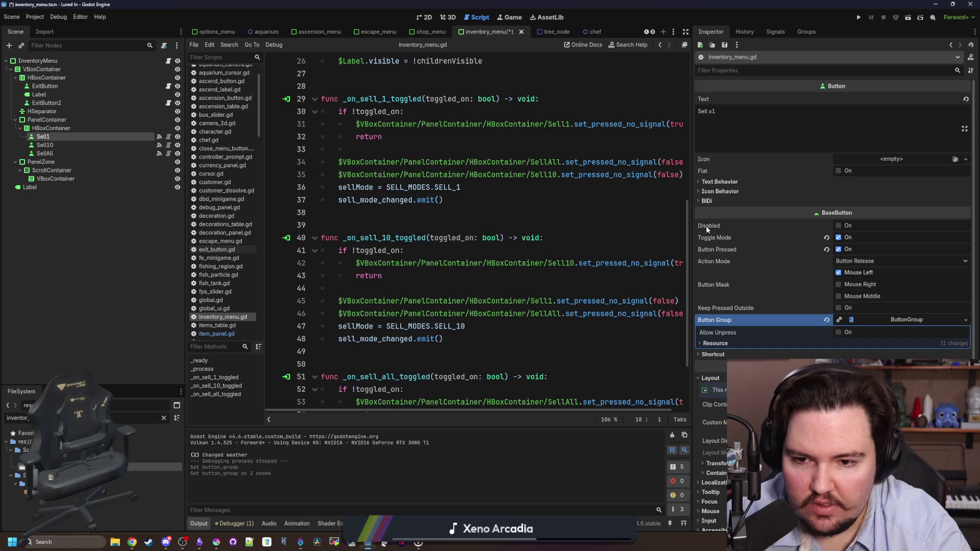
{"action": "left_click_drag", "start_coordinate": [691, 278], "coordinate": [892, 278]}
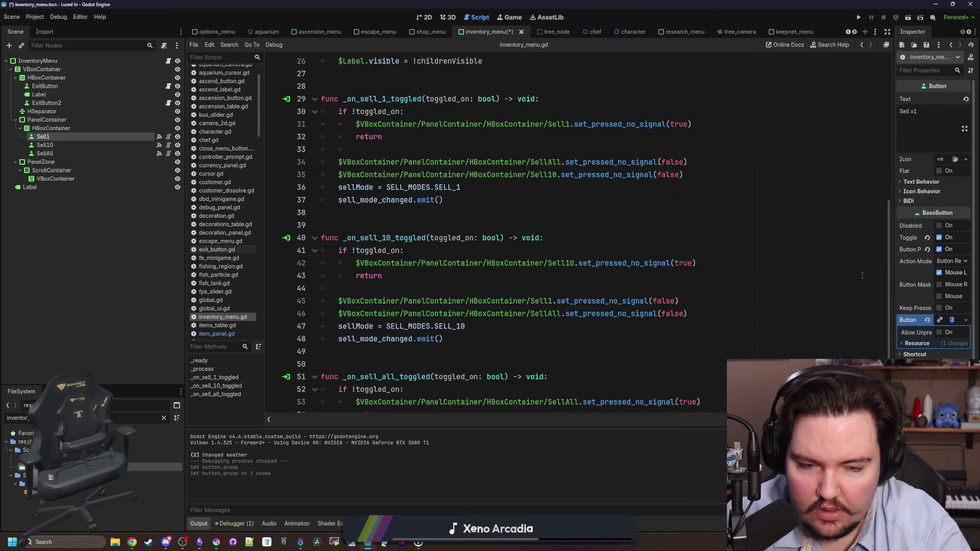
{"action": "left_click", "coordinate": [604, 313], "text": "ctrl"}
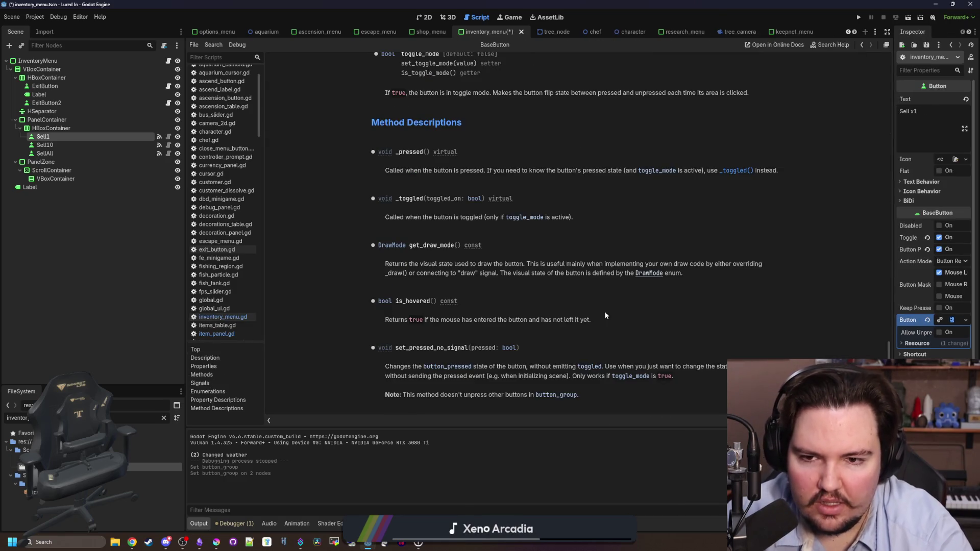
{"action": "key", "text": "alt+Left"}
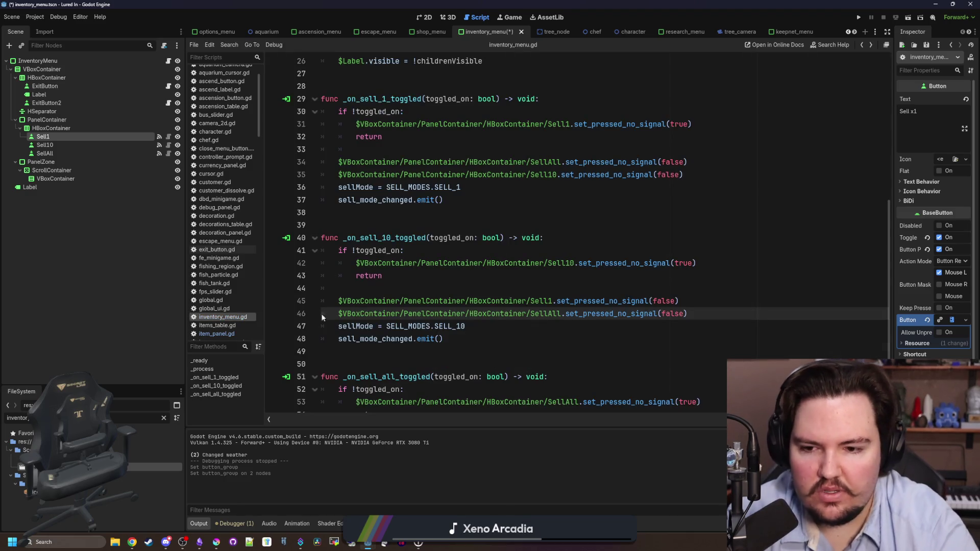
{"action": "left_click_drag", "start_coordinate": [337, 314], "coordinate": [338, 301]}
{"action": "key", "text": "ctrl+k"}
Step: Comment out lines 34, 35 and 56–57 in the sell toggle handlers
{"action": "left_click", "coordinate": [339, 174]}
{"action": "key", "text": "ctrl+k"}
{"action": "left_click", "coordinate": [340, 161]}
{"action": "key", "text": "ctrl+k"}
{"action": "scroll", "coordinate": [351, 329], "scroll_direction": "down", "scroll_amount": 2}
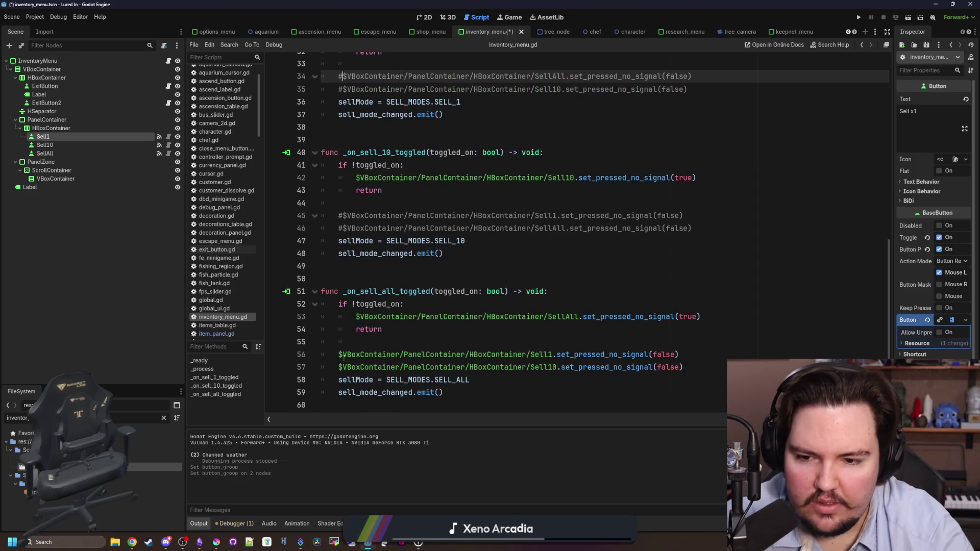
{"action": "left_click_drag", "start_coordinate": [343, 358], "coordinate": [341, 369]}
{"action": "key", "text": "ctrl+k"}
Step: Comment out lines 41–43 in the sell toggle handlers
{"action": "left_click", "coordinate": [370, 341]}
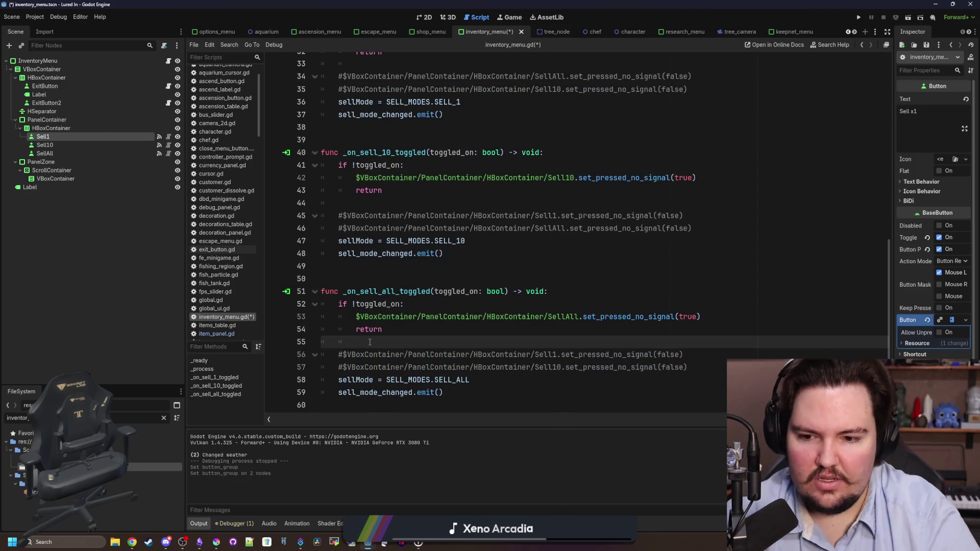
{"action": "left_click", "coordinate": [411, 273]}
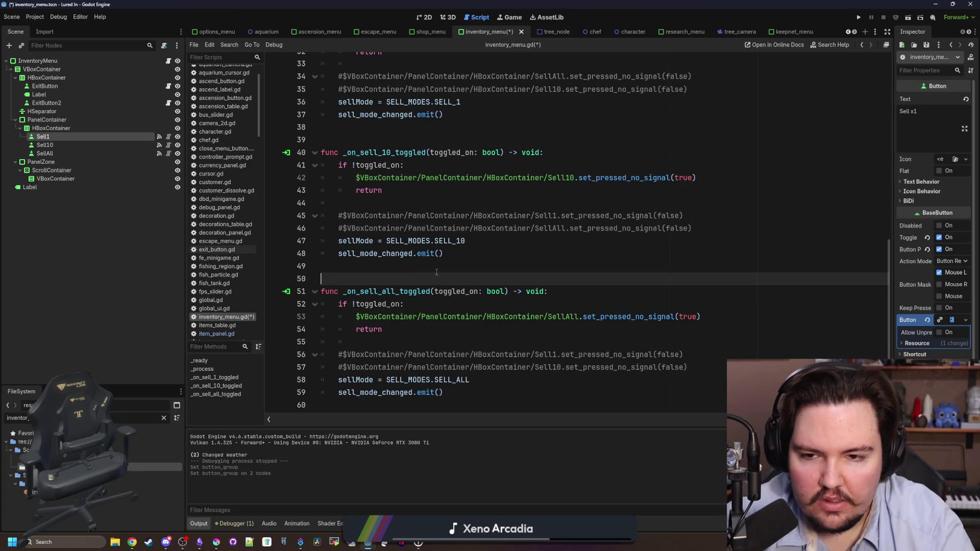
{"action": "left_click", "coordinate": [366, 190]}
{"action": "key", "text": "ctrl+k"}
{"action": "key", "text": "Down"}
{"action": "key", "text": "ctrl+k"}
{"action": "key", "text": "Up"}
{"action": "key", "text": "Up"}
{"action": "key", "text": "ctrl+k"}
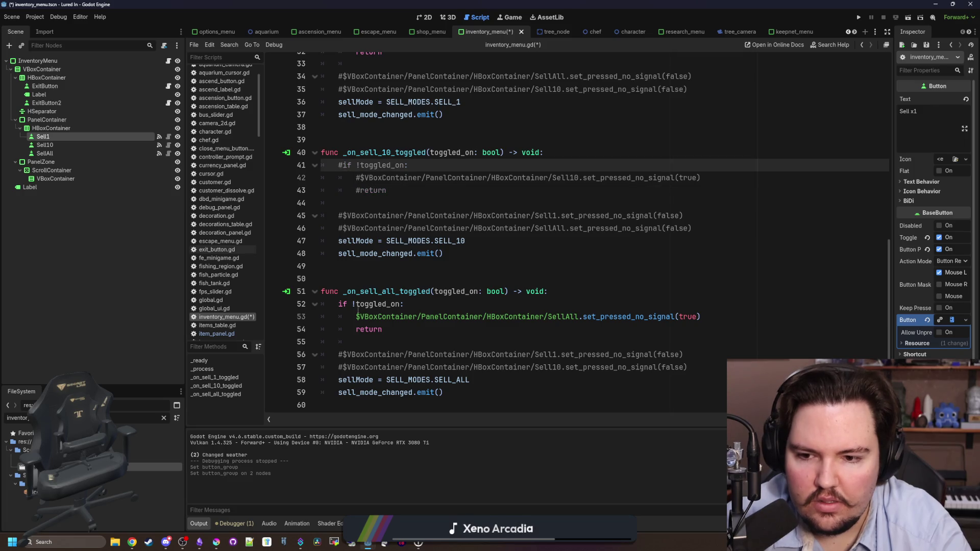
Step: Comment out lines 53–54 and save the script
{"action": "left_click", "coordinate": [338, 303]}
{"action": "key", "text": "Down"}
{"action": "key", "text": "ctrl+k"}
{"action": "key", "text": "Down"}
{"action": "key", "text": "ctrl+k"}
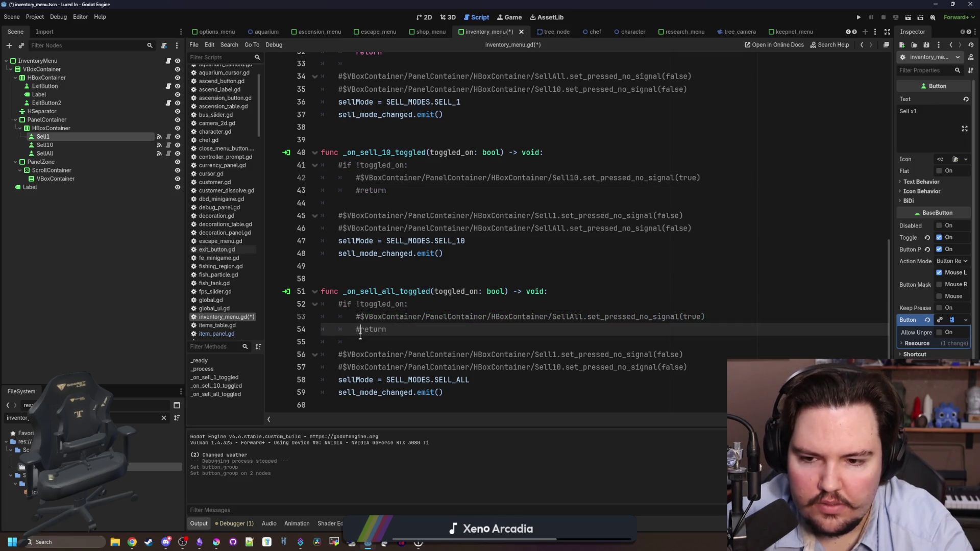
{"action": "left_click", "coordinate": [361, 343]}
{"action": "key", "text": "ctrl+s"}
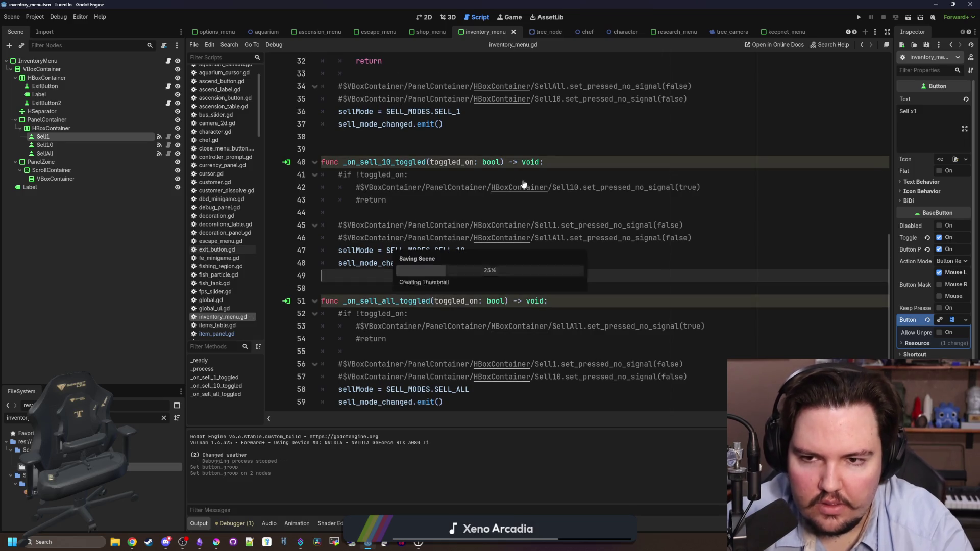
Step: Comment out lines 31–32 in the Sell1 toggle handler
{"action": "scroll", "coordinate": [460, 196], "scroll_direction": "up", "scroll_amount": 3}
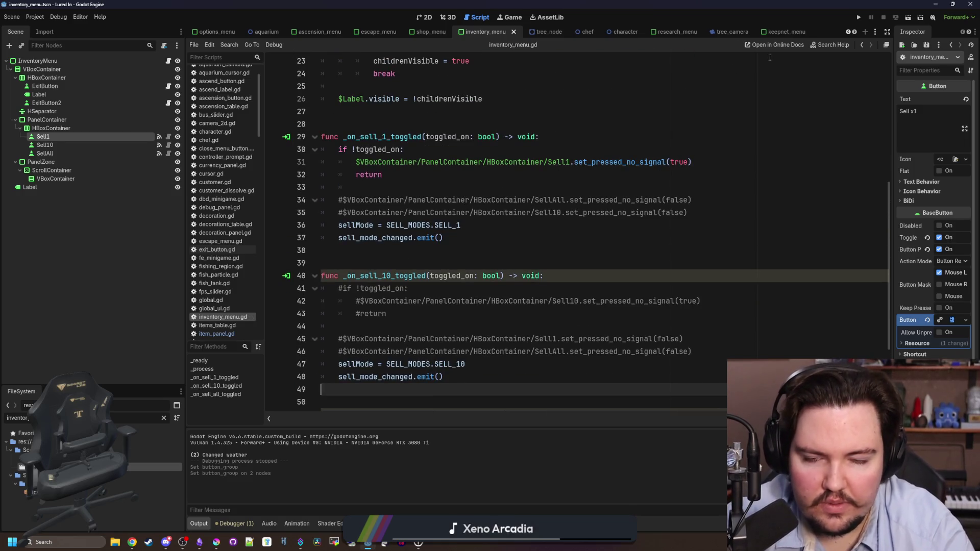
{"action": "left_click", "coordinate": [355, 177]}
{"action": "key", "text": "ctrl+k"}
{"action": "key", "text": "Up"}
{"action": "key", "text": "ctrl+k"}
{"action": "left_click", "coordinate": [341, 153]}
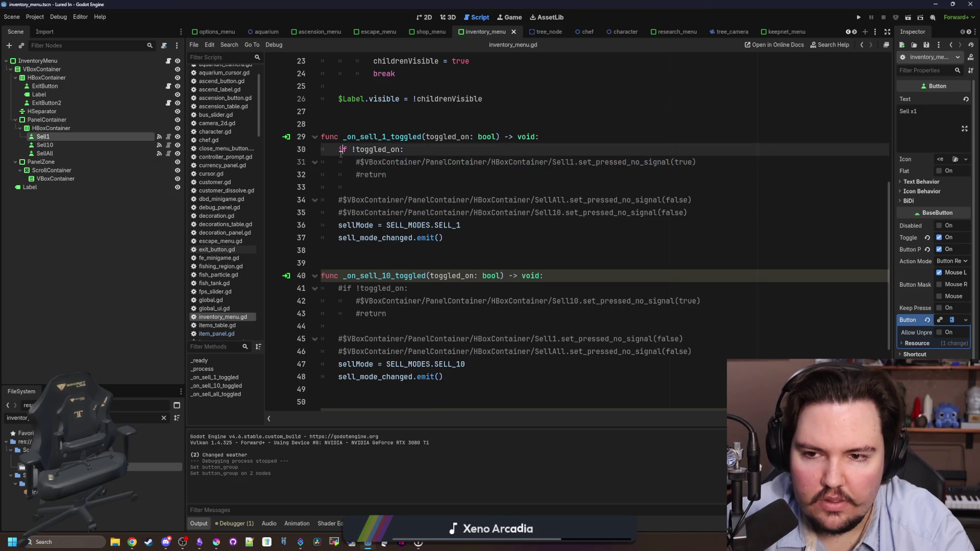
{"action": "type", "text": "#"}
{"action": "left_click", "coordinate": [363, 192]}
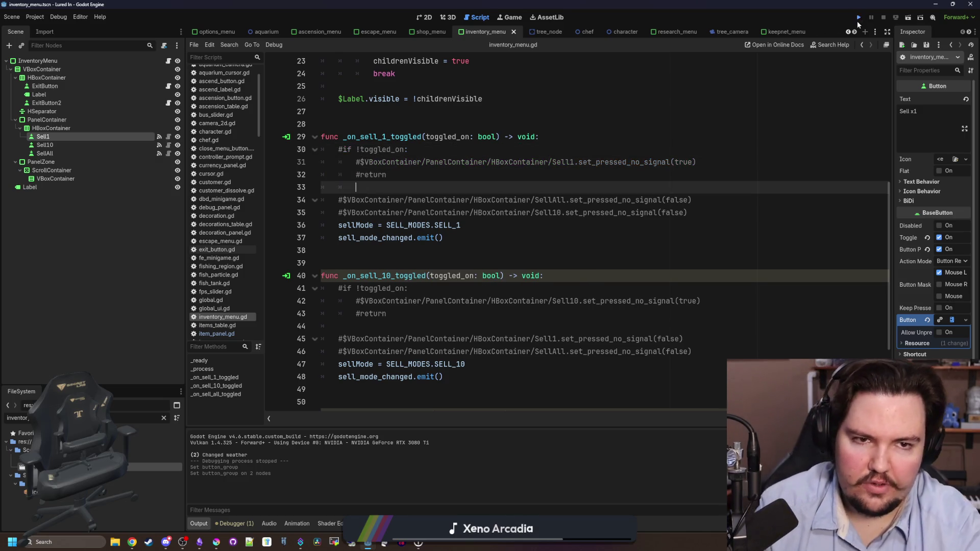
Step: Run the game and switch the inventory between Sell x1, Sell x10 and Sell All
{"action": "left_click", "coordinate": [857, 20]}
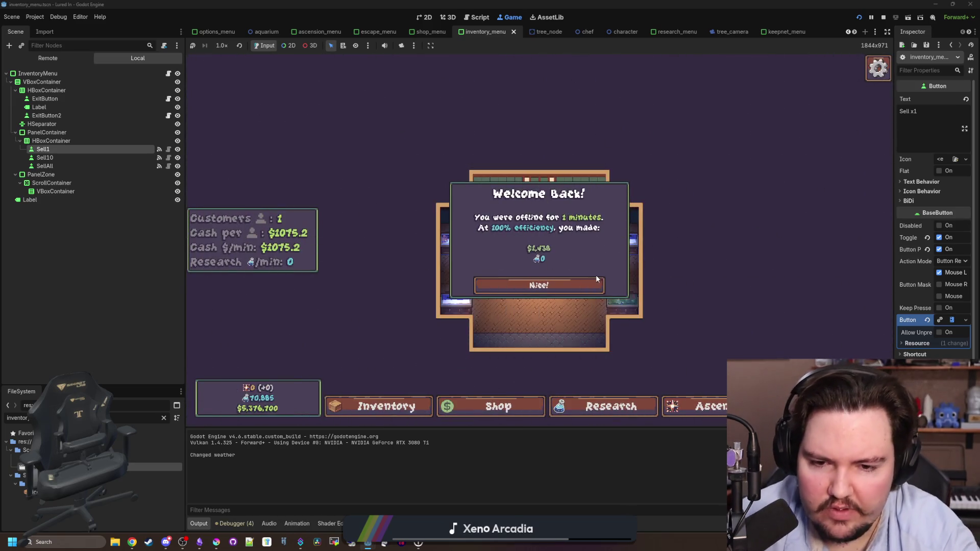
{"action": "left_click", "coordinate": [507, 285]}
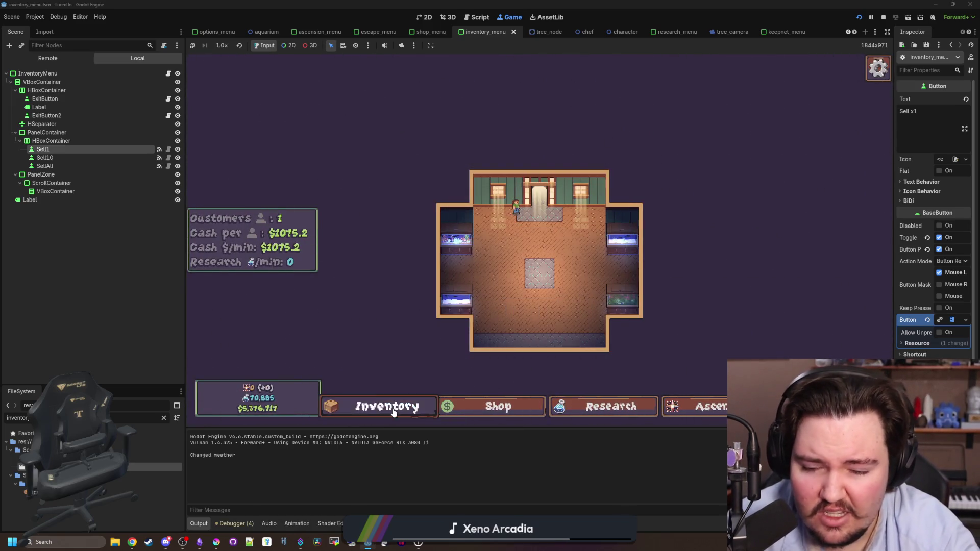
{"action": "left_click", "coordinate": [378, 406]}
{"action": "left_click", "coordinate": [502, 161]}
{"action": "left_click", "coordinate": [540, 156]}
{"action": "left_click", "coordinate": [590, 156]}
{"action": "left_click", "coordinate": [541, 156]}
{"action": "left_click", "coordinate": [541, 156]}
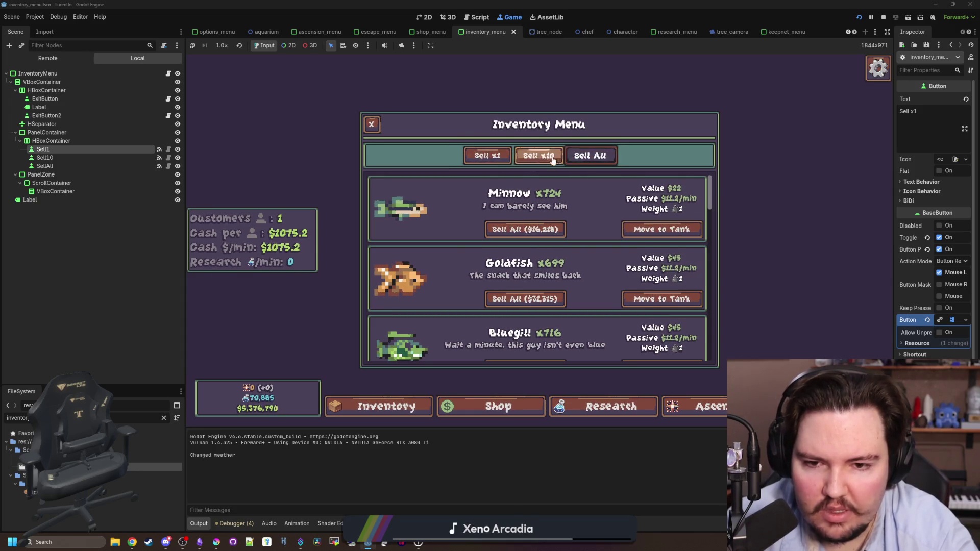
{"action": "left_click", "coordinate": [371, 124]}
{"action": "left_click", "coordinate": [883, 18]}
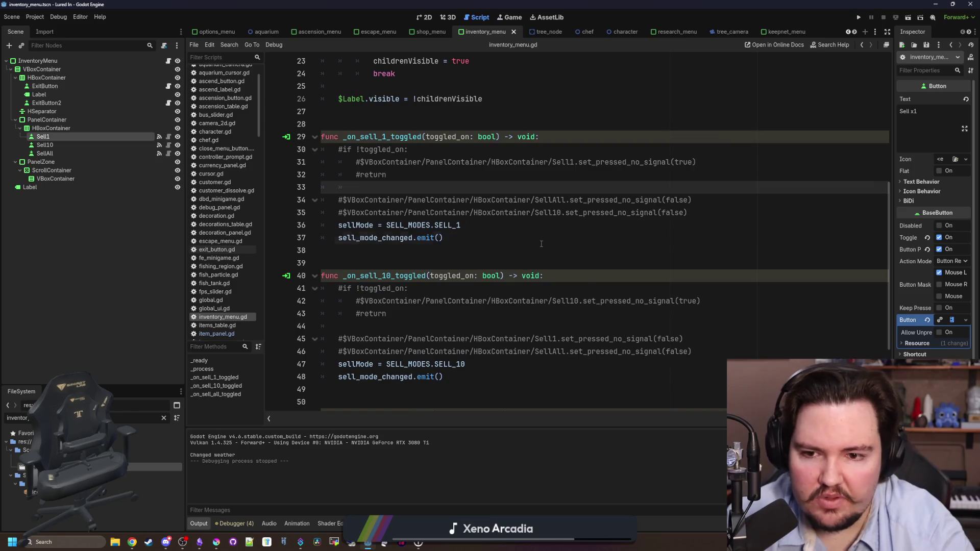
Step: Delete the commented-out blocks from _on_sell_1, _on_sell_10 and _on_sell_all_toggled
{"action": "key", "text": "ctrl+s"}
{"action": "left_click", "coordinate": [386, 175]}
{"action": "left_click", "coordinate": [384, 188]}
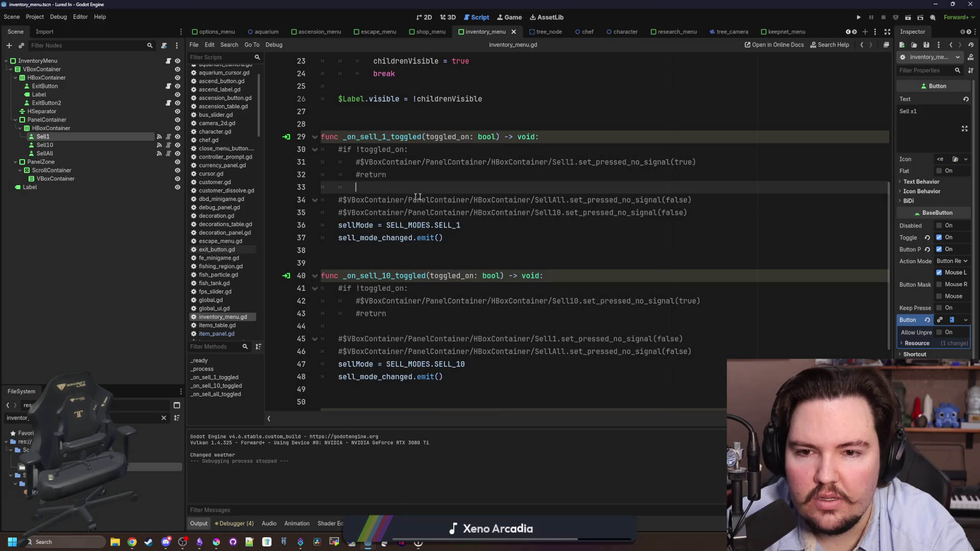
{"action": "scroll", "coordinate": [583, 231], "scroll_direction": "up", "scroll_amount": 1}
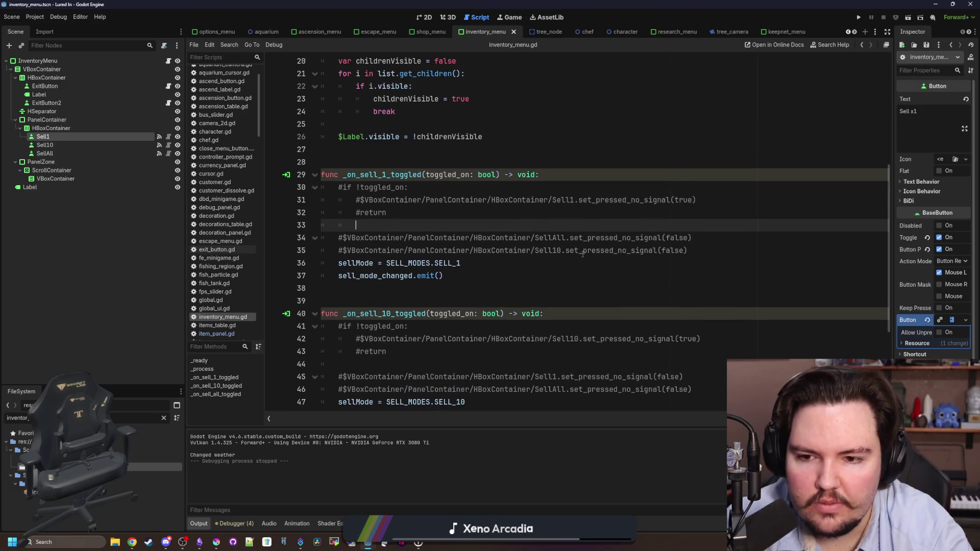
{"action": "mouse_move", "coordinate": [714, 249]}
{"action": "left_mouse_down"}
{"action": "mouse_move", "coordinate": [459, 225]}
{"action": "mouse_move", "coordinate": [265, 188]}
{"action": "left_mouse_up"}
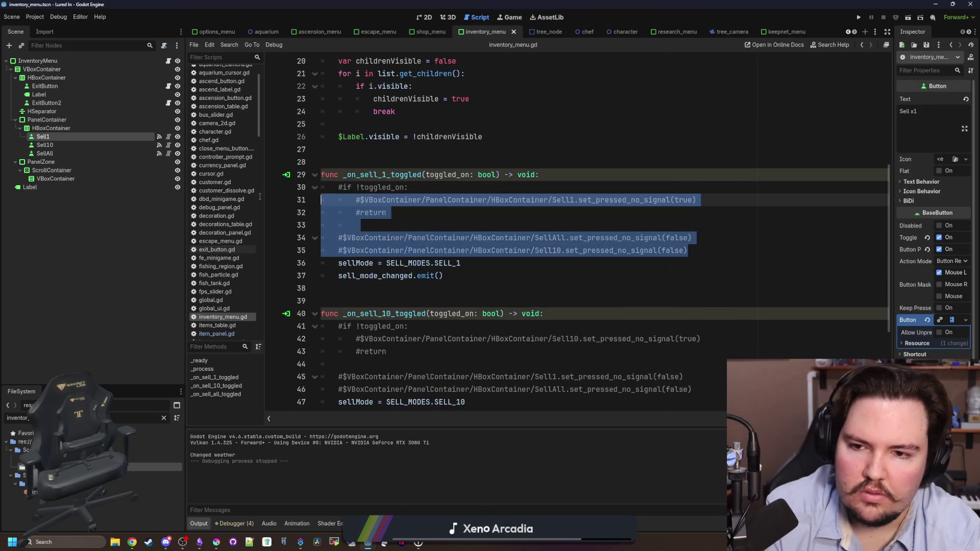
{"action": "key", "text": "BackSpace"}
{"action": "key", "text": "BackSpace"}
{"action": "left_click_drag", "start_coordinate": [703, 313], "coordinate": [551, 238]}
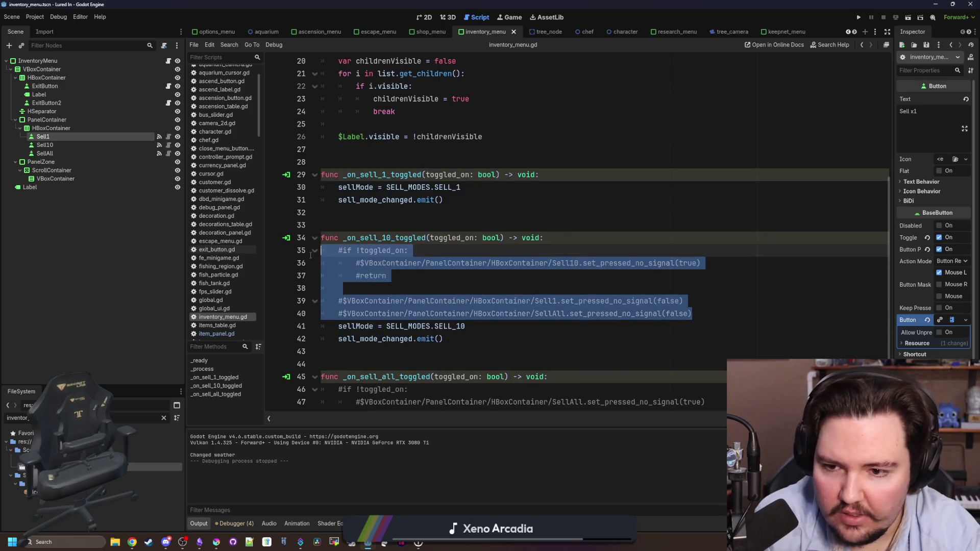
{"action": "key", "text": "BackSpace"}
{"action": "left_click_drag", "start_coordinate": [697, 376], "coordinate": [548, 301]}
{"action": "key", "text": "BackSpace"}
Step: Write an 'if !toggled_on: return' guard in _on_sell_10_toggled and copy it
{"action": "left_click", "coordinate": [402, 274]}
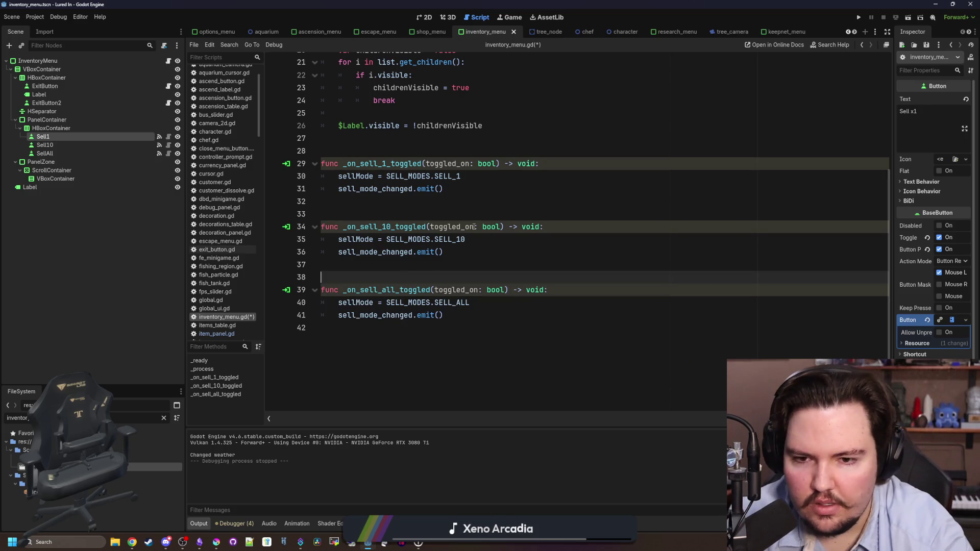
{"action": "left_click", "coordinate": [429, 227]}
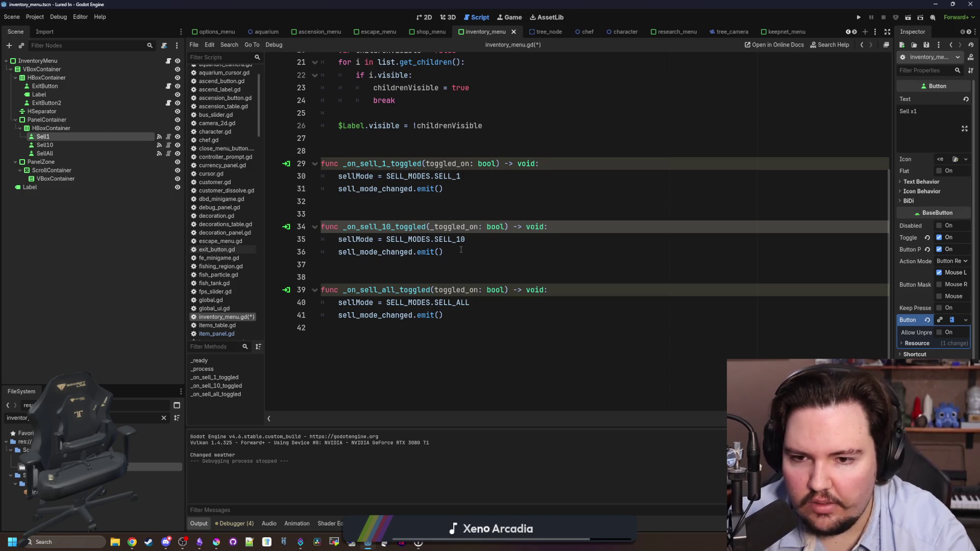
{"action": "key", "text": "Return"}
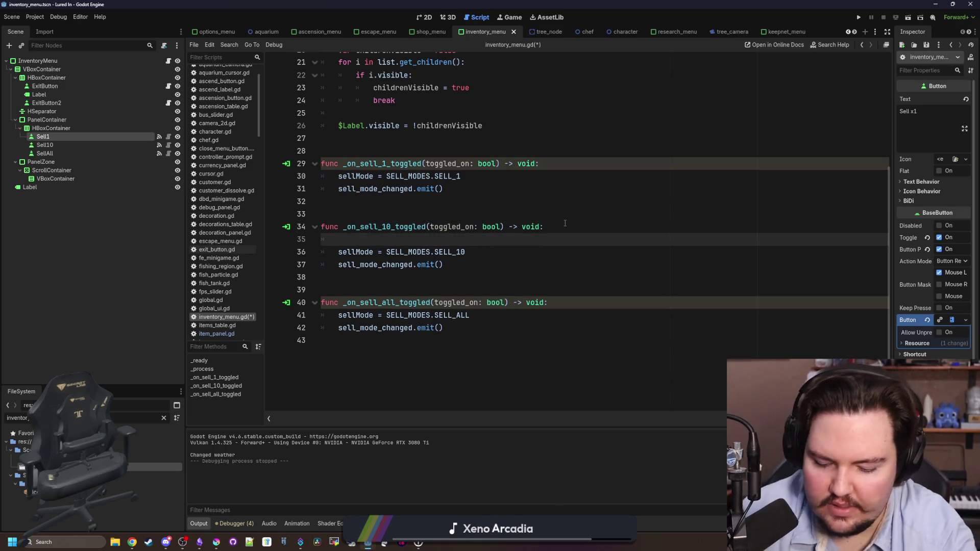
{"action": "type", "text": "iftoggled_on:"}
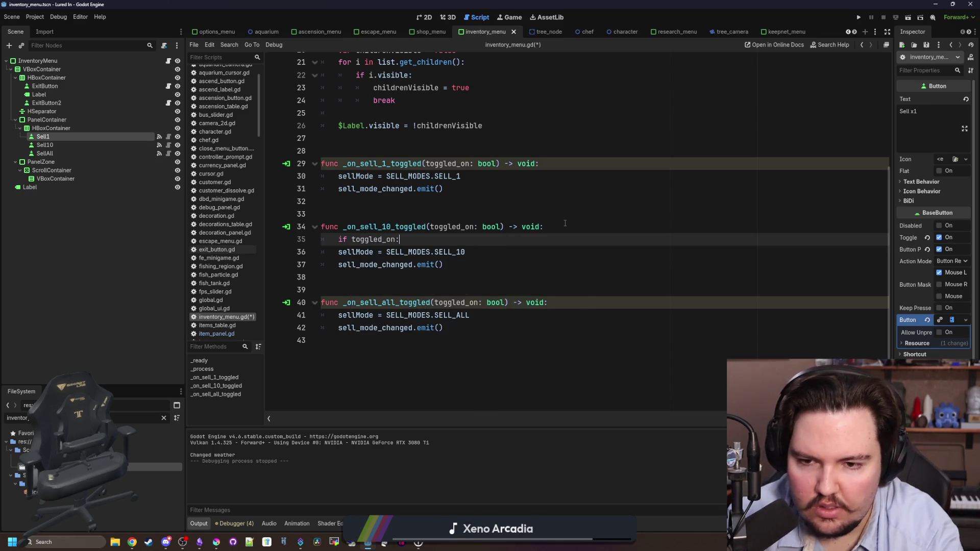
{"action": "left_click_drag", "start_coordinate": [444, 264], "coordinate": [321, 254]}
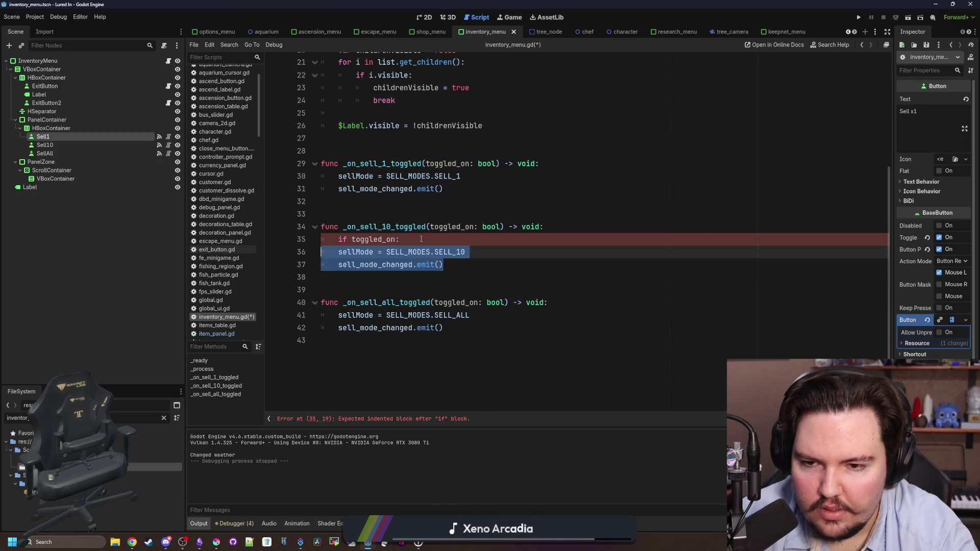
{"action": "left_click", "coordinate": [352, 239]}
{"action": "type", "text": "!"}
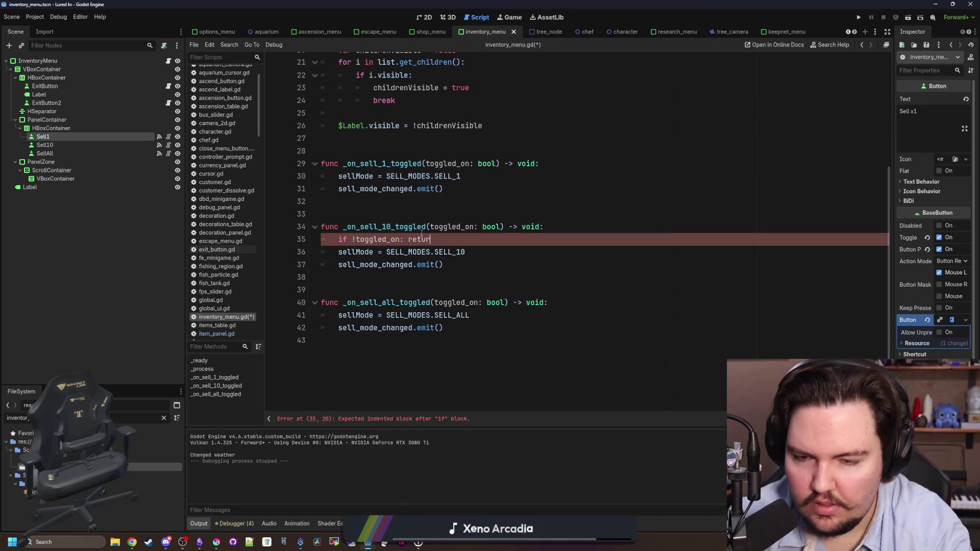
{"action": "key", "text": "shift+Home"}
{"action": "key", "text": "ctrl+c"}
Step: Paste the early-return guard into _on_sell_all_toggled and _on_sell_1_toggled
{"action": "left_click", "coordinate": [573, 302]}
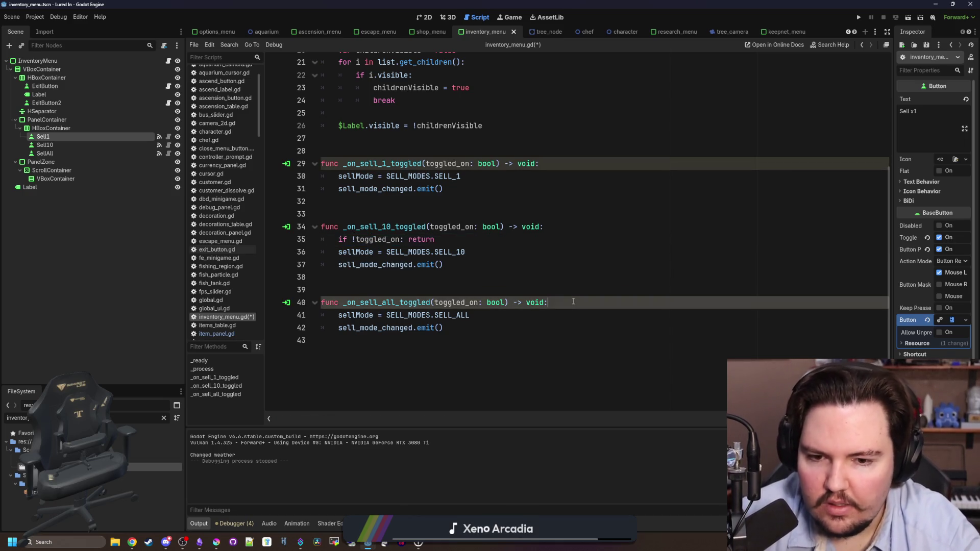
{"action": "key", "text": "Return"}
{"action": "key", "text": "ctrl+v"}
{"action": "left_click", "coordinate": [551, 163]}
{"action": "key", "text": "Return"}
{"action": "key", "text": "ctrl+v"}
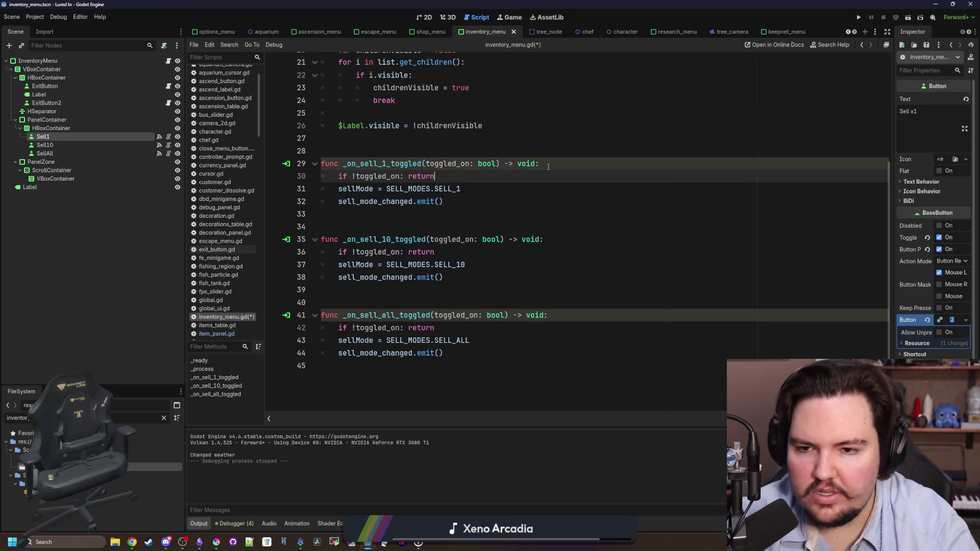
{"action": "left_click", "coordinate": [581, 152]}
Step: Save the script, run the project and dismiss the welcome-back earnings message
{"action": "scroll", "coordinate": [581, 153], "scroll_direction": "up", "scroll_amount": 5}
{"action": "key", "text": "ctrl+s"}
{"action": "scroll", "coordinate": [433, 261], "scroll_direction": "up", "scroll_amount": 1}
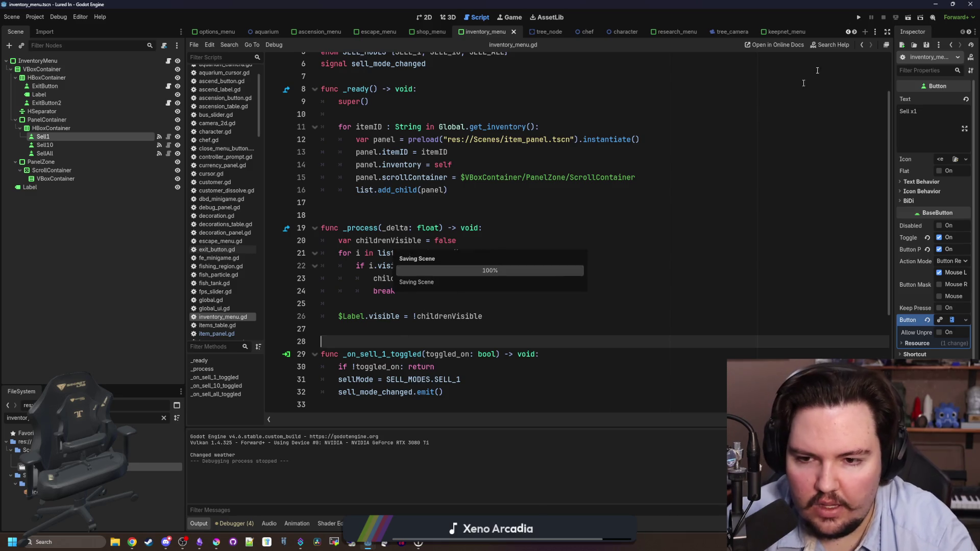
{"action": "left_click", "coordinate": [859, 18]}
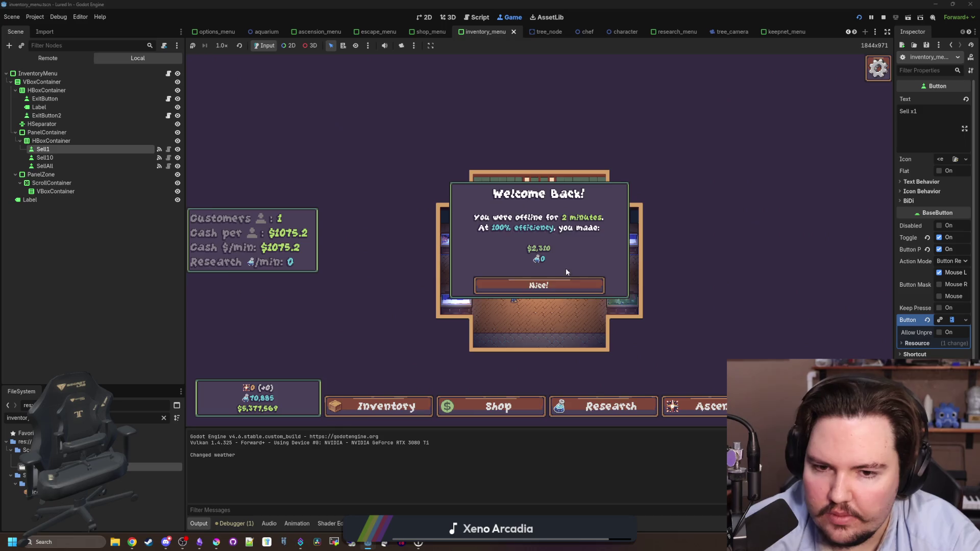
{"action": "left_click", "coordinate": [539, 284]}
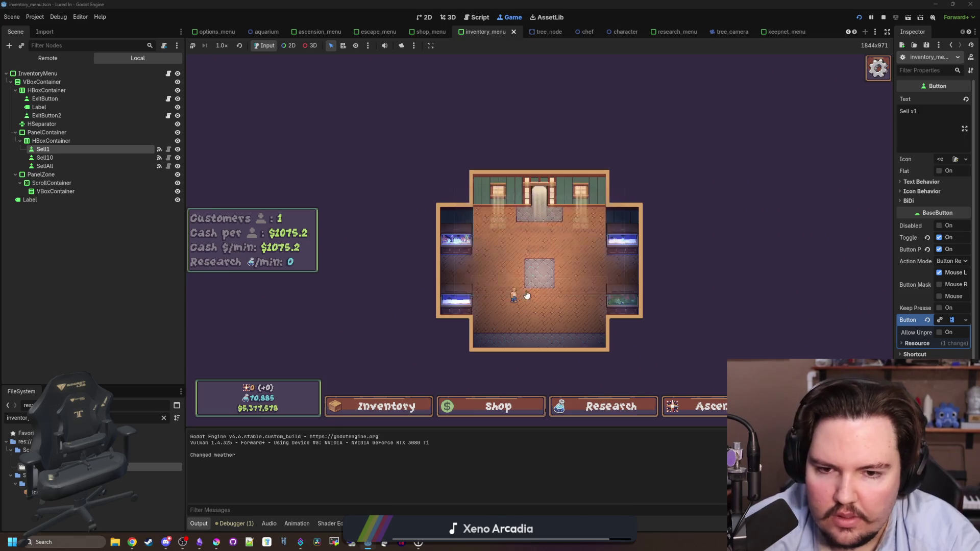
Step: Open the game's inventory and cycle through Sell x10, Sell All and Sell x1 modes
{"action": "left_click", "coordinate": [393, 401]}
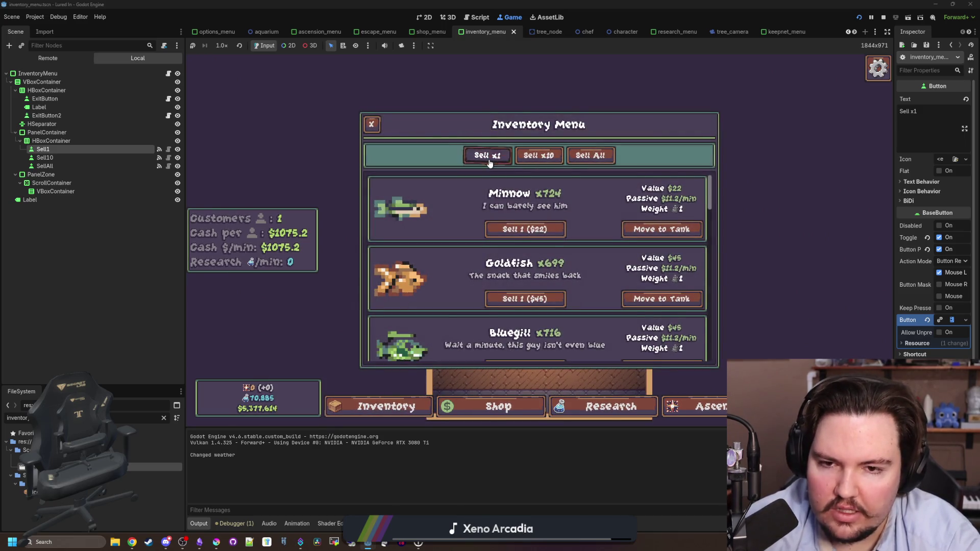
{"action": "left_click", "coordinate": [531, 154]}
{"action": "left_click", "coordinate": [587, 154]}
{"action": "left_click", "coordinate": [492, 154]}
{"action": "left_click", "coordinate": [539, 154]}
{"action": "left_click", "coordinate": [590, 154]}
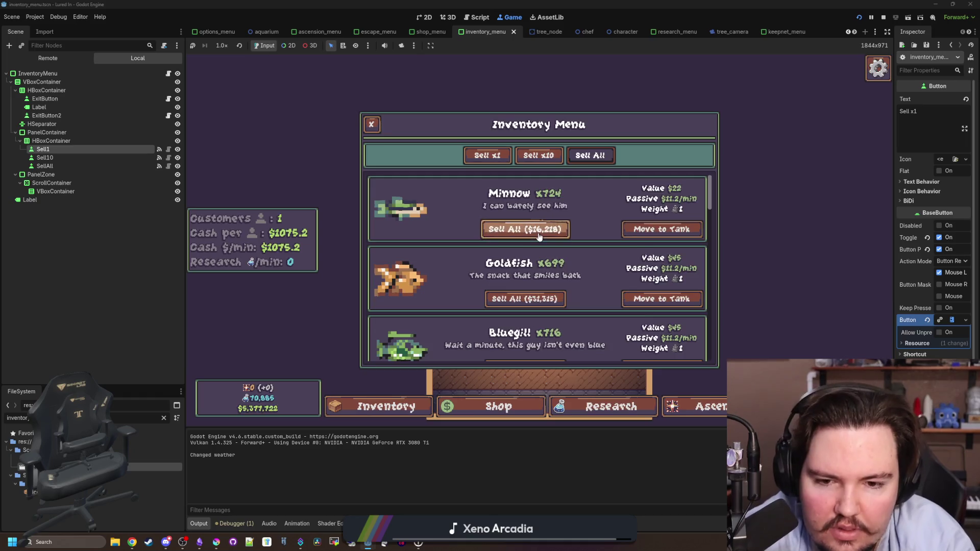
Step: Browse the fish list, return to Sell x1, close the inventory and open Ascension
{"action": "scroll", "coordinate": [561, 306], "scroll_direction": "down", "scroll_amount": 10}
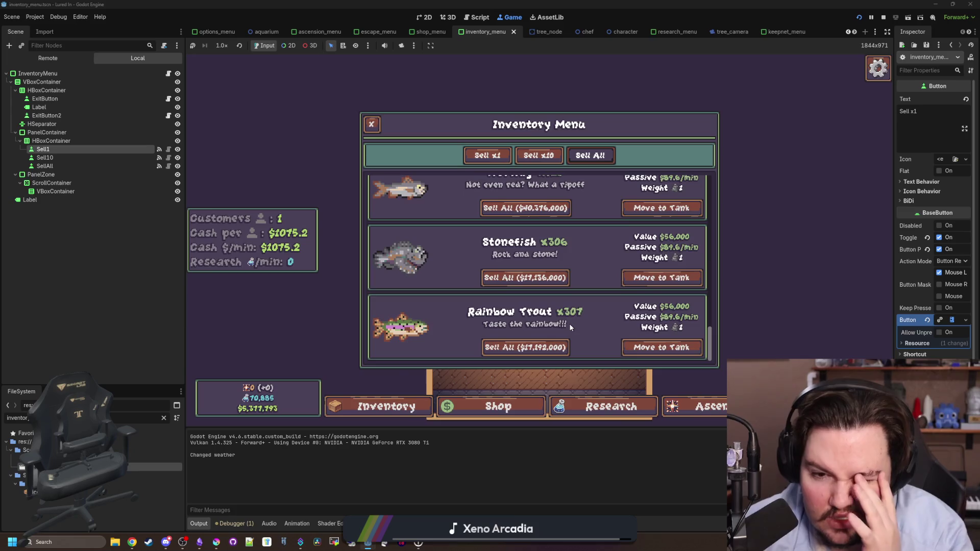
{"action": "scroll", "coordinate": [571, 327], "scroll_direction": "up", "scroll_amount": 3}
{"action": "scroll", "coordinate": [569, 329], "scroll_direction": "up", "scroll_amount": 5}
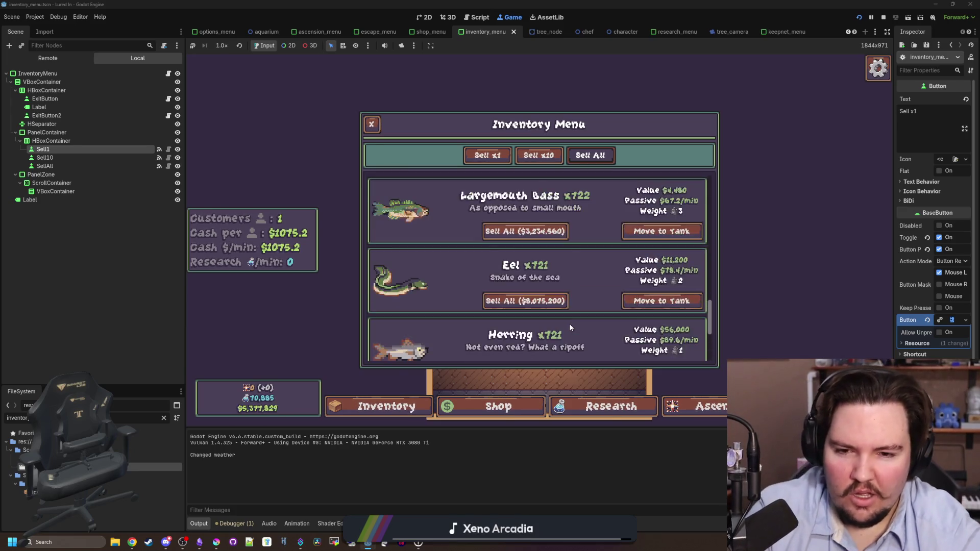
{"action": "scroll", "coordinate": [567, 330], "scroll_direction": "up", "scroll_amount": 2}
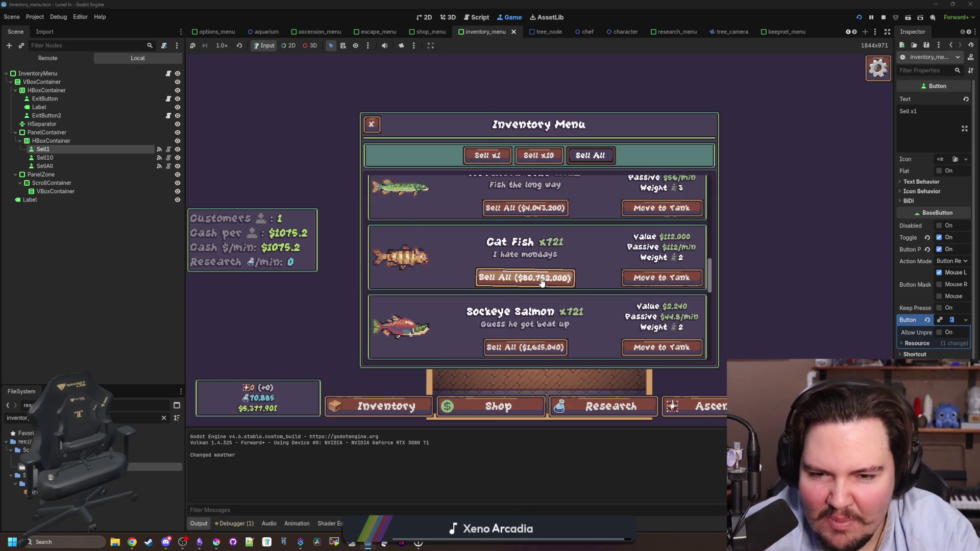
{"action": "left_click", "coordinate": [479, 159]}
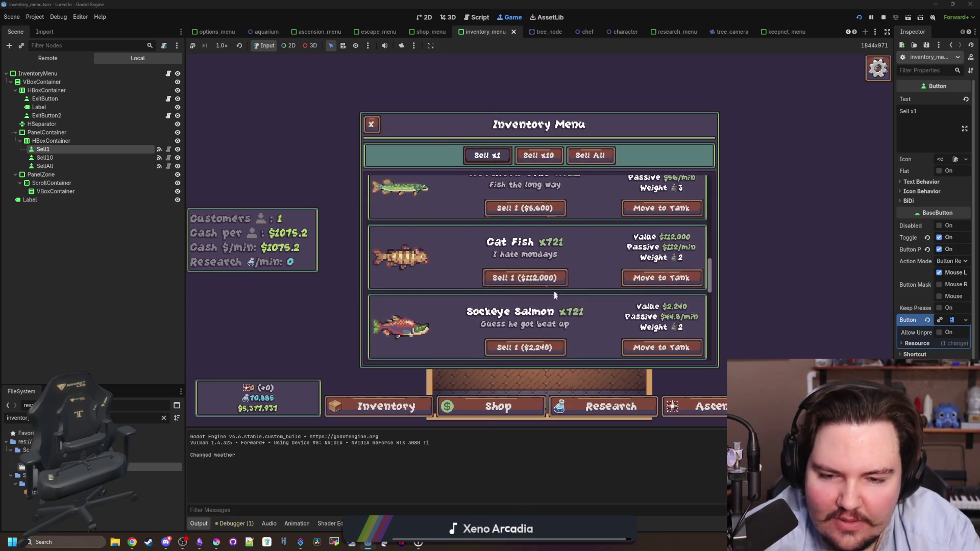
{"action": "left_click", "coordinate": [372, 124]}
{"action": "left_click", "coordinate": [694, 406]}
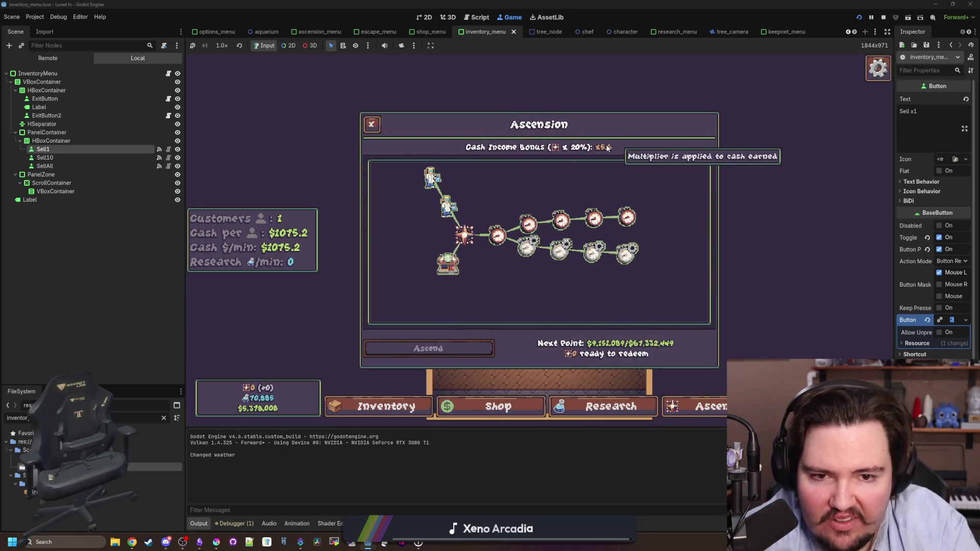
Step: Close the Ascension panel and drop fish food into Fish Tank 4
{"action": "mouse_move", "coordinate": [448, 264]}
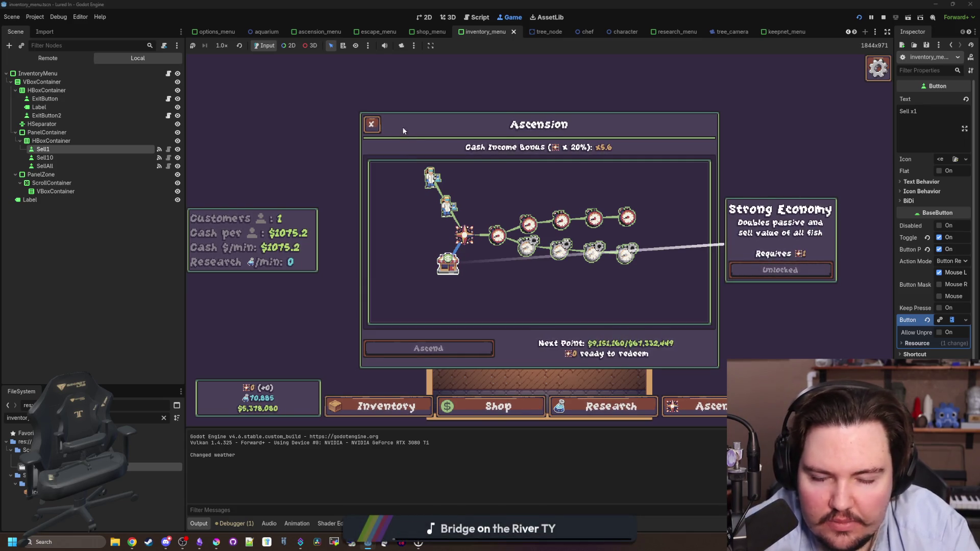
{"action": "left_click", "coordinate": [372, 125]}
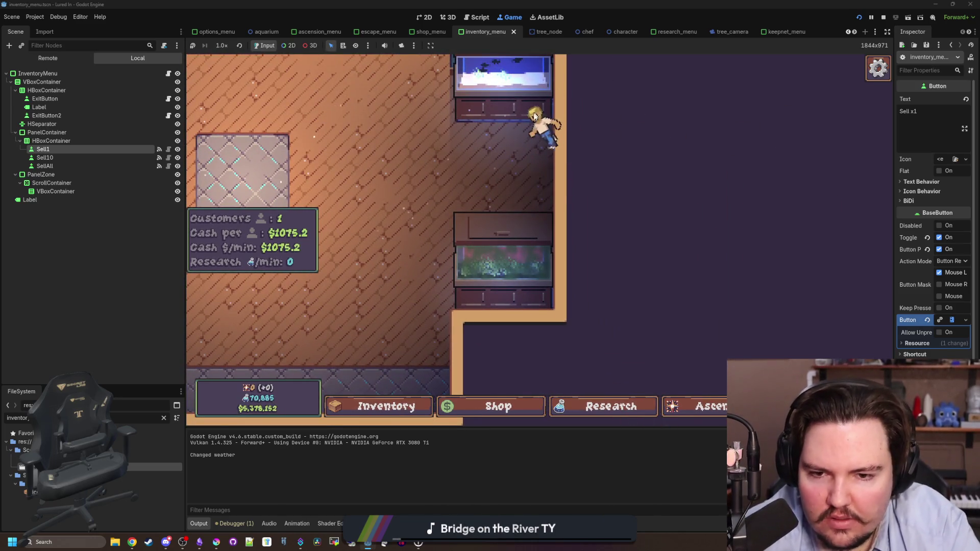
{"action": "left_click", "coordinate": [531, 258]}
{"action": "left_click", "coordinate": [392, 170]}
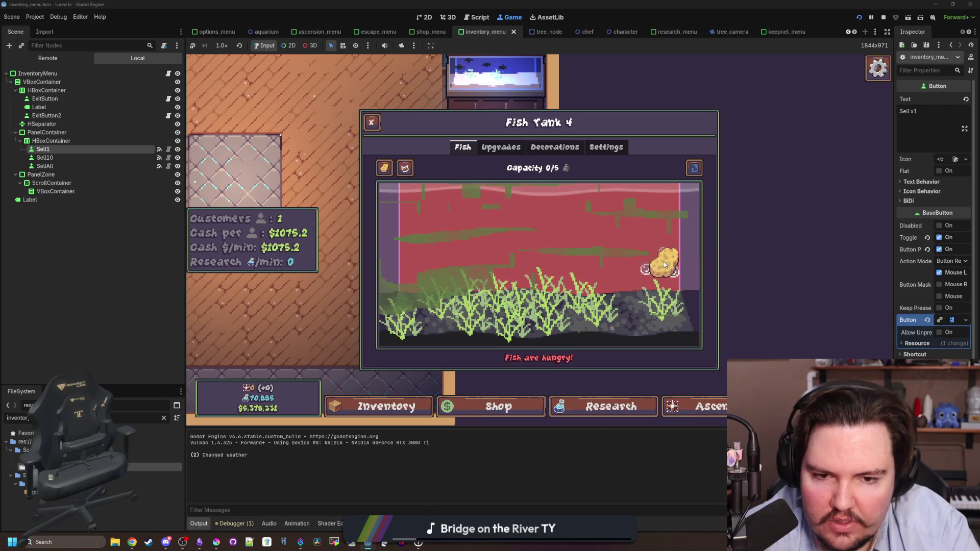
{"action": "mouse_move", "coordinate": [506, 274]}
{"action": "left_mouse_down"}
{"action": "mouse_move", "coordinate": [485, 262]}
{"action": "mouse_move", "coordinate": [328, 248]}
{"action": "mouse_move", "coordinate": [658, 217]}
{"action": "mouse_move", "coordinate": [587, 194]}
{"action": "mouse_move", "coordinate": [403, 222]}
{"action": "mouse_move", "coordinate": [383, 129]}
{"action": "left_mouse_up"}
{"action": "left_click", "coordinate": [372, 123]}
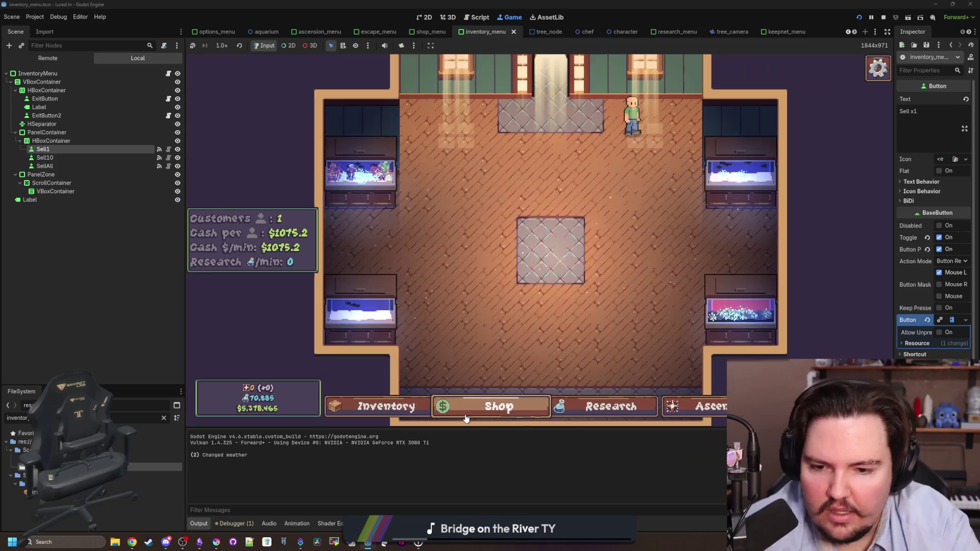
Step: Look through the shop and research tree, then close the shop
{"action": "left_click", "coordinate": [466, 417]}
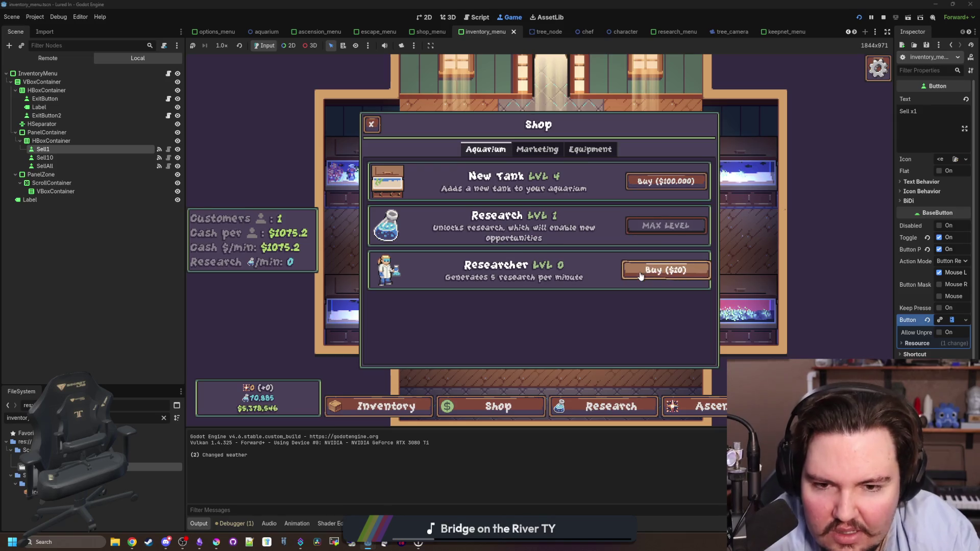
{"action": "key", "text": "r"}
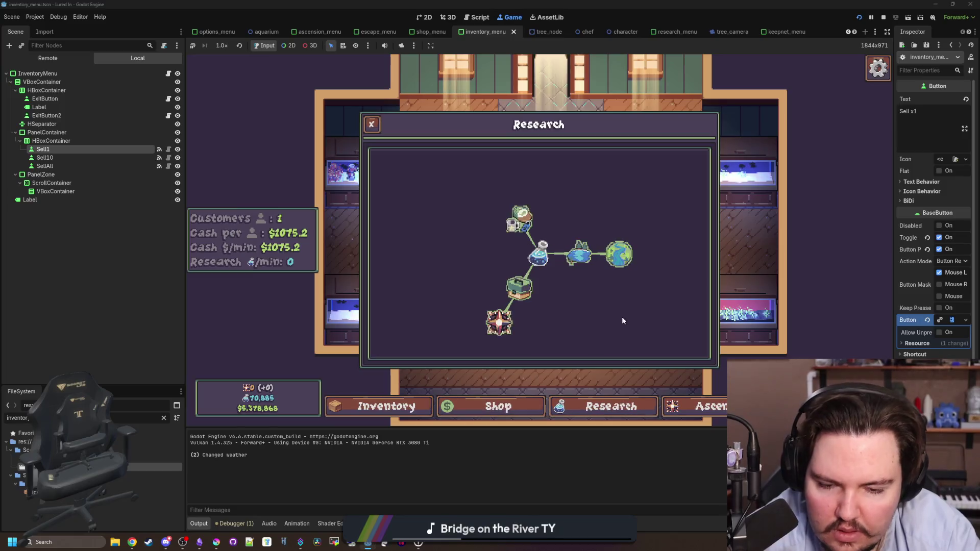
{"action": "left_click", "coordinate": [503, 403]}
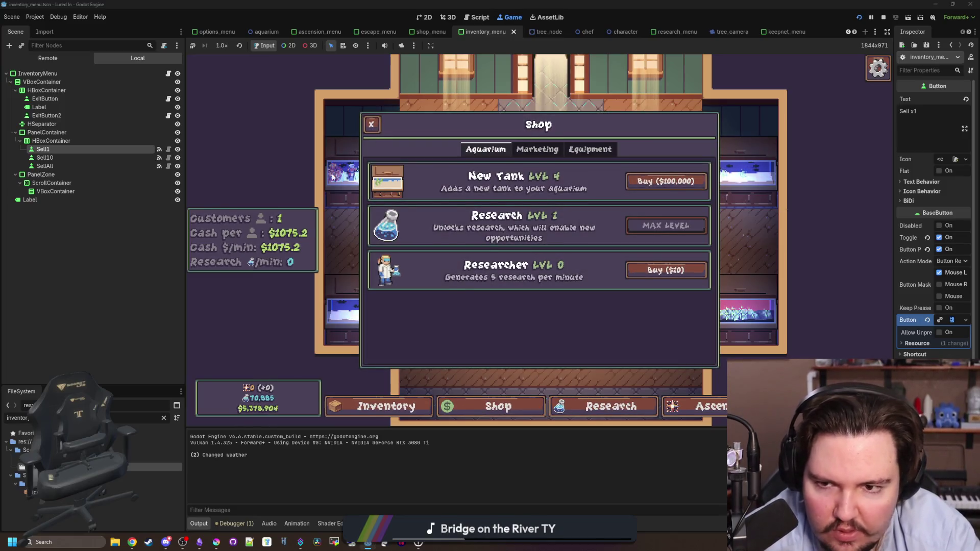
{"action": "left_click", "coordinate": [362, 123]}
Step: Inspect Fish Tank 1's Upgrades, Fish and settings tabs, ending on its upgrade levels
{"action": "left_click", "coordinate": [342, 168]}
{"action": "left_click", "coordinate": [501, 147]}
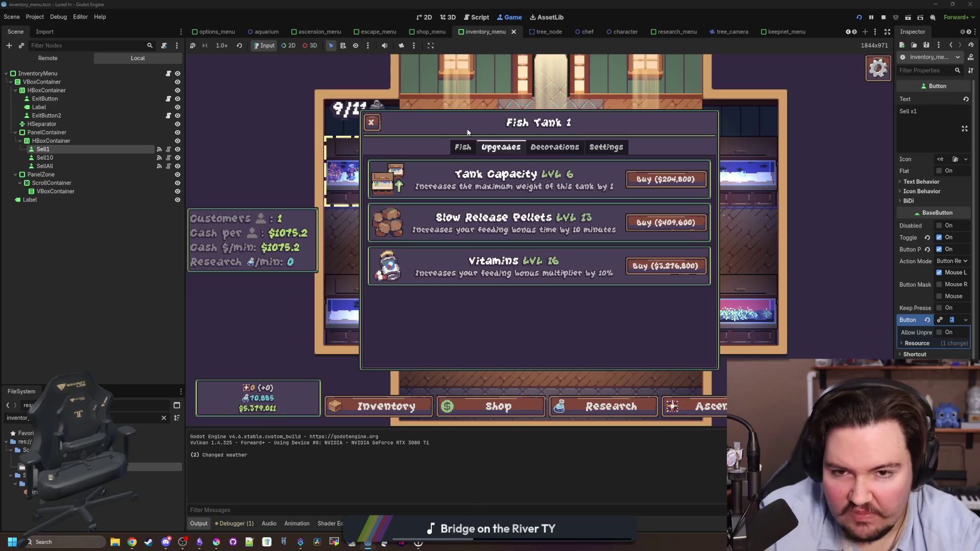
{"action": "left_click", "coordinate": [463, 147]}
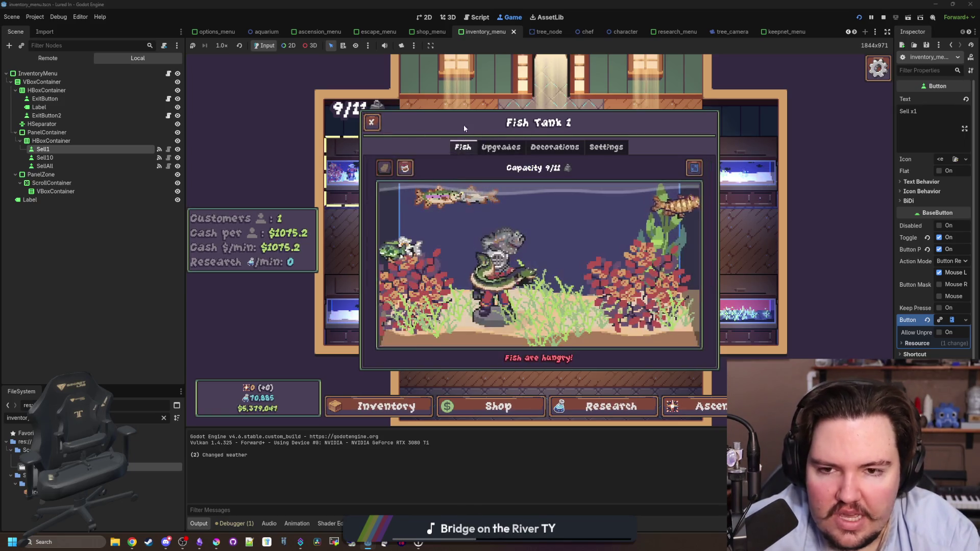
{"action": "left_click", "coordinate": [598, 146]}
{"action": "left_click", "coordinate": [500, 146]}
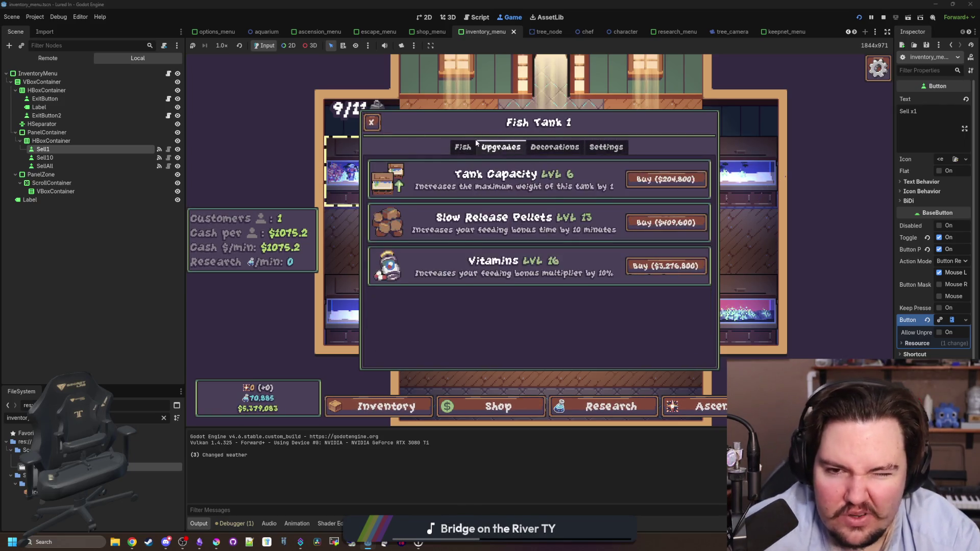
{"action": "left_click", "coordinate": [462, 147]}
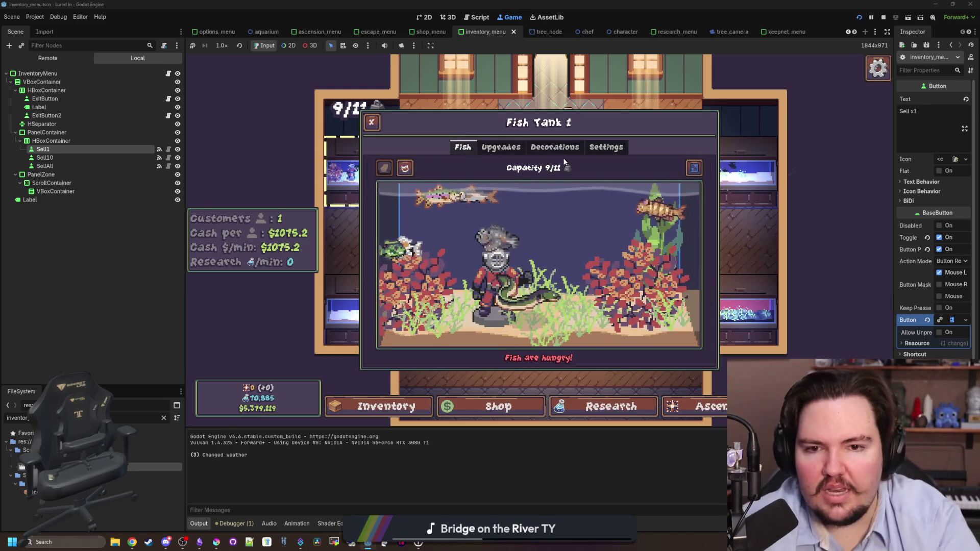
{"action": "left_click", "coordinate": [501, 147]}
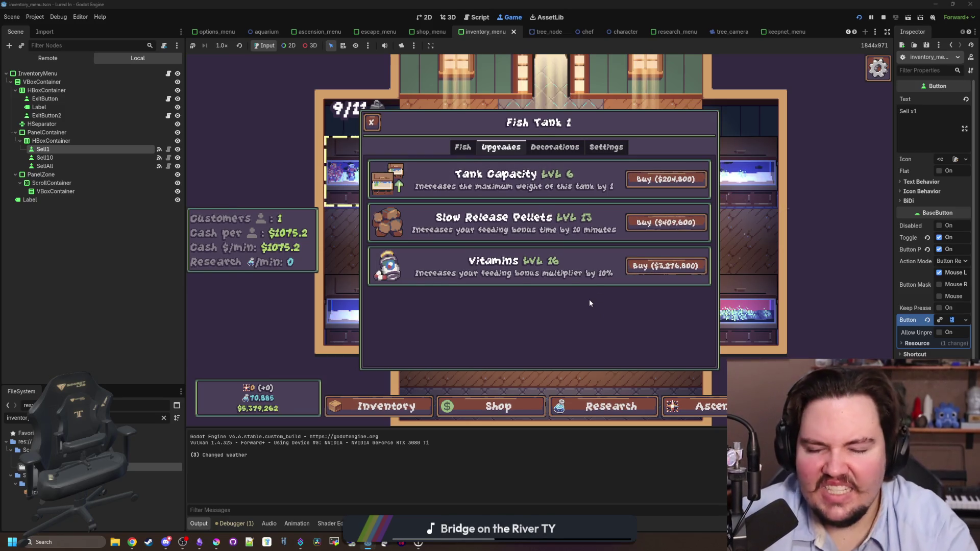
Step: Close Fish Tank 1 and scroll through the fish inventory in single-sell mode
{"action": "left_click", "coordinate": [390, 400]}
{"action": "left_click", "coordinate": [390, 400]}
{"action": "scroll", "coordinate": [431, 289], "scroll_direction": "down", "scroll_amount": 10}
{"action": "scroll", "coordinate": [433, 288], "scroll_direction": "up", "scroll_amount": 10}
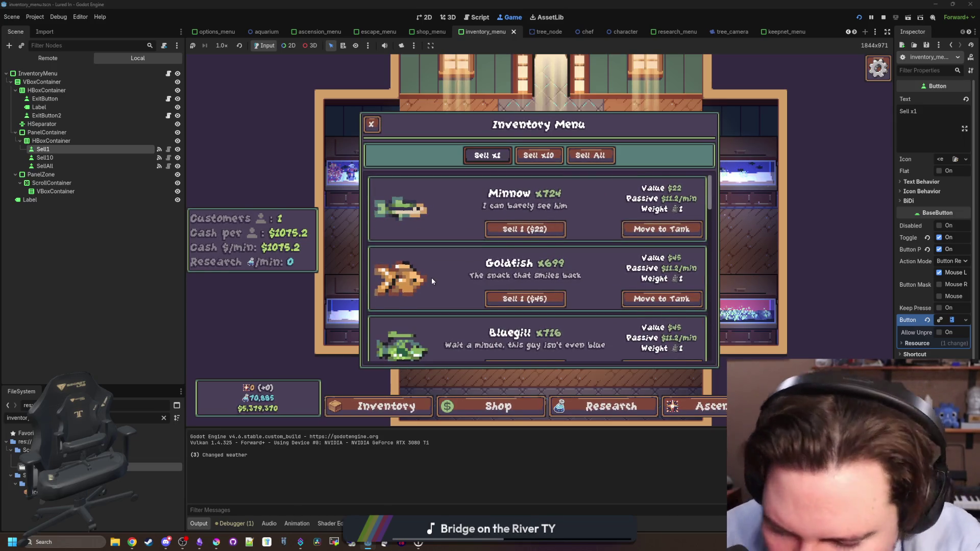
Step: Navigate the fish inventory's sell quantity options and fish rows down to Bluegill, then close it
{"action": "key", "text": "Down"}
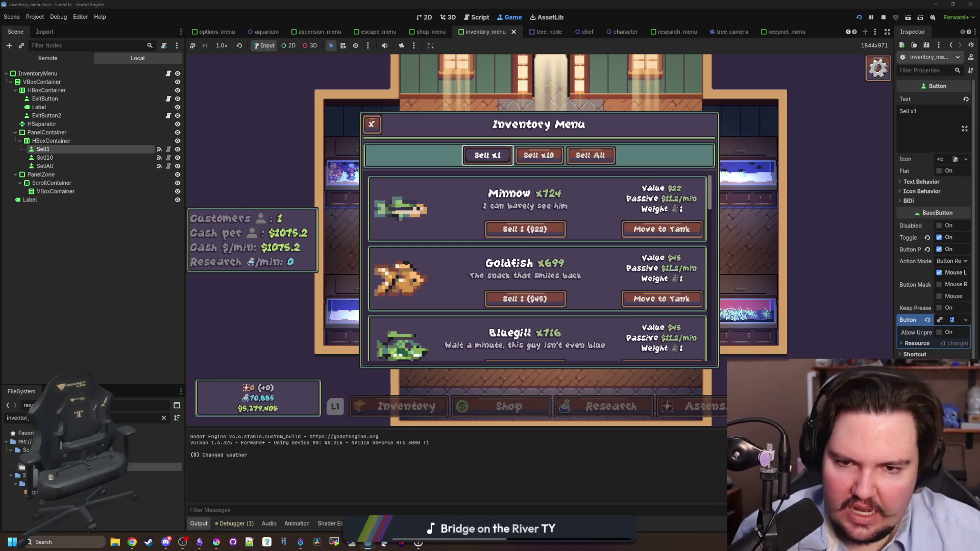
{"action": "key", "text": "Right"}
{"action": "key", "text": "Left"}
{"action": "key", "text": "Down"}
{"action": "key", "text": "Down"}
{"action": "key", "text": "Down"}
{"action": "key", "text": "Down"}
{"action": "key", "text": "Down"}
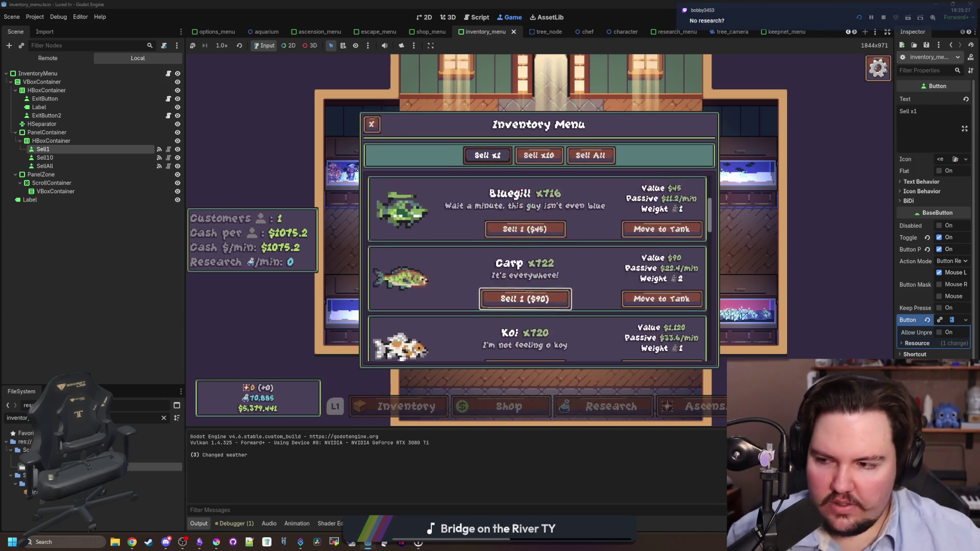
{"action": "key", "text": "Escape"}
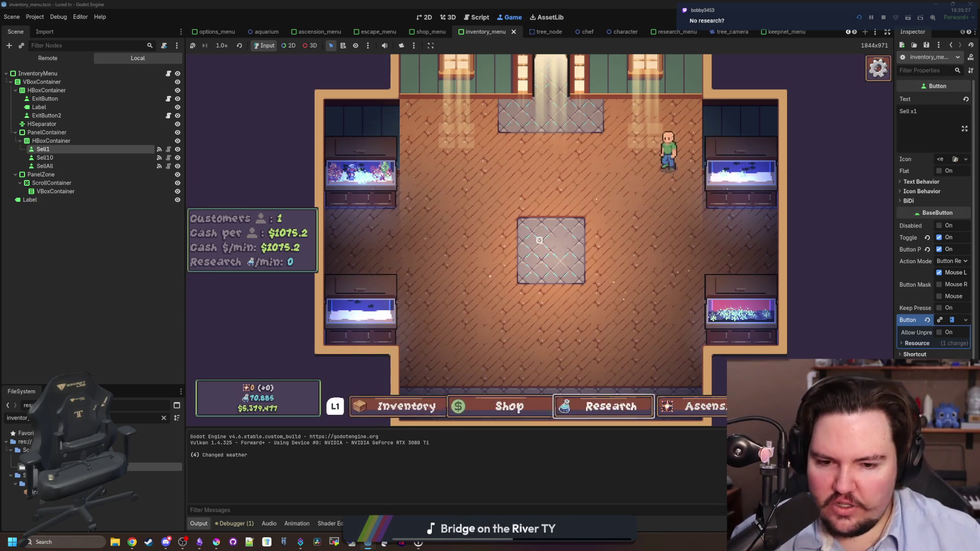
Step: Open the research tree, move focus to the Lake node, and close and reopen it
{"action": "key", "text": "Return"}
{"action": "key", "text": "Left"}
{"action": "key", "text": "Down"}
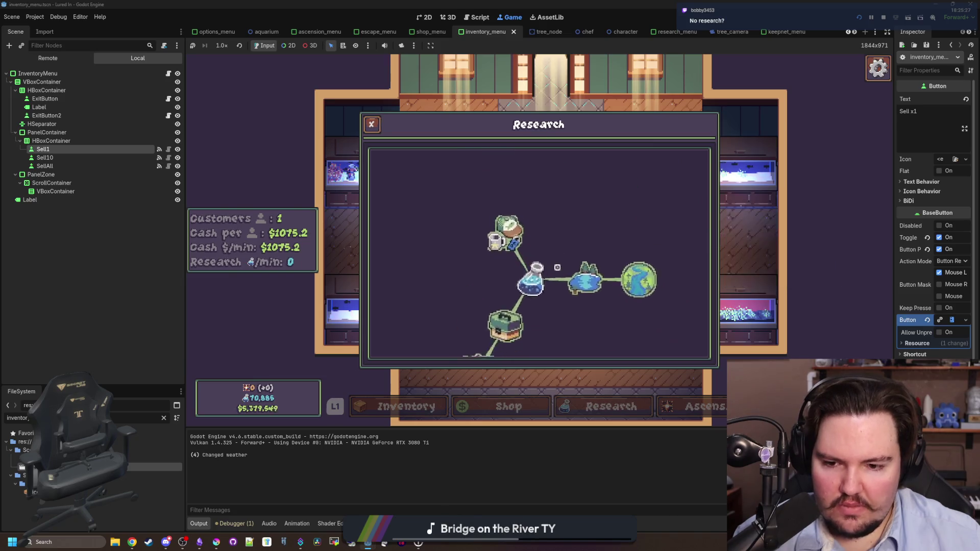
{"action": "key", "text": "Escape"}
{"action": "key", "text": "Left"}
{"action": "key", "text": "Return"}
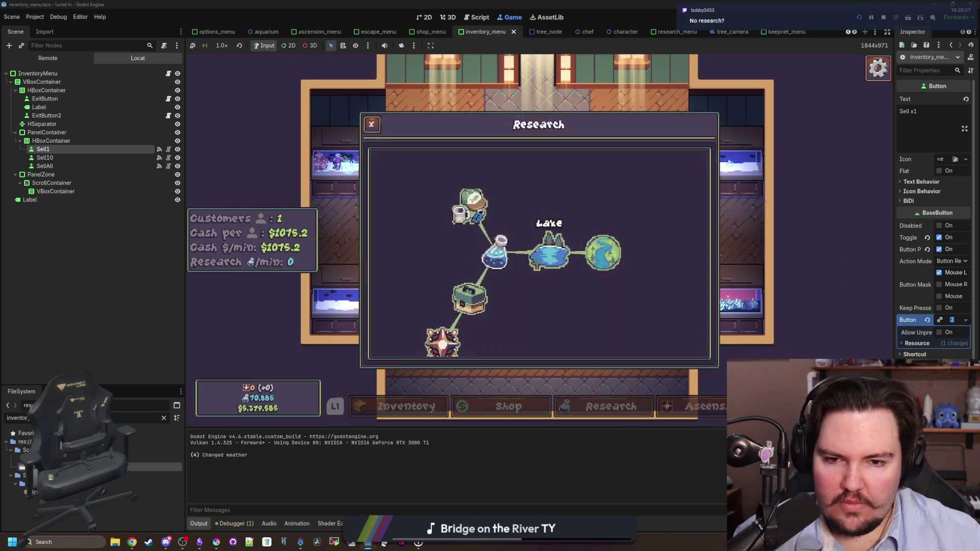
{"action": "key", "text": "Escape"}
Step: Check the ascension tree's Offline Time Limit 1, then the travel menu's Lake option without travelling
{"action": "key", "text": "Right"}
{"action": "key", "text": "Return"}
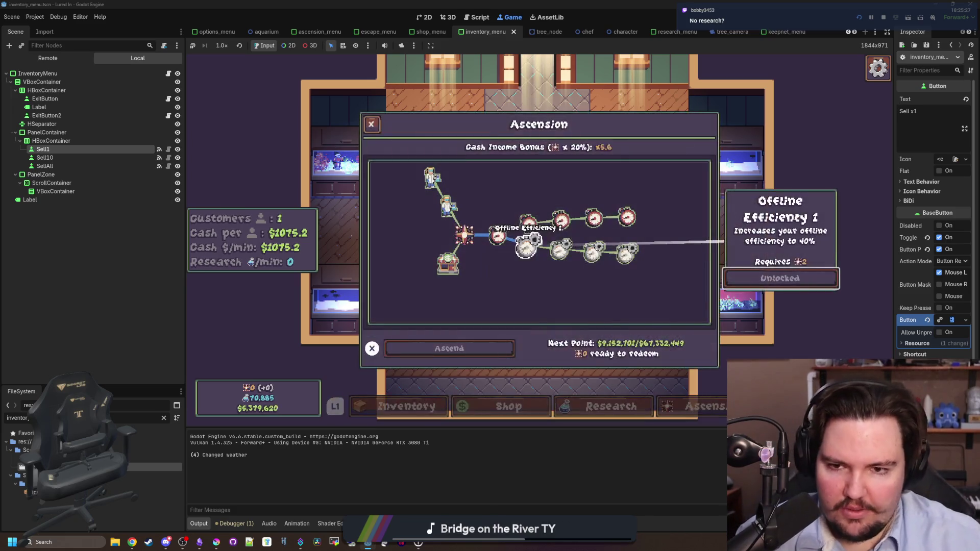
{"action": "key", "text": "Up"}
{"action": "key", "text": "Escape"}
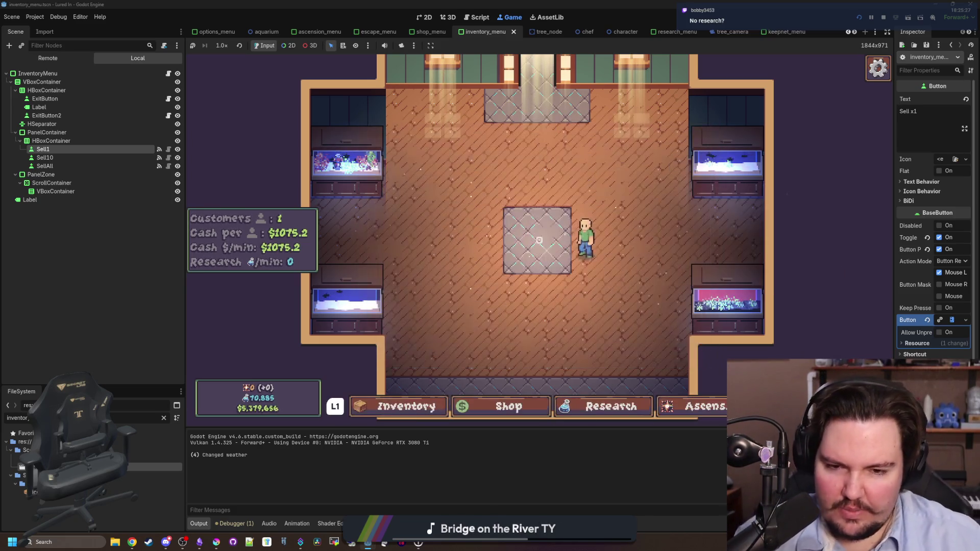
{"action": "key", "text": "Right"}
{"action": "key", "text": "Right"}
Step: Open the shop and switch between Aquarium and Marketing upgrades, then close it
{"action": "key", "text": "Right"}
{"action": "key", "text": "Right"}
{"action": "key", "text": "Return"}
{"action": "key", "text": "Down"}
{"action": "key", "text": "Escape"}
{"action": "key", "text": "Right"}
{"action": "key", "text": "Return"}
{"action": "key", "text": "Right"}
{"action": "key", "text": "Left"}
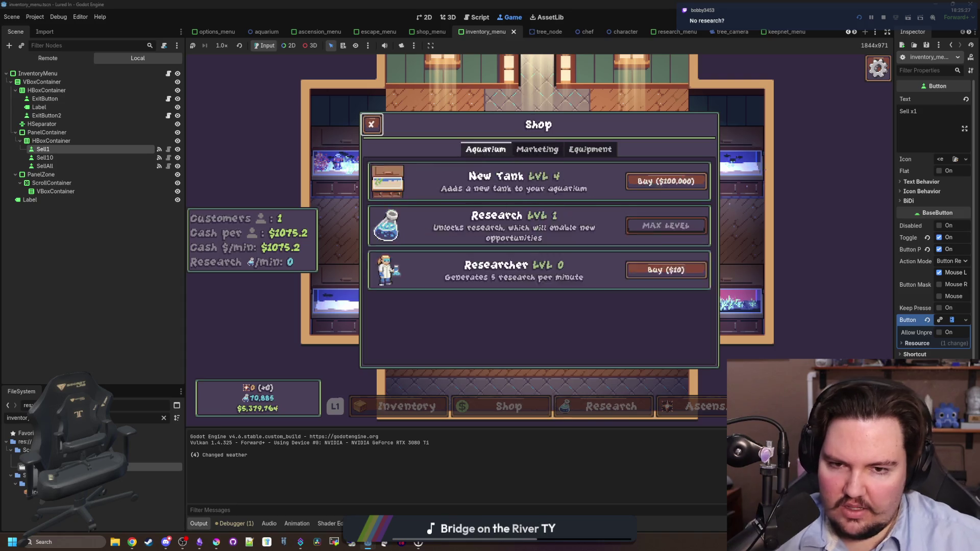
{"action": "key", "text": "Right"}
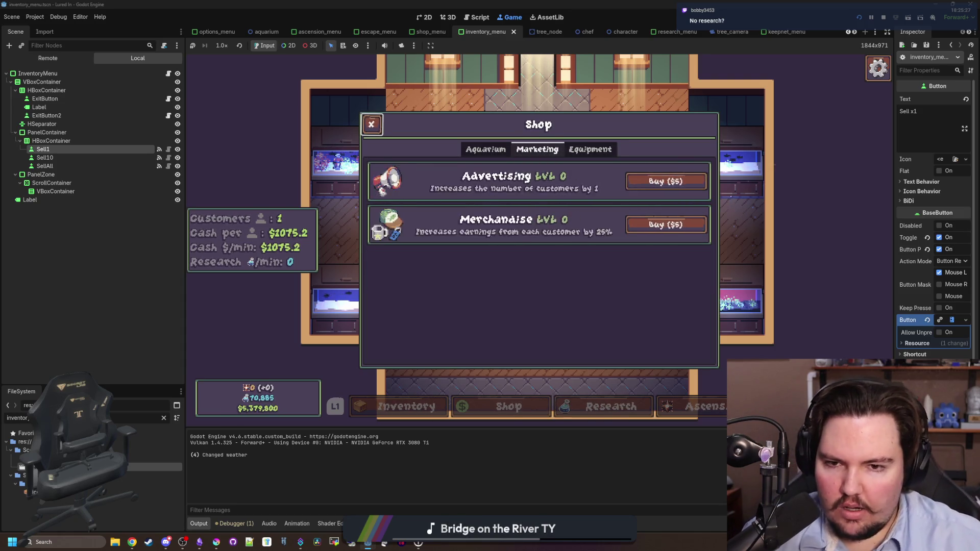
{"action": "key", "text": "Left"}
{"action": "key", "text": "Right"}
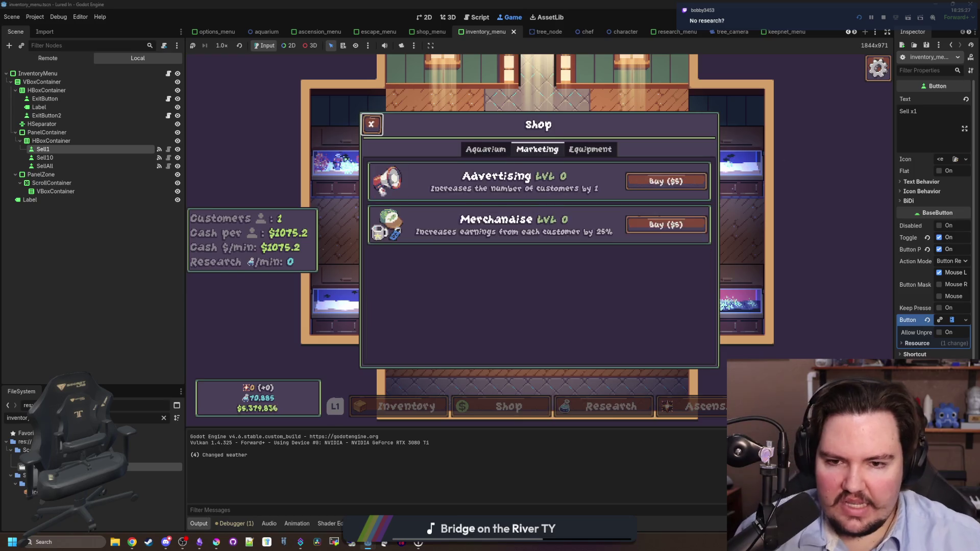
{"action": "key", "text": "Escape"}
Step: Reopen the fish inventory, then cycle Fish Tank 1's panel sections to Upgrades
{"action": "key", "text": "Left"}
{"action": "key", "text": "Return"}
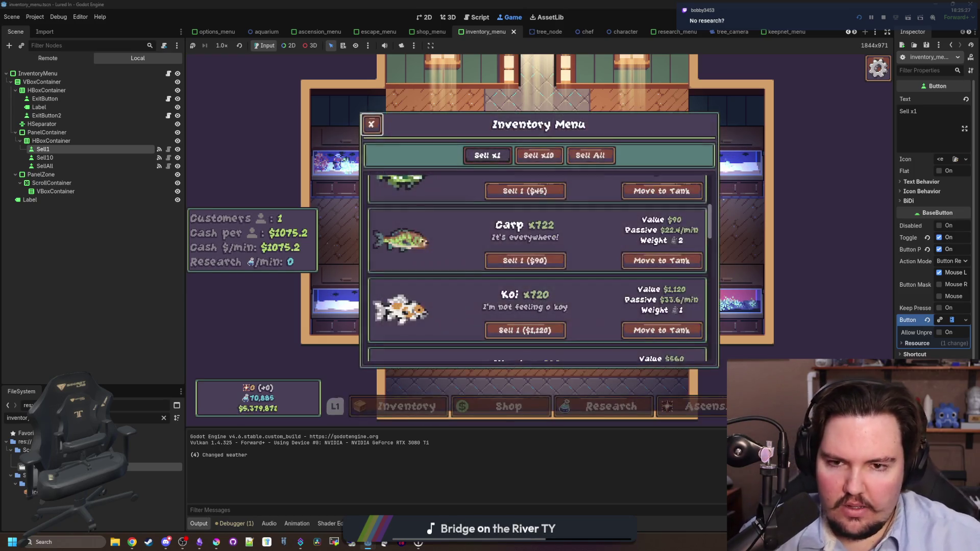
{"action": "key", "text": "Escape"}
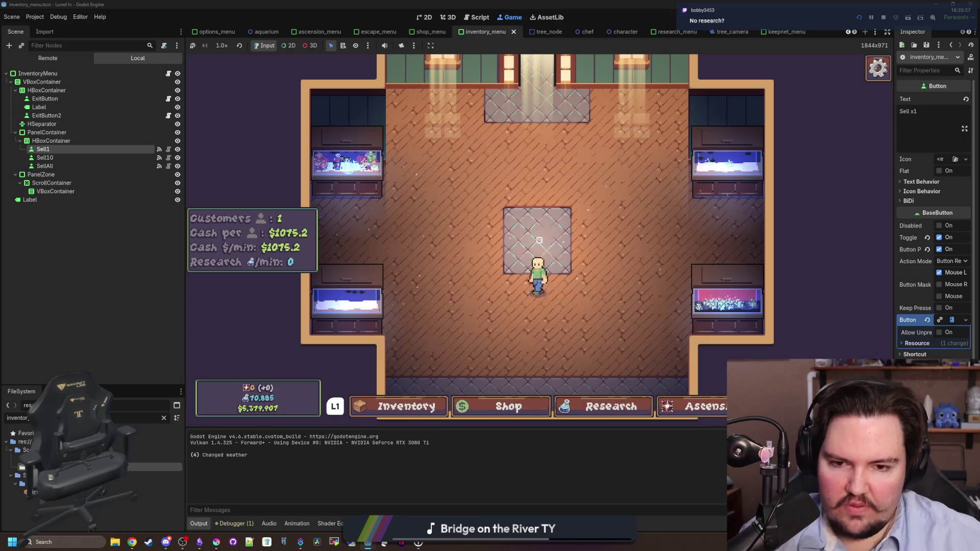
{"action": "key", "text": "Return"}
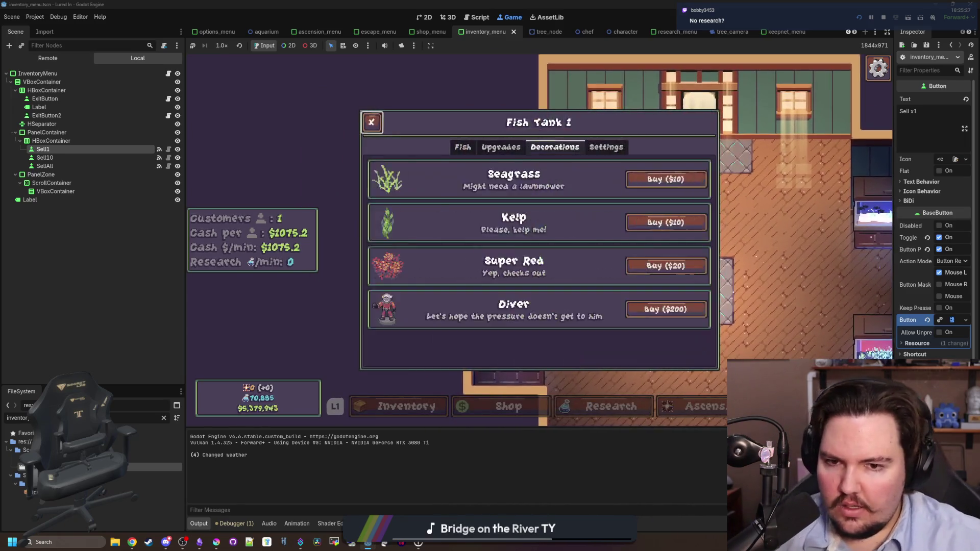
{"action": "key", "text": "Right"}
{"action": "key", "text": "Left"}
{"action": "key", "text": "Left"}
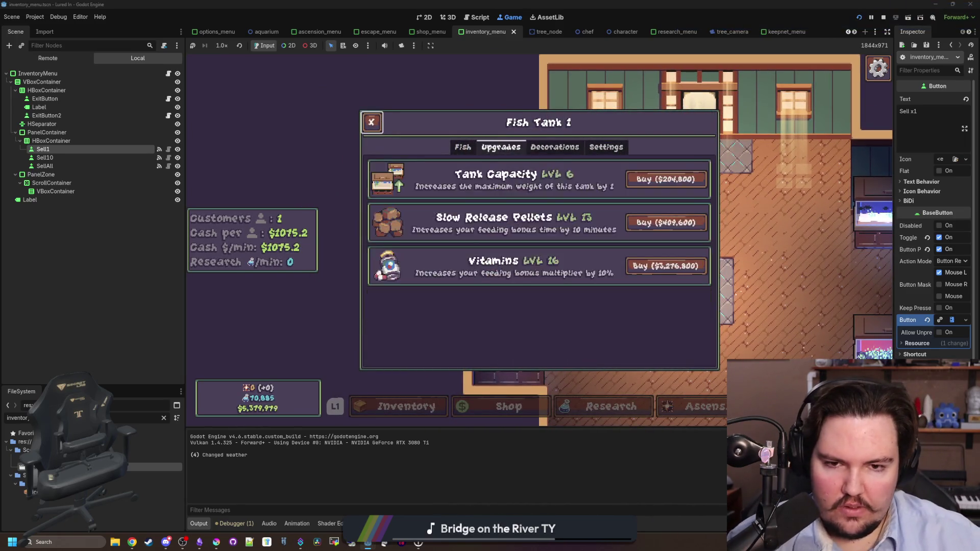
Step: Open and close the pause menu's options, then stop the game and return to inventory_menu.gd
{"action": "key", "text": "Escape"}
{"action": "key", "text": "Escape"}
{"action": "key", "text": "Down"}
{"action": "key", "text": "Return"}
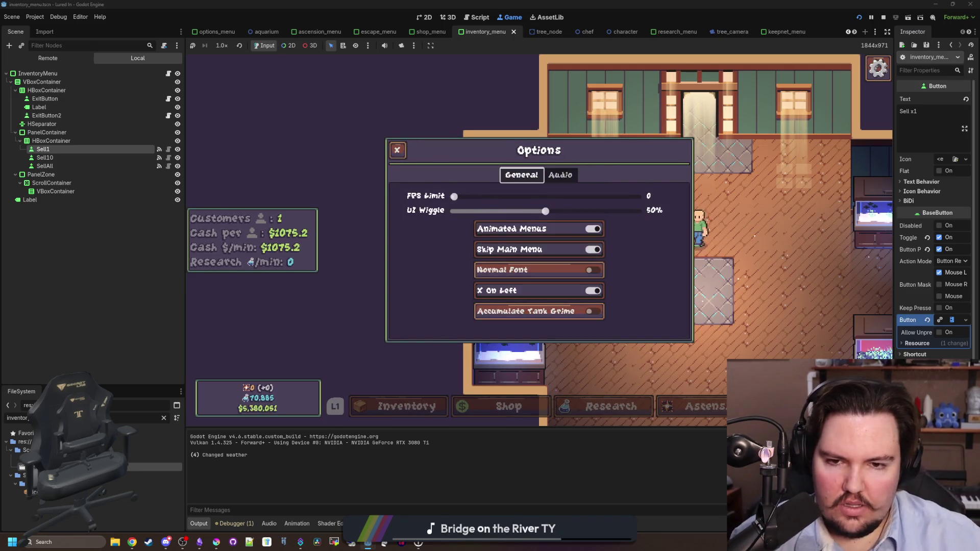
{"action": "key", "text": "Escape"}
{"action": "key", "text": "Escape"}
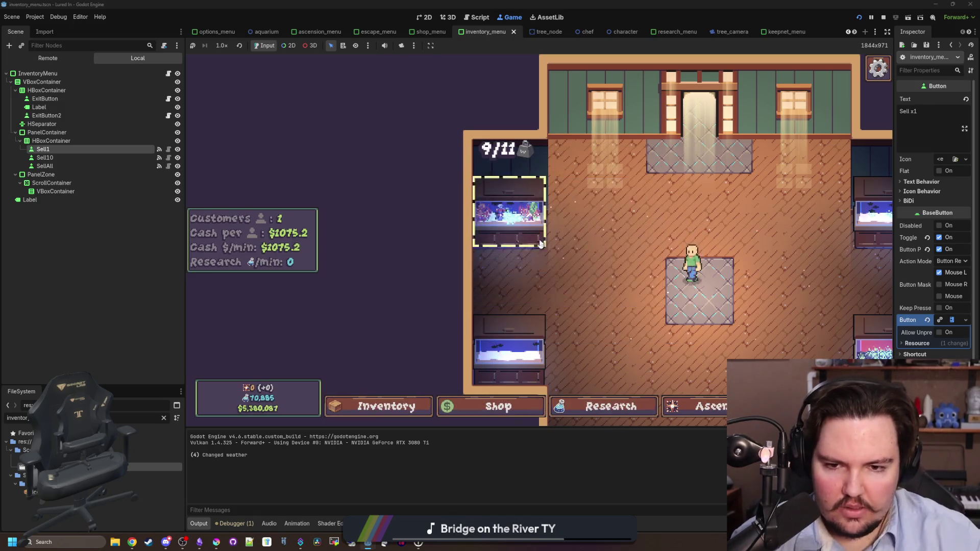
{"action": "key", "text": "Escape"}
{"action": "key", "text": "F8"}
{"action": "left_click", "coordinate": [523, 209]}
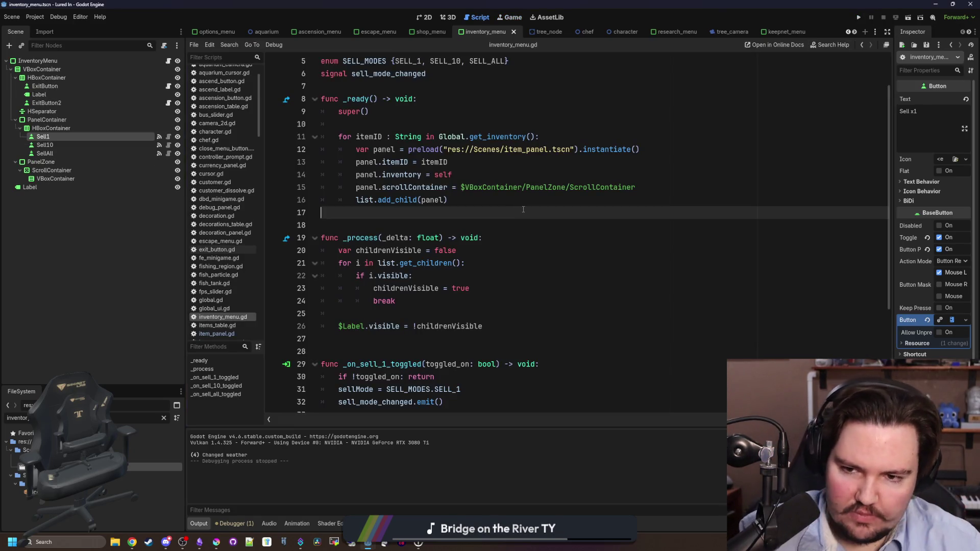
Step: Filter FileSystem for 'shop', open shop_menu.gd, and copy its _process function
{"action": "left_click", "coordinate": [164, 417]}
{"action": "type", "text": "shop"}
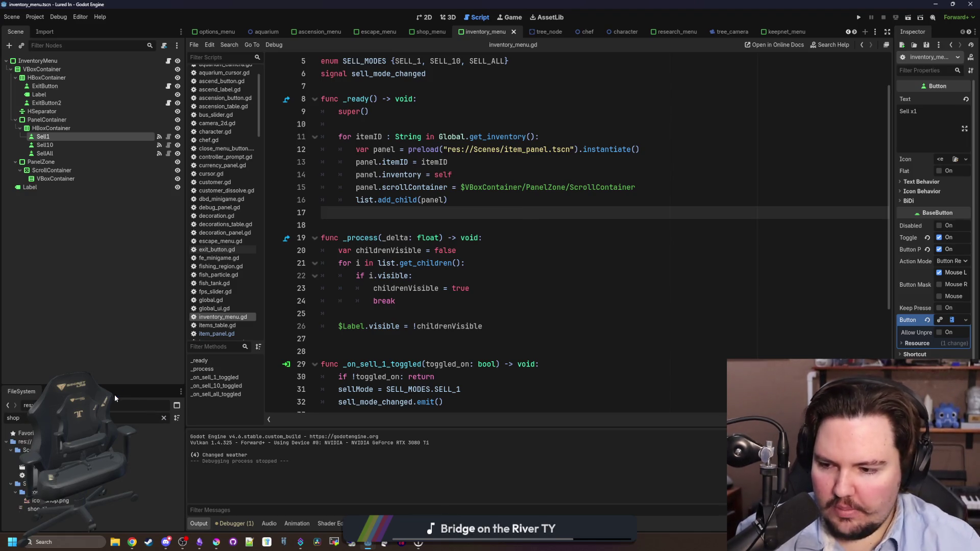
{"action": "double_click", "coordinate": [77, 459]}
{"action": "left_click", "coordinate": [579, 351]}
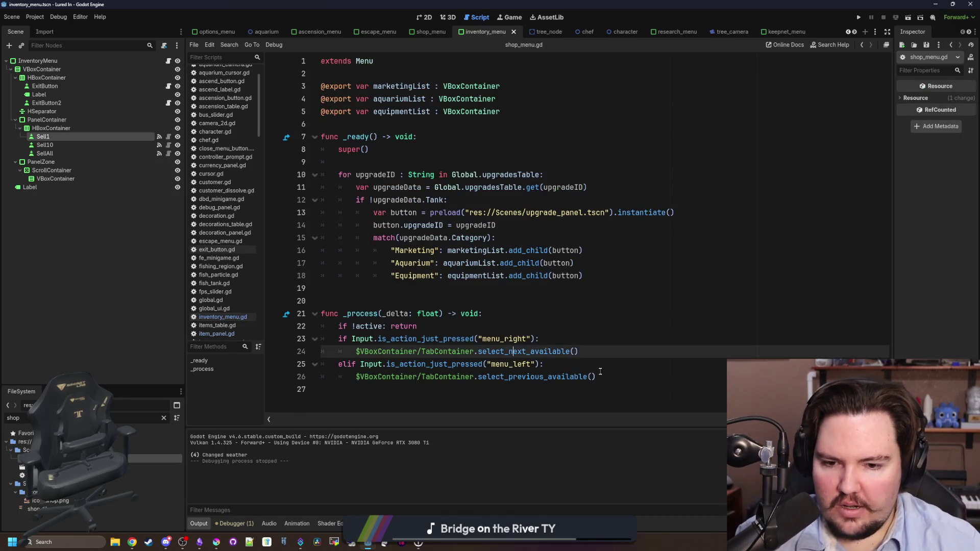
{"action": "left_click_drag", "start_coordinate": [596, 376], "coordinate": [257, 308]}
{"action": "key", "text": "ctrl+c"}
{"action": "left_click", "coordinate": [382, 297]}
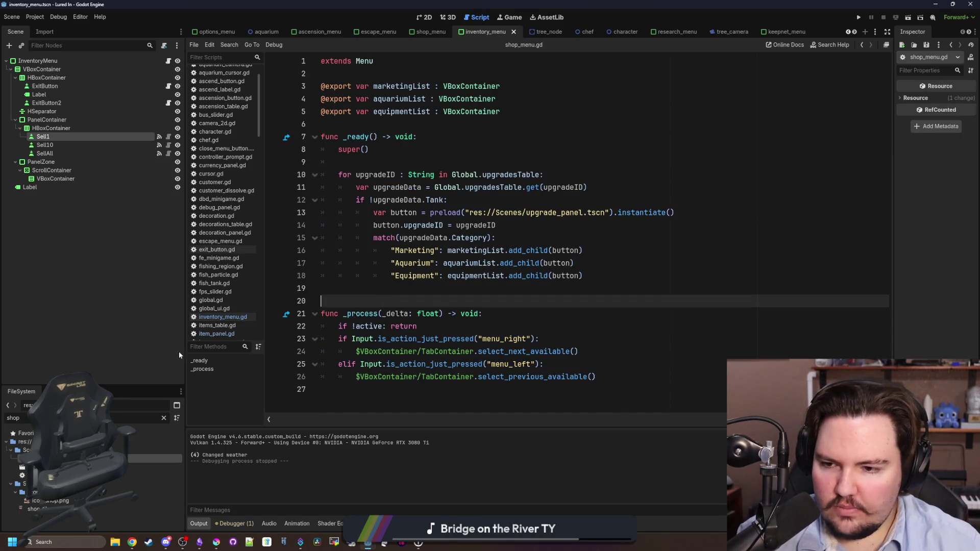
Step: Filter for 'options', paste the _process function into options_menu.gd, and save it
{"action": "left_click", "coordinate": [163, 418]}
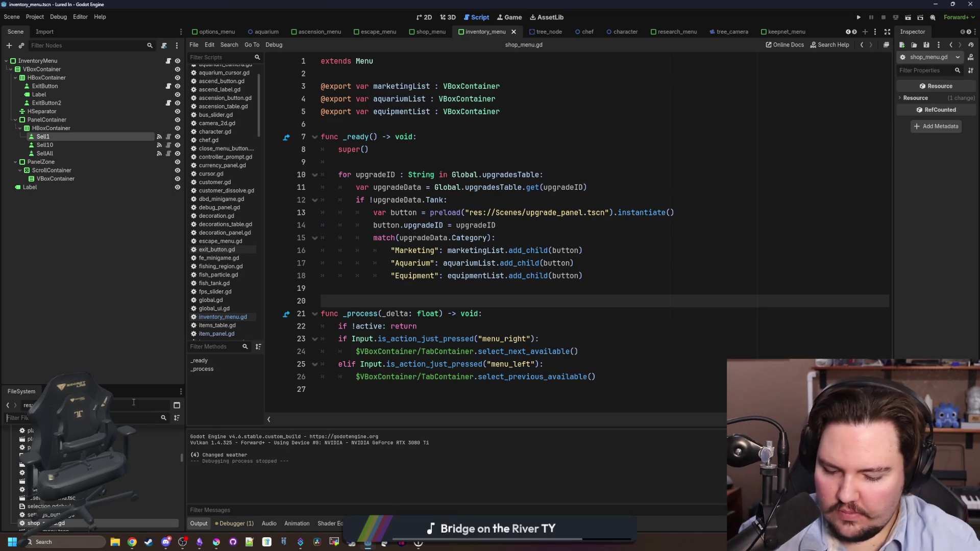
{"action": "type", "text": "options"}
{"action": "double_click", "coordinate": [154, 458]}
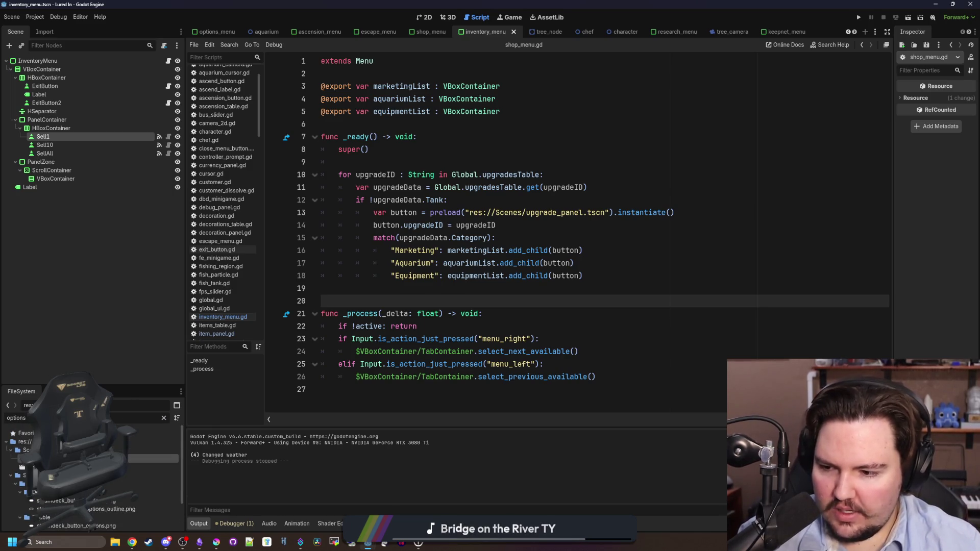
{"action": "key", "text": "Return"}
{"action": "key", "text": "ctrl+v"}
{"action": "left_click", "coordinate": [388, 176]}
{"action": "key", "text": "Return"}
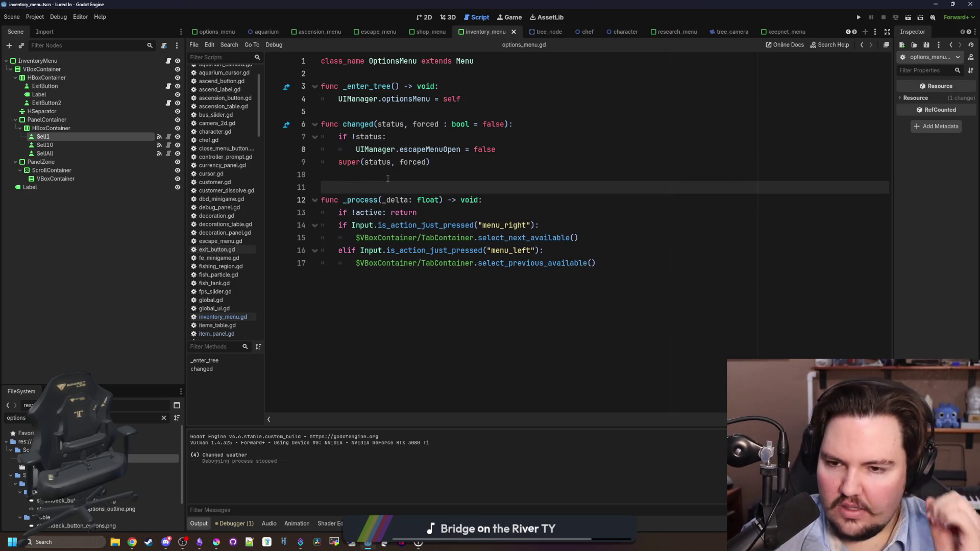
{"action": "left_click", "coordinate": [388, 176]}
{"action": "key", "text": "ctrl+s"}
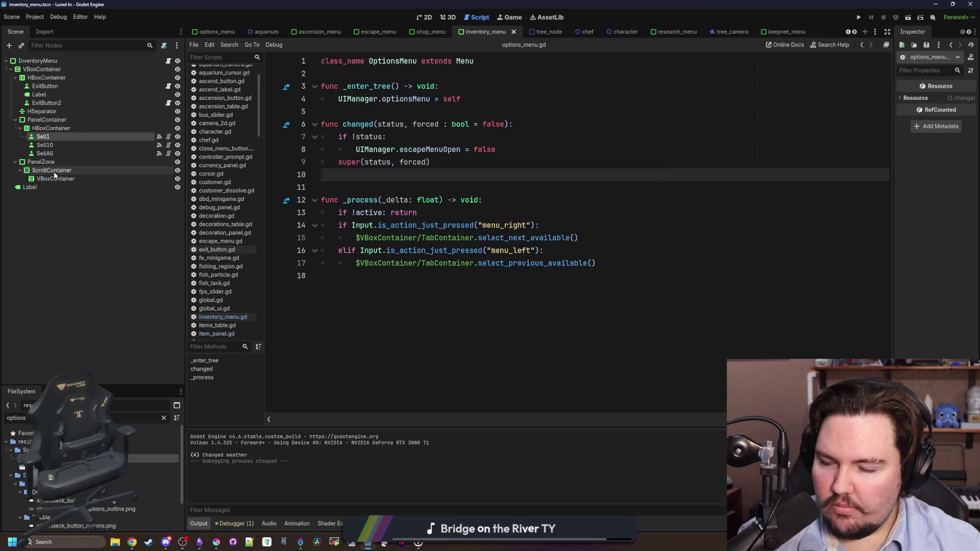
Step: Open the options menu scene to check the TabContainer node path, then run the game with F5
{"action": "double_click", "coordinate": [148, 466]}
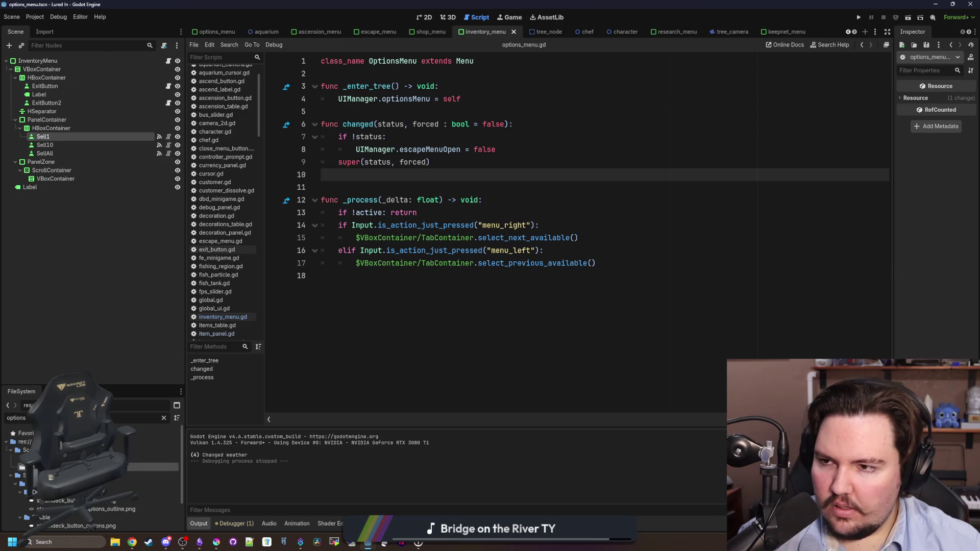
{"action": "mouse_move", "coordinate": [72, 122]}
{"action": "left_mouse_down"}
{"action": "mouse_move", "coordinate": [81, 133]}
{"action": "mouse_move", "coordinate": [370, 180]}
{"action": "left_mouse_up"}
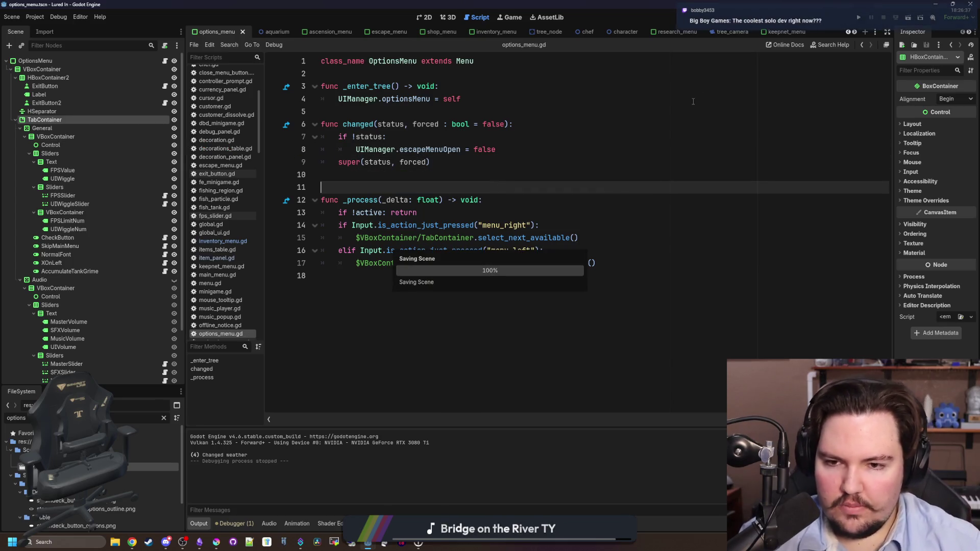
{"action": "key", "text": "F5"}
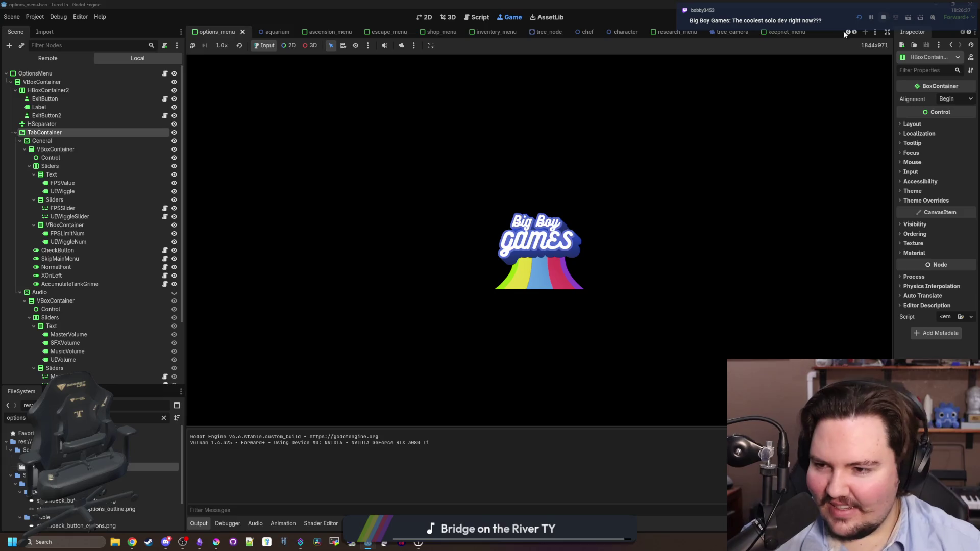
Step: Stop the game, set the options TabContainer's Tab Focus Mode from All to None, and relaunch
{"action": "key", "text": "F8"}
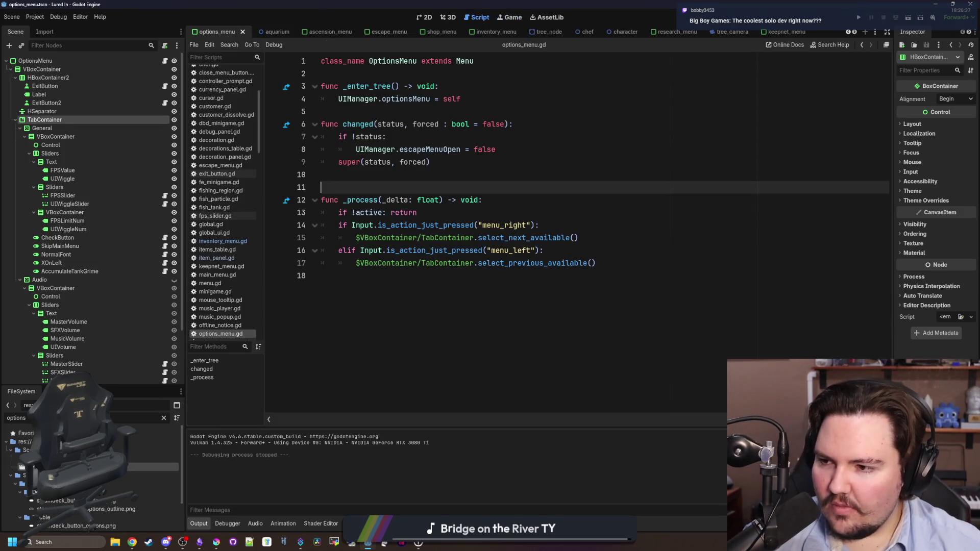
{"action": "left_click", "coordinate": [44, 120]}
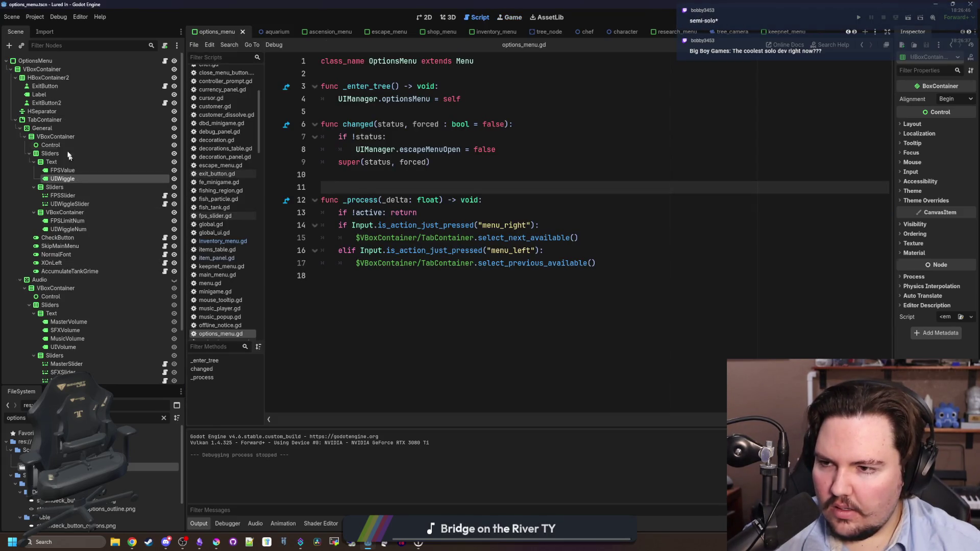
{"action": "left_click_drag", "start_coordinate": [892, 184], "coordinate": [750, 214]}
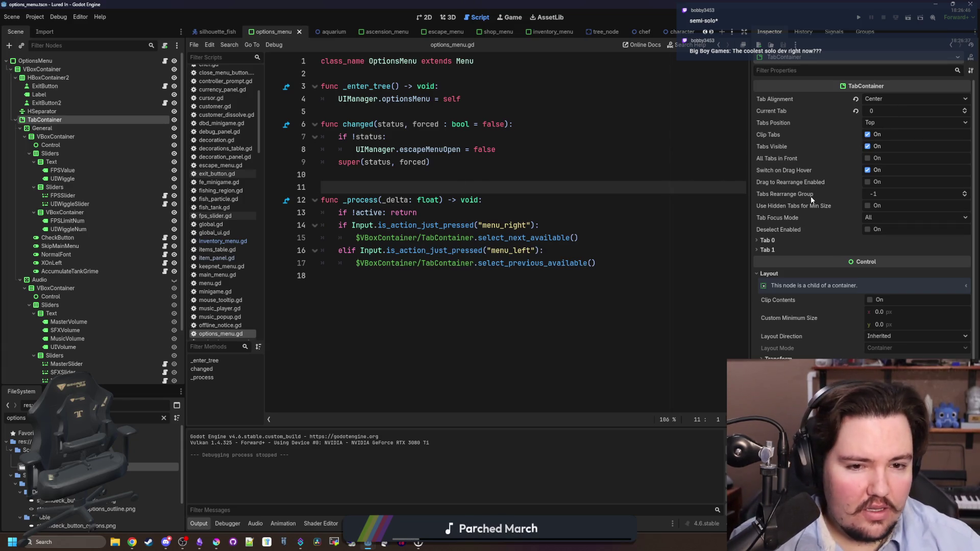
{"action": "left_click", "coordinate": [871, 220]}
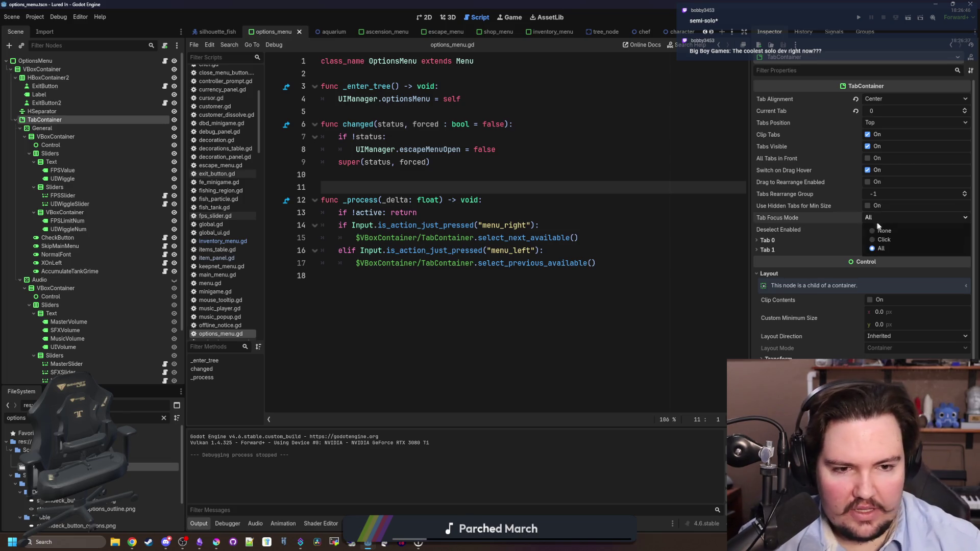
{"action": "left_click", "coordinate": [889, 230]}
{"action": "key", "text": "F6"}
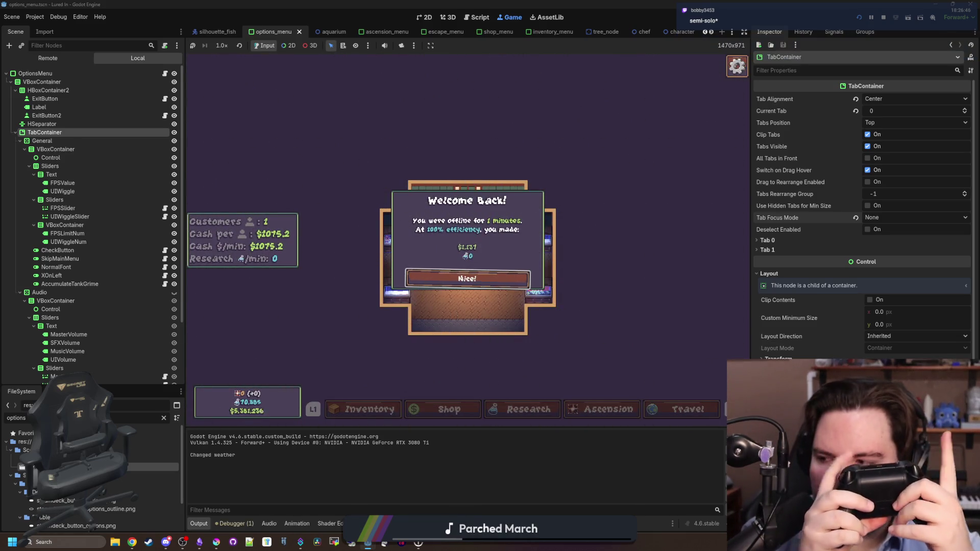
Step: Dismiss Welcome Back and navigate the inventory list and Minnow's sell amount options by keyboard
{"action": "key", "text": "Return"}
{"action": "key", "text": "Right"}
{"action": "key", "text": "Right"}
{"action": "key", "text": "Right"}
{"action": "key", "text": "Left"}
{"action": "key", "text": "Left"}
{"action": "key", "text": "Left"}
{"action": "key", "text": "Return"}
{"action": "key", "text": "Down"}
{"action": "key", "text": "Down"}
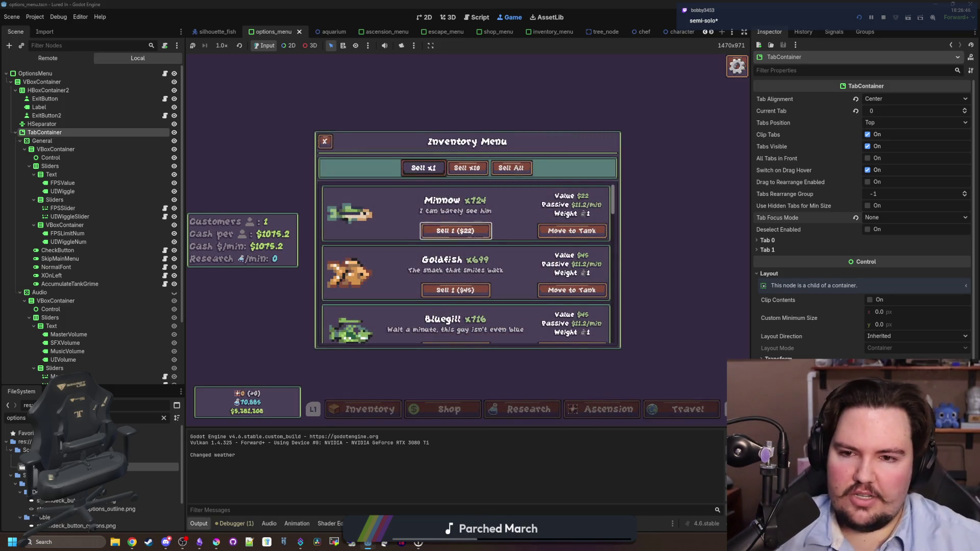
{"action": "key", "text": "Down"}
{"action": "key", "text": "Down"}
{"action": "key", "text": "Up"}
{"action": "key", "text": "Up"}
{"action": "key", "text": "Up"}
{"action": "key", "text": "Left"}
{"action": "key", "text": "Right"}
{"action": "key", "text": "Right"}
{"action": "key", "text": "Escape"}
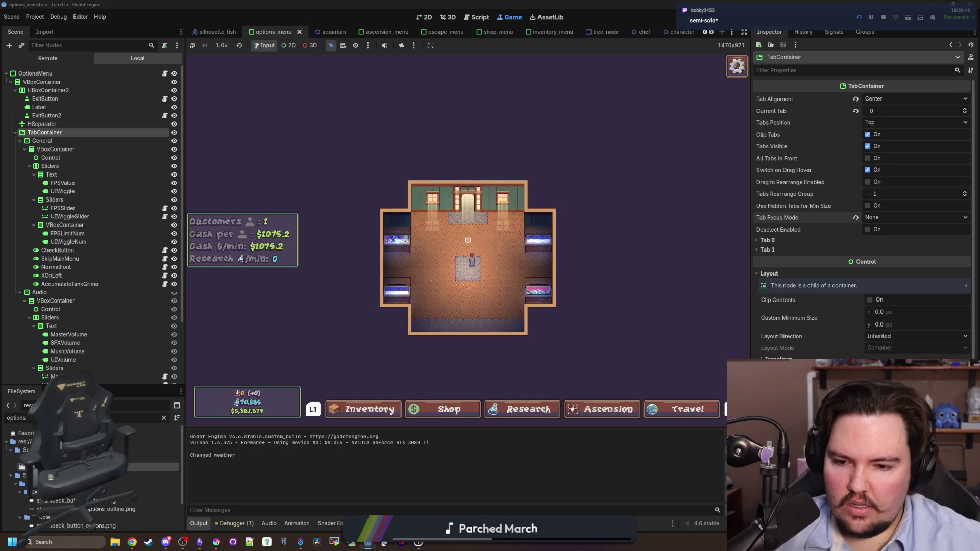
Step: Open the shop and cycle its Equipment, Aquarium and Marketing categories by keyboard
{"action": "key", "text": "Right"}
{"action": "key", "text": "Return"}
{"action": "key", "text": "Left"}
{"action": "key", "text": "Right"}
{"action": "key", "text": "Down"}
{"action": "key", "text": "Down"}
{"action": "key", "text": "Right"}
{"action": "key", "text": "Right"}
{"action": "key", "text": "Left"}
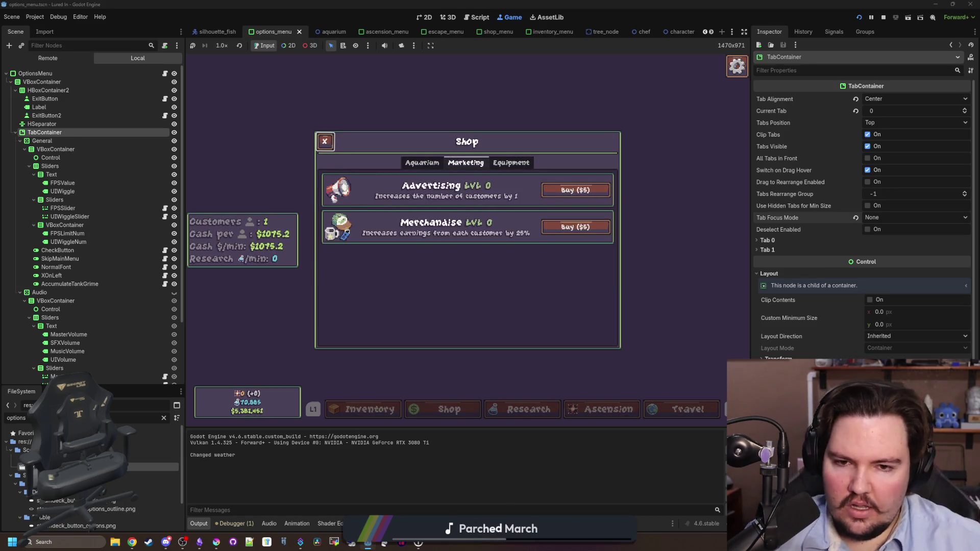
{"action": "key", "text": "Left"}
{"action": "key", "text": "Escape"}
{"action": "key", "text": "Right"}
{"action": "key", "text": "Right"}
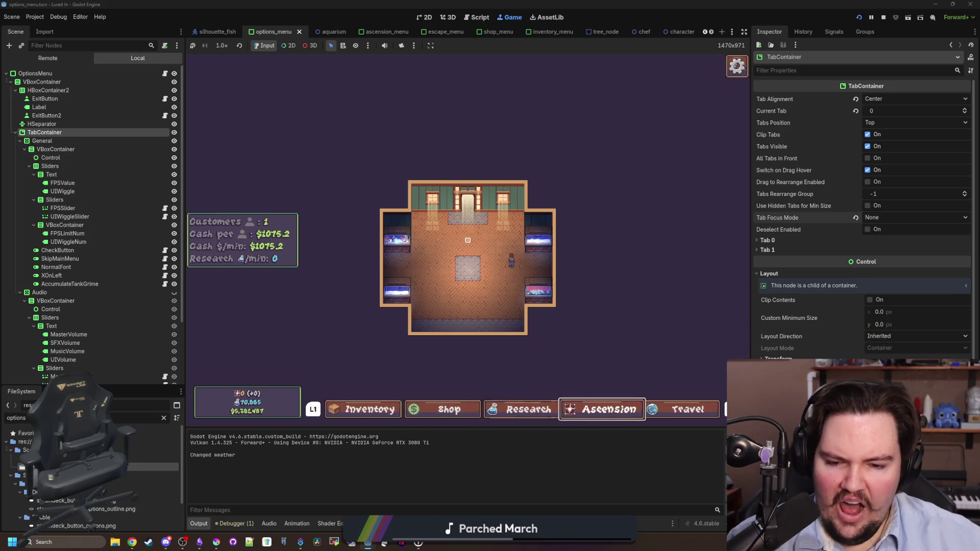
Step: Open and close the game's options from the escape menu twice, then focus the FileSystem filter
{"action": "key", "text": "Escape"}
{"action": "key", "text": "Down"}
{"action": "key", "text": "Return"}
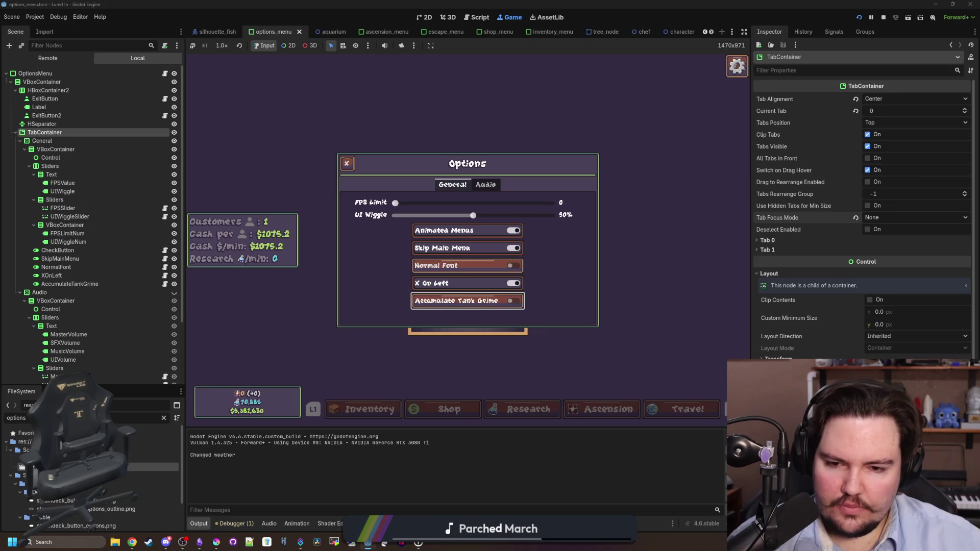
{"action": "key", "text": "Escape"}
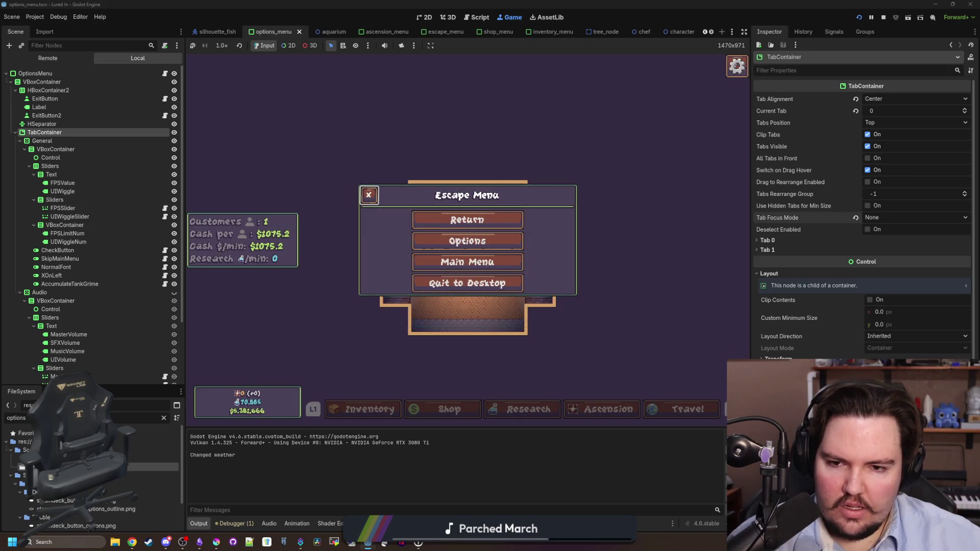
{"action": "key", "text": "Escape"}
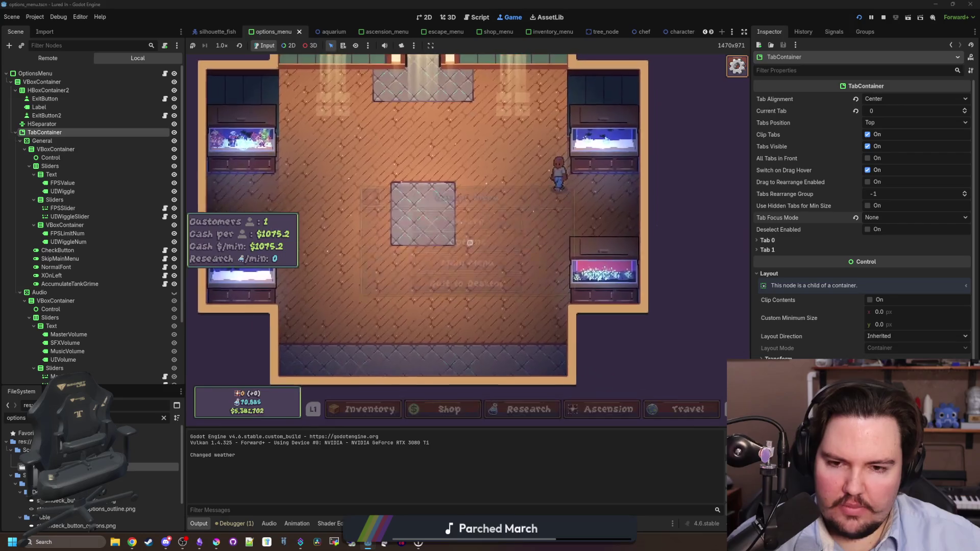
{"action": "left_click", "coordinate": [469, 242]}
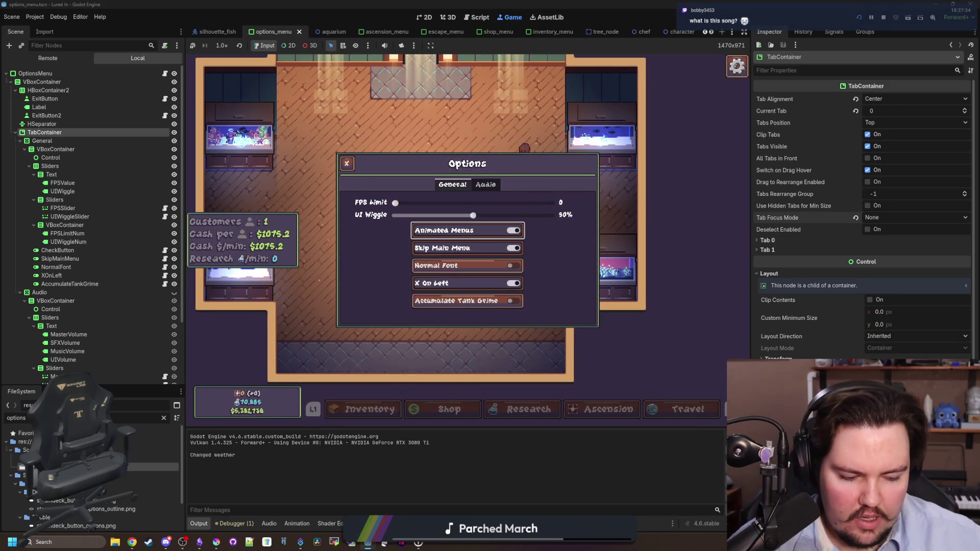
{"action": "key", "text": "Escape"}
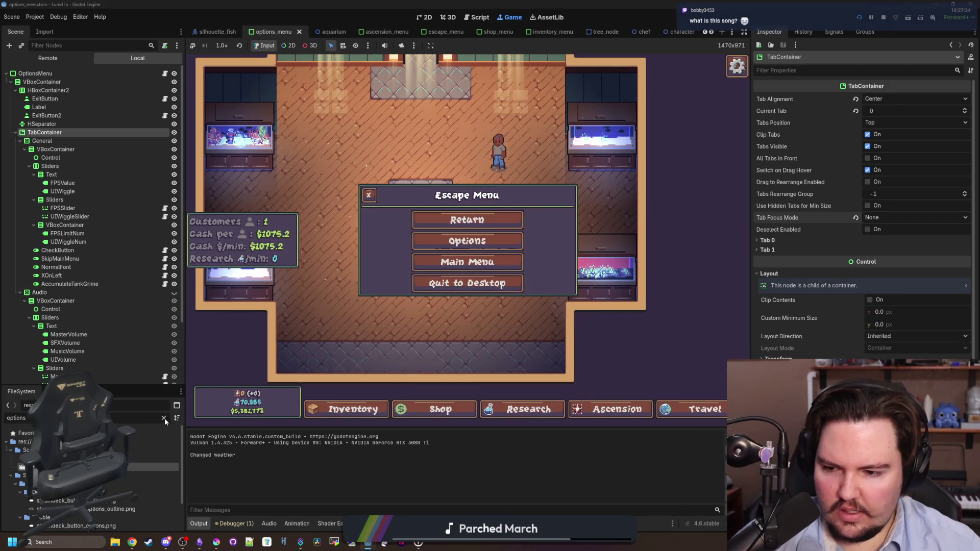
{"action": "left_click", "coordinate": [164, 419]}
Step: Open offline_notice.gd via the 'off' filter and jump to activate_grime's definition in global.gd
{"action": "type", "text": "off"}
{"action": "double_click", "coordinate": [154, 458]}
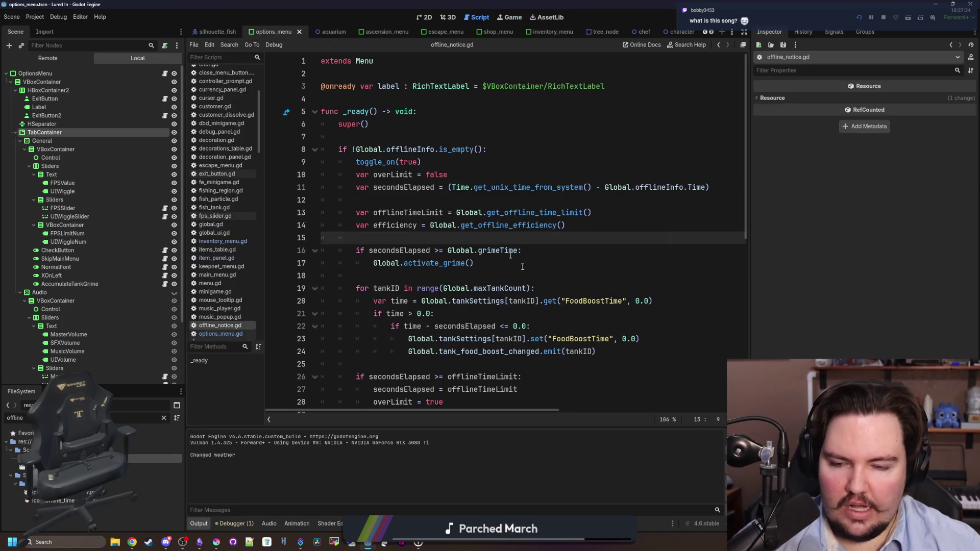
{"action": "left_click", "coordinate": [476, 262]}
{"action": "left_click", "coordinate": [435, 264], "text": "ctrl"}
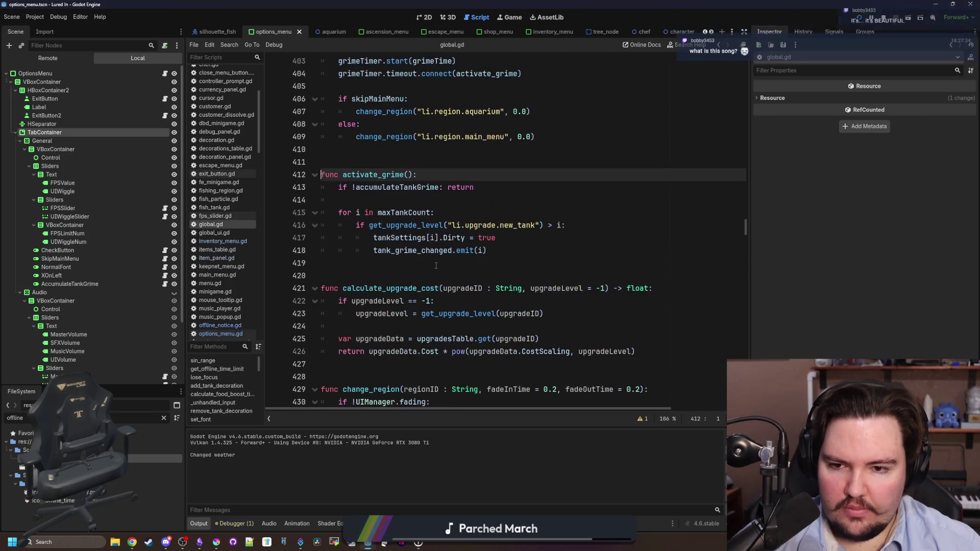
{"action": "left_click", "coordinate": [382, 149]}
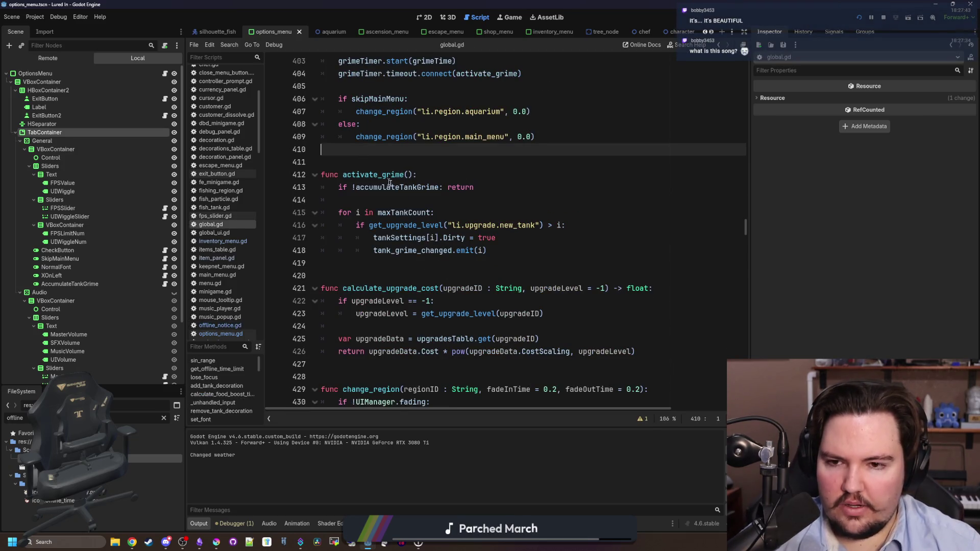
Step: Switch to the Game view and resume play from the escape menu
{"action": "left_click", "coordinate": [382, 161]}
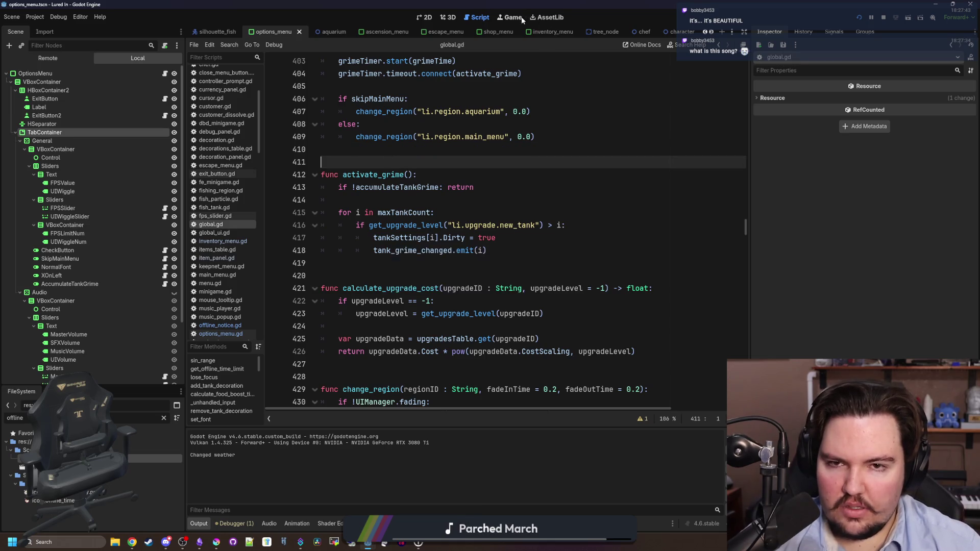
{"action": "left_click", "coordinate": [521, 19]}
{"action": "left_click", "coordinate": [475, 220]}
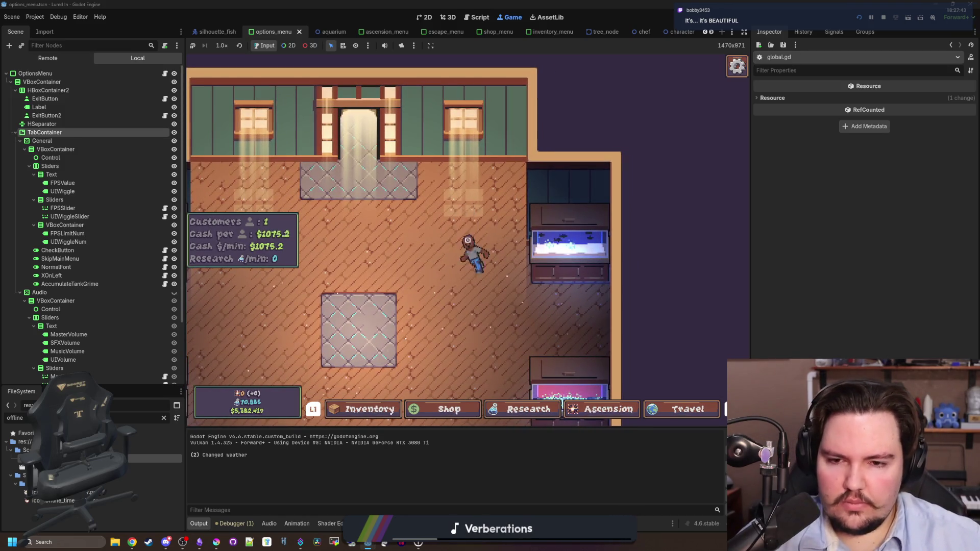
Step: Walk the room opening and closing nearby tank panels, including Fish Tank 5 and Fish Tank 1
{"action": "key", "text": "e"}
{"action": "key", "text": "Escape"}
{"action": "key", "text": "e"}
{"action": "key", "text": "Escape"}
{"action": "scroll", "coordinate": [447, 243], "scroll_direction": "down", "scroll_amount": 5}
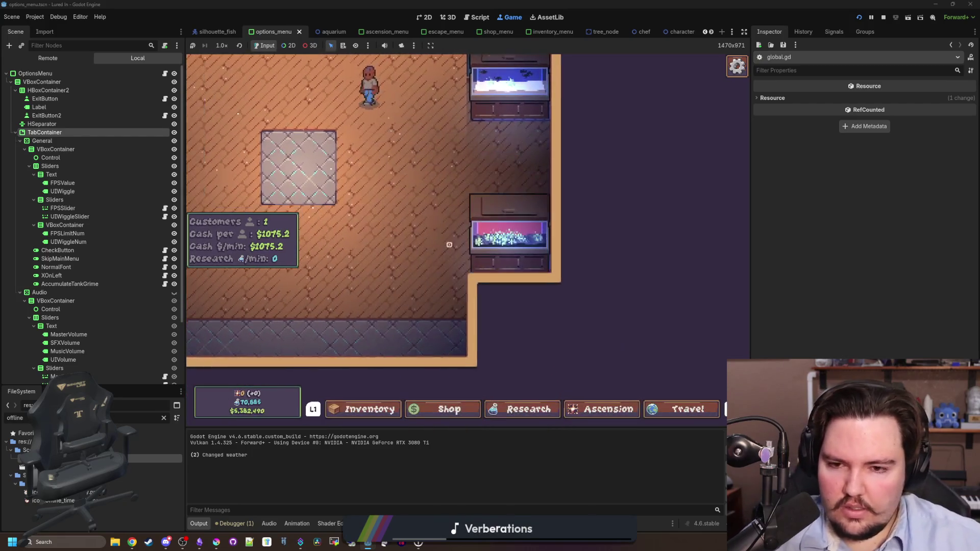
{"action": "key", "text": "e"}
{"action": "key", "text": "Escape"}
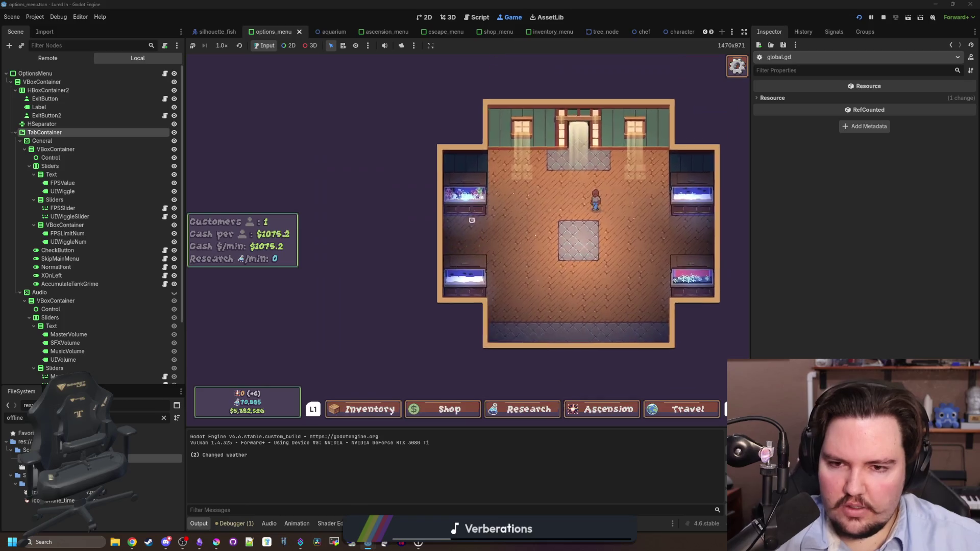
{"action": "key", "text": "e"}
{"action": "key", "text": "Escape"}
{"action": "scroll", "coordinate": [488, 246], "scroll_direction": "up", "scroll_amount": 2}
{"action": "scroll", "coordinate": [488, 246], "scroll_direction": "up", "scroll_amount": 2}
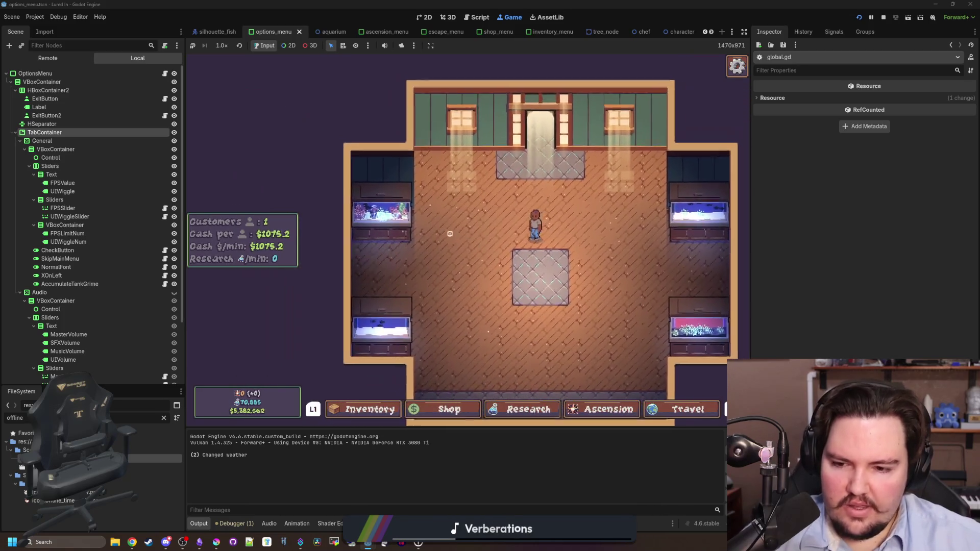
Step: Inspect Fish Tank 1's Upgrades, Vitamins and Slow Release Pellets, then its fish tab
{"action": "key", "text": "e"}
{"action": "key", "text": "Right"}
{"action": "key", "text": "Left"}
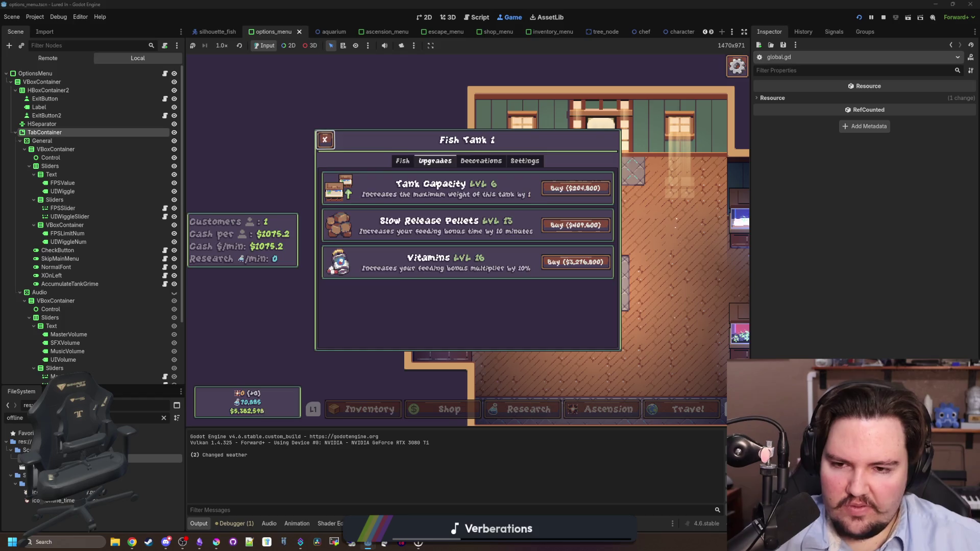
{"action": "key", "text": "Down"}
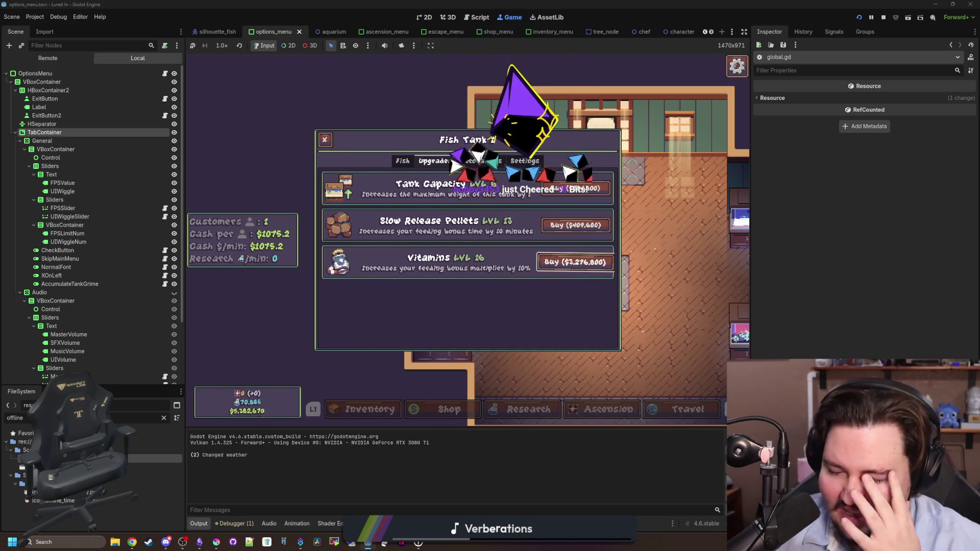
{"action": "key", "text": "Up"}
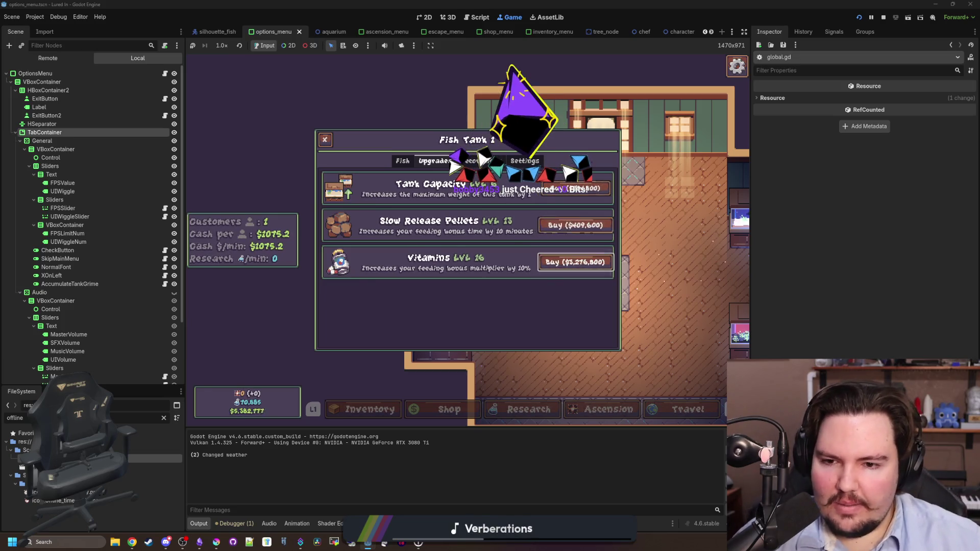
{"action": "key", "text": "q"}
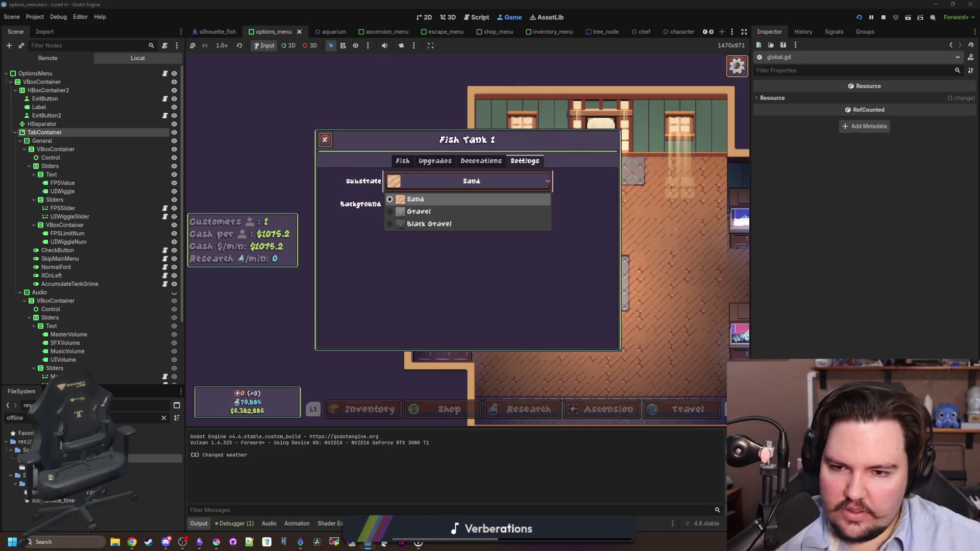
{"action": "key", "text": "q"}
{"action": "key", "text": "q"}
{"action": "key", "text": "q"}
{"action": "key", "text": "e"}
{"action": "key", "text": "Escape"}
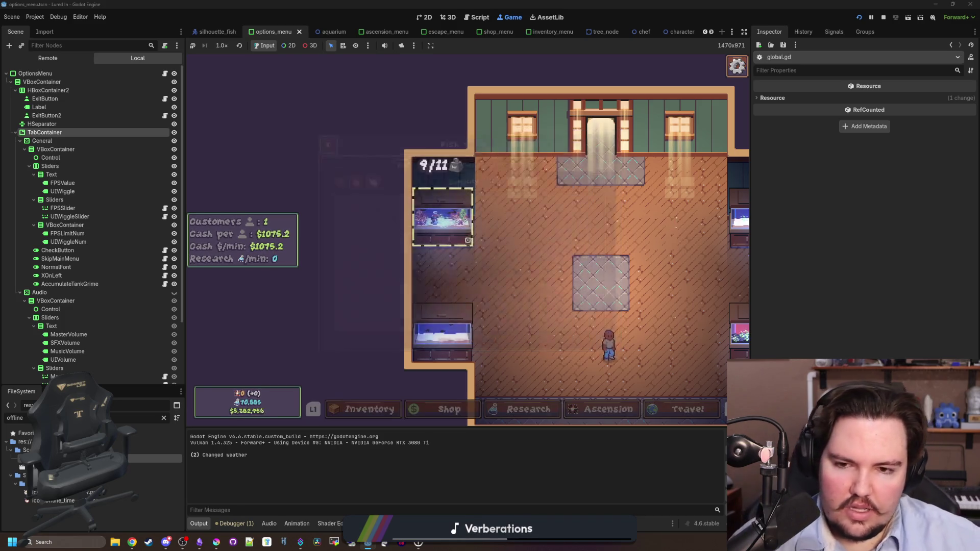
{"action": "key", "text": "e"}
{"action": "key", "text": "Escape"}
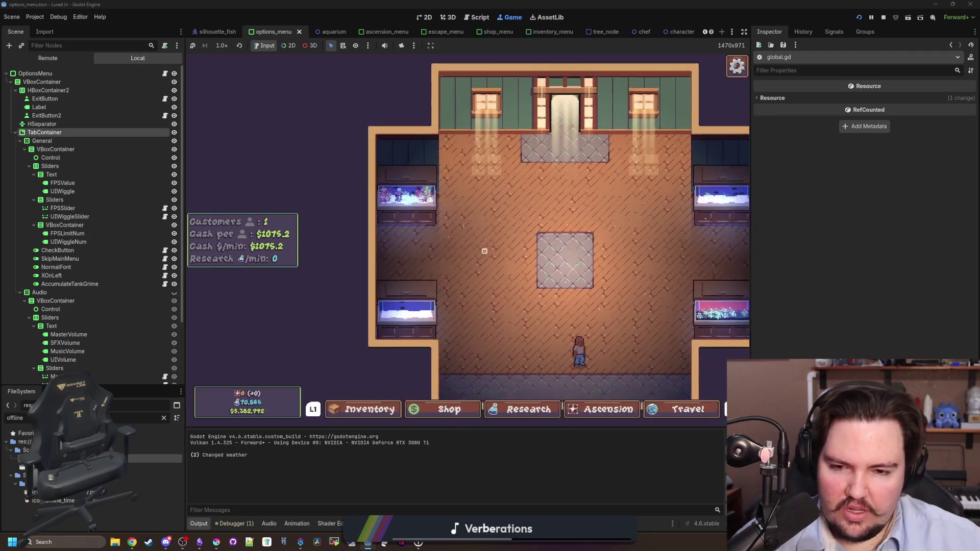
Step: Compare Fish Tank 4's panel, then walk back and reopen Fish Tank 1
{"action": "key", "text": "e"}
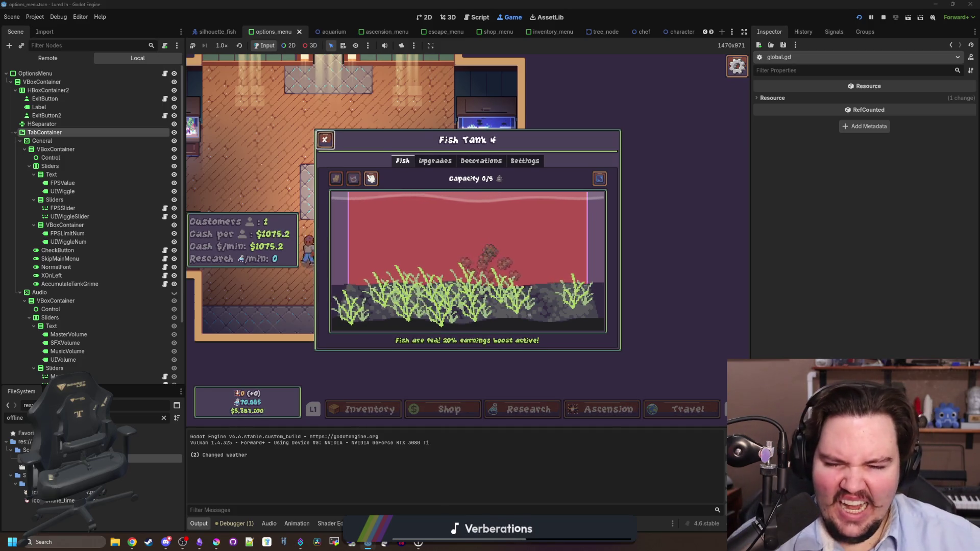
{"action": "key", "text": "Escape"}
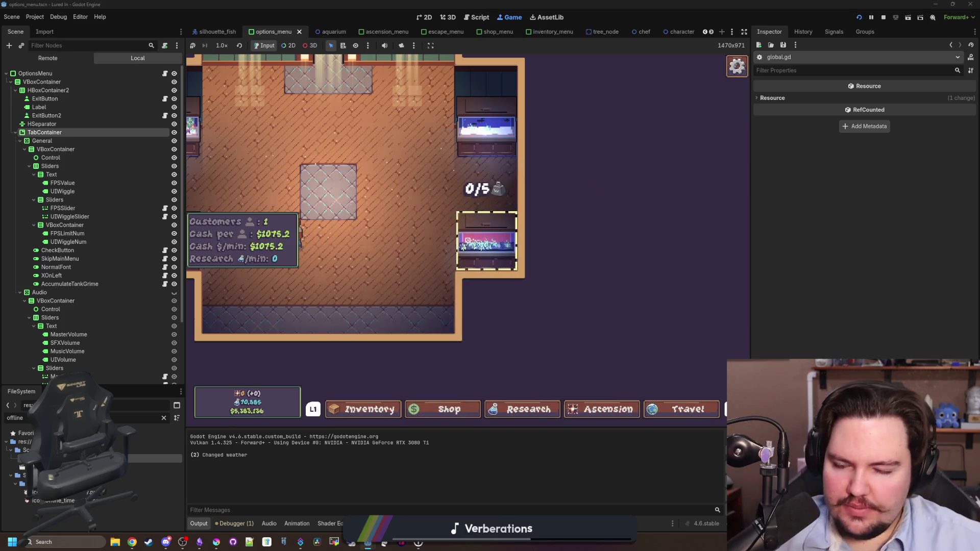
{"action": "key", "text": "e"}
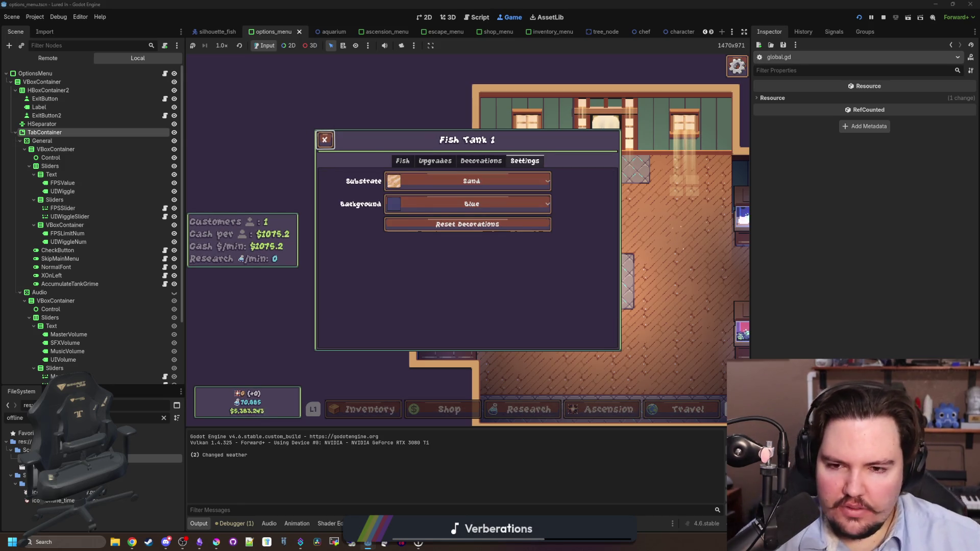
Step: In the running game, browse Fish Tank 3's upgrades, Slow Release Pellets and Vitamins, then close the dialog
{"action": "key", "text": "Tab"}
{"action": "key", "text": "Tab"}
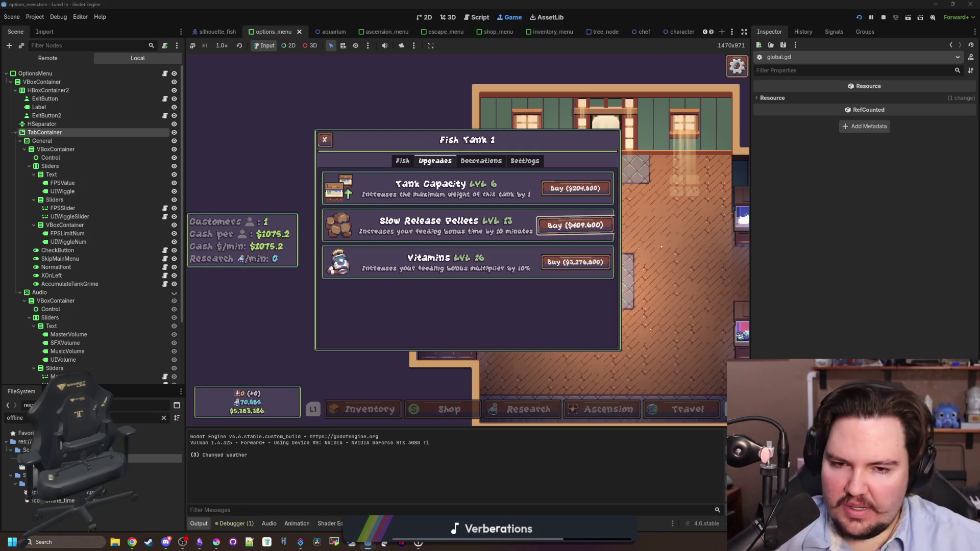
{"action": "key", "text": "Right"}
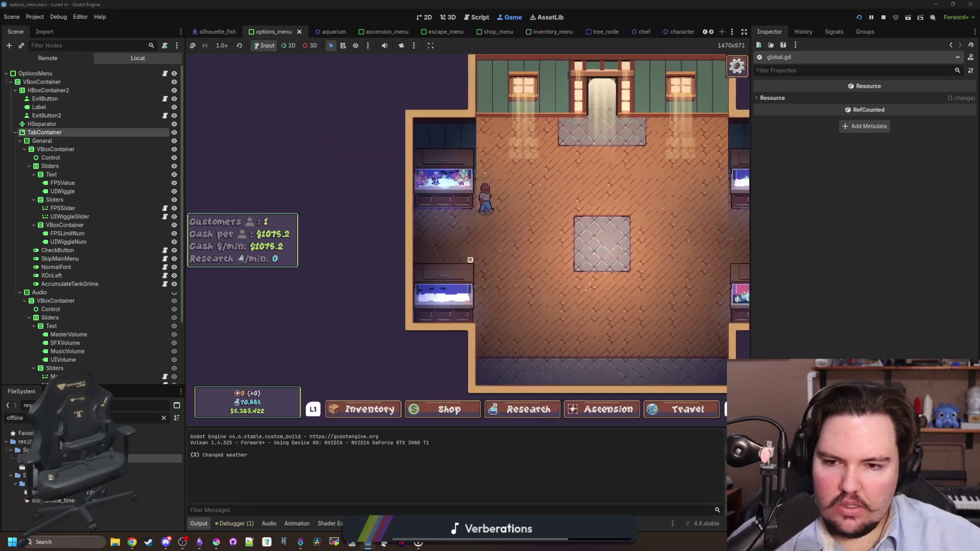
{"action": "key", "text": "Tab"}
{"action": "key", "text": "Down"}
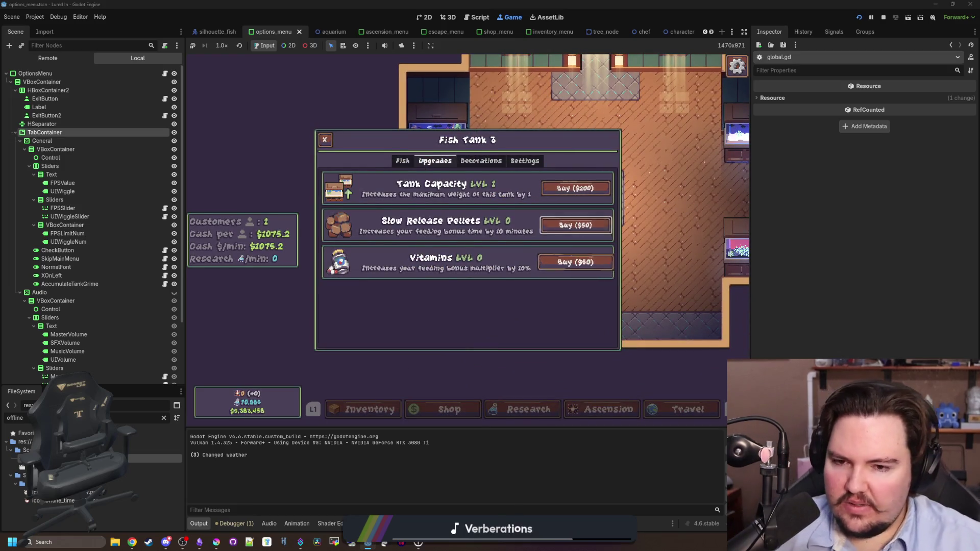
{"action": "key", "text": "Up"}
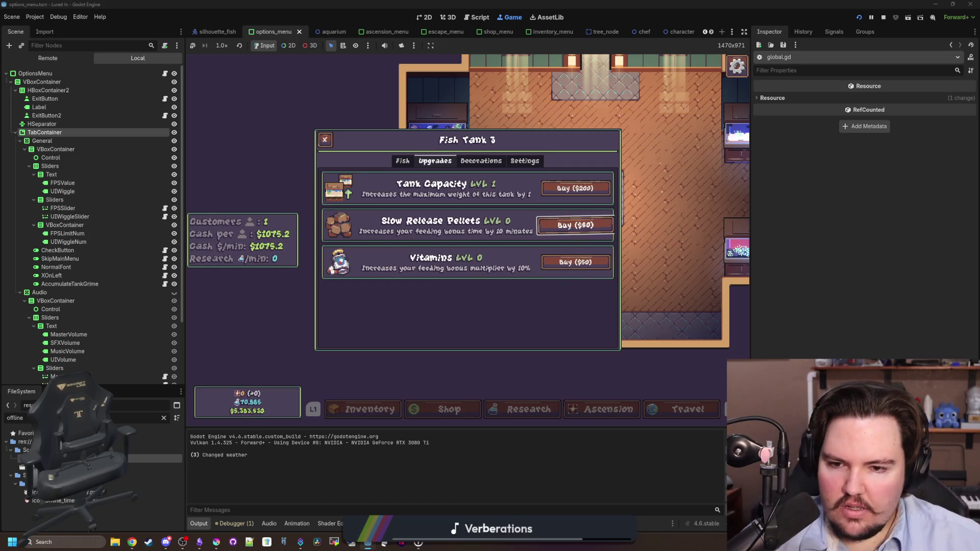
{"action": "key", "text": "Down"}
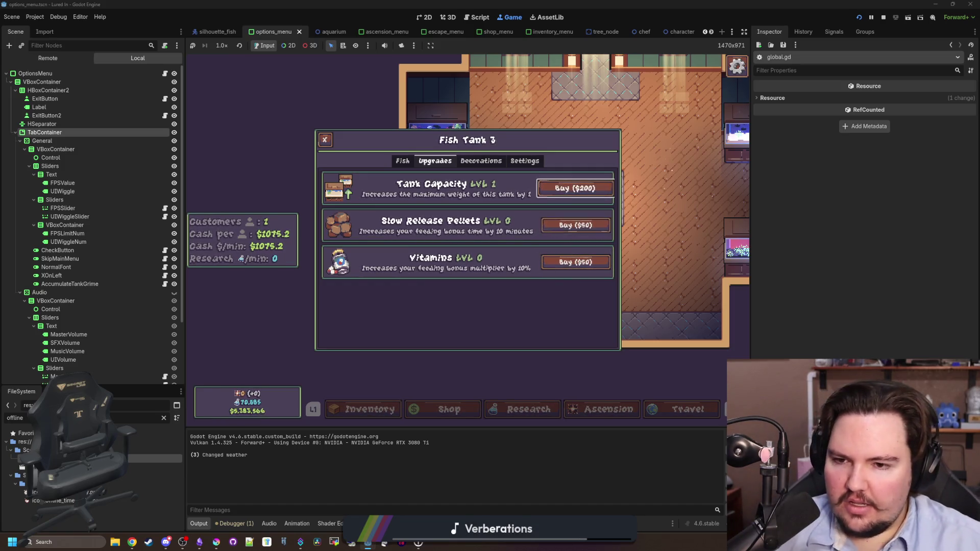
{"action": "key", "text": "Down"}
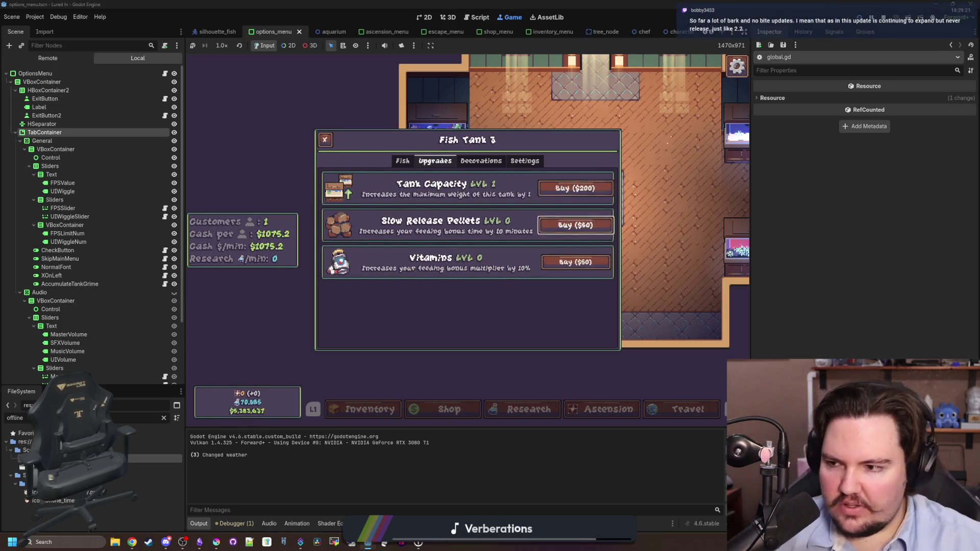
{"action": "key", "text": "Escape"}
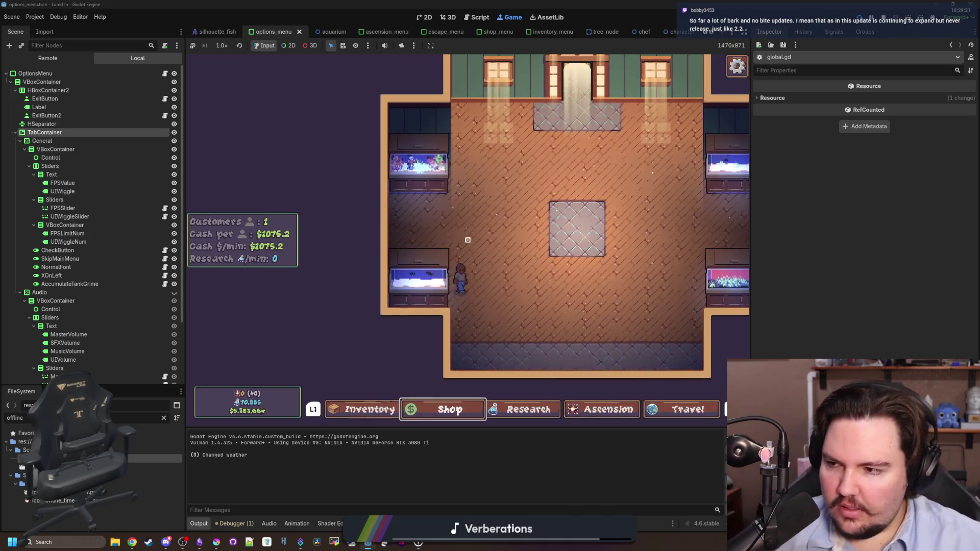
Step: Open and close the research tree, then revisit Fish Tank 3's upgrades list
{"action": "key", "text": "Right"}
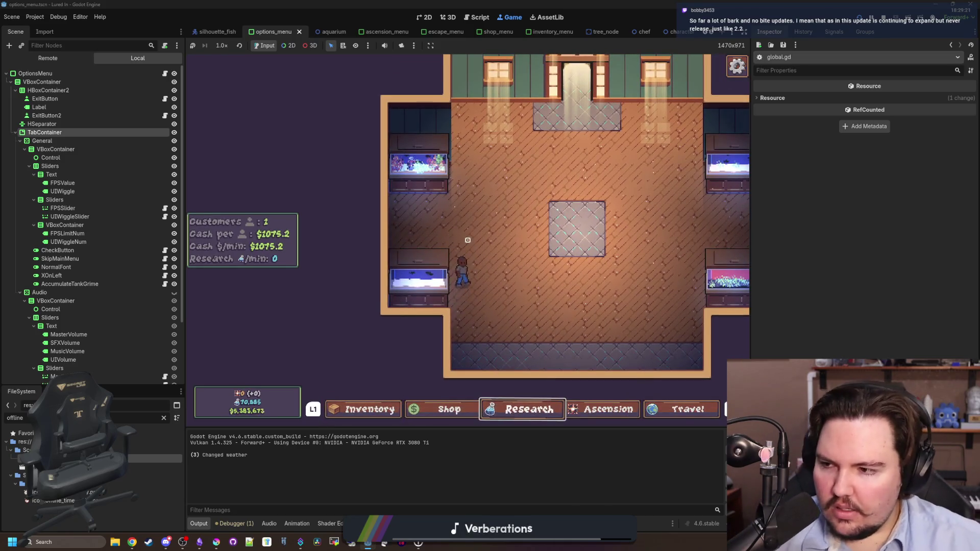
{"action": "key", "text": "Return"}
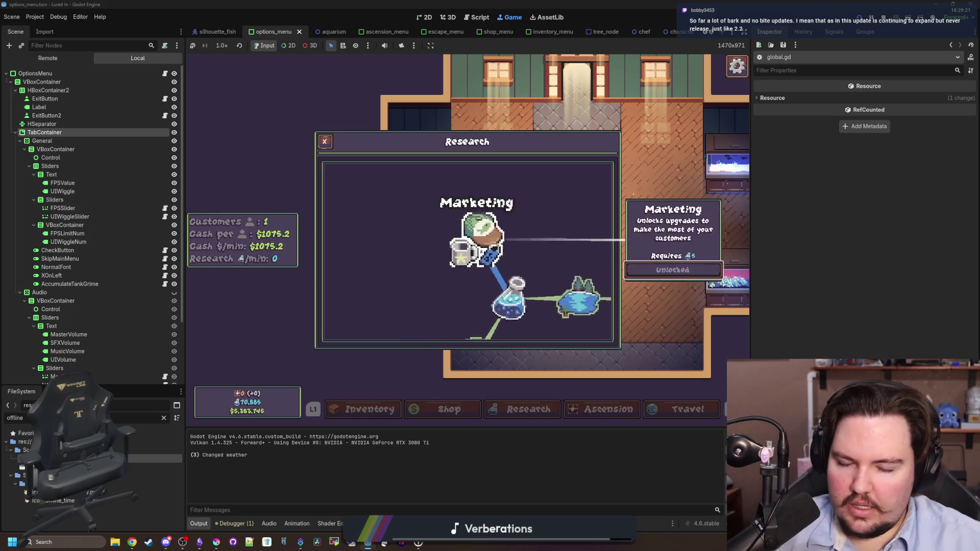
{"action": "key", "text": "Escape"}
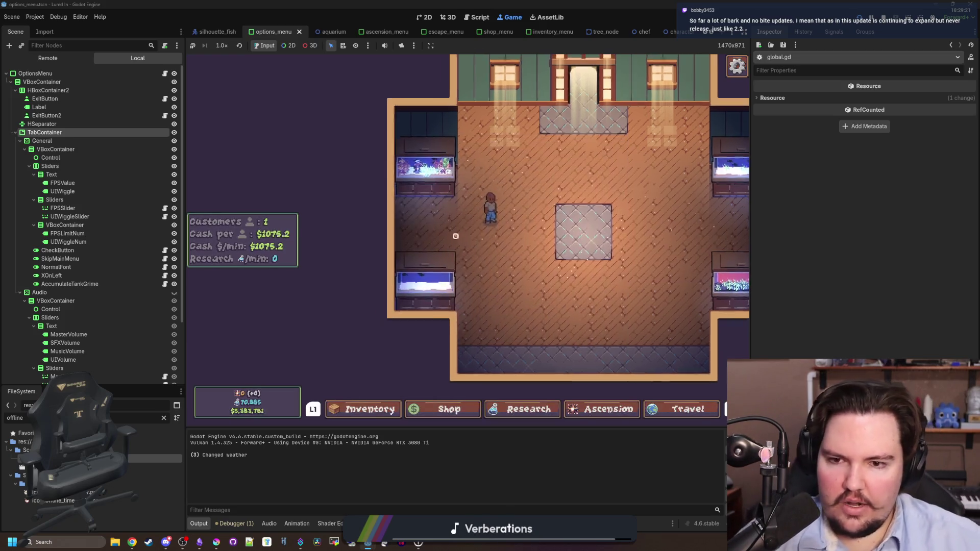
{"action": "key", "text": "Left"}
{"action": "key", "text": "Return"}
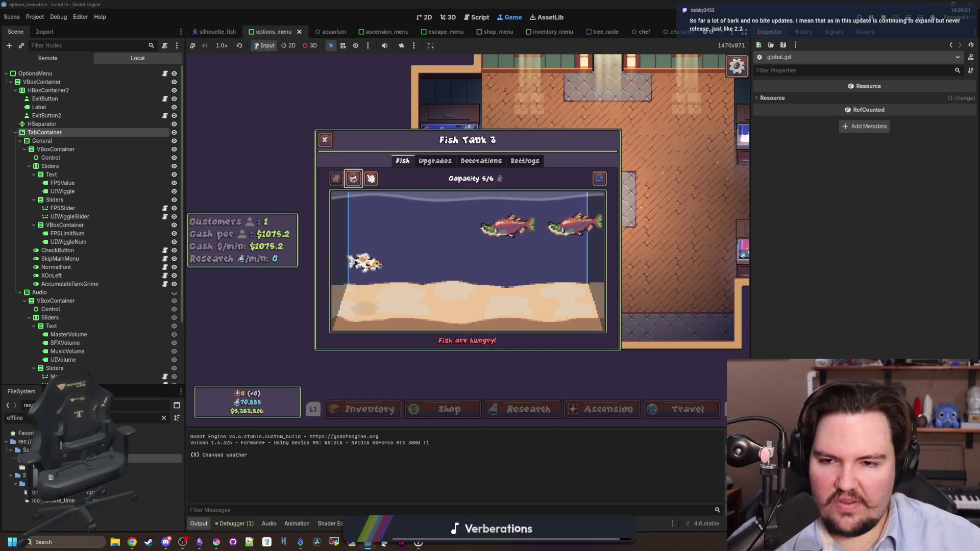
{"action": "key", "text": "Right"}
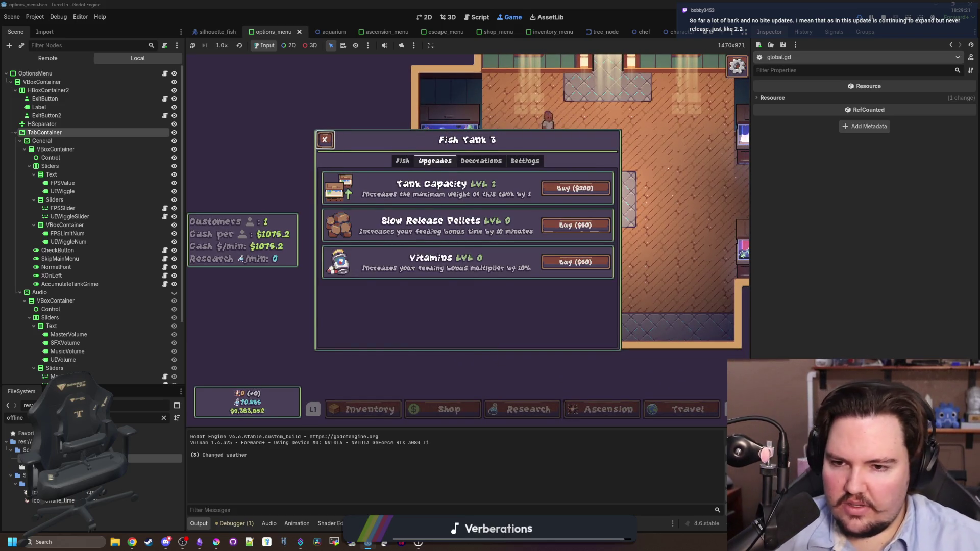
{"action": "key", "text": "Escape"}
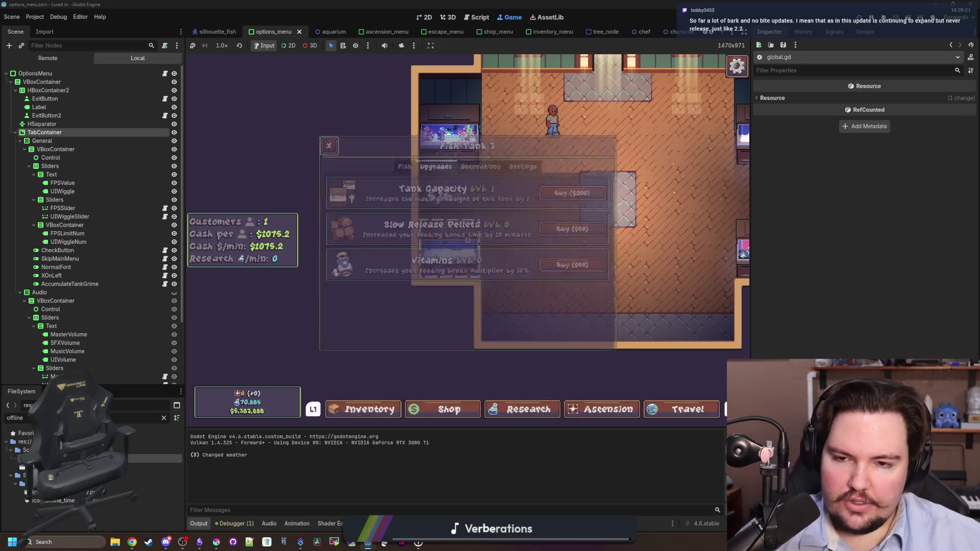
Step: Open and close the game's pause menu, then stop the test run with F8
{"action": "key", "text": "Escape"}
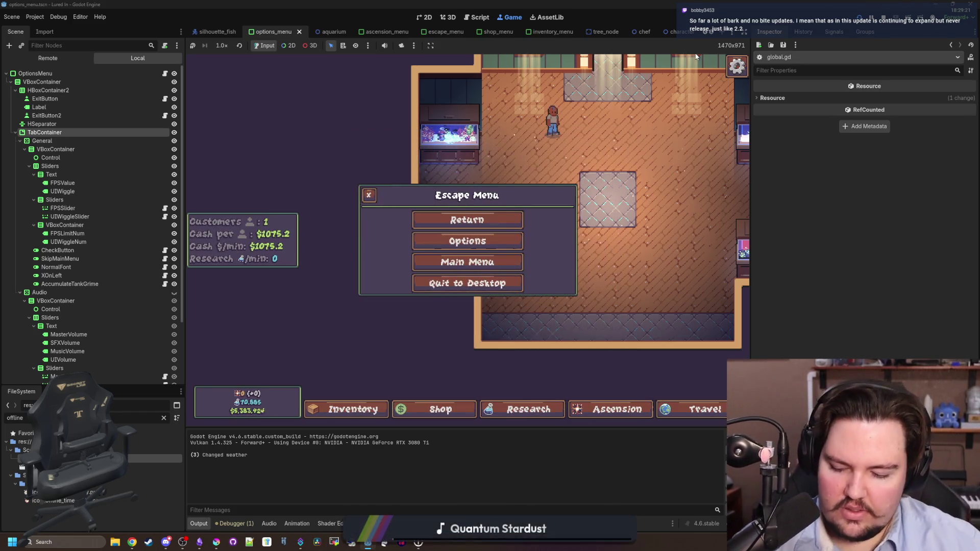
{"action": "key", "text": "Down"}
{"action": "key", "text": "Escape"}
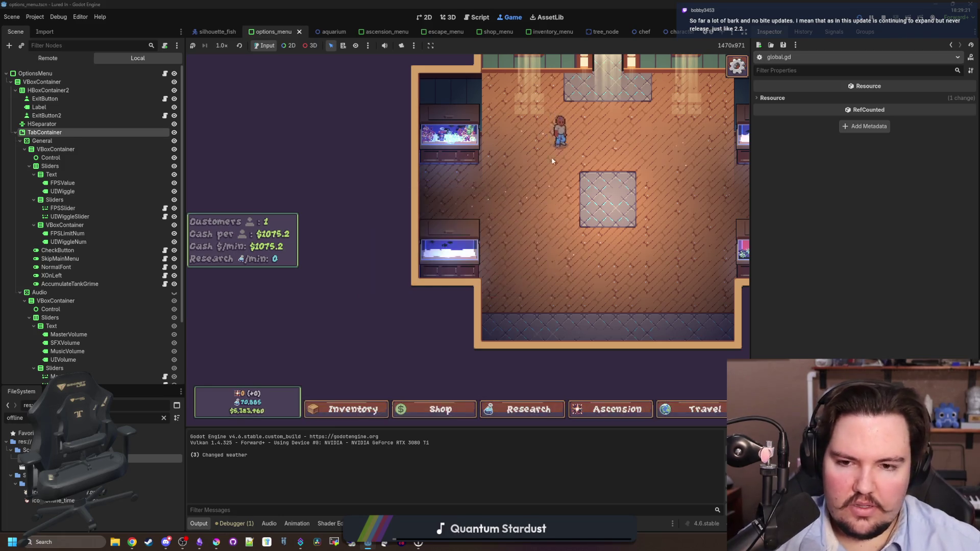
{"action": "key", "text": "F8"}
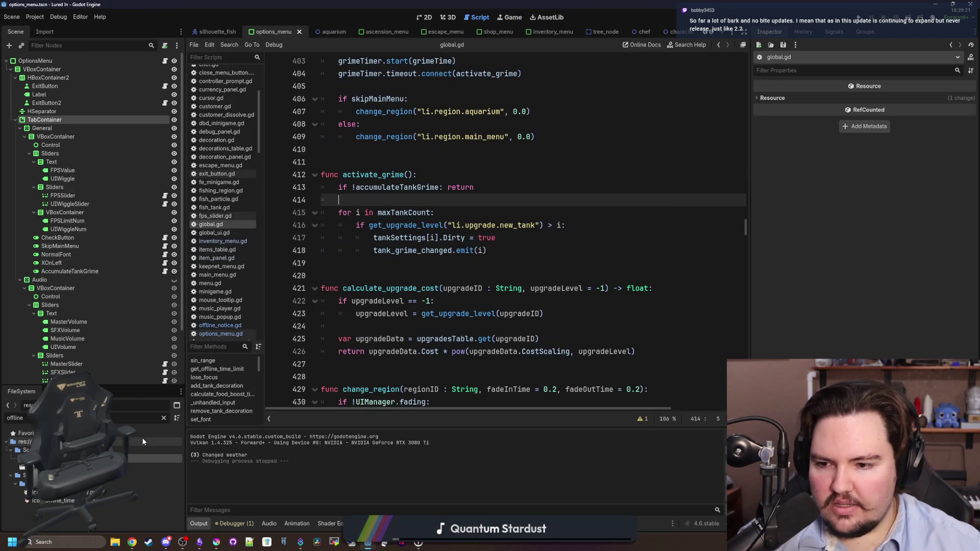
Step: Filter the FileSystem for 'researc' and open research_table.gd in the script editor
{"action": "triple_click", "coordinate": [145, 417]}
{"action": "type", "text": "researc"}
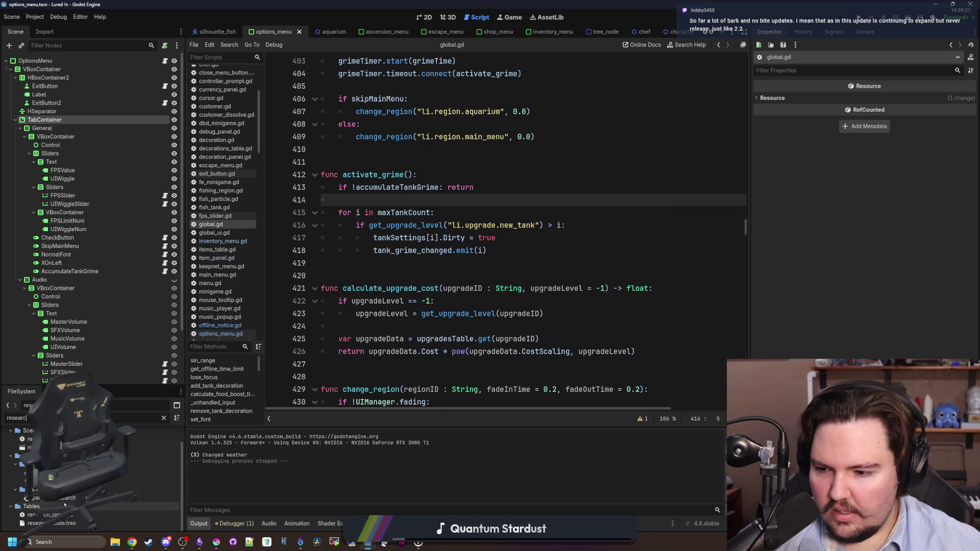
{"action": "double_click", "coordinate": [51, 514]}
{"action": "scroll", "coordinate": [467, 284], "scroll_direction": "down", "scroll_amount": 4}
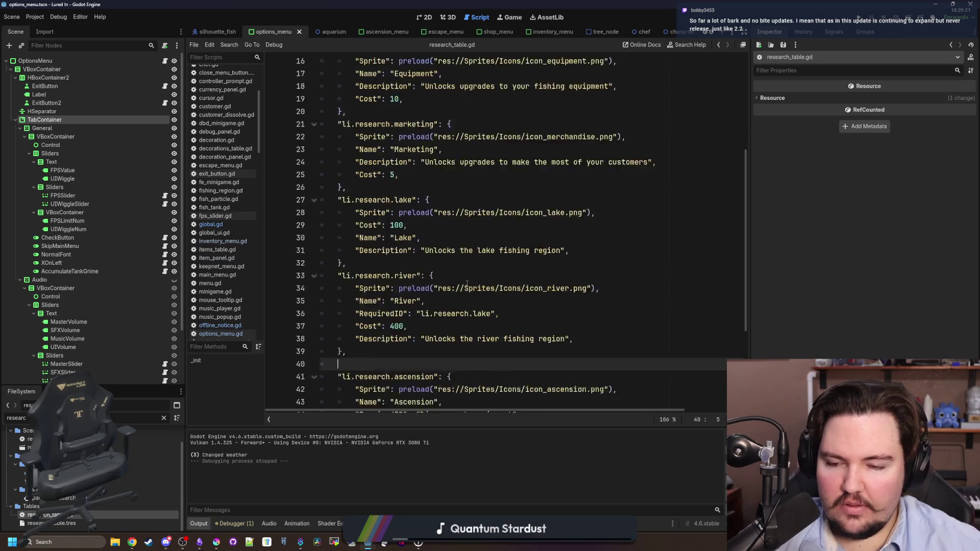
Step: Paste a copy of the li.research.equipment entry as a new entry after line 14
{"action": "scroll", "coordinate": [367, 340], "scroll_direction": "up", "scroll_amount": 5}
{"action": "left_click_drag", "start_coordinate": [352, 187], "coordinate": [341, 139]}
{"action": "key", "text": "ctrl+c"}
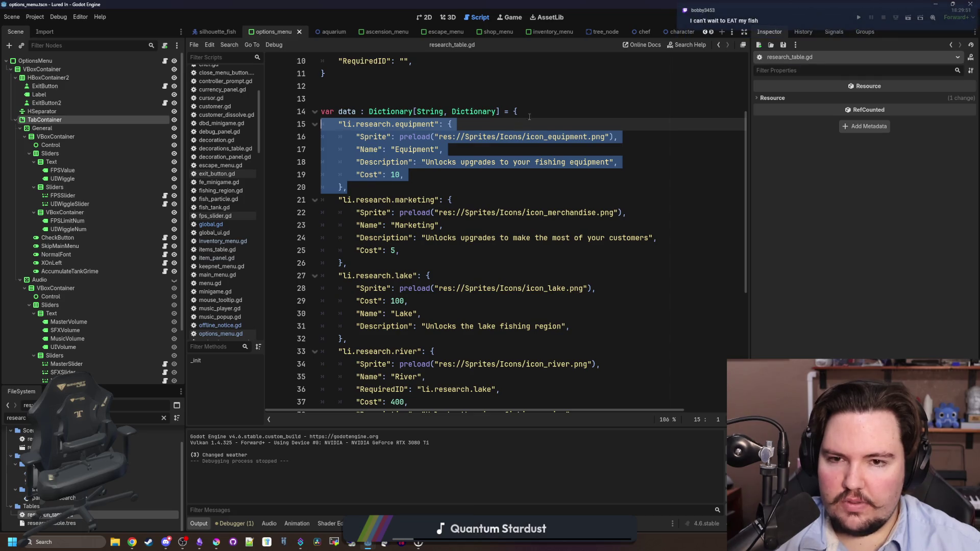
{"action": "left_click", "coordinate": [532, 115]}
{"action": "key", "text": "Return"}
{"action": "key", "text": "ctrl+v"}
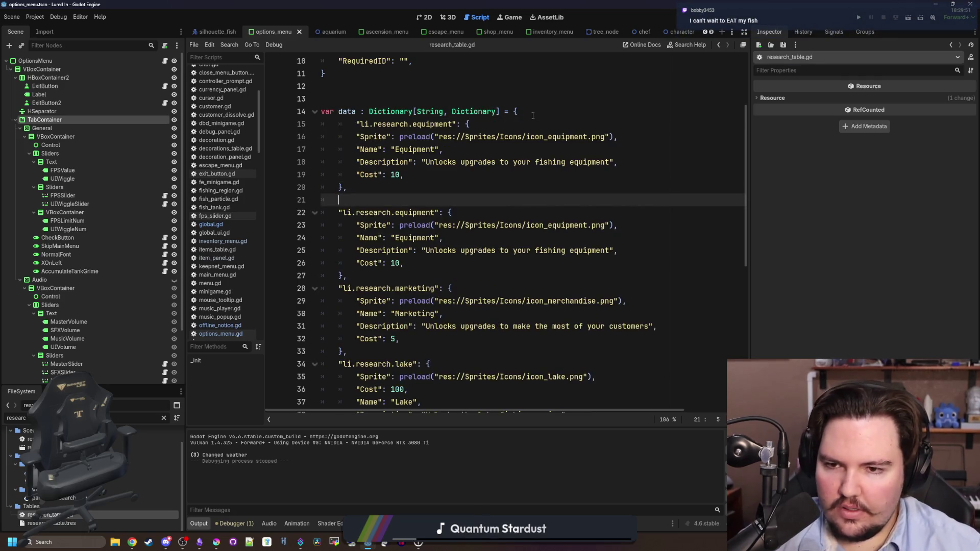
{"action": "left_click", "coordinate": [357, 124]}
{"action": "key", "text": "BackSpace"}
Step: Rename the copied key to fish_food and set its description to 'Lets you feed fish for bonuses'
{"action": "double_click", "coordinate": [399, 125]}
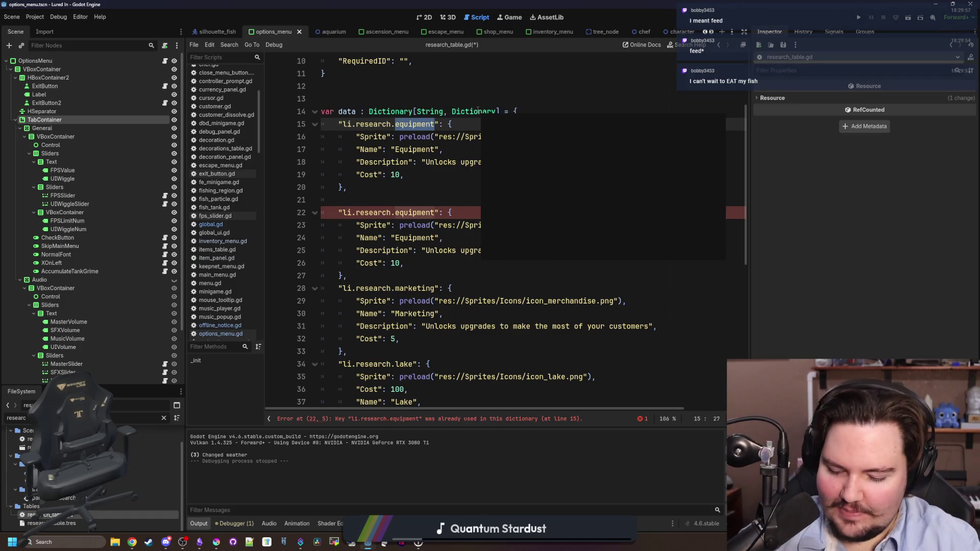
{"action": "type", "text": "fish_food"}
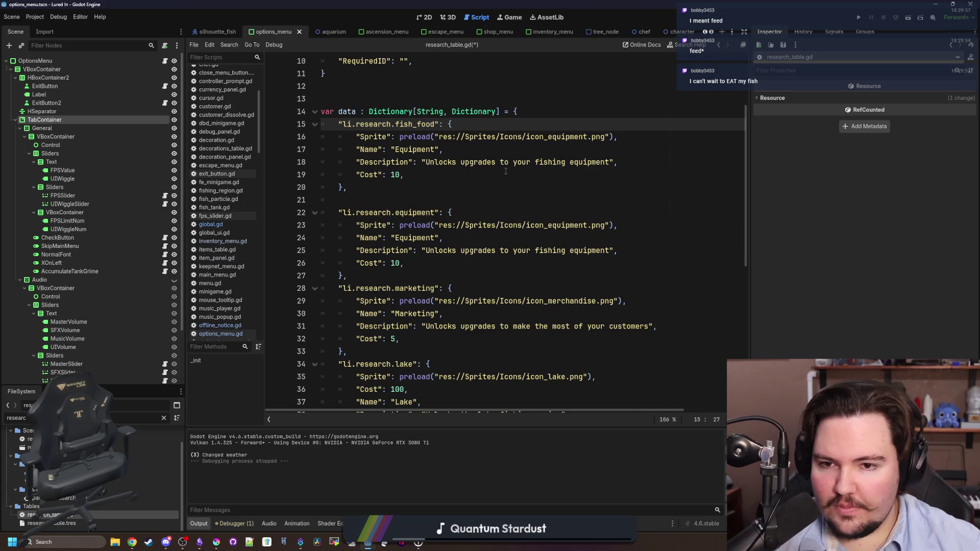
{"action": "left_click_drag", "start_coordinate": [609, 162], "coordinate": [427, 161]}
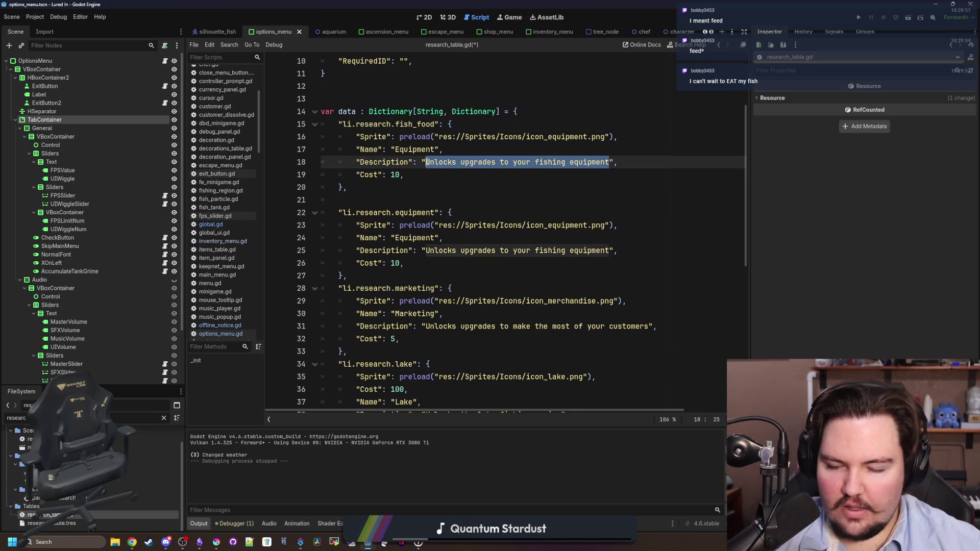
{"action": "type", "text": "Lets you feed for you"}
{"action": "key", "text": "BackSpace"}
{"action": "key", "text": "BackSpace"}
{"action": "key", "text": "BackSpace"}
{"action": "type", "text": "fish for bonuses"}
Step: Set the entry's icon to icon_fish_food.png and its Name to 'Fish Food'
{"action": "left_click_drag", "start_coordinate": [592, 136], "coordinate": [548, 137]}
{"action": "type", "text": "fish"}
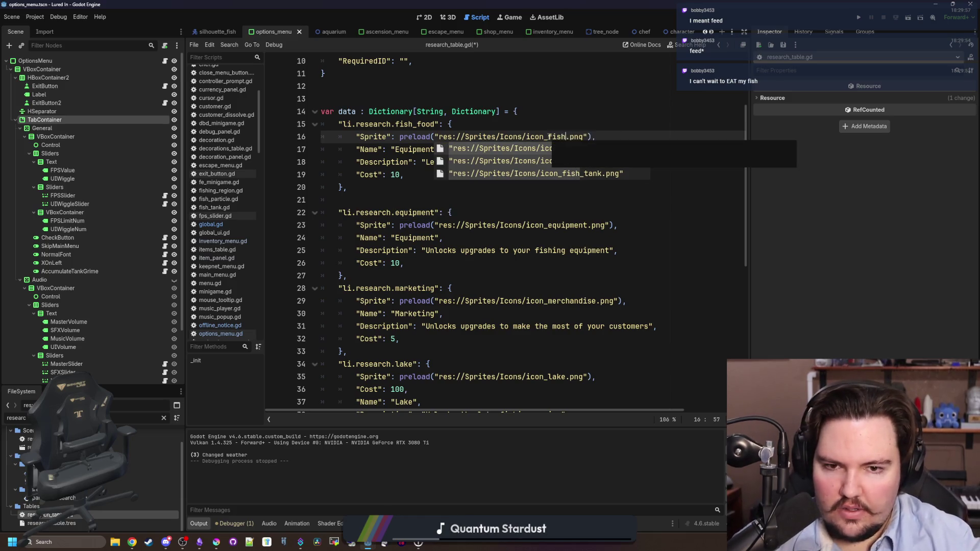
{"action": "key", "text": "Return"}
{"action": "left_click", "coordinate": [575, 122]}
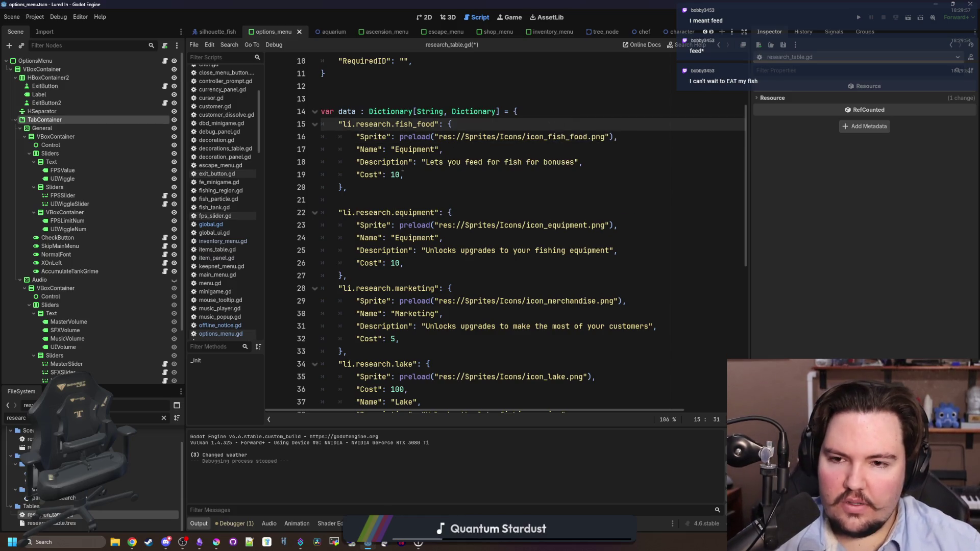
{"action": "double_click", "coordinate": [415, 151]}
{"action": "type", "text": "Fish Food"}
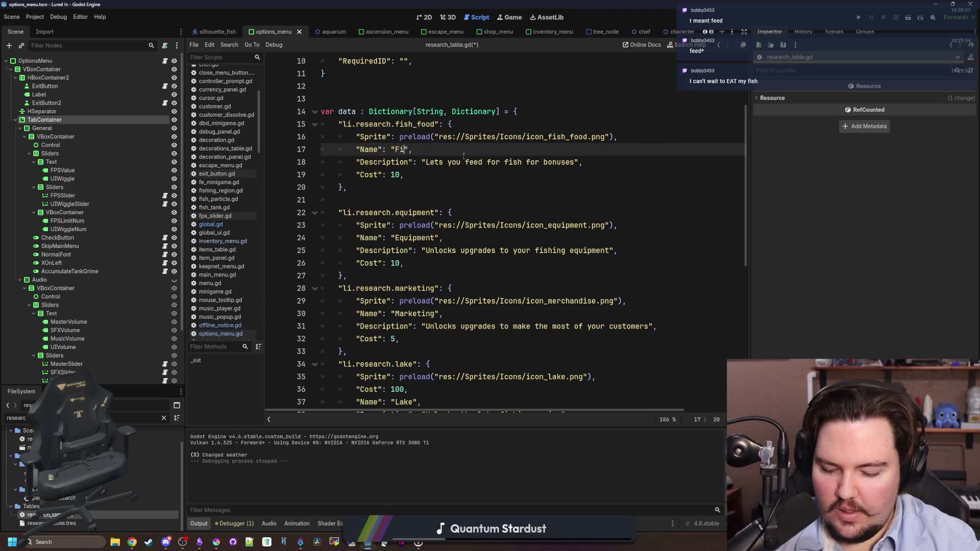
{"action": "left_click", "coordinate": [400, 174]}
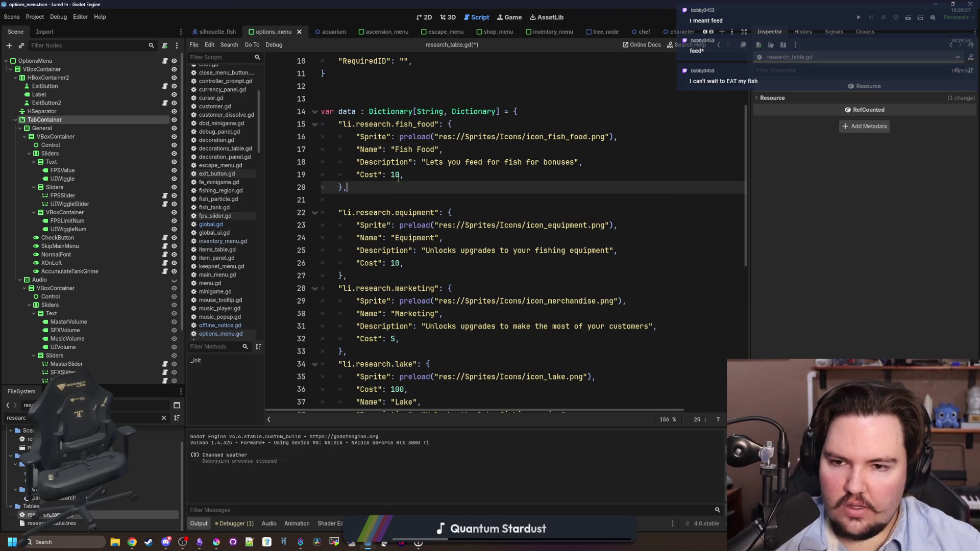
{"action": "scroll", "coordinate": [492, 218], "scroll_direction": "down", "scroll_amount": 3}
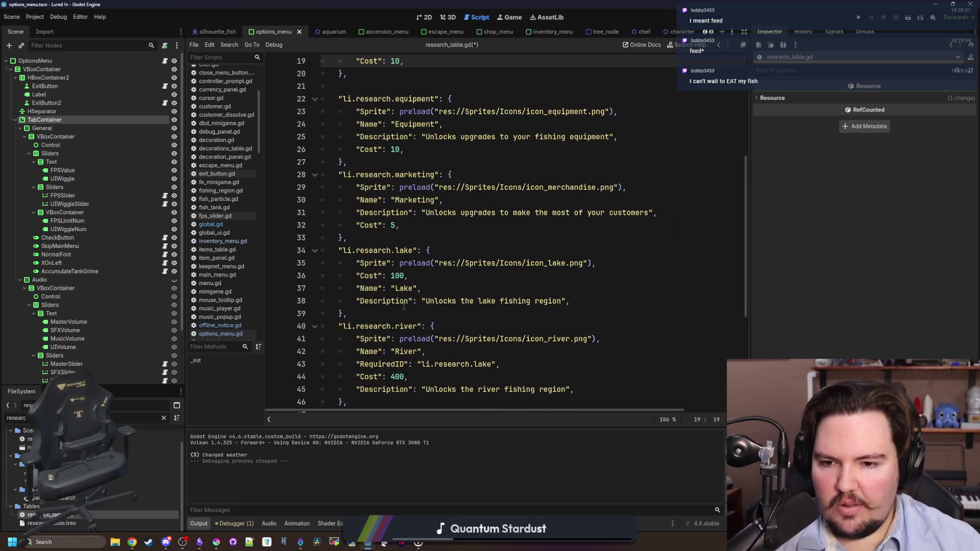
Step: Change the Fish Food cost from 10 to 200 and save research_table.gd
{"action": "key", "text": "BackSpace"}
{"action": "key", "text": "BackSpace"}
{"action": "type", "text": "200"}
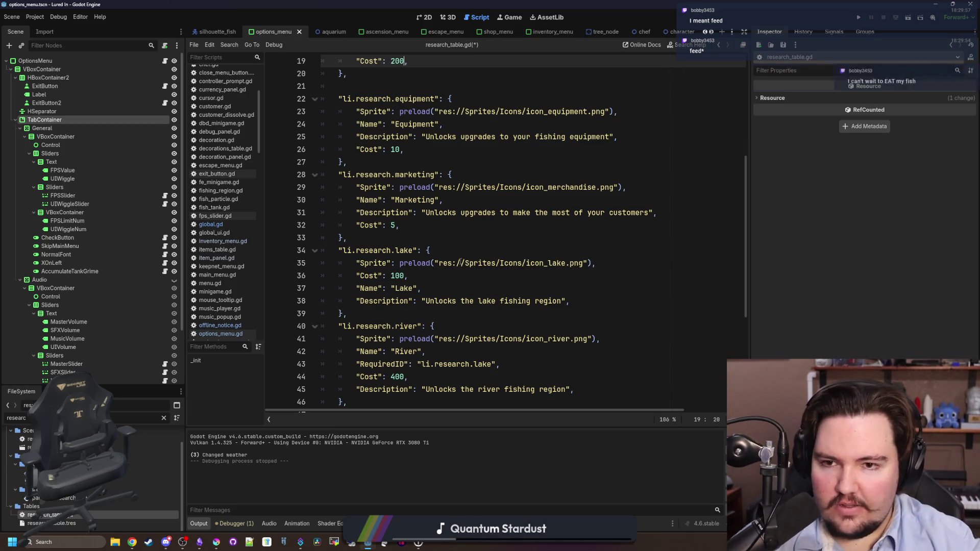
{"action": "scroll", "coordinate": [492, 250], "scroll_direction": "up", "scroll_amount": 3}
{"action": "key", "text": "Down"}
{"action": "key", "text": "ctrl+s"}
Step: Scroll through research_table.gd to review the new Fish Food entry
{"action": "scroll", "coordinate": [459, 244], "scroll_direction": "down", "scroll_amount": 7}
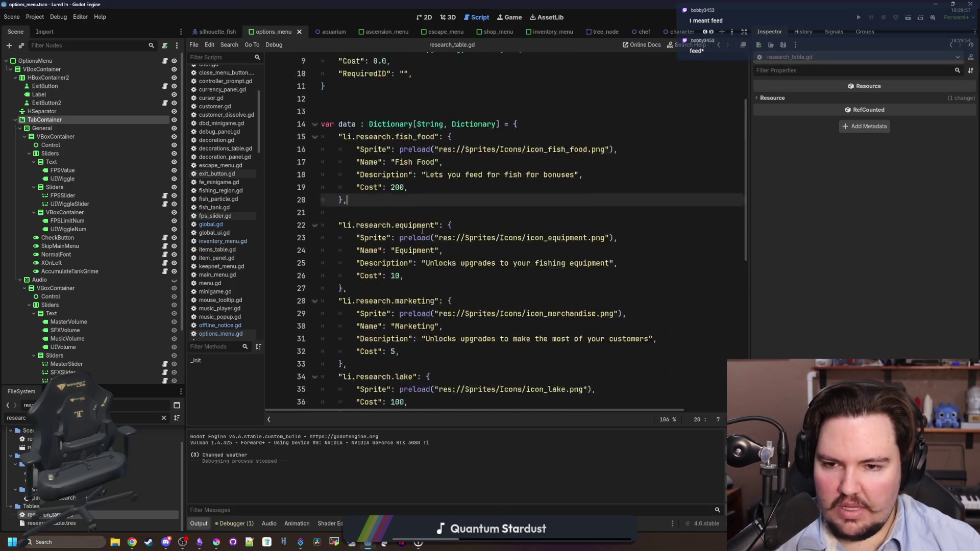
{"action": "scroll", "coordinate": [422, 231], "scroll_direction": "down", "scroll_amount": 3}
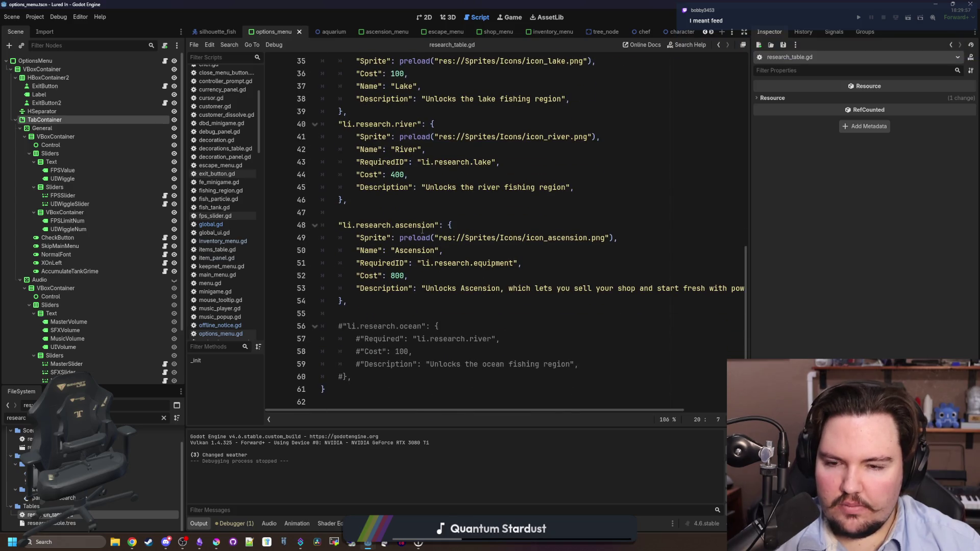
{"action": "scroll", "coordinate": [422, 231], "scroll_direction": "up", "scroll_amount": 12}
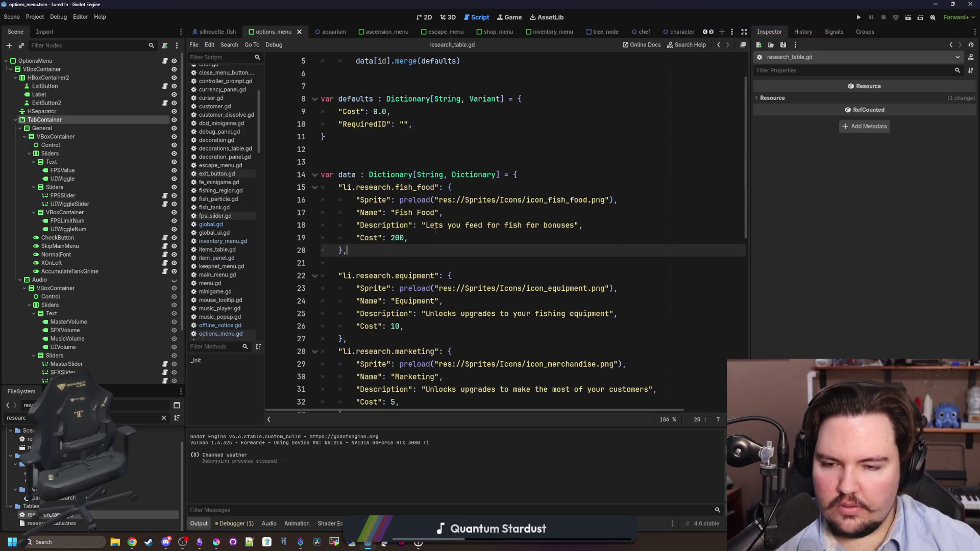
{"action": "left_click_drag", "start_coordinate": [435, 225], "coordinate": [423, 238]}
{"action": "left_click", "coordinate": [399, 238]}
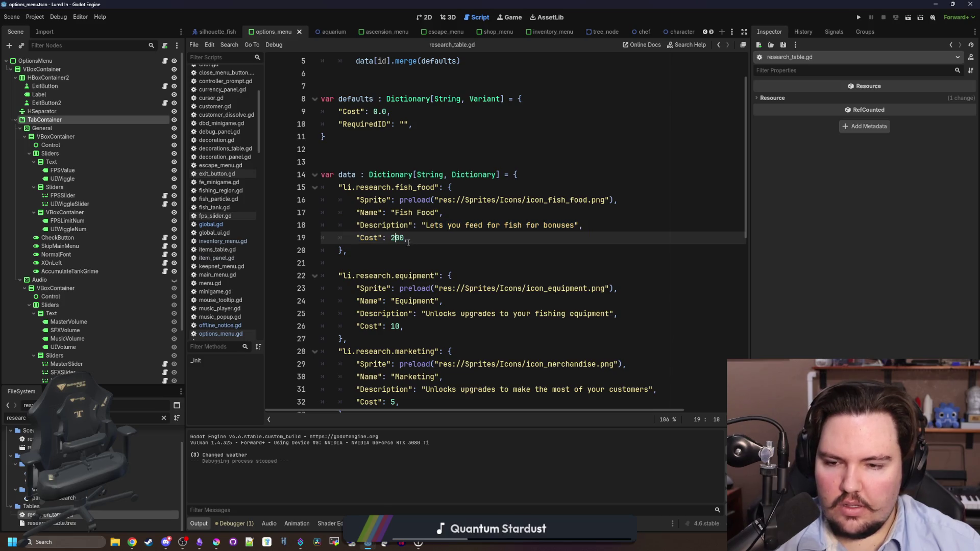
{"action": "scroll", "coordinate": [409, 243], "scroll_direction": "down", "scroll_amount": 10}
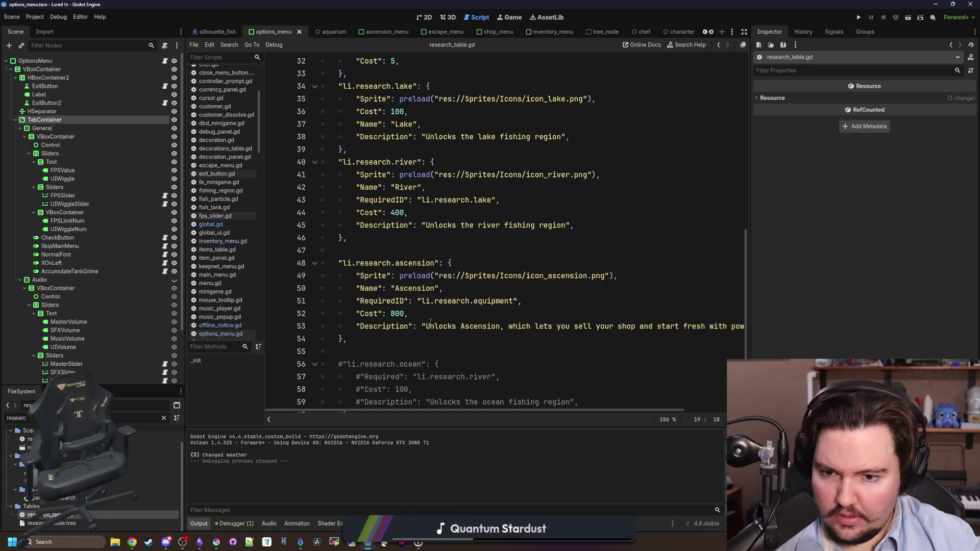
{"action": "scroll", "coordinate": [431, 322], "scroll_direction": "up", "scroll_amount": 8}
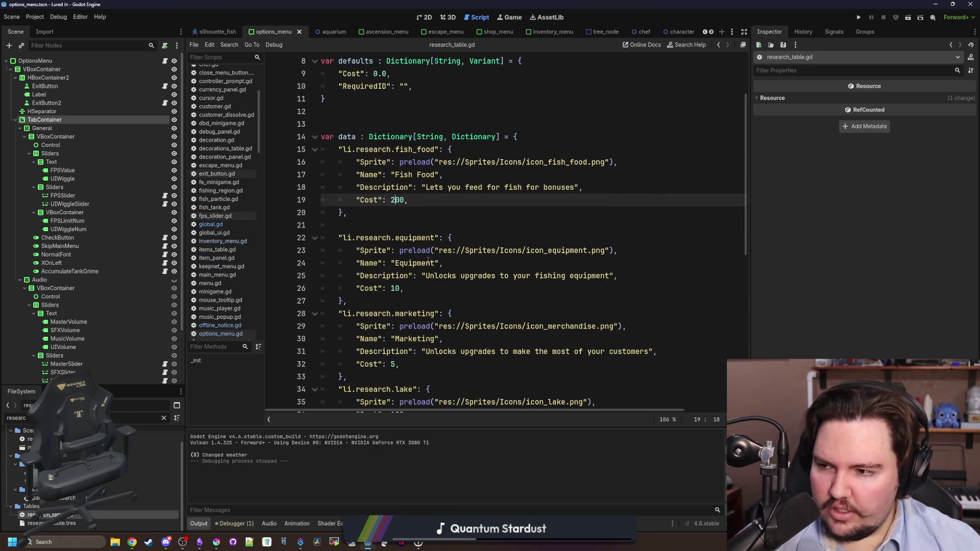
{"action": "left_click", "coordinate": [421, 207]}
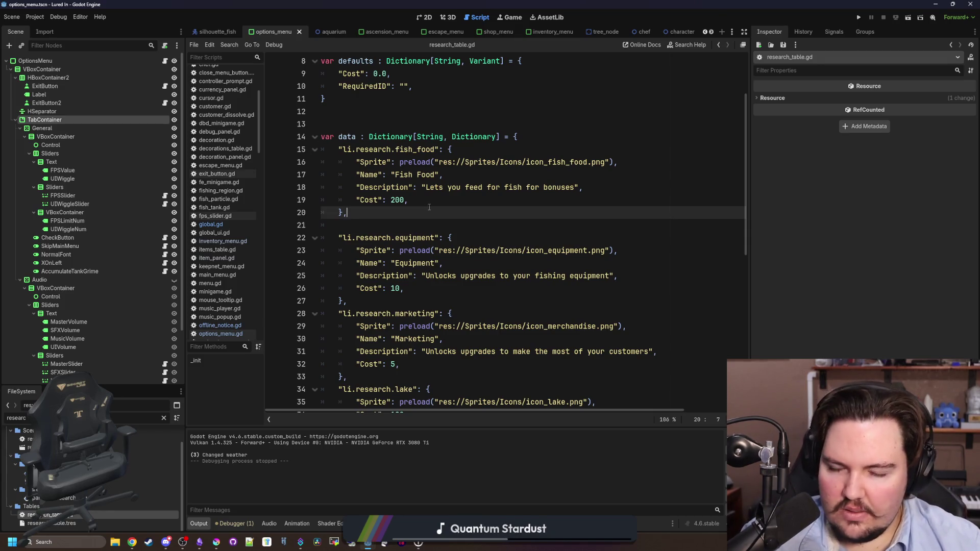
Step: Open Project > Project Settings and close it again
{"action": "left_click", "coordinate": [429, 204]}
{"action": "left_click", "coordinate": [35, 17]}
{"action": "left_click", "coordinate": [43, 26]}
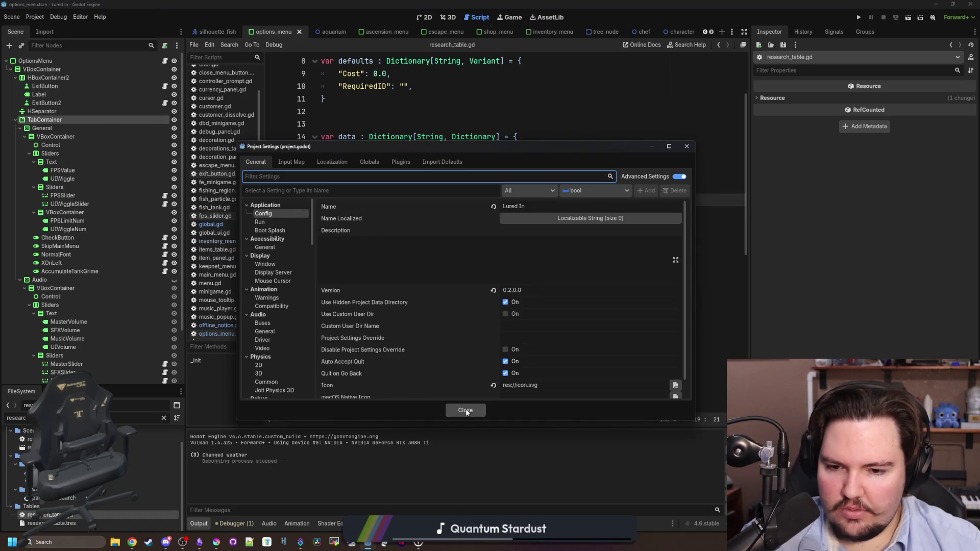
{"action": "left_click", "coordinate": [465, 410]}
{"action": "left_click", "coordinate": [436, 208]}
Step: Save research_table.gd and check the Fish Food entry's cost line
{"action": "key", "text": "ctrl+s"}
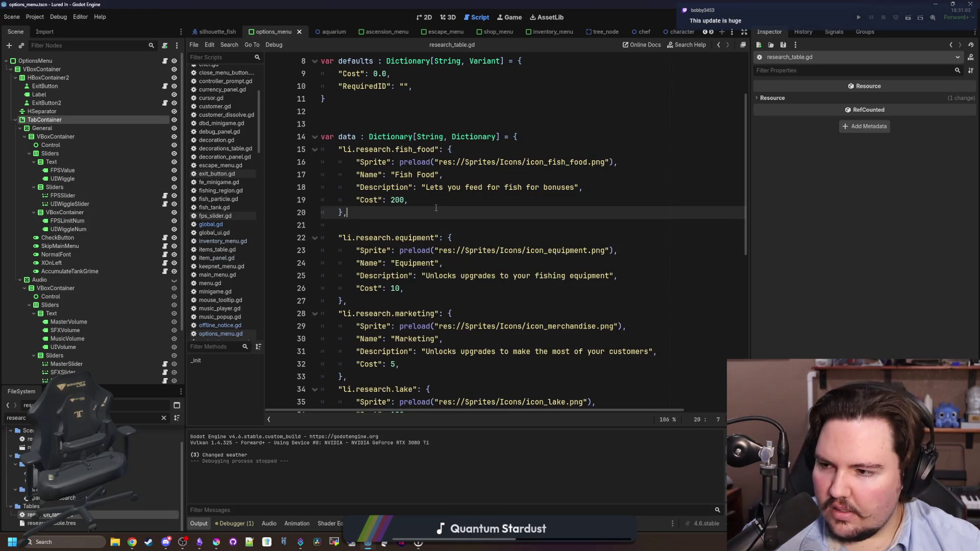
{"action": "key", "text": "ctrl+s"}
{"action": "key", "text": "ctrl+s"}
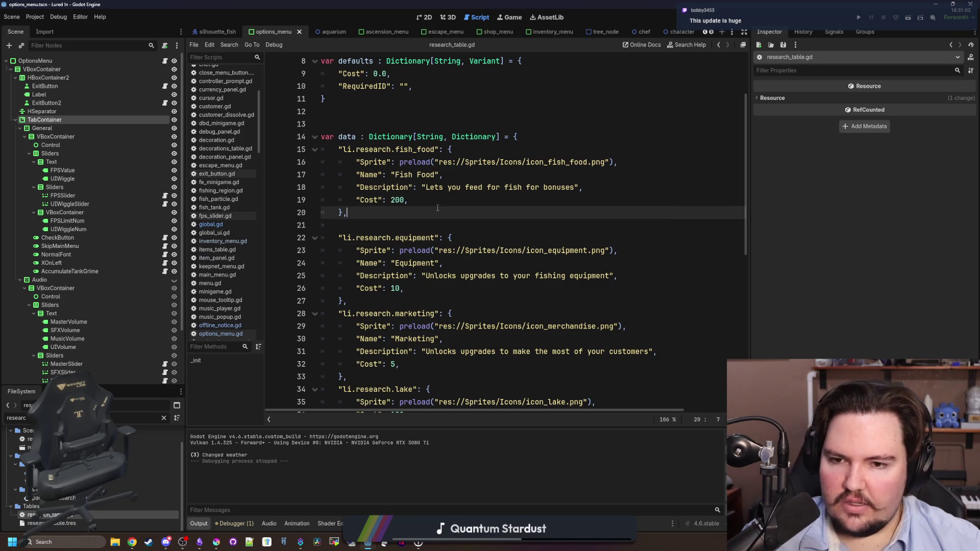
{"action": "key", "text": "ctrl+s"}
{"action": "left_click", "coordinate": [435, 206]}
{"action": "left_click", "coordinate": [435, 211]}
{"action": "key", "text": "Up"}
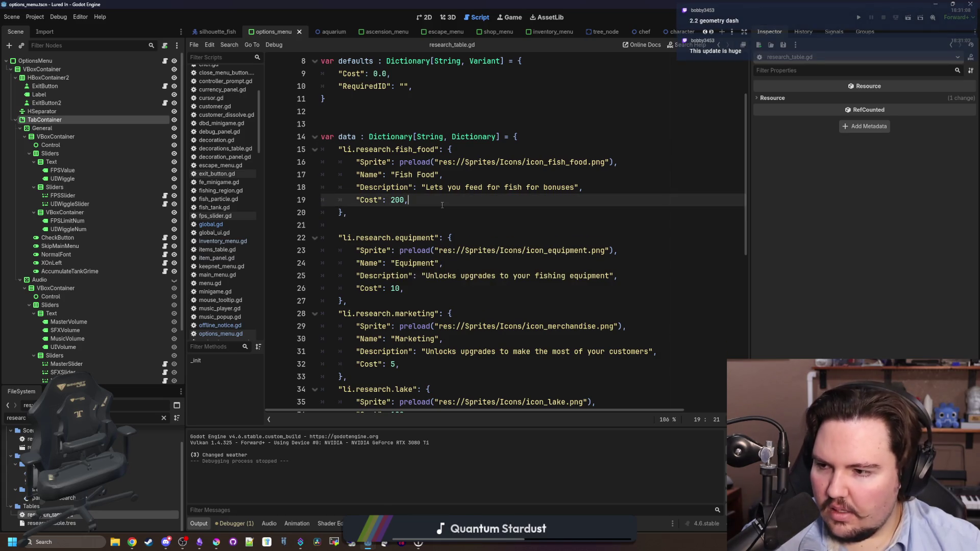
{"action": "left_click", "coordinate": [436, 213]}
{"action": "left_click", "coordinate": [429, 201]}
{"action": "left_click", "coordinate": [436, 212]}
{"action": "left_click", "coordinate": [429, 201]}
{"action": "left_click", "coordinate": [436, 211]}
Step: Recheck the Fish Food cost of 200, save again, and filter the FileSystem for 'upgra'
{"action": "left_click", "coordinate": [444, 204]}
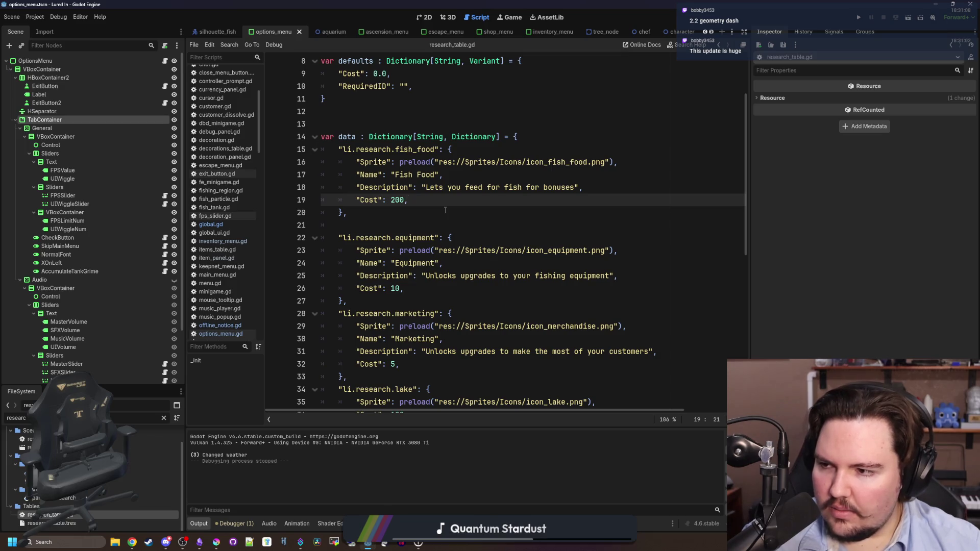
{"action": "left_click", "coordinate": [434, 214]}
{"action": "scroll", "coordinate": [400, 233], "scroll_direction": "up", "scroll_amount": 2}
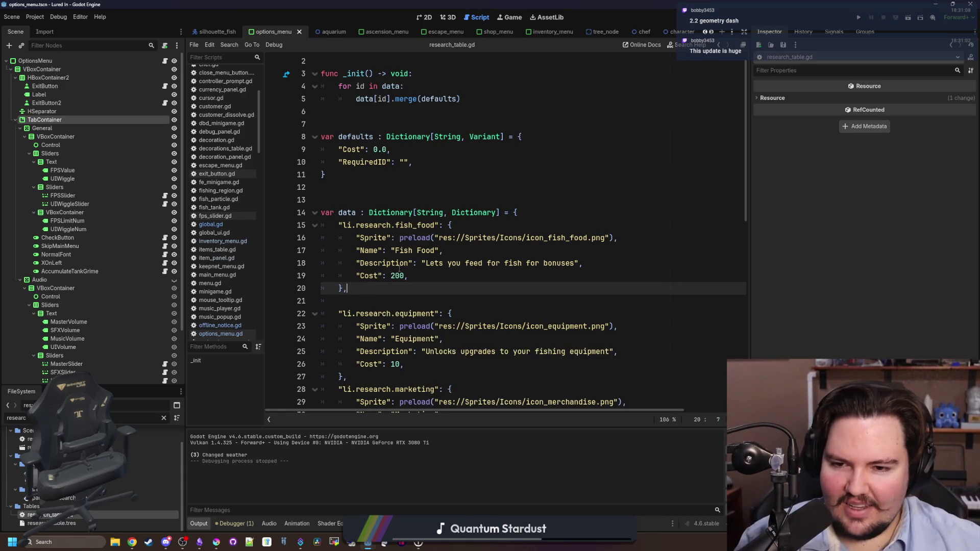
{"action": "left_click", "coordinate": [419, 276]}
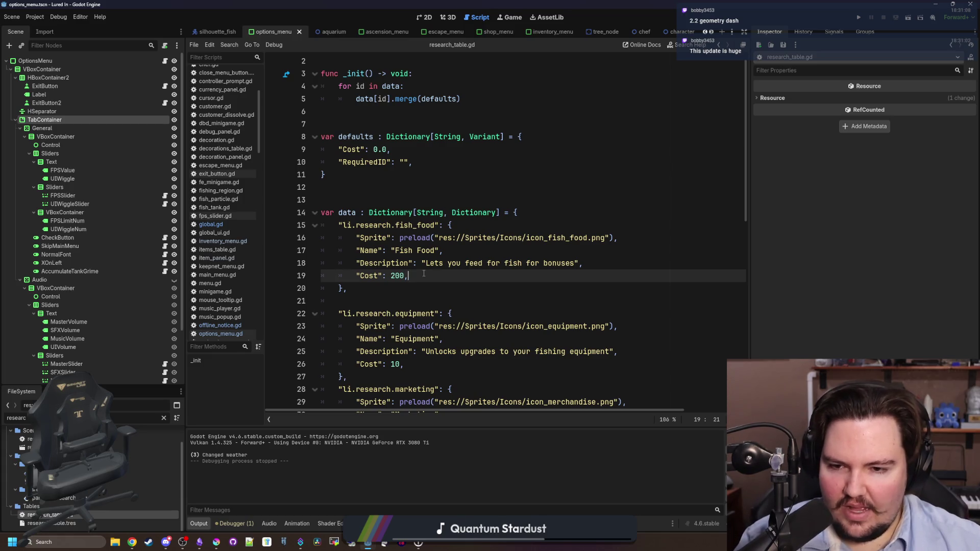
{"action": "scroll", "coordinate": [403, 265], "scroll_direction": "down", "scroll_amount": 1}
{"action": "left_click", "coordinate": [381, 254]}
{"action": "mouse_move", "coordinate": [443, 189]}
{"action": "left_mouse_down"}
{"action": "mouse_move", "coordinate": [396, 200]}
{"action": "mouse_move", "coordinate": [338, 191]}
{"action": "left_mouse_up"}
{"action": "key", "text": "ctrl+s"}
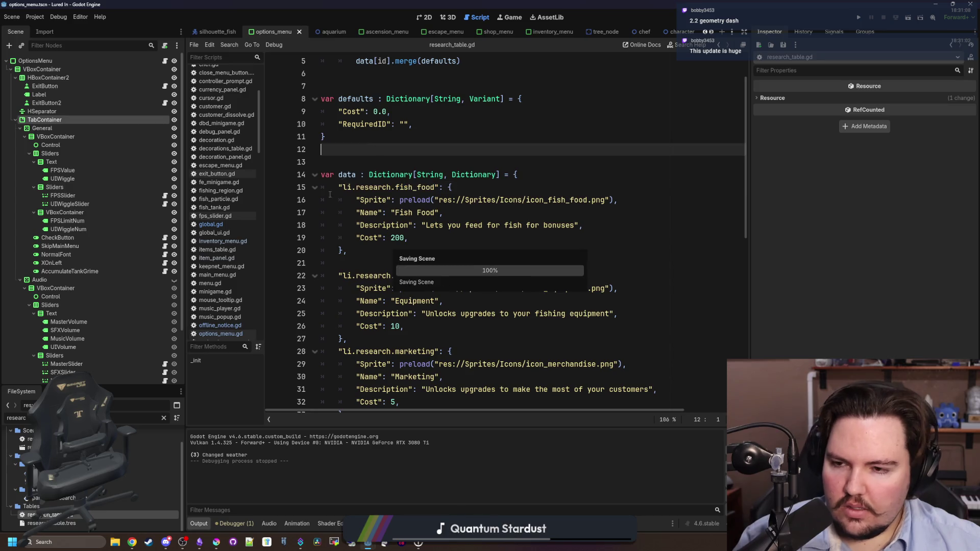
{"action": "left_click", "coordinate": [162, 418]}
{"action": "type", "text": "upgra"}
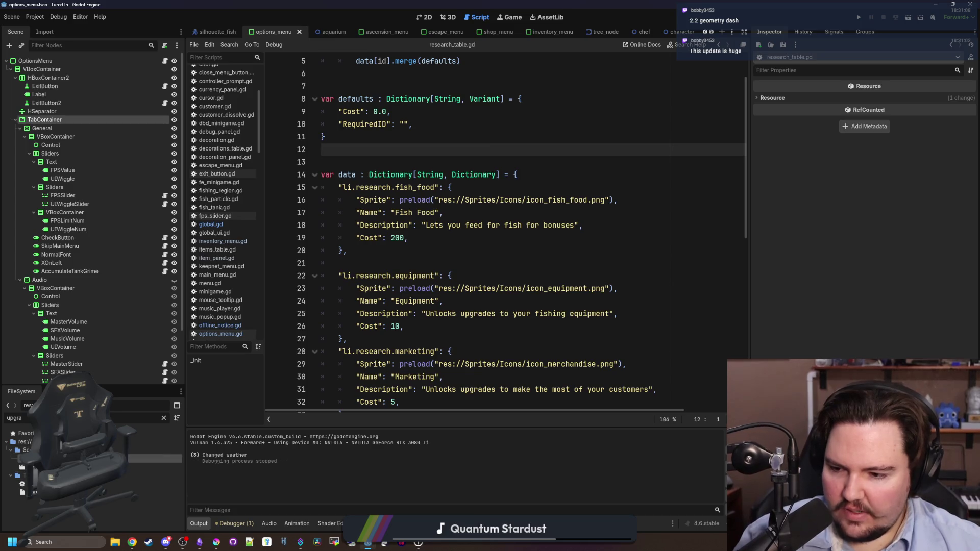
Step: Check line 69 of upgrade_panel.gd, then open upgrades_table.gd
{"action": "double_click", "coordinate": [148, 458]}
{"action": "left_click", "coordinate": [462, 251]}
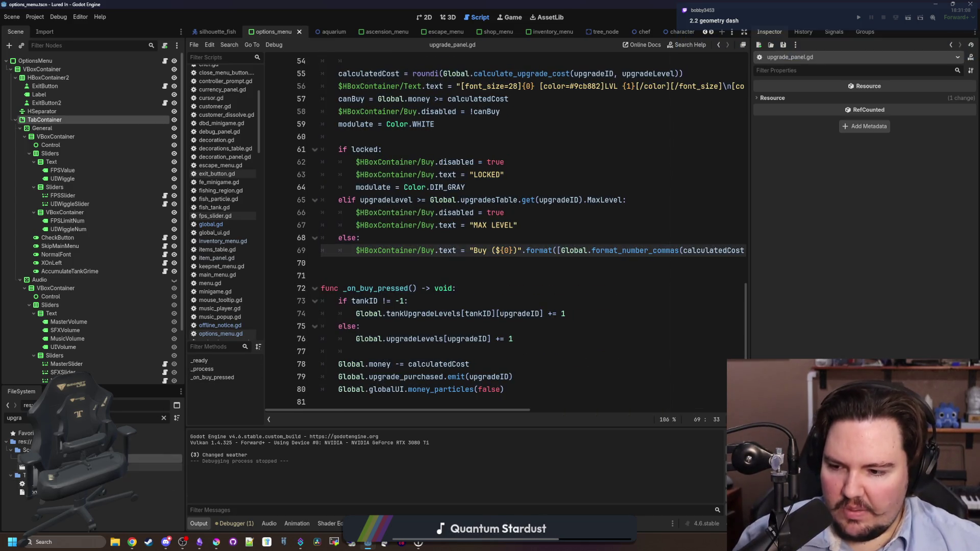
{"action": "double_click", "coordinate": [128, 483]}
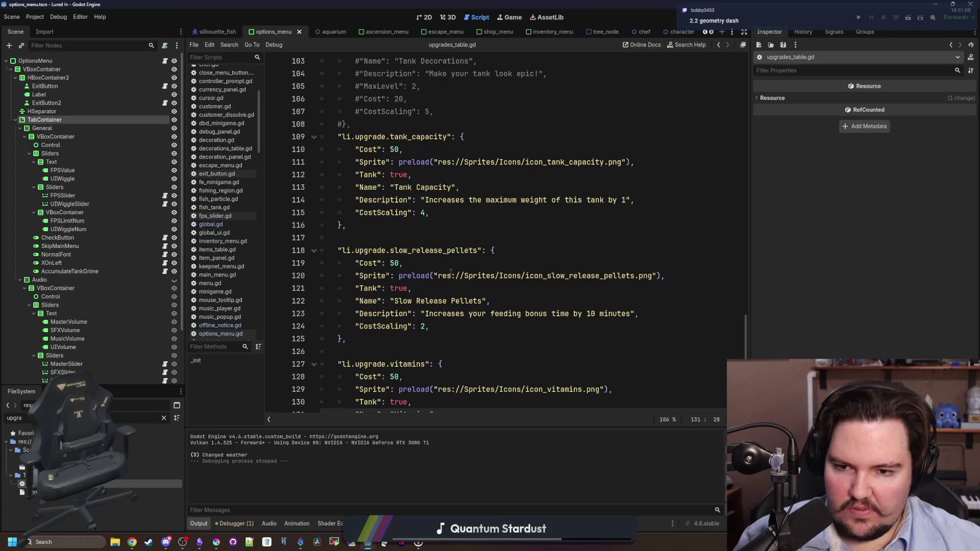
{"action": "scroll", "coordinate": [449, 272], "scroll_direction": "down", "scroll_amount": 2}
Step: Add li.research.fish_food on a new Slow Release Pellets line and copy the RequiredResearch key
{"action": "left_click", "coordinate": [480, 249]}
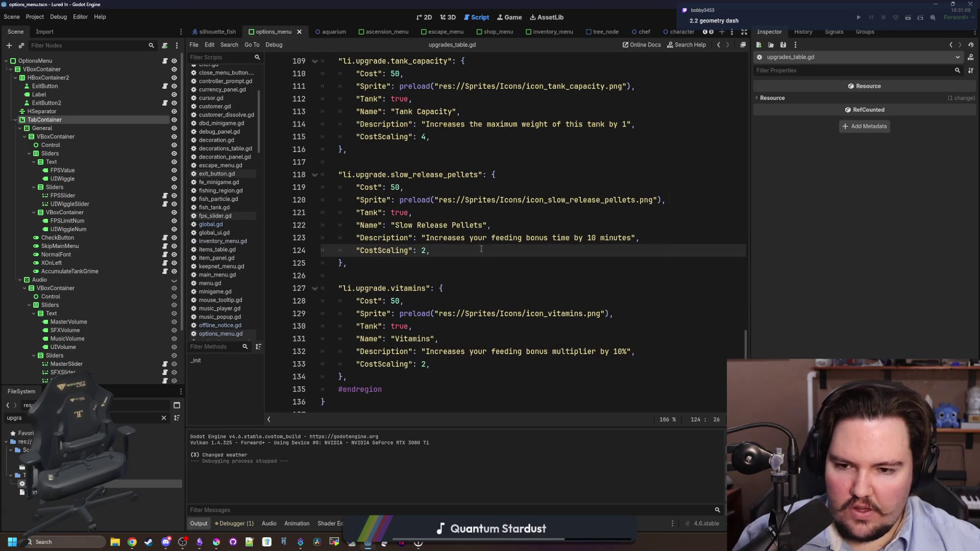
{"action": "key", "text": "Return"}
{"action": "type", "text": "\"li.research.fish_food"}
{"action": "scroll", "coordinate": [431, 288], "scroll_direction": "up", "scroll_amount": 8}
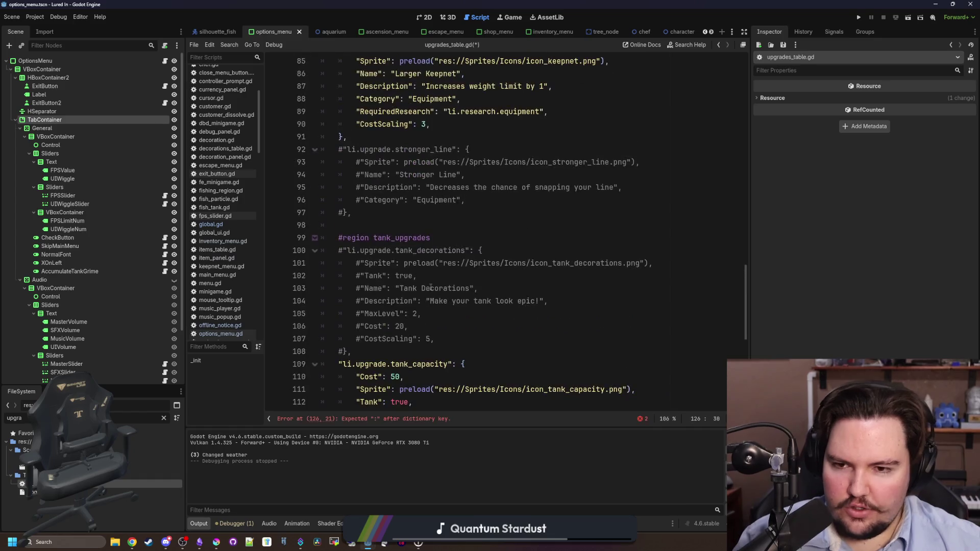
{"action": "scroll", "coordinate": [431, 287], "scroll_direction": "up", "scroll_amount": 4}
{"action": "mouse_move", "coordinate": [442, 264]}
{"action": "left_mouse_down"}
{"action": "mouse_move", "coordinate": [442, 275]}
{"action": "mouse_move", "coordinate": [356, 263]}
{"action": "left_mouse_up"}
{"action": "key", "text": "ctrl+c"}
{"action": "key", "text": "Down"}
{"action": "key", "text": "End"}
Step: Make the pellets line read RequiredResearch: "li.research.fish_food", with a trailing comma
{"action": "scroll", "coordinate": [408, 234], "scroll_direction": "down", "scroll_amount": 13}
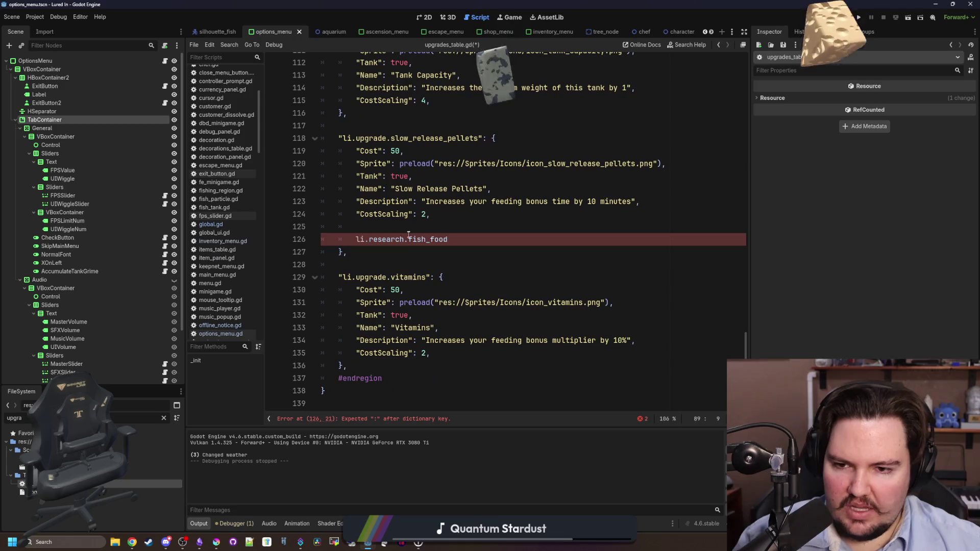
{"action": "left_click", "coordinate": [408, 226]}
{"action": "key", "text": "ctrl+v"}
{"action": "key", "text": "Down"}
{"action": "key", "text": "shift+Home"}
{"action": "key", "text": "ctrl+x"}
{"action": "key", "text": "Up"}
{"action": "key", "text": "End"}
{"action": "type", "text": "\""}
{"action": "key", "text": "ctrl+v"}
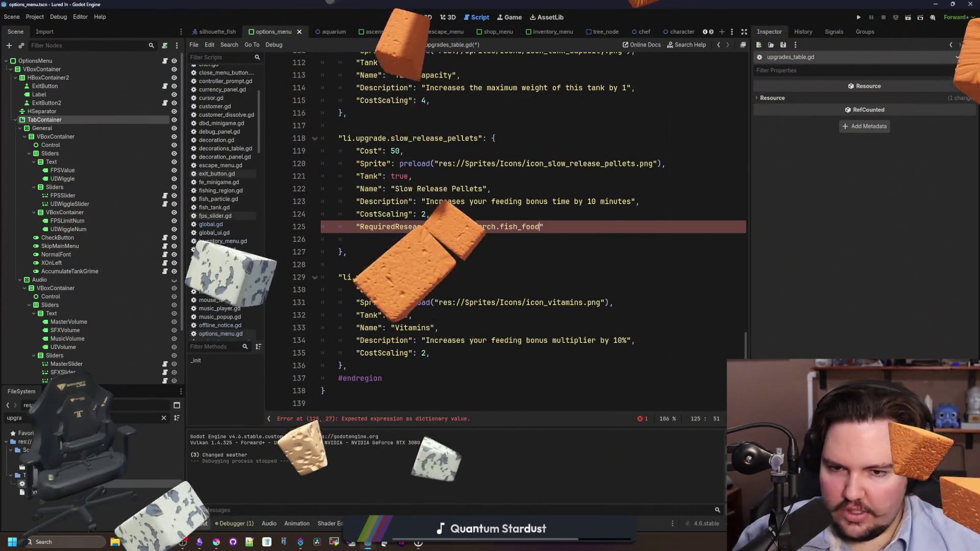
{"action": "key", "text": "End"}
{"action": "type", "text": ","}
{"action": "scroll", "coordinate": [460, 230], "scroll_direction": "up", "scroll_amount": 1}
Step: Copy the fish_food RequiredResearch line into the Vitamins entry
{"action": "left_click_drag", "start_coordinate": [548, 238], "coordinate": [445, 236]}
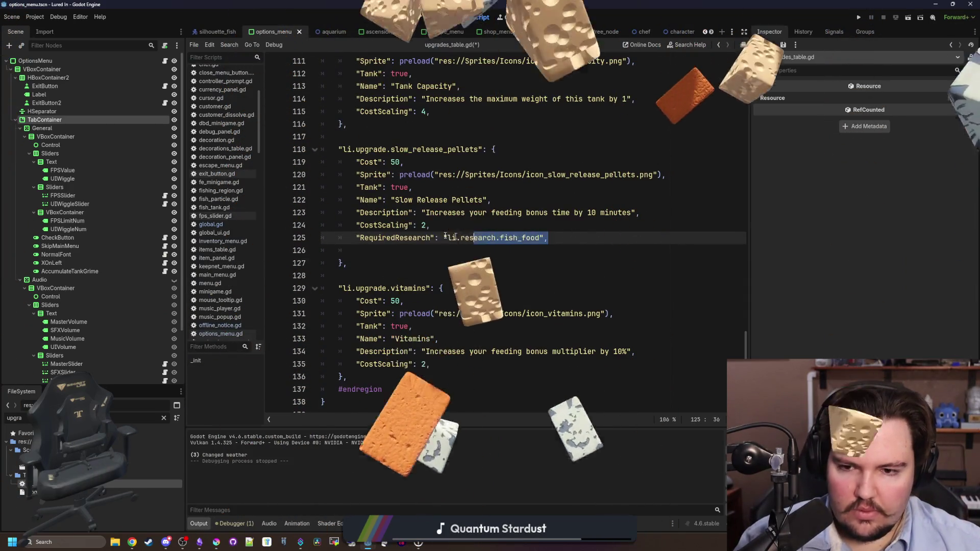
{"action": "left_click", "coordinate": [451, 362]}
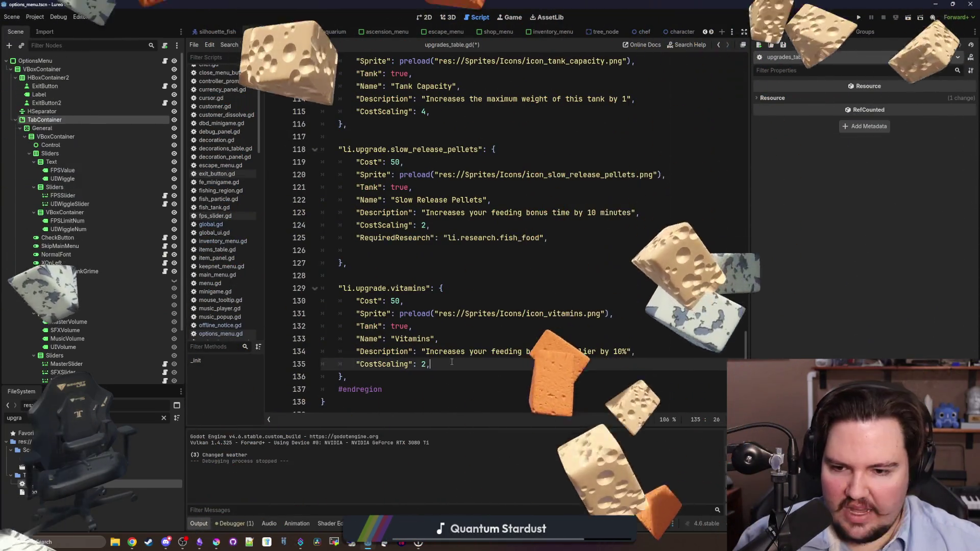
{"action": "key", "text": "ctrl+v"}
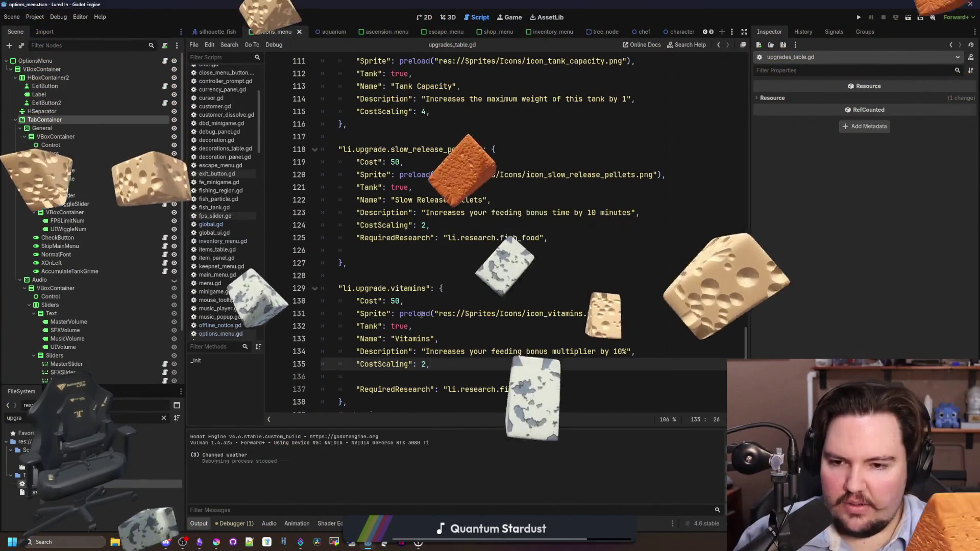
{"action": "left_click", "coordinate": [422, 263]}
Step: Change the Slow Release Pellets cost from 50 and set the Vitamins cost to 100
{"action": "scroll", "coordinate": [423, 245], "scroll_direction": "up", "scroll_amount": 5}
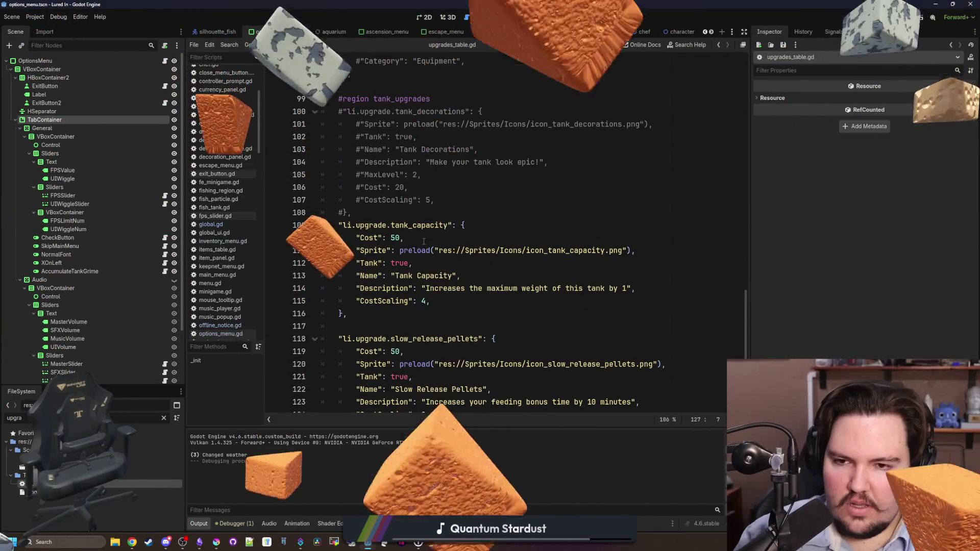
{"action": "scroll", "coordinate": [423, 241], "scroll_direction": "down", "scroll_amount": 4}
{"action": "left_click", "coordinate": [436, 186]}
{"action": "scroll", "coordinate": [440, 257], "scroll_direction": "up", "scroll_amount": 8}
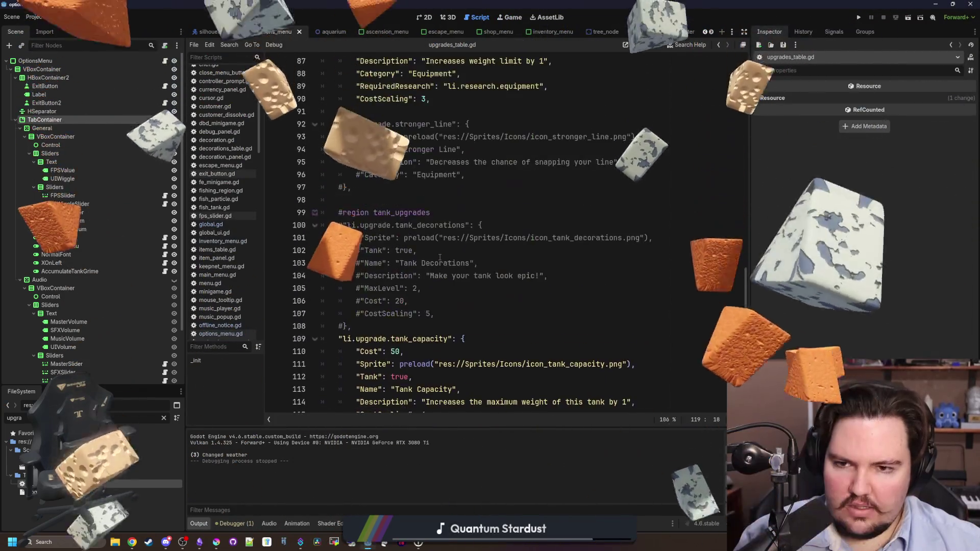
{"action": "scroll", "coordinate": [440, 257], "scroll_direction": "up", "scroll_amount": 12}
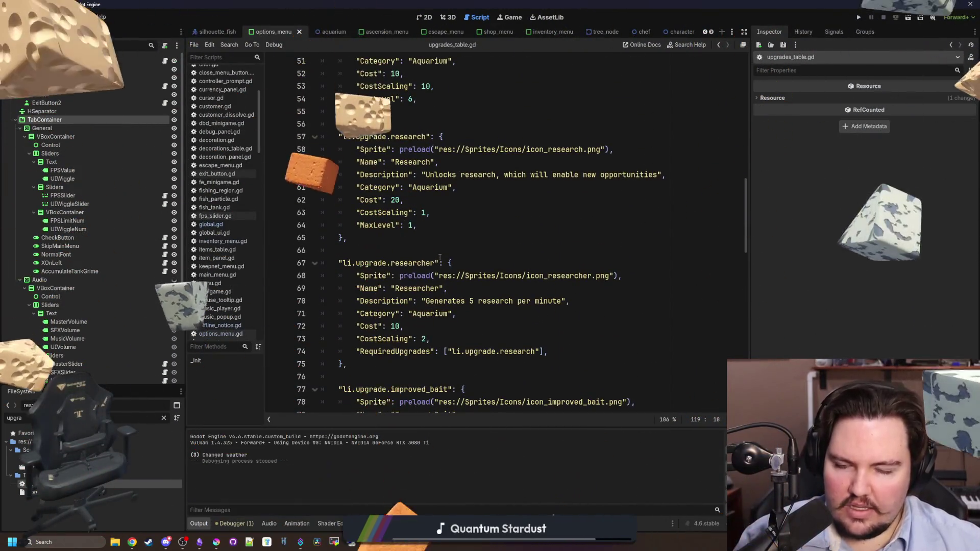
{"action": "scroll", "coordinate": [439, 257], "scroll_direction": "up", "scroll_amount": 15}
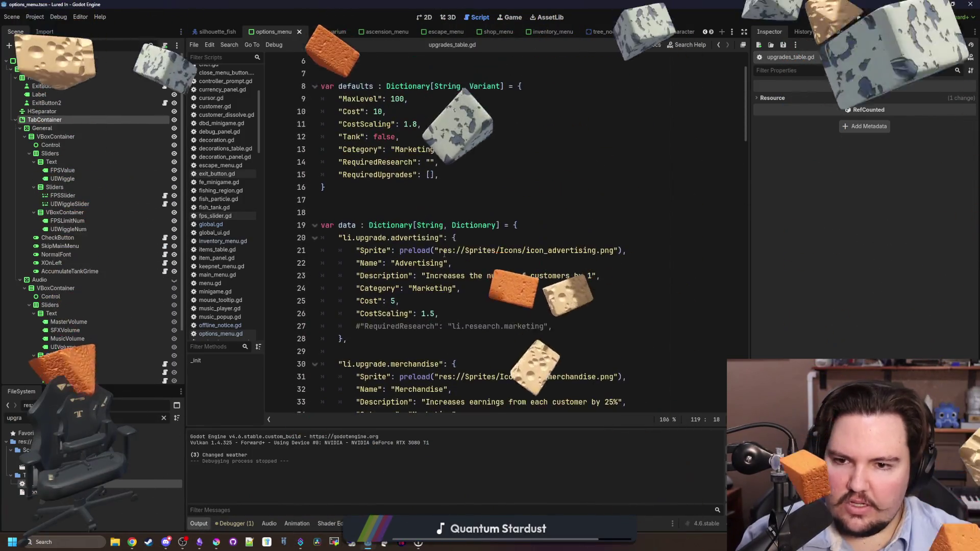
{"action": "scroll", "coordinate": [443, 253], "scroll_direction": "down", "scroll_amount": 20}
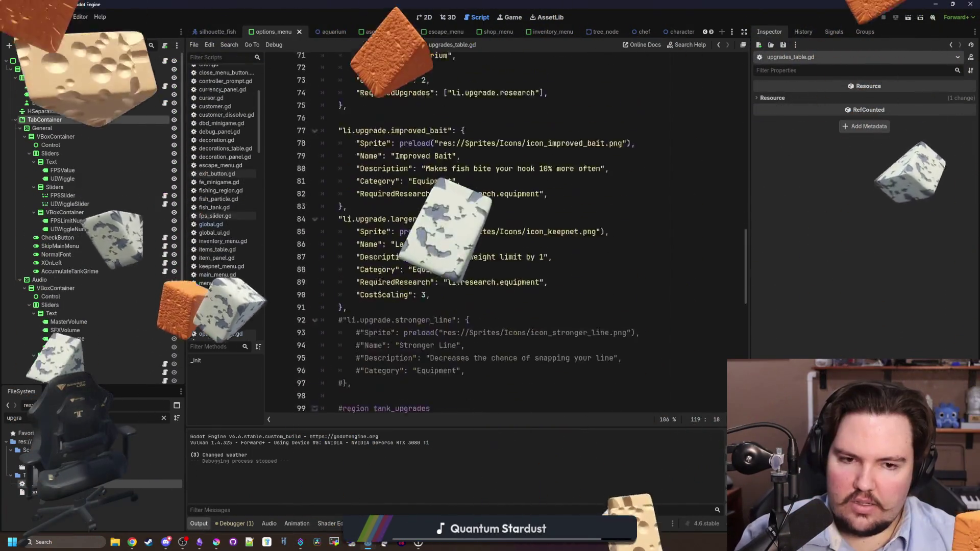
{"action": "scroll", "coordinate": [430, 200], "scroll_direction": "down", "scroll_amount": 13}
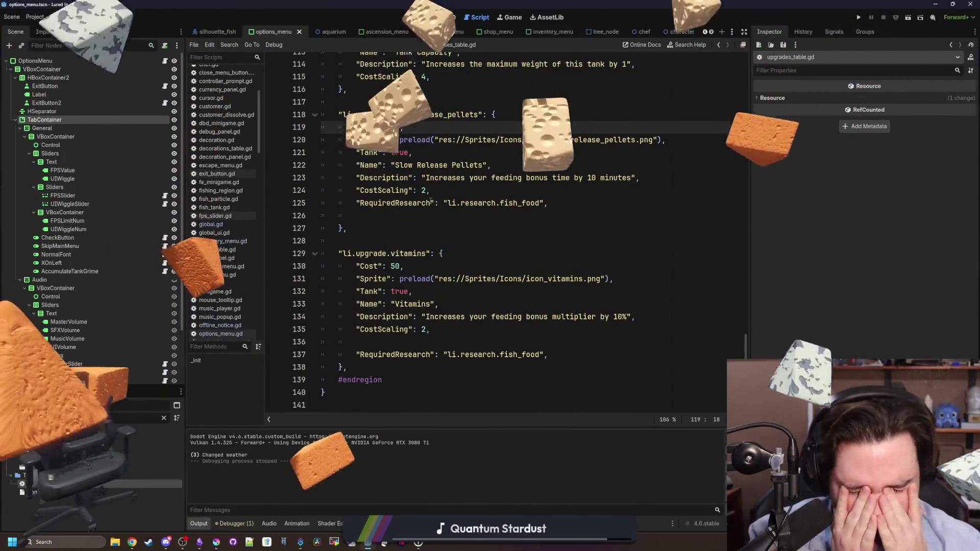
{"action": "key", "text": "BackSpace"}
{"action": "type", "text": "10"}
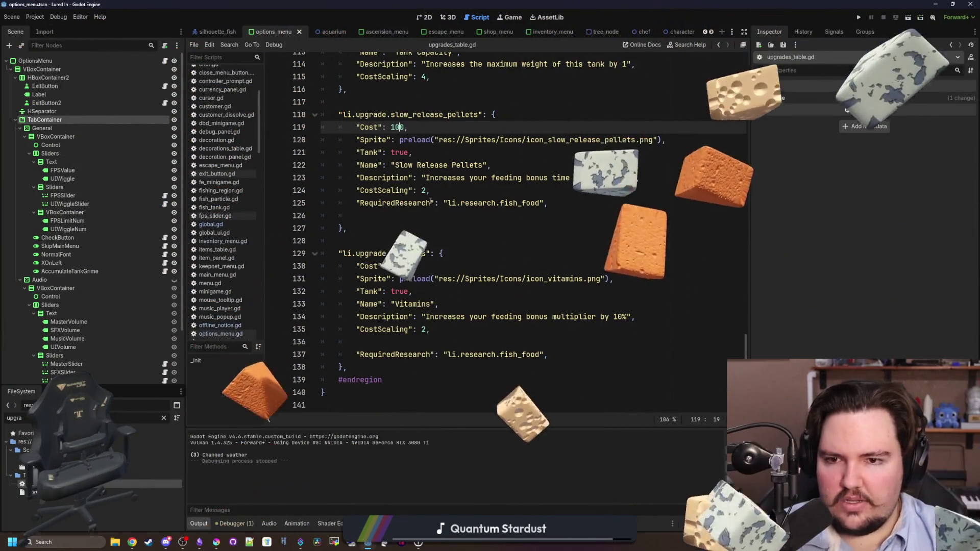
{"action": "key", "text": "Down"}
{"action": "key", "text": "Down"}
{"action": "key", "text": "Down"}
{"action": "key", "text": "BackSpace"}
{"action": "key", "text": "BackSpace"}
{"action": "type", "text": "5"}
{"action": "key", "text": "BackSpace"}
{"action": "type", "text": "10"}
Step: Save upgrades_table.gd with the new costs and research requirements
{"action": "left_click", "coordinate": [561, 233]}
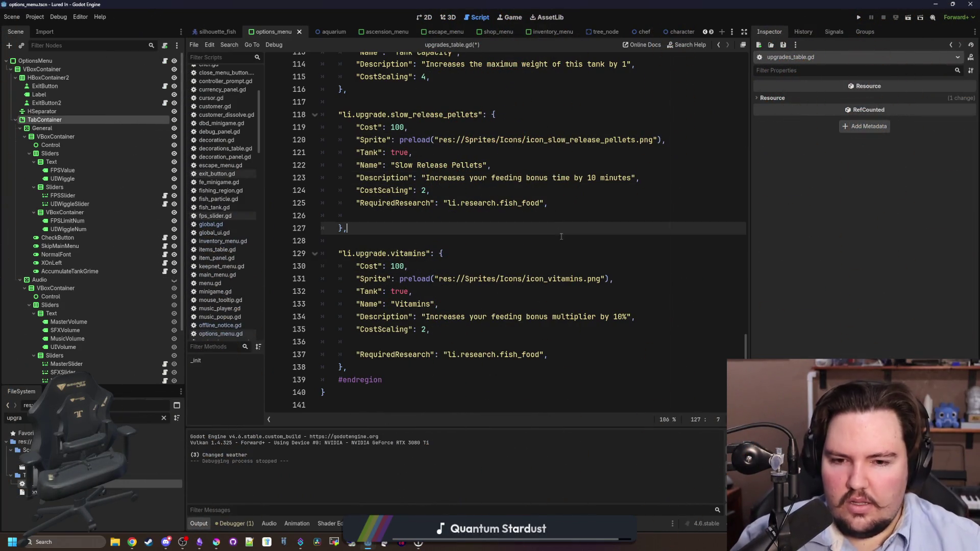
{"action": "left_click_drag", "start_coordinate": [432, 331], "coordinate": [339, 266]}
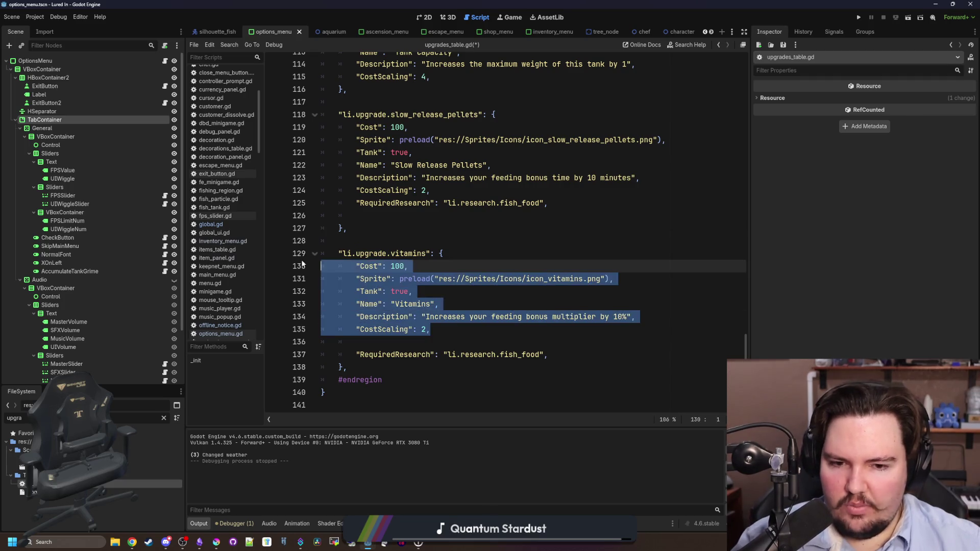
{"action": "left_click", "coordinate": [390, 243]}
{"action": "key", "text": "ctrl+s"}
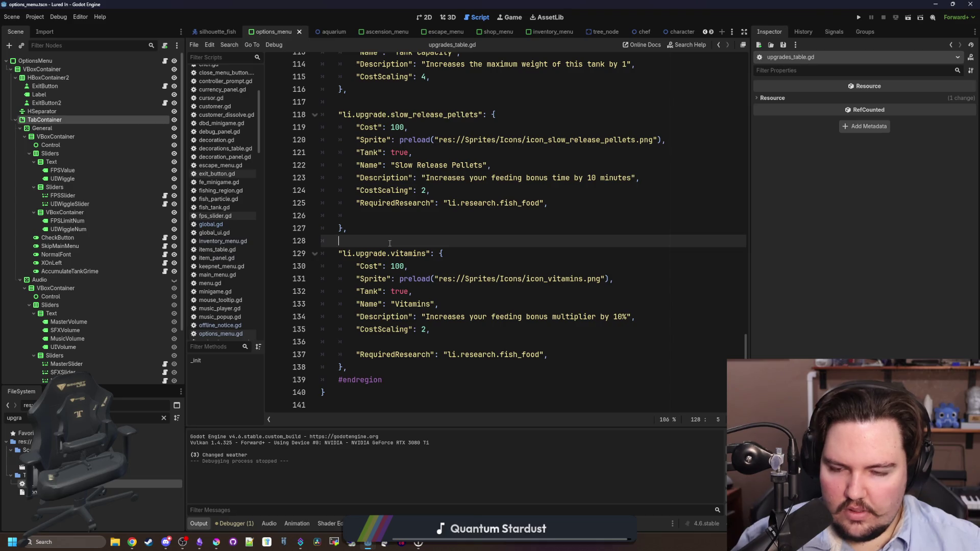
Step: Change the Vitamins CostScaling from 2 to 4
{"action": "left_click", "coordinate": [580, 332]}
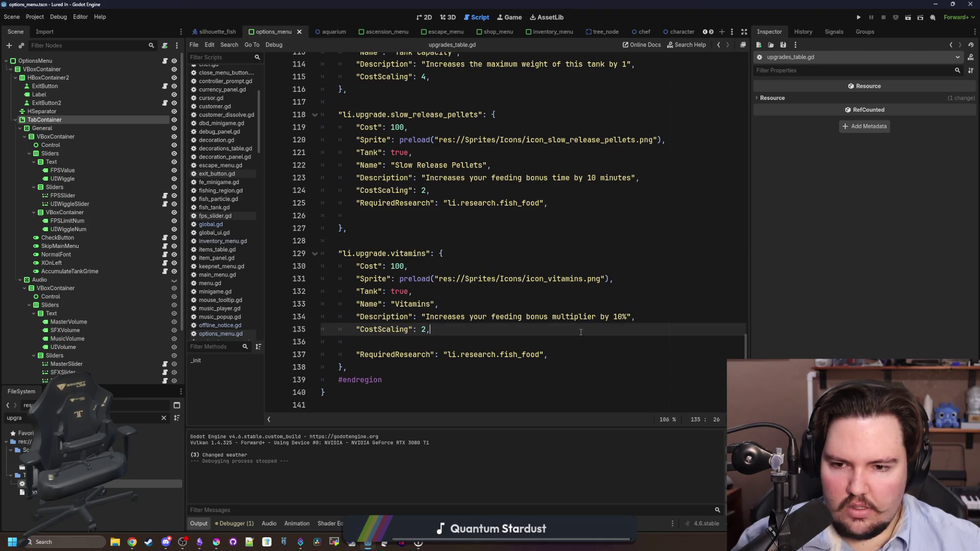
{"action": "key", "text": "Left"}
{"action": "key", "text": "BackSpace"}
{"action": "type", "text": "4"}
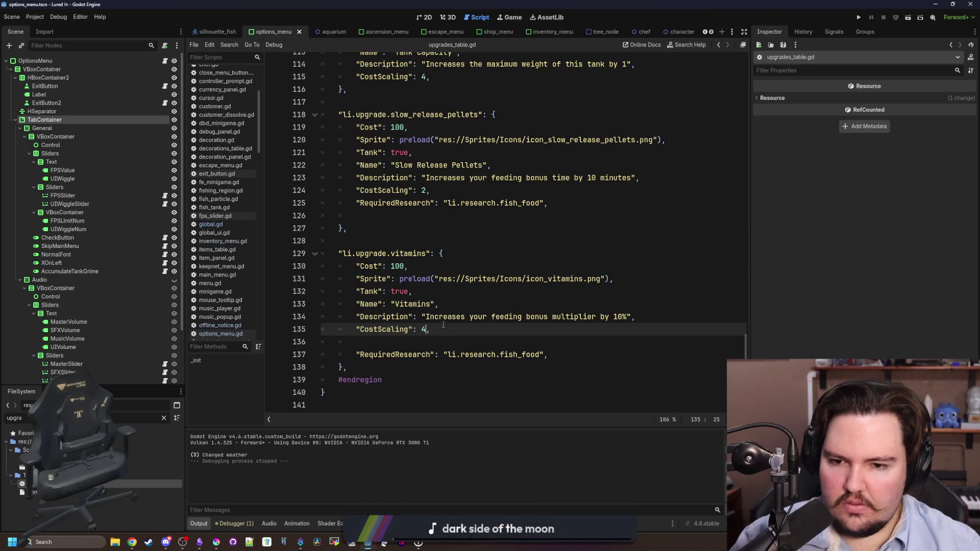
{"action": "left_click", "coordinate": [394, 240]}
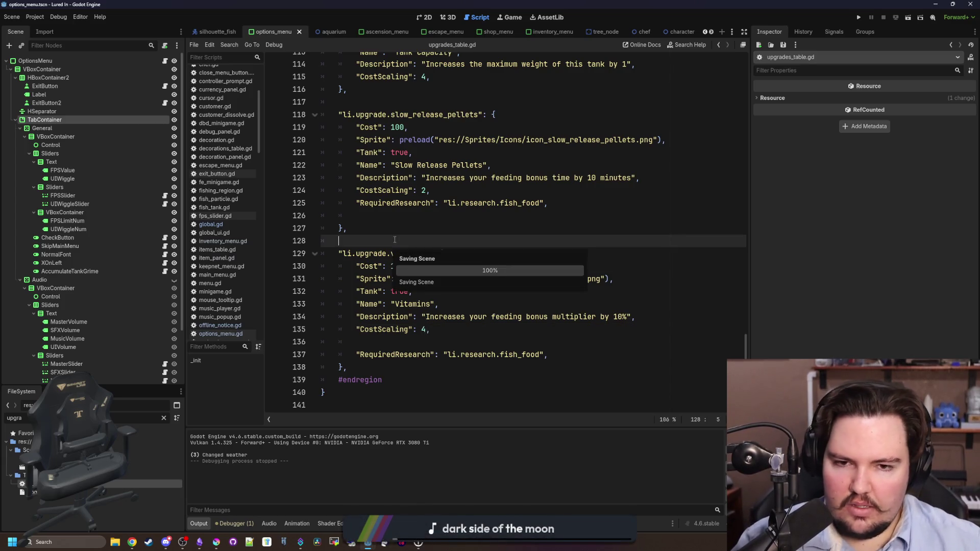
{"action": "left_click", "coordinate": [454, 330]}
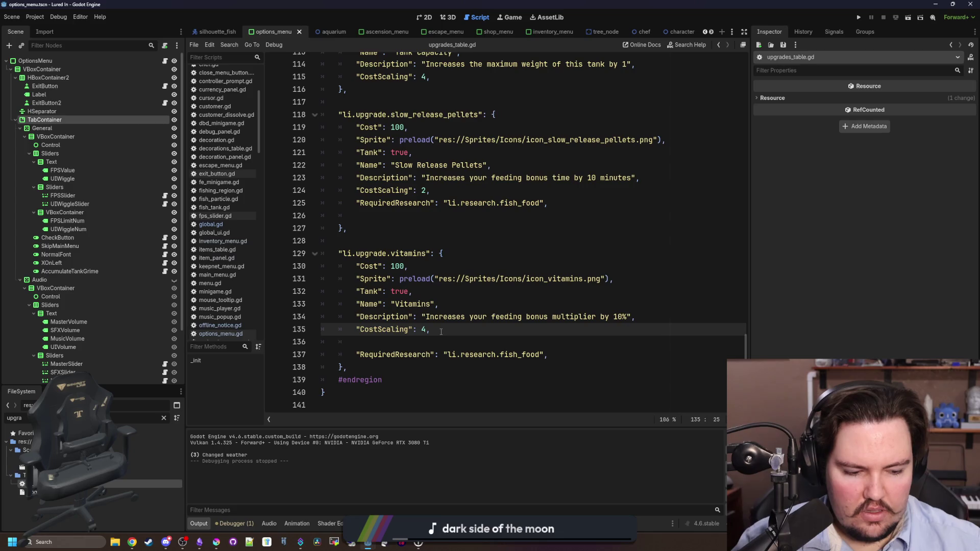
Step: Change the Vitamins description bonus from 10% to 5% and save the file
{"action": "left_click", "coordinate": [623, 313]}
{"action": "key", "text": "BackSpace"}
{"action": "key", "text": "BackSpace"}
{"action": "type", "text": "5"}
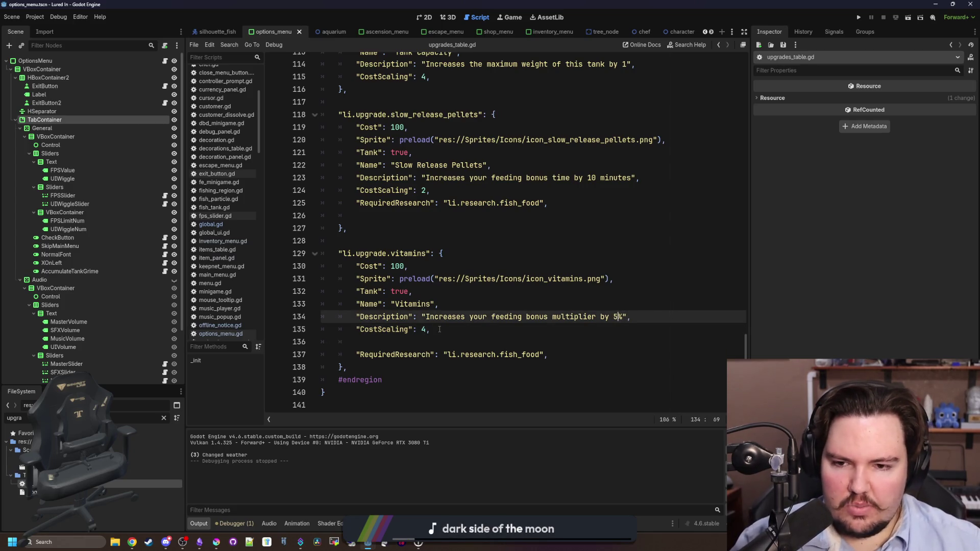
{"action": "key", "text": "Up"}
{"action": "key", "text": "Up"}
{"action": "key", "text": "Up"}
{"action": "key", "text": "Up"}
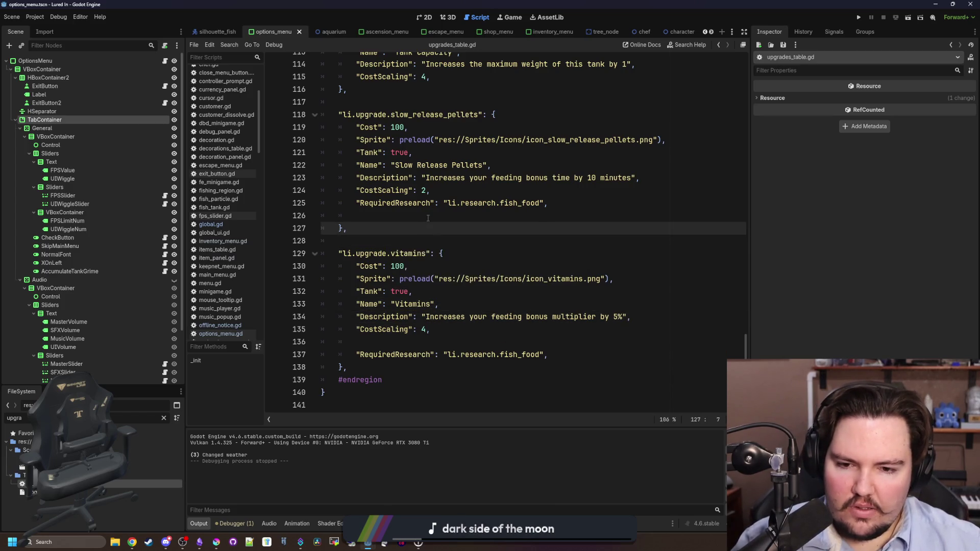
{"action": "key", "text": "Up"}
{"action": "left_click", "coordinate": [392, 244]}
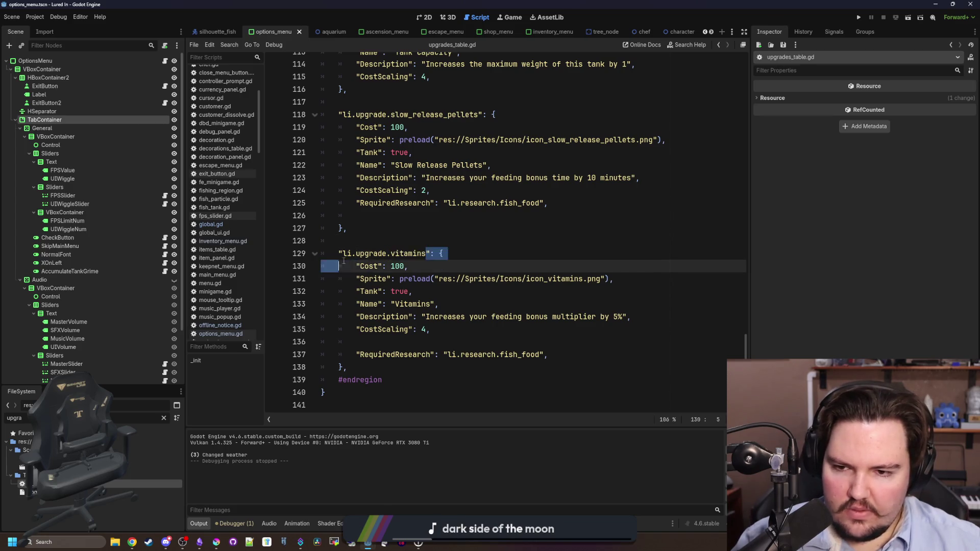
{"action": "key", "text": "ctrl+s"}
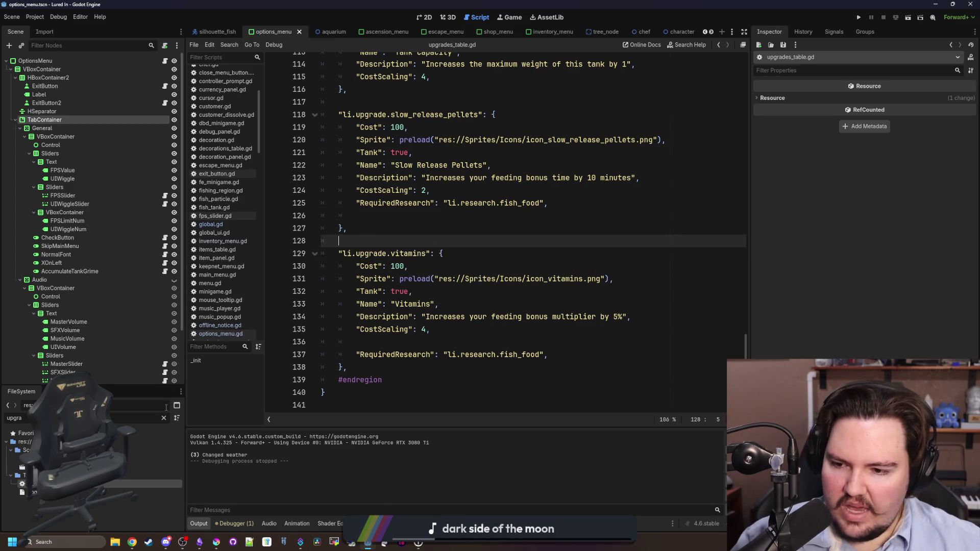
{"action": "left_click", "coordinate": [162, 417]}
Step: Open global.gd and find the food boost multiplier in calculate_tank_income via 'boost'
{"action": "type", "text": "glob"}
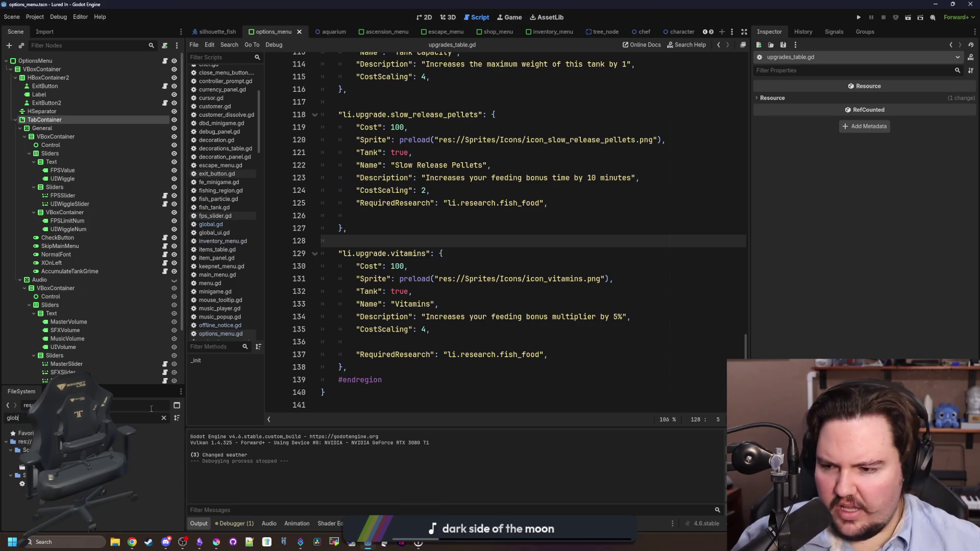
{"action": "double_click", "coordinate": [102, 483]}
{"action": "key", "text": "ctrl+f"}
{"action": "type", "text": "boost"}
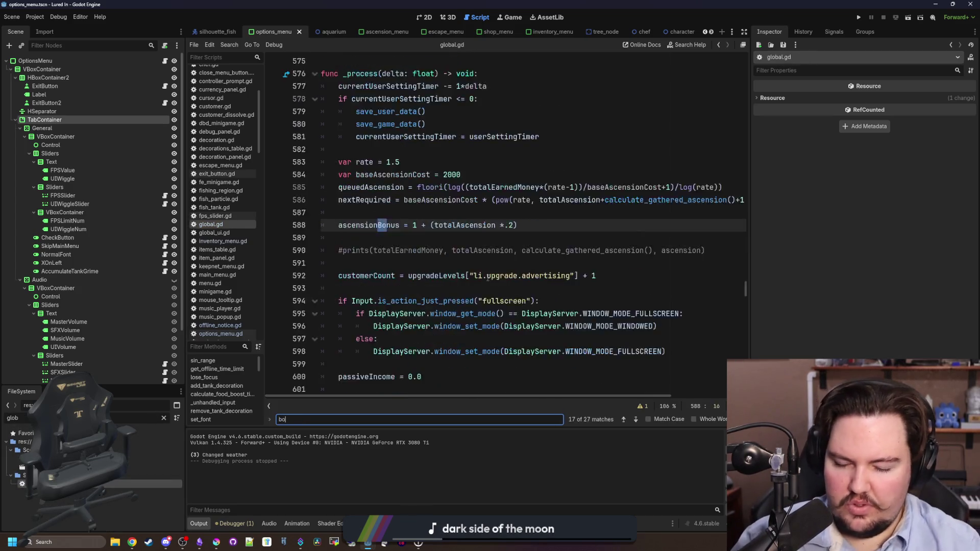
{"action": "key", "text": "Return"}
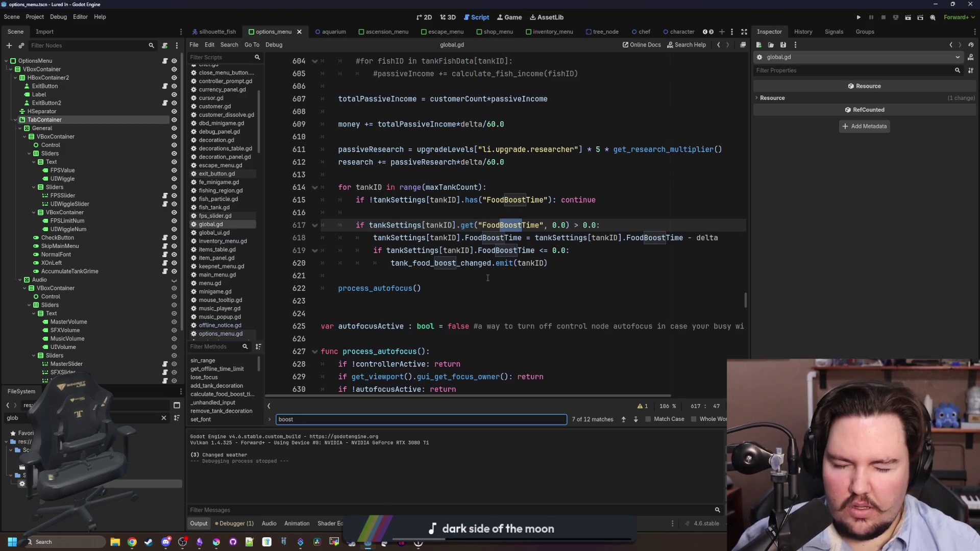
{"action": "key", "text": "Return"}
{"action": "key", "text": "Return"}
{"action": "key", "text": "Return"}
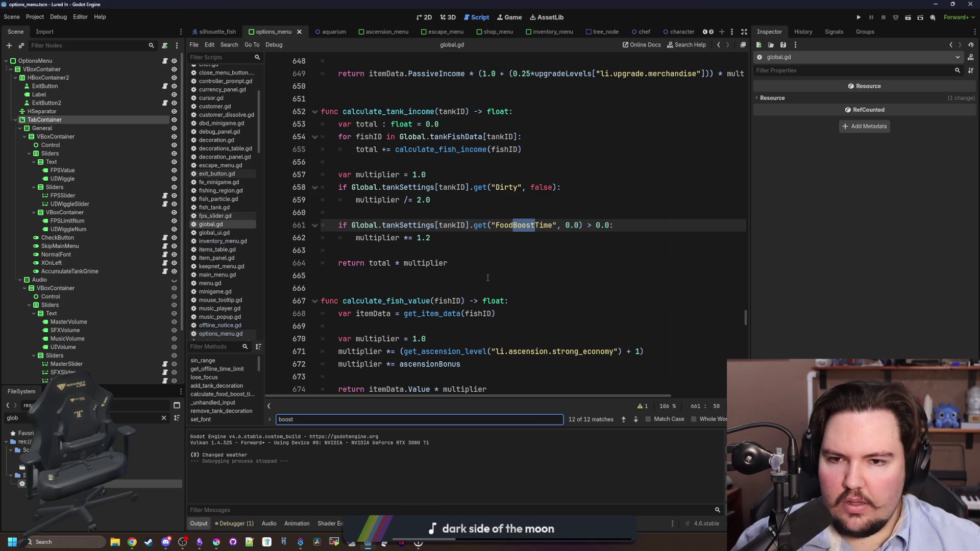
{"action": "scroll", "coordinate": [488, 277], "scroll_direction": "up", "scroll_amount": 1}
{"action": "left_click", "coordinate": [450, 276]}
{"action": "type", "text": "1"}
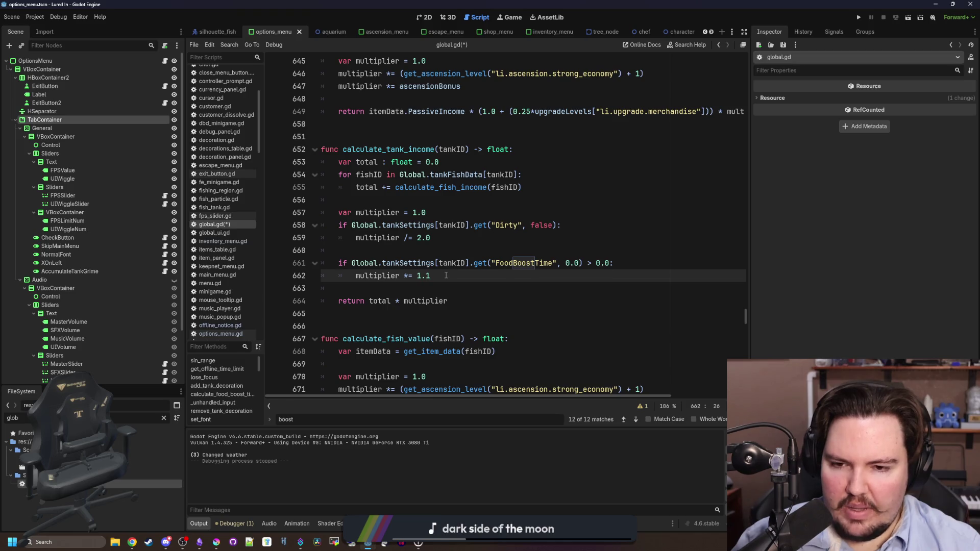
Step: Replace 1.2 with 1.1 plus get_upgrade_level("li.upgrade.vitamins")
{"action": "type", "text": "(1.1 + li.upgrade.vitamins"}
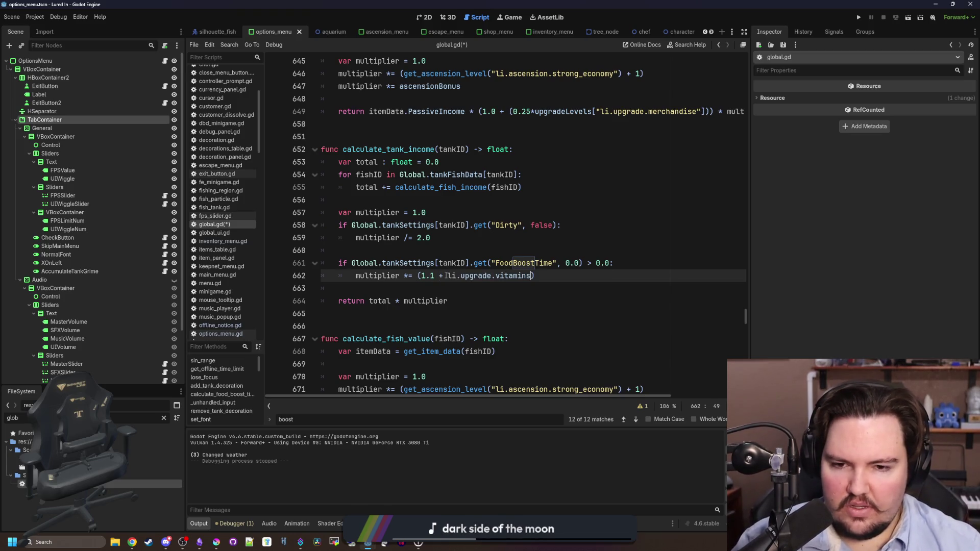
{"action": "key", "text": "ctrl+BackSpace"}
{"action": "key", "text": "ctrl+BackSpace"}
{"action": "key", "text": "ctrl+BackSpace"}
{"action": "type", "text": "get_upgr"}
{"action": "key", "text": "Return"}
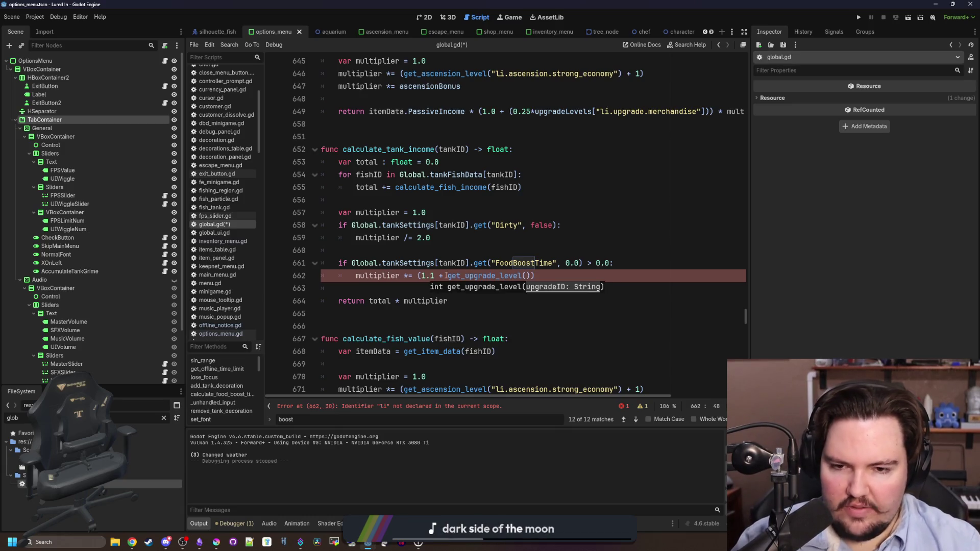
{"action": "type", "text": "li.upg"}
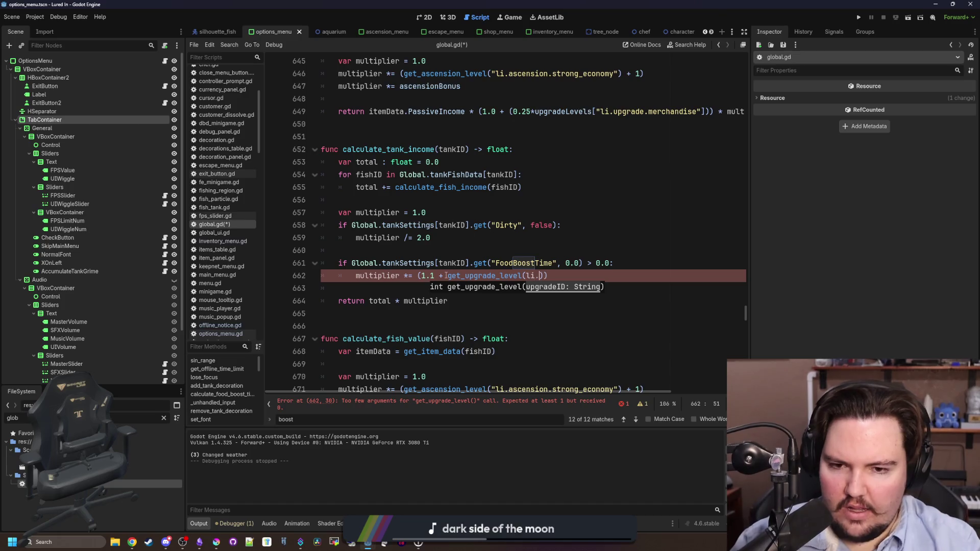
{"action": "key", "text": "shift+Left"}
{"action": "key", "text": "shift+Left"}
{"action": "key", "text": "shift+Left"}
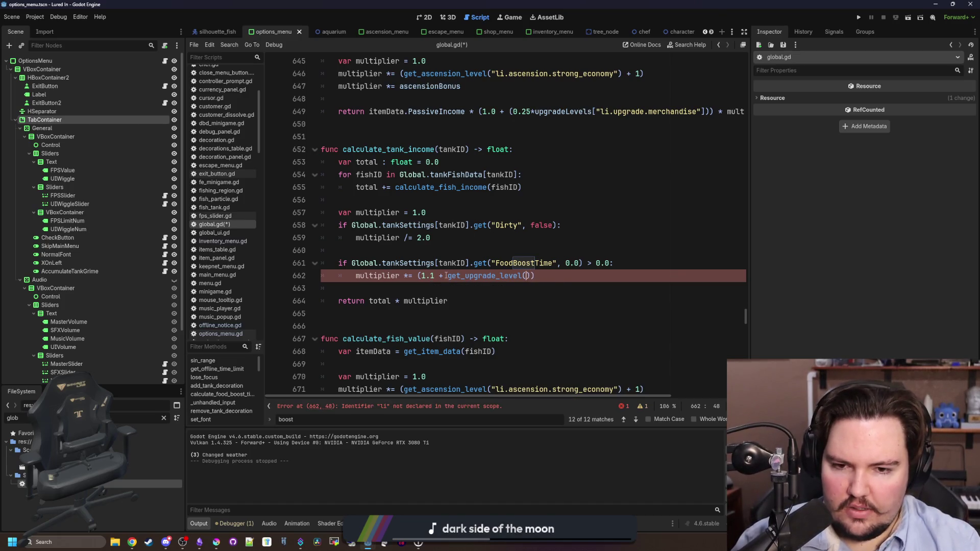
{"action": "type", "text": "\"li.upgrade.food_boost"}
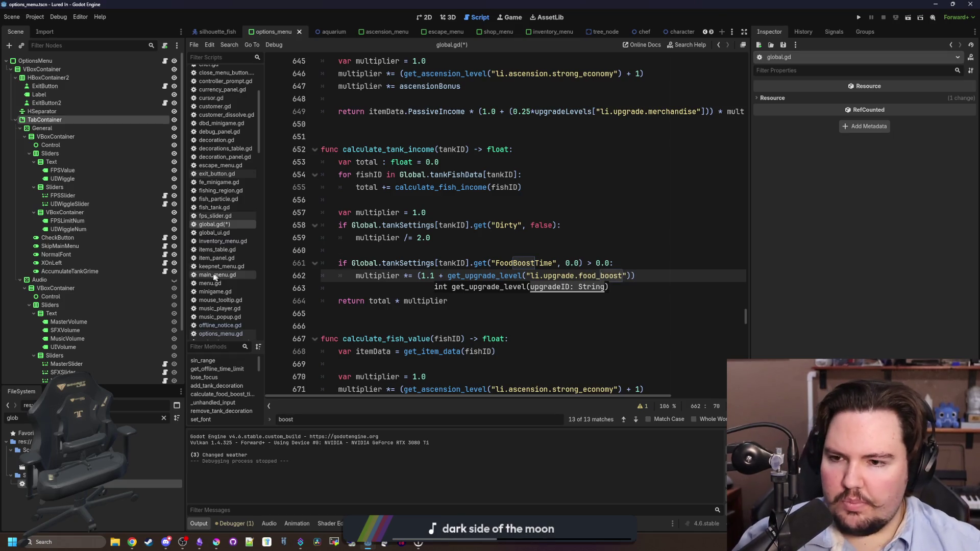
{"action": "key", "text": "BackSpace"}
{"action": "key", "text": "BackSpace"}
{"action": "key", "text": "BackSpace"}
{"action": "key", "text": "BackSpace"}
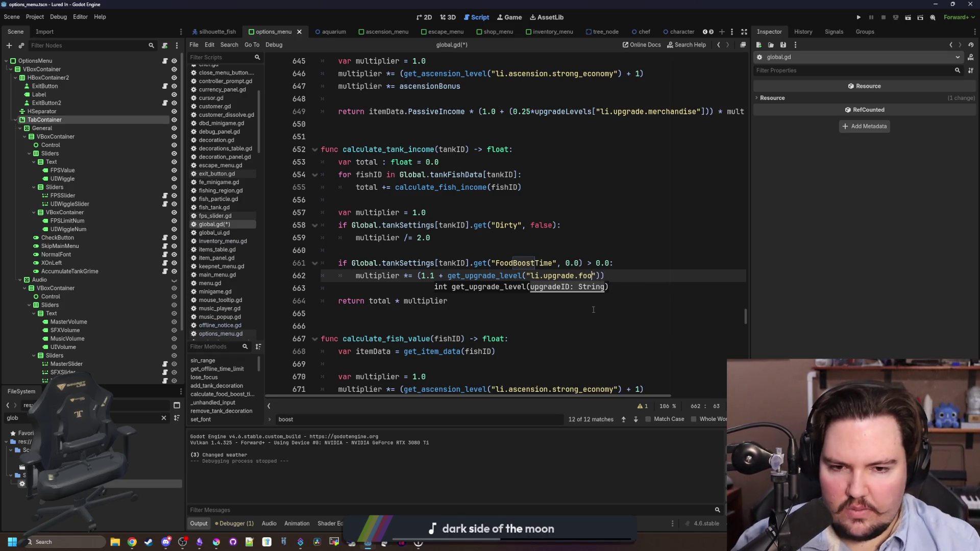
{"action": "type", "text": "vitaminds"}
{"action": "key", "text": "BackSpace"}
{"action": "key", "text": "BackSpace"}
{"action": "type", "text": "s"}
Step: Wrap the upgrade call in parentheses and multiply it by 0.05
{"action": "key", "text": "Right"}
{"action": "key", "text": "Right"}
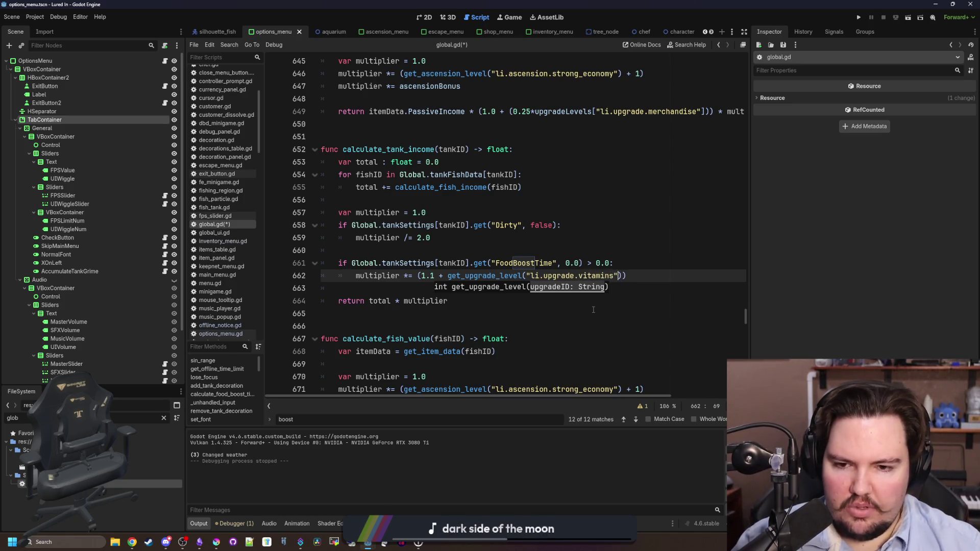
{"action": "type", "text": "("}
{"action": "key", "text": "Right"}
{"action": "key", "text": "ctrl+Right"}
{"action": "key", "text": "ctrl+Right"}
{"action": "key", "text": "ctrl+Right"}
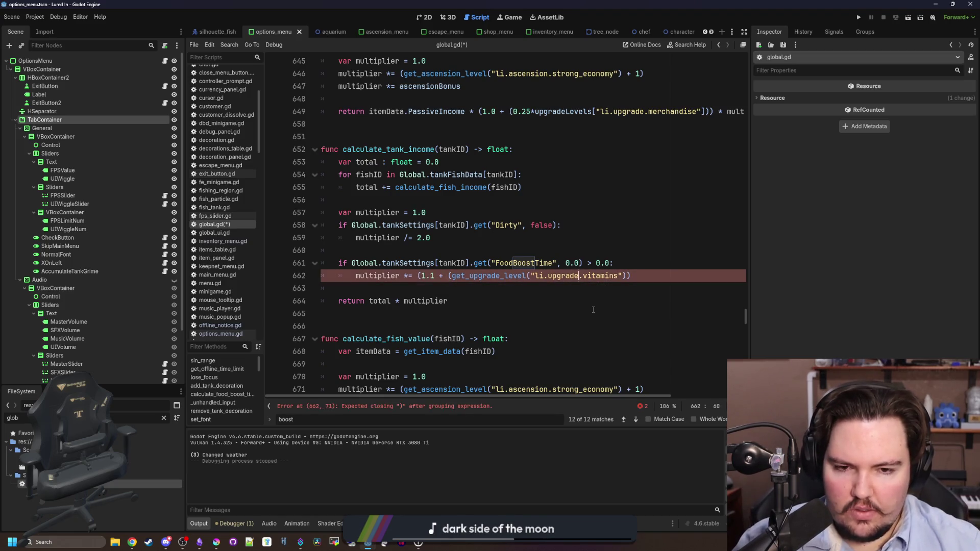
{"action": "type", "text": ")"}
{"action": "key", "text": "Left"}
{"action": "key", "text": "Left"}
{"action": "type", "text": "* 0.05"}
Step: Save global.gd and review the new multiplier expression
{"action": "left_click", "coordinate": [593, 309]}
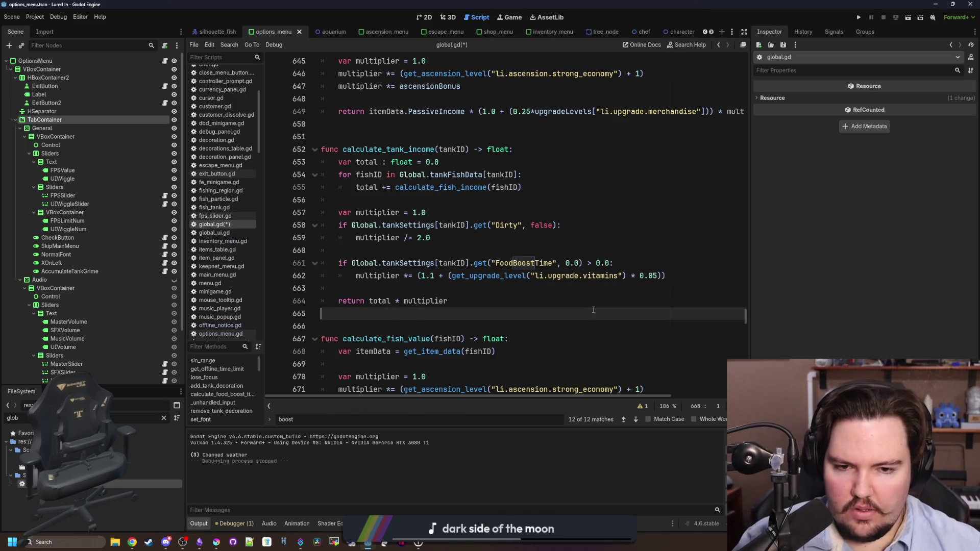
{"action": "left_click", "coordinate": [531, 291]}
{"action": "key", "text": "ctrl+s"}
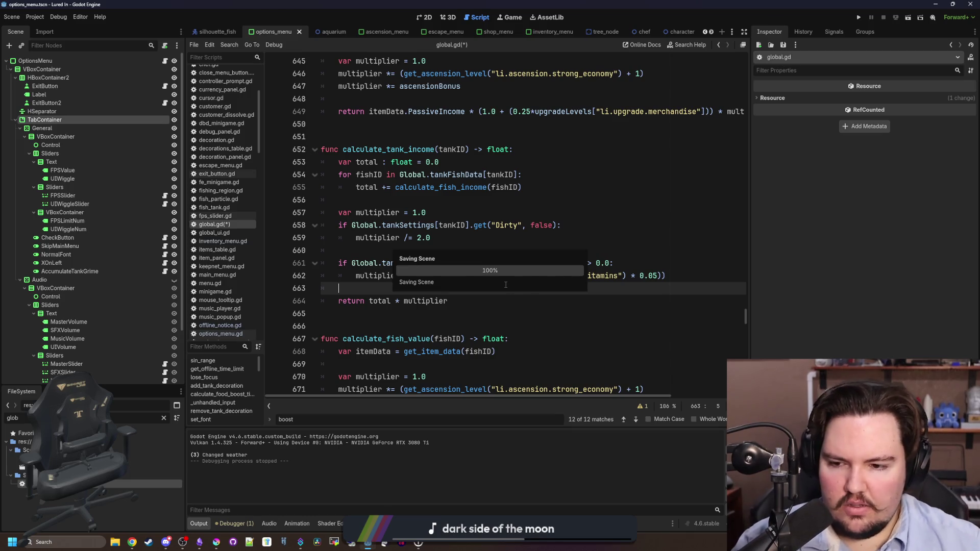
{"action": "key", "text": "ctrl+s"}
{"action": "key", "text": "ctrl+s"}
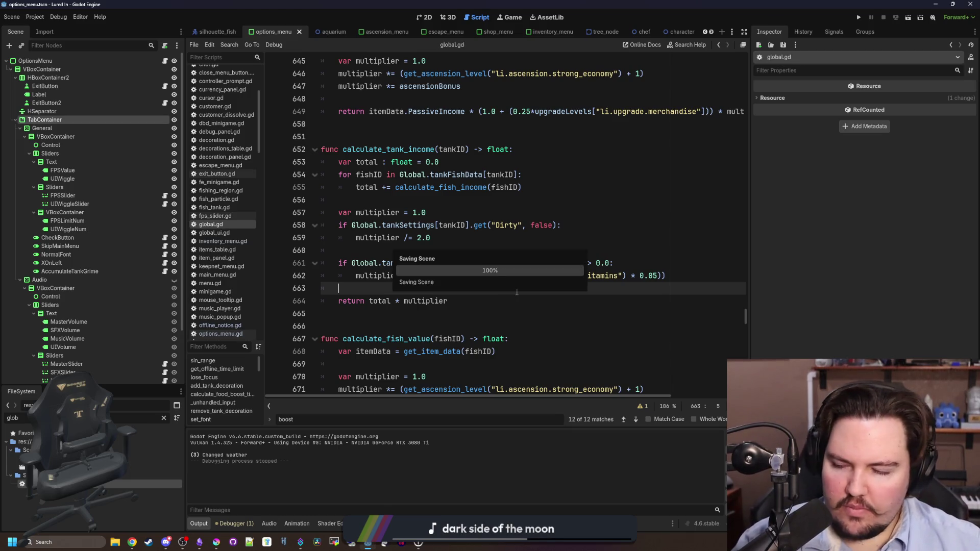
{"action": "left_click", "coordinate": [462, 250]}
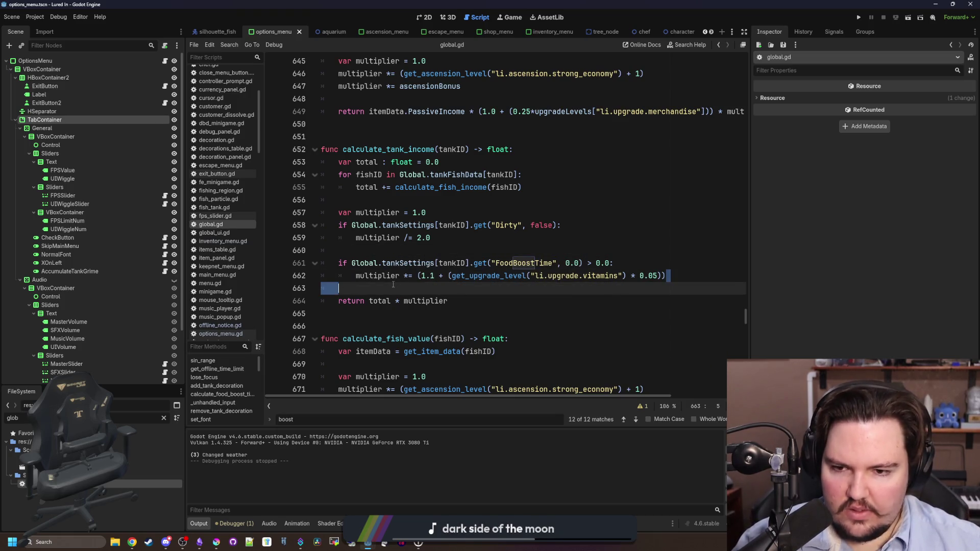
{"action": "double_click", "coordinate": [653, 275]}
{"action": "left_click", "coordinate": [418, 276], "text": "shift"}
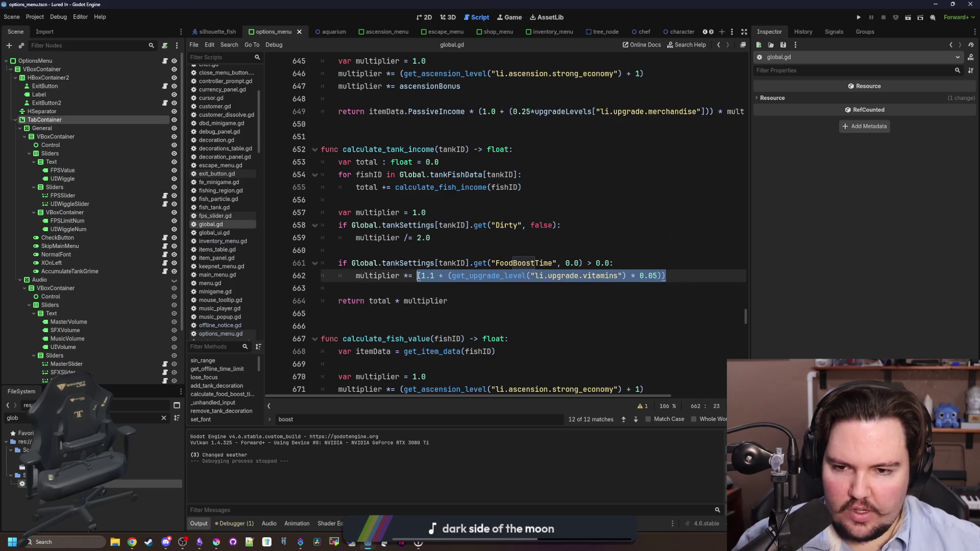
{"action": "scroll", "coordinate": [438, 254], "scroll_direction": "up", "scroll_amount": 5}
{"action": "left_click", "coordinate": [456, 225]}
{"action": "scroll", "coordinate": [456, 225], "scroll_direction": "up", "scroll_amount": 3}
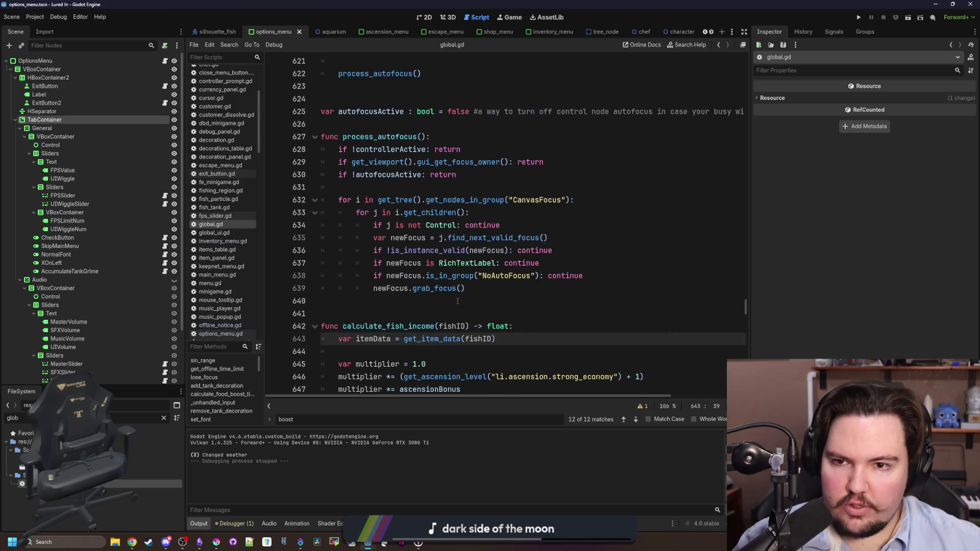
Step: Search global.gd for 'feeding' and the whole project for FishFoodBoost
{"action": "left_click", "coordinate": [456, 319]}
{"action": "key", "text": "ctrl+f"}
{"action": "type", "text": "feeding"}
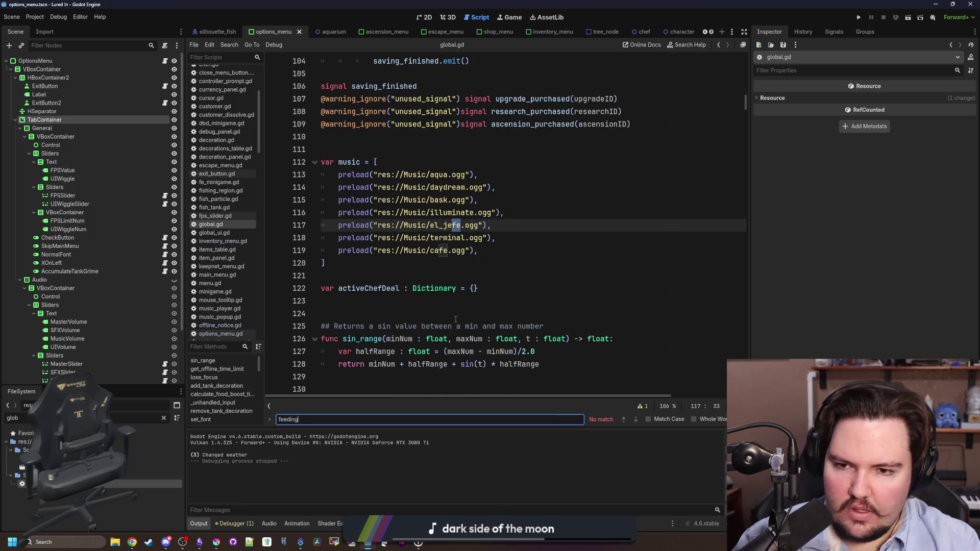
{"action": "key", "text": "BackSpace"}
{"action": "key", "text": "BackSpace"}
{"action": "key", "text": "BackSpace"}
{"action": "left_click", "coordinate": [455, 318]}
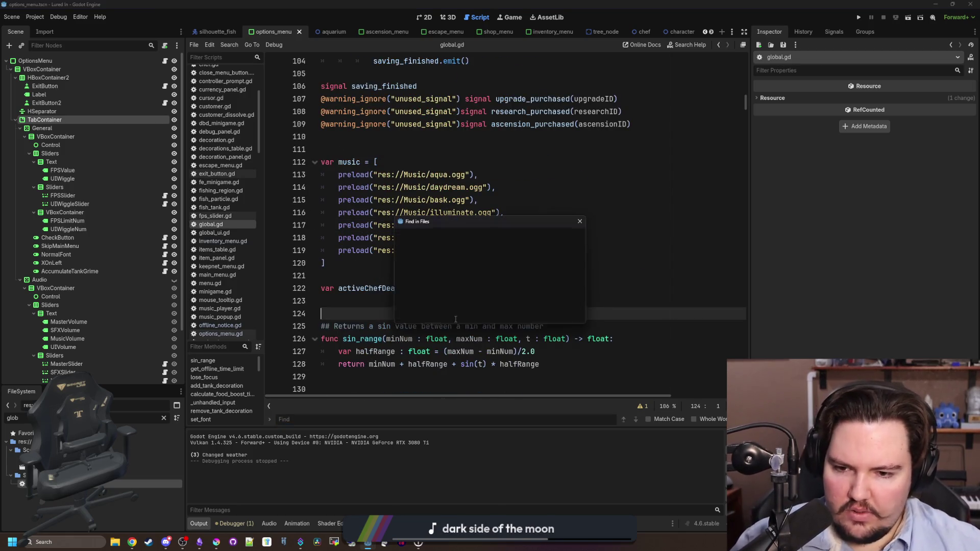
{"action": "key", "text": "ctrl+shift+f"}
{"action": "type", "text": "FishFood"}
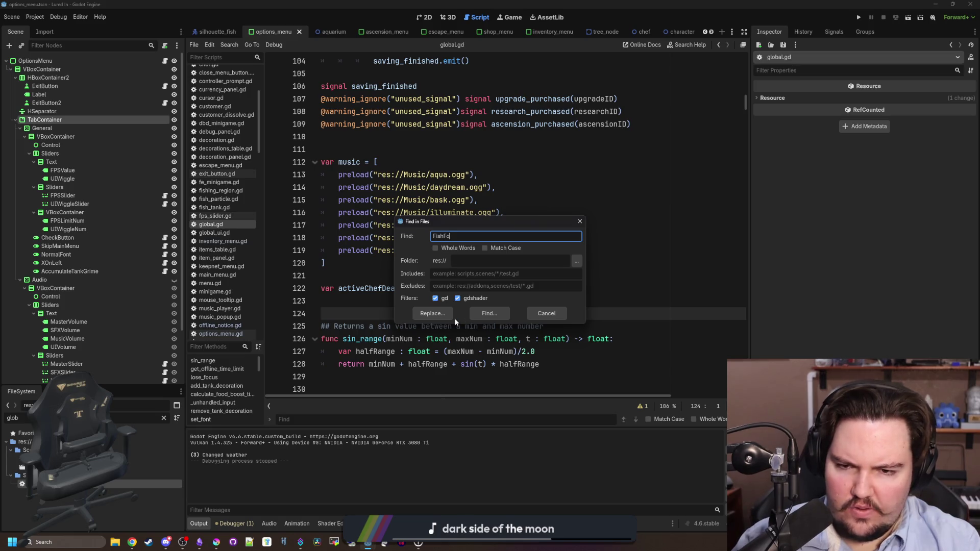
{"action": "type", "text": "Boost"}
{"action": "key", "text": "Return"}
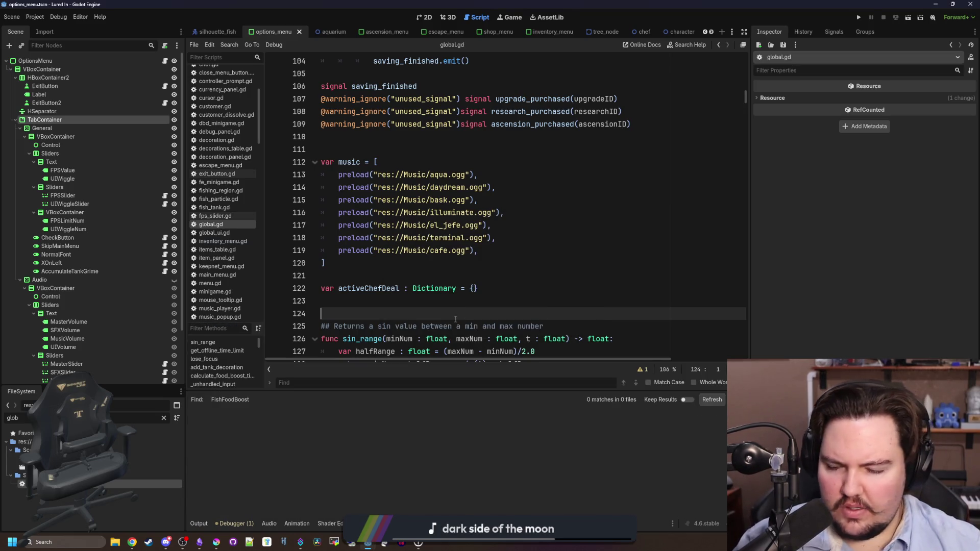
Step: Search the whole project for FishFoodTime and Time
{"action": "left_click", "coordinate": [474, 325]}
{"action": "key", "text": "ctrl+shift+f"}
{"action": "type", "text": "FishFoodTime"}
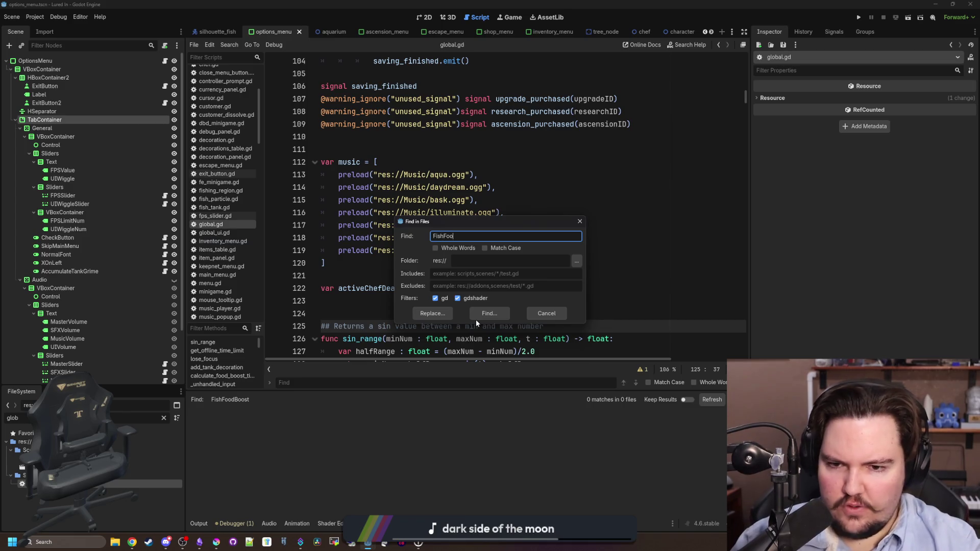
{"action": "key", "text": "Return"}
{"action": "key", "text": "ctrl+shift+f"}
{"action": "type", "text": "Time"}
{"action": "key", "text": "Return"}
{"action": "scroll", "coordinate": [414, 456], "scroll_direction": "down", "scroll_amount": 5}
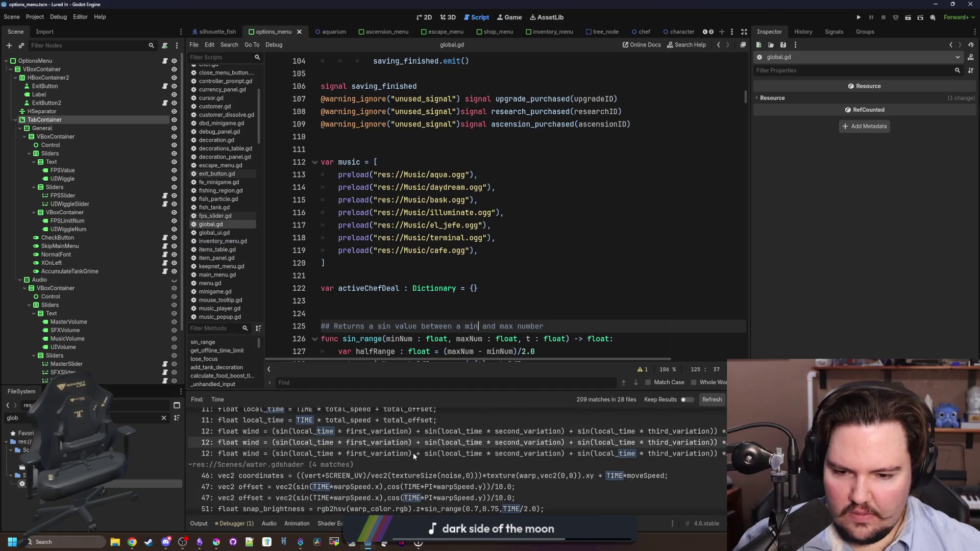
{"action": "left_click", "coordinate": [506, 314]}
{"action": "key", "text": "ctrl+shift+f"}
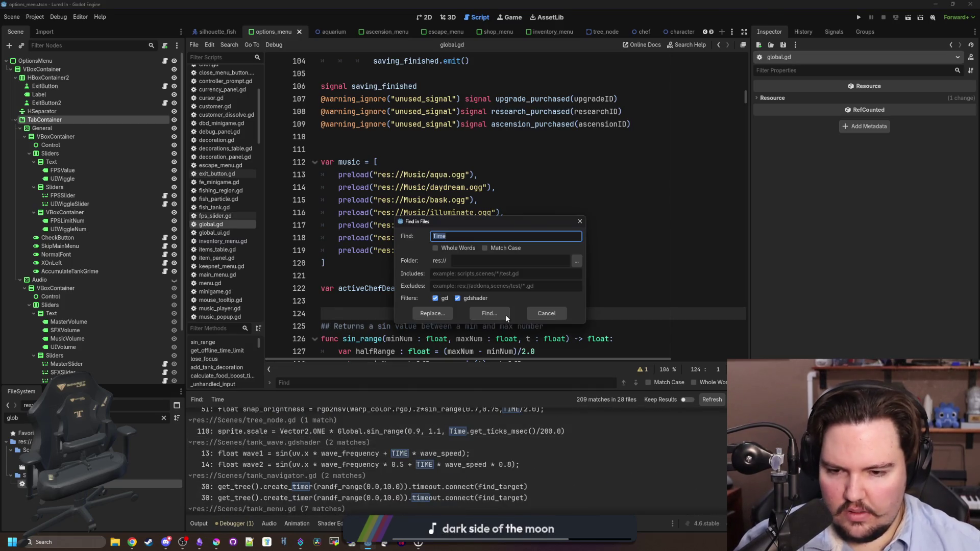
{"action": "key", "text": "Escape"}
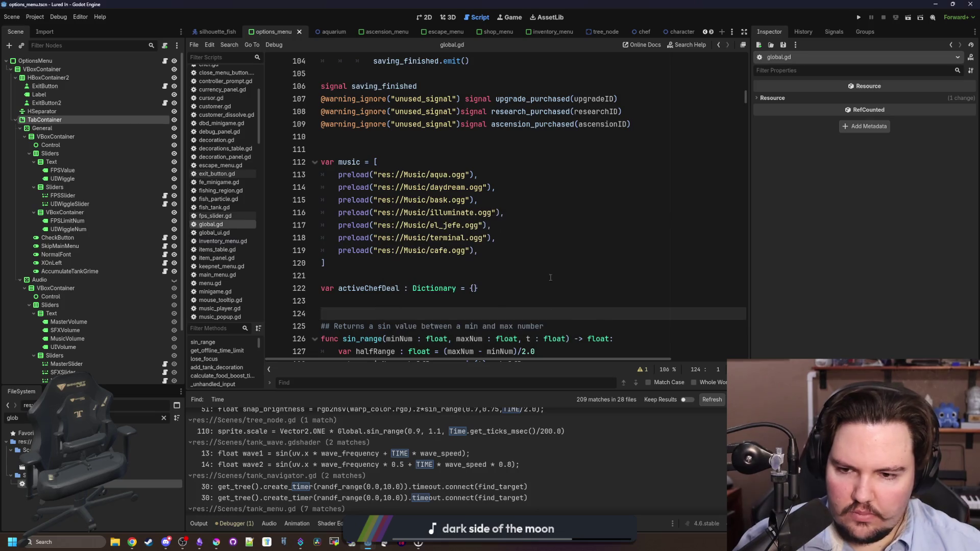
Step: Find the food boost time line and paste the upgrade multiplier onto it
{"action": "left_click", "coordinate": [550, 261]}
{"action": "key", "text": "ctrl+f"}
{"action": "type", "text": "food"}
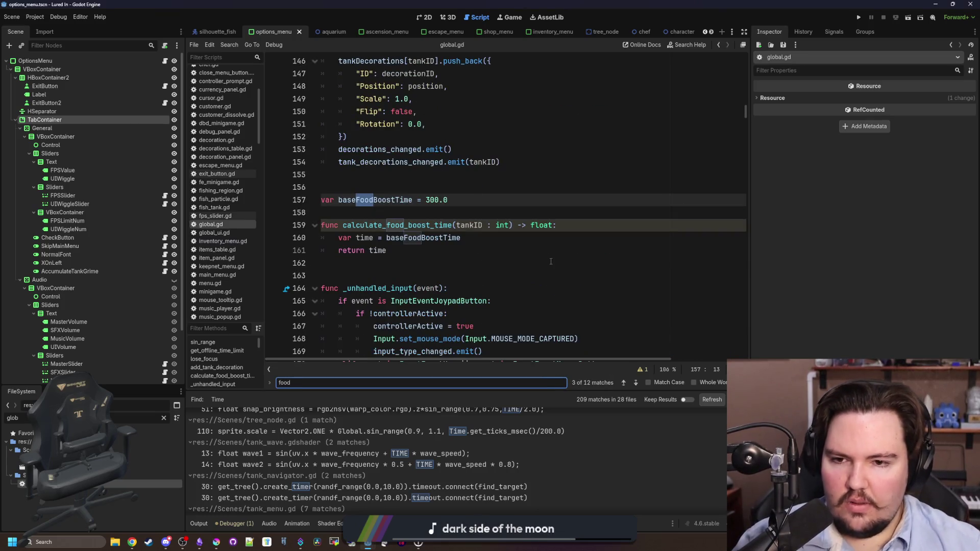
{"action": "left_click", "coordinate": [415, 249]}
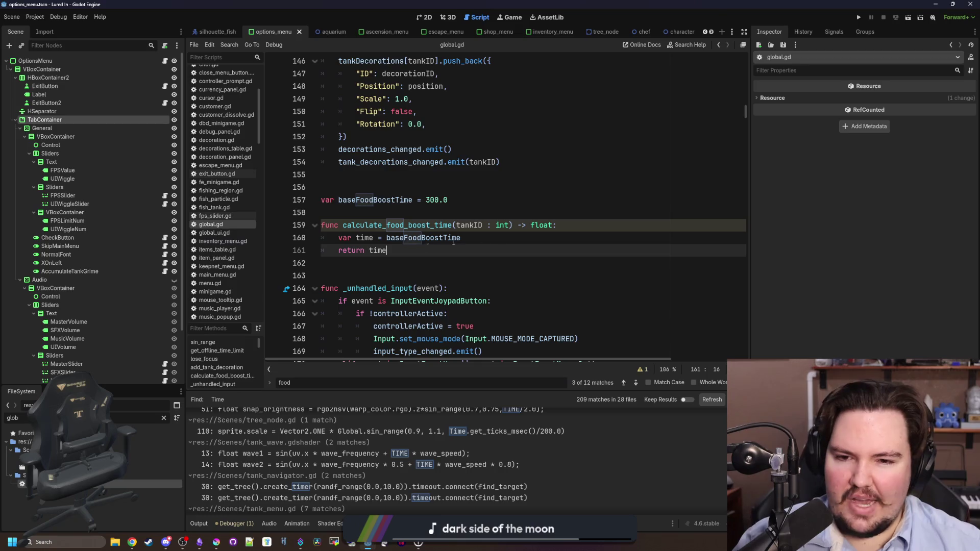
{"action": "left_click_drag", "start_coordinate": [558, 227], "coordinate": [321, 227]}
{"action": "left_click", "coordinate": [496, 240]}
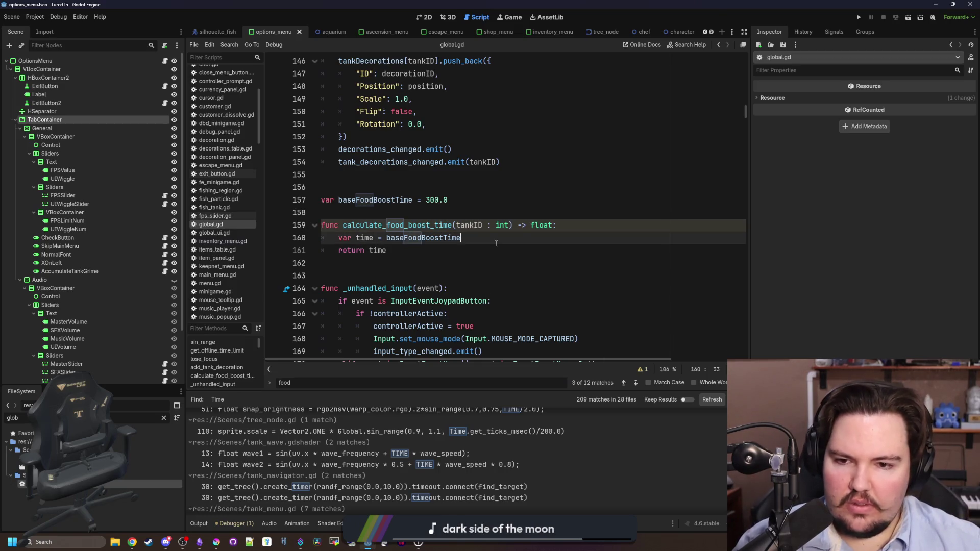
{"action": "type", "text": "(1.1 + (get_upgrade_level(\"li.upgrade.vitamins\") * 0.05))"}
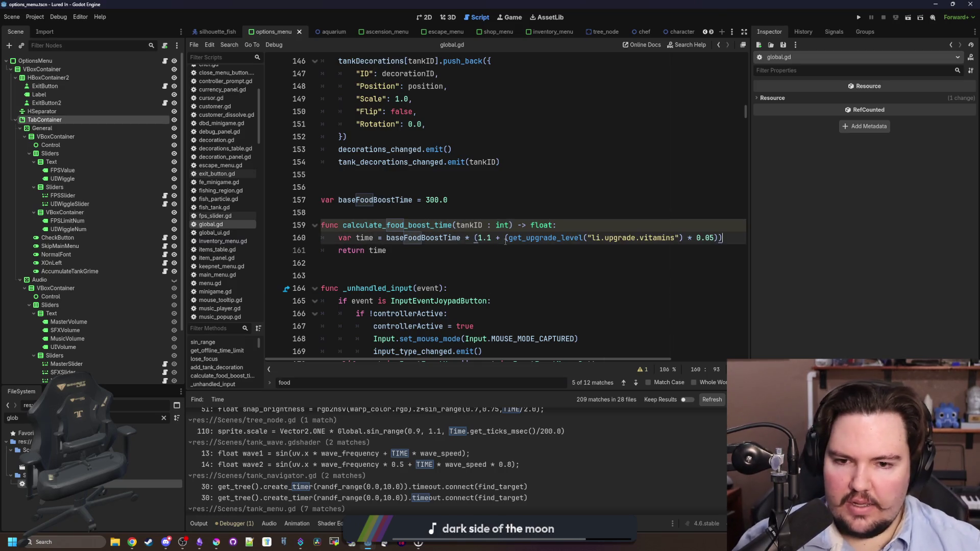
Step: Change the base factor from 1.1 to 1.0 and the upgrade id from vitamins to slow release pellets
{"action": "left_click_drag", "start_coordinate": [506, 240], "coordinate": [474, 238]}
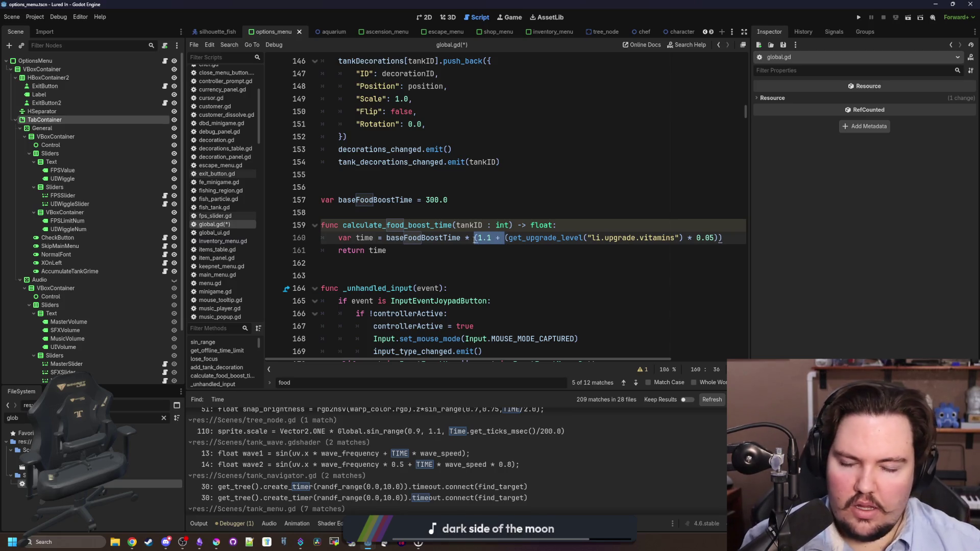
{"action": "type", "text": "(1.0"}
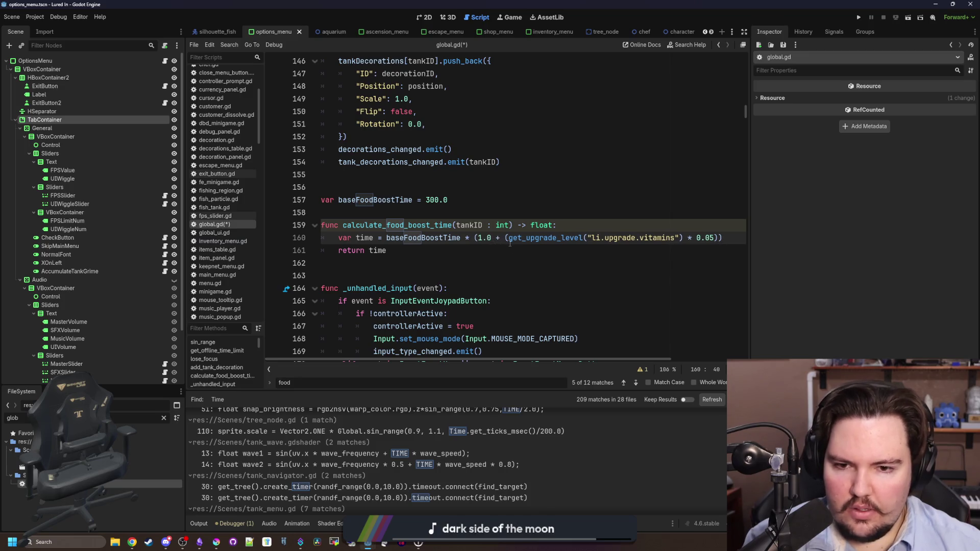
{"action": "left_click_drag", "start_coordinate": [675, 237], "coordinate": [640, 238]}
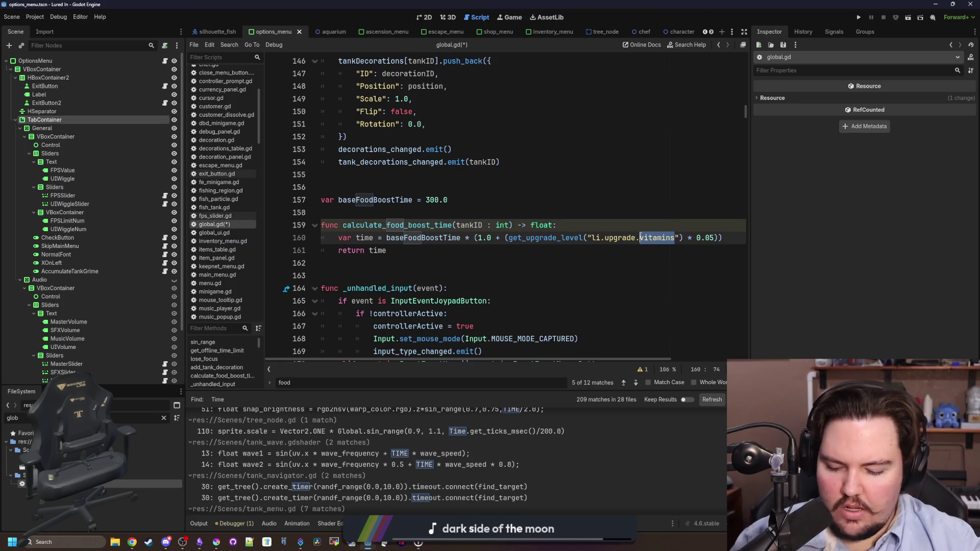
{"action": "type", "text": "slow_release_po"}
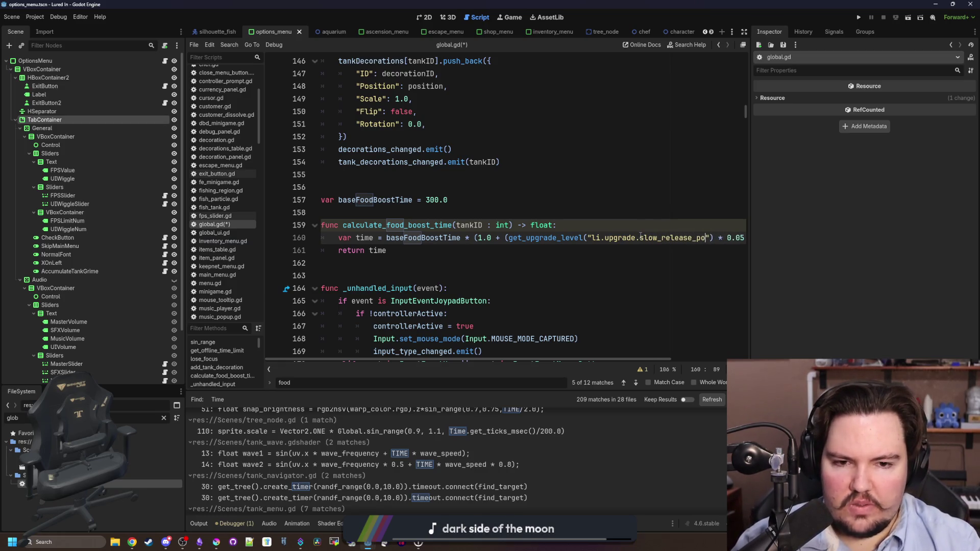
{"action": "type", "text": "llets"}
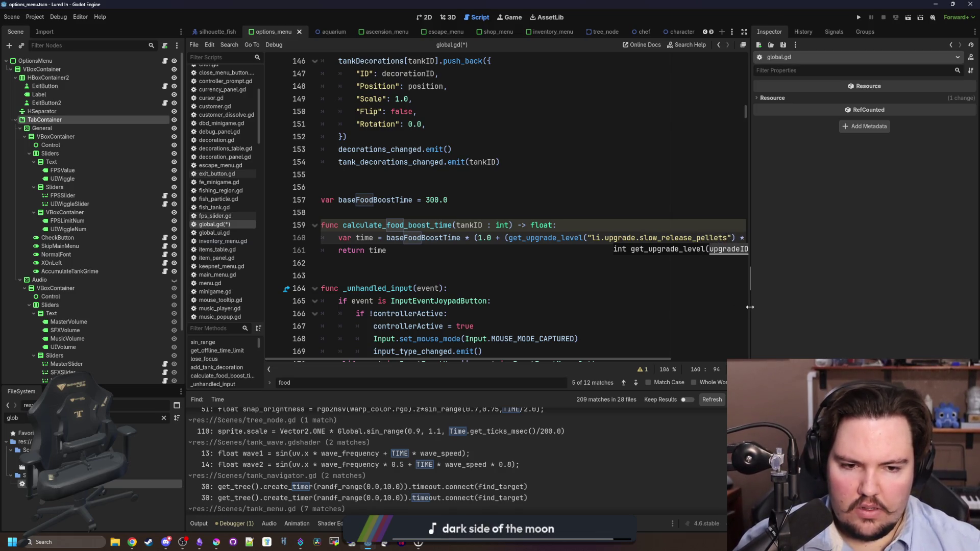
Step: Widen the code editor, close the browser window, and return to global.gd
{"action": "left_click_drag", "start_coordinate": [749, 307], "coordinate": [893, 307]}
{"action": "key", "text": "Escape"}
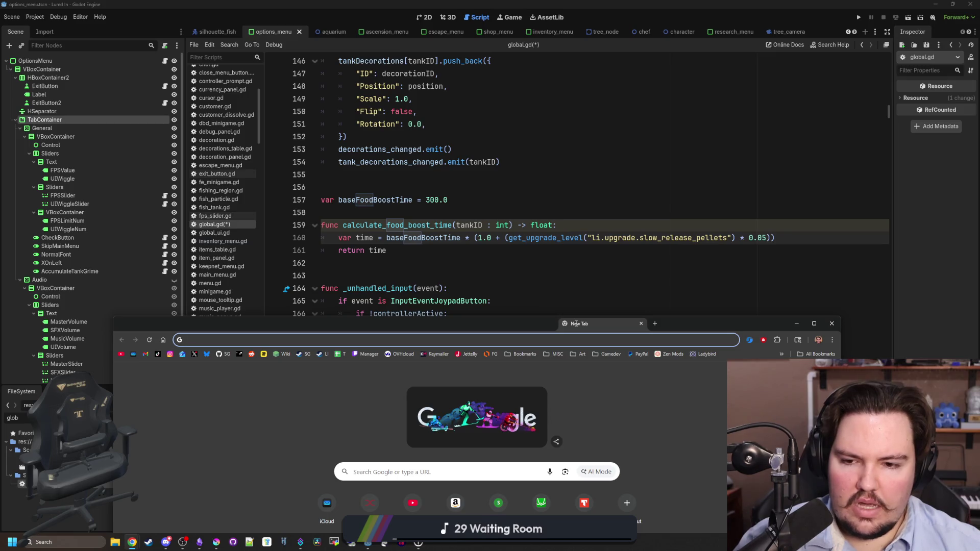
{"action": "key", "text": "ctrl+w"}
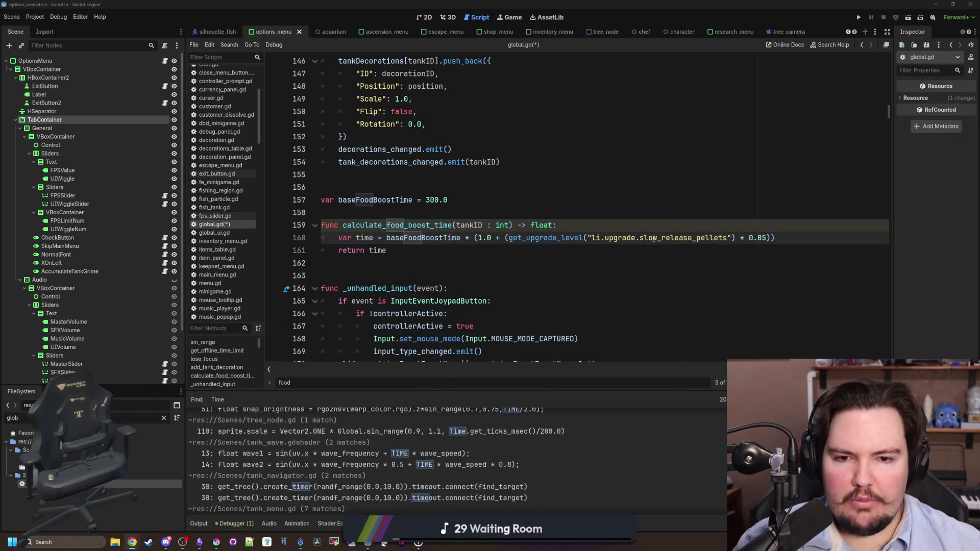
{"action": "left_click", "coordinate": [460, 263]}
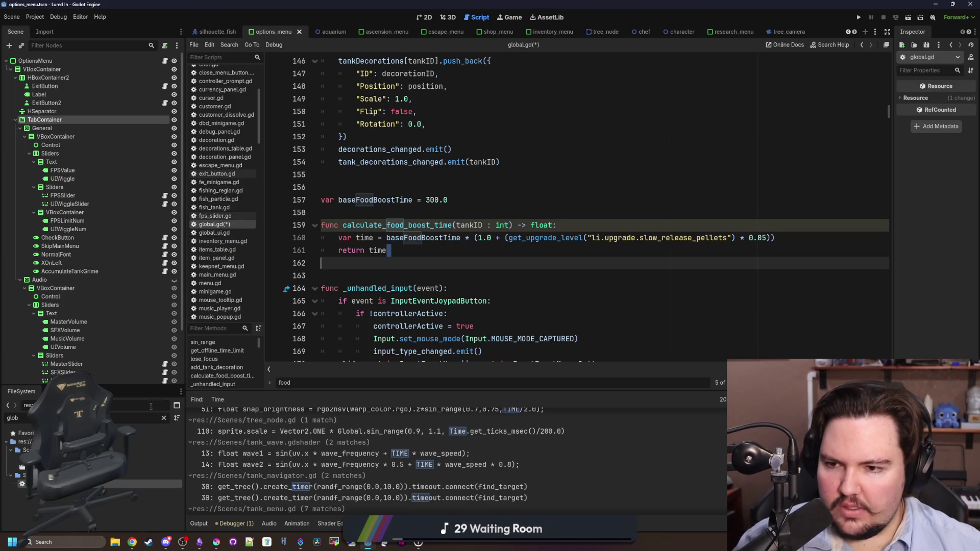
Step: In upgrades_table.gd, change the Slow Release Pellets description from 10 minutes to '2 minutes'
{"action": "left_click", "coordinate": [164, 415]}
{"action": "type", "text": "upgra"}
{"action": "double_click", "coordinate": [112, 484]}
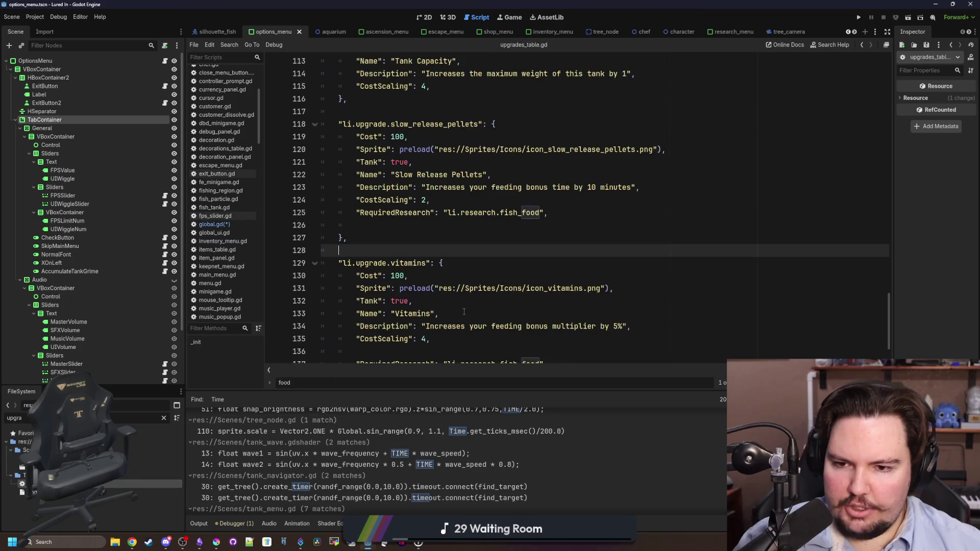
{"action": "scroll", "coordinate": [459, 302], "scroll_direction": "down", "scroll_amount": 2}
{"action": "scroll", "coordinate": [454, 286], "scroll_direction": "up", "scroll_amount": 2}
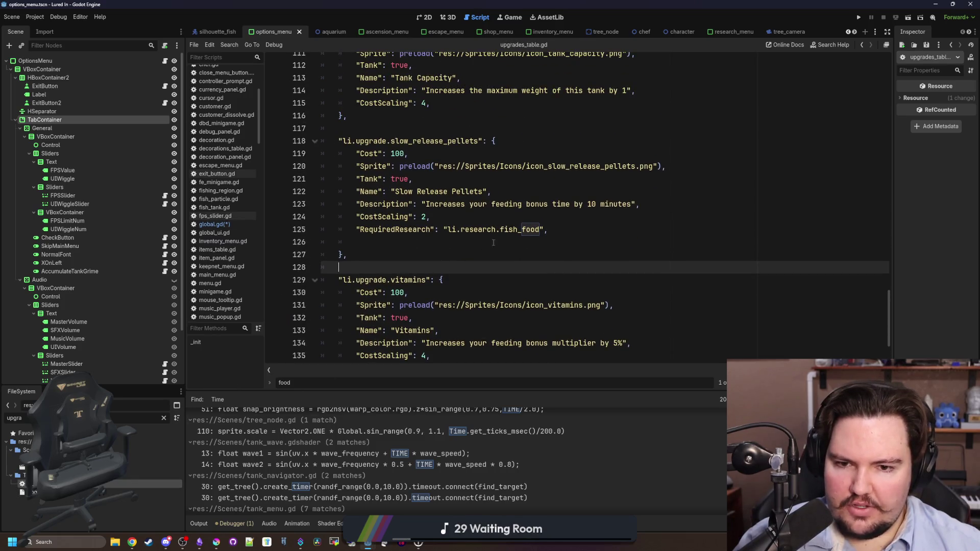
{"action": "left_click", "coordinate": [595, 204]}
{"action": "key", "text": "BackSpace"}
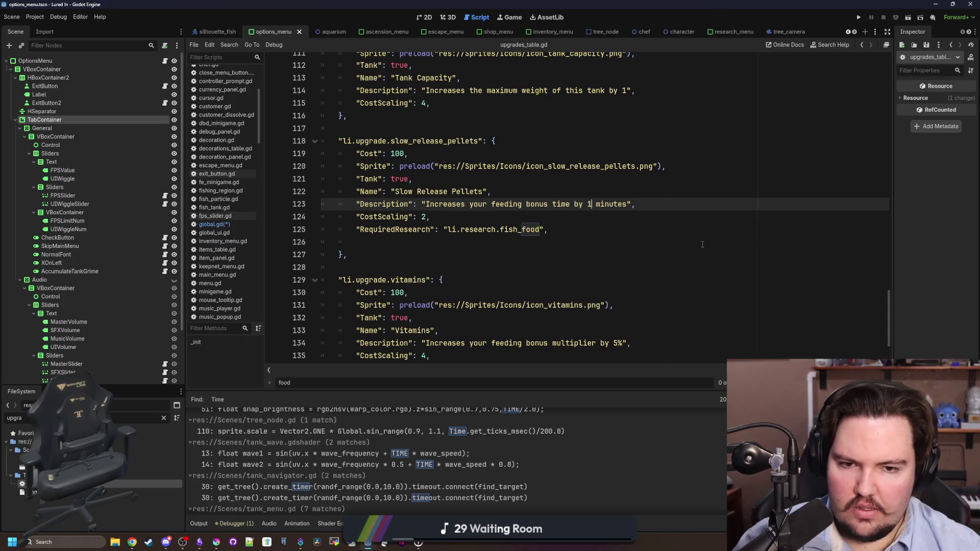
{"action": "key", "text": "Right"}
{"action": "key", "text": "BackSpace"}
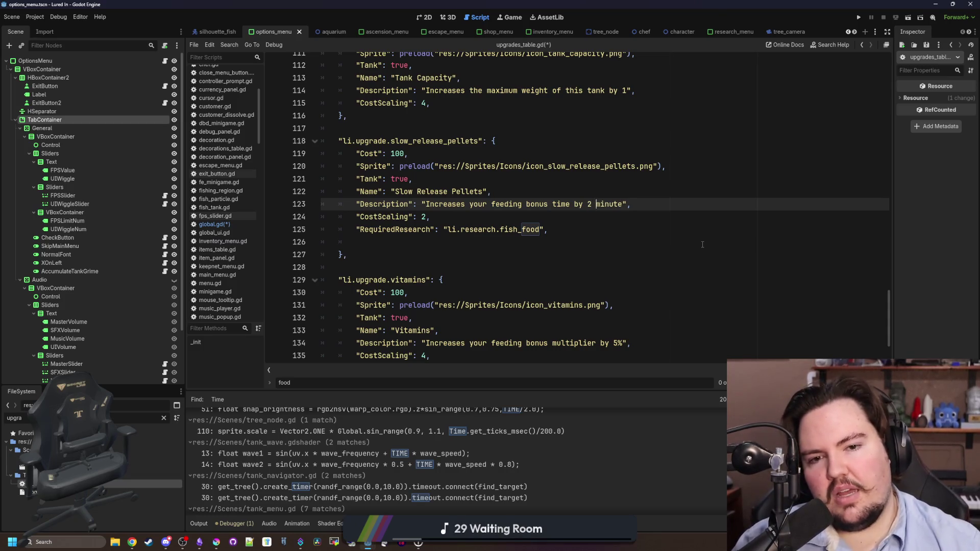
{"action": "type", "text": "s"}
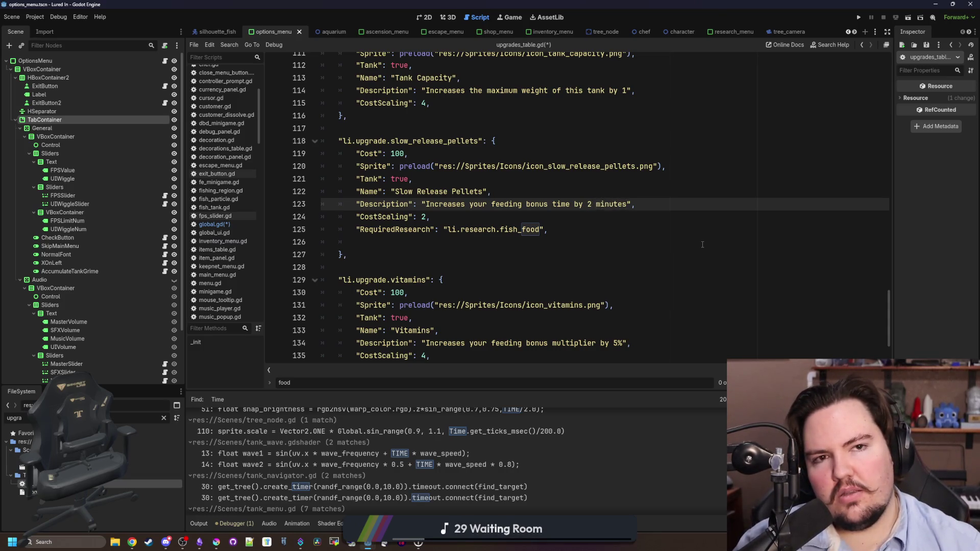
{"action": "key", "text": "Down"}
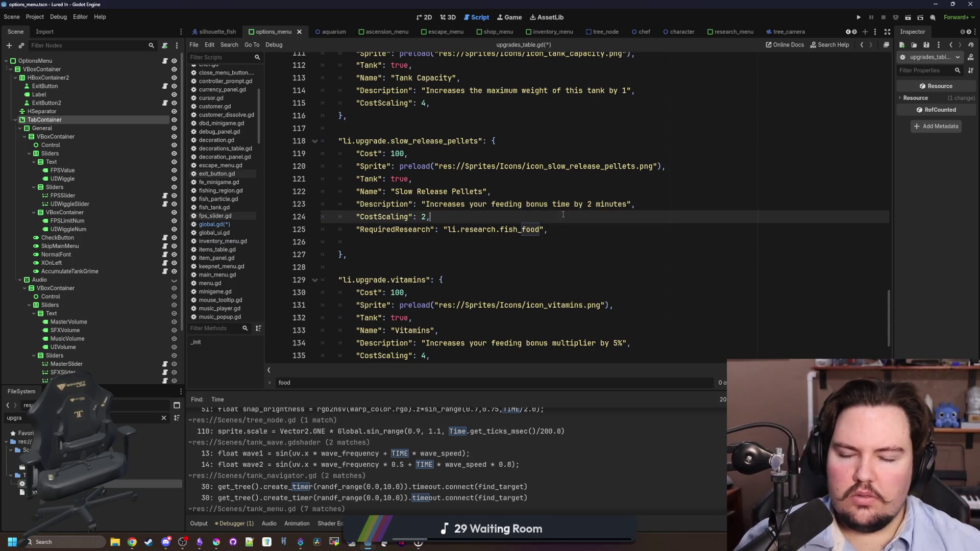
{"action": "left_click", "coordinate": [474, 183]}
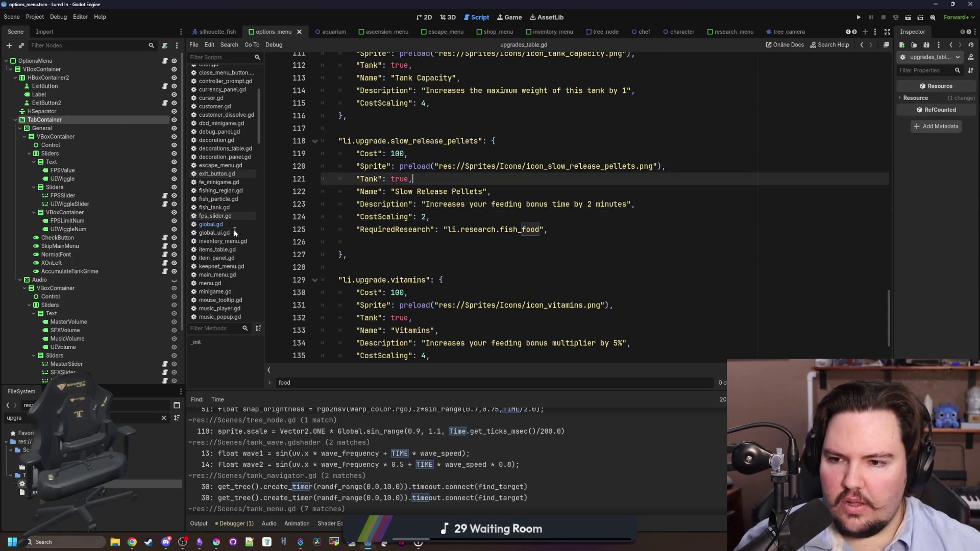
Step: In global.gd, replace the pellets boost-time multiplier 0.05 with 120
{"action": "left_click", "coordinate": [212, 224]}
{"action": "left_click", "coordinate": [763, 237]}
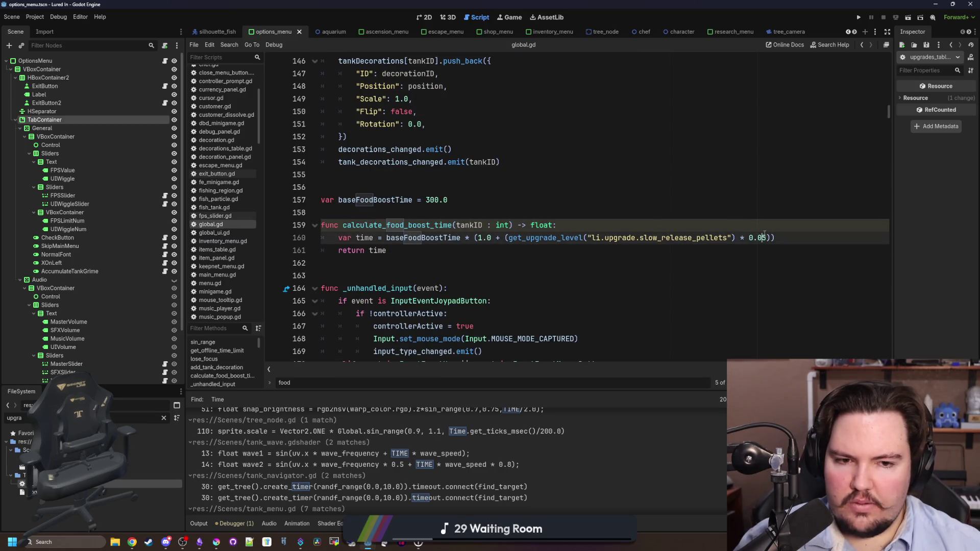
{"action": "key", "text": "BackSpace"}
{"action": "key", "text": "BackSpace"}
{"action": "key", "text": "BackSpace"}
{"action": "type", "text": "120"}
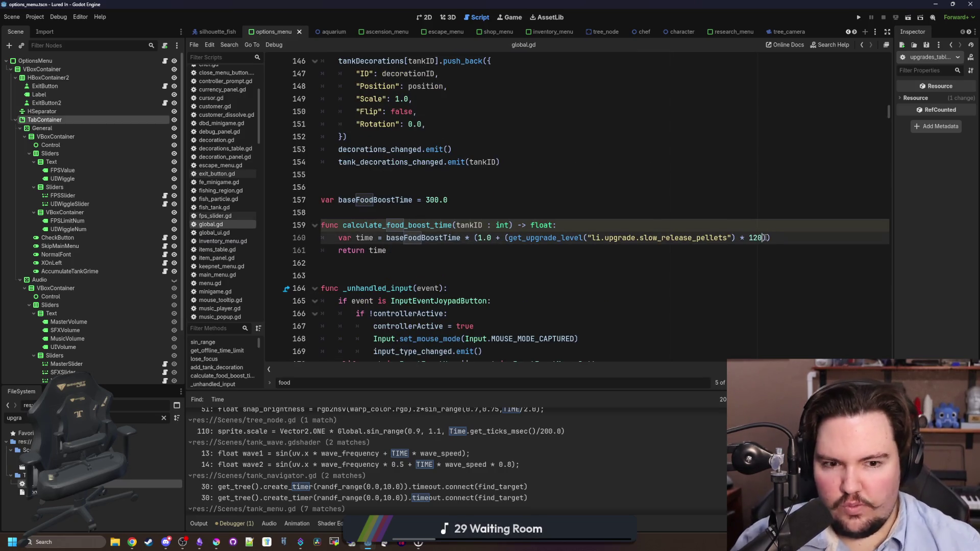
{"action": "left_click", "coordinate": [554, 211]}
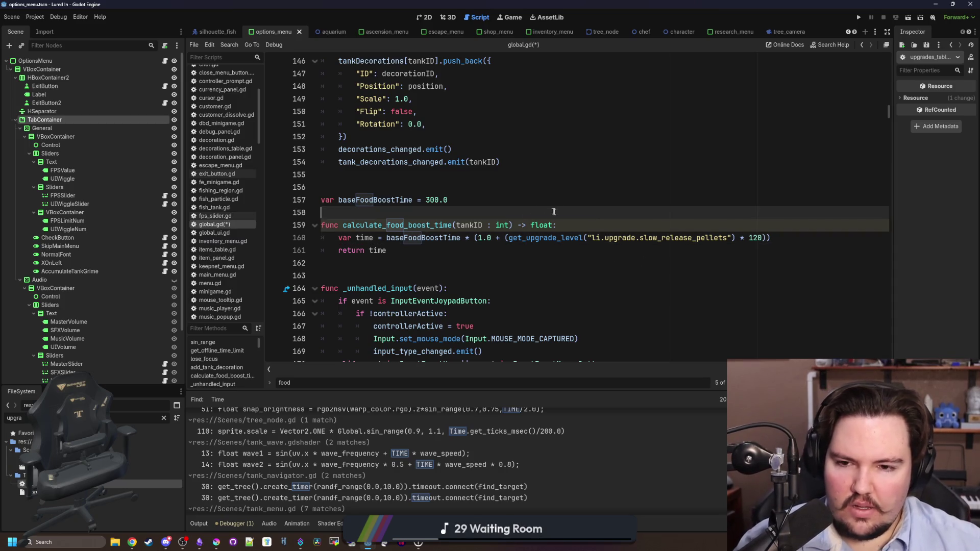
{"action": "left_click", "coordinate": [579, 225]}
{"action": "left_click", "coordinate": [564, 238], "text": "ctrl"}
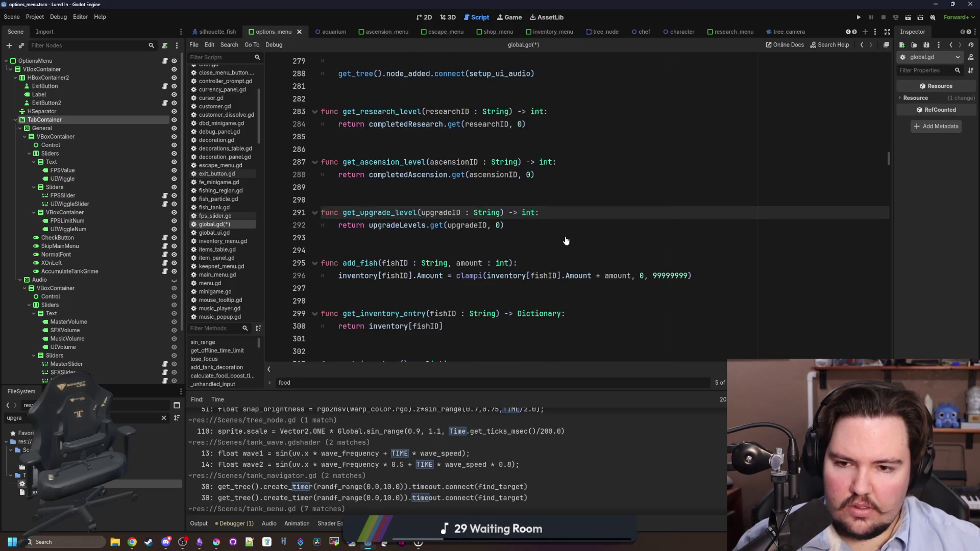
Step: Duplicate get_upgrade_level as get_tank_upgrade_level with a leading 'tankID : int' parameter
{"action": "left_click", "coordinate": [512, 226], "text": "shift"}
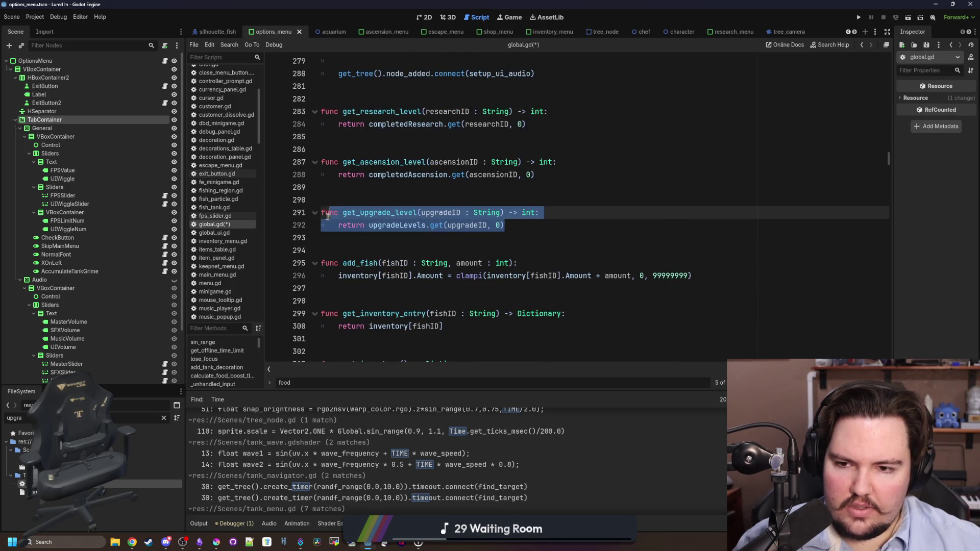
{"action": "left_click", "coordinate": [365, 201]}
{"action": "left_click", "coordinate": [358, 190]}
{"action": "key", "text": "Return"}
{"action": "key", "text": "Return"}
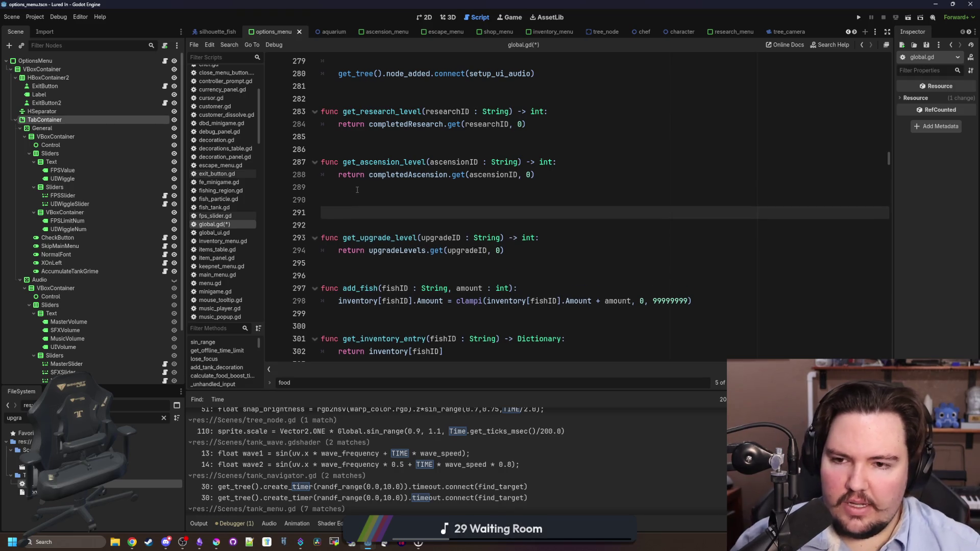
{"action": "type", "text": "func get_upgrade_level(upgradeID : String) -> int: \treturn upgradeLevels.get(upgradeID, 0)"}
{"action": "key", "text": "Return"}
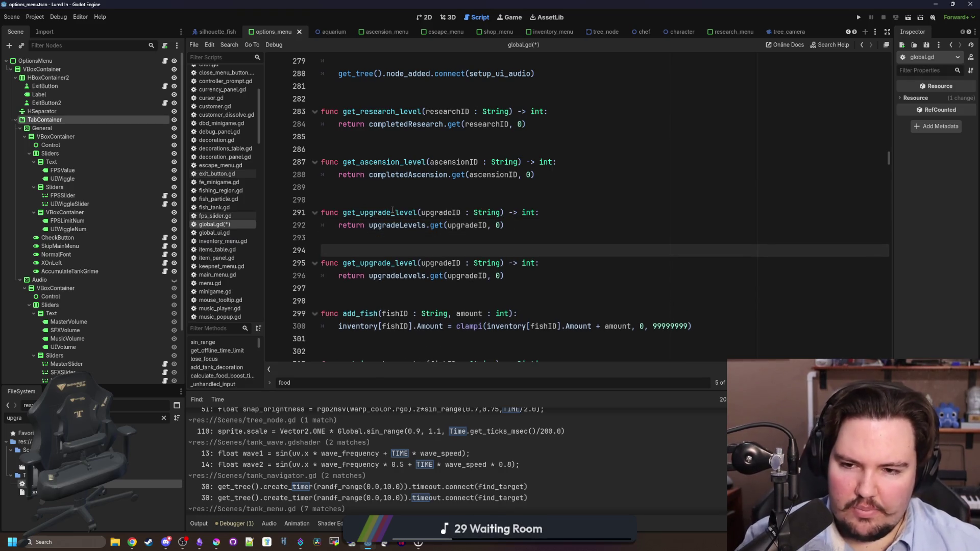
{"action": "left_click", "coordinate": [360, 213]}
{"action": "type", "text": "tank_"}
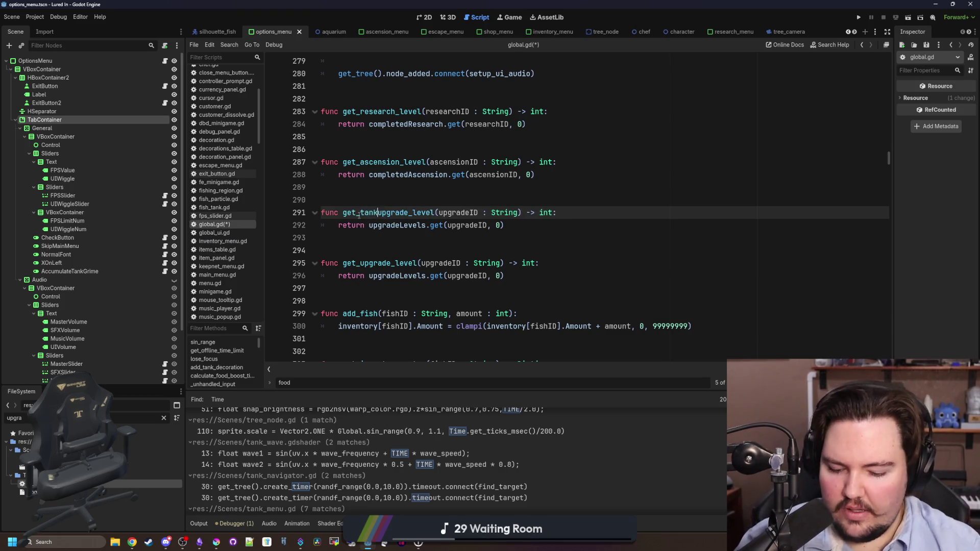
{"action": "left_click", "coordinate": [443, 212]}
{"action": "type", "text": "tankID : i"}
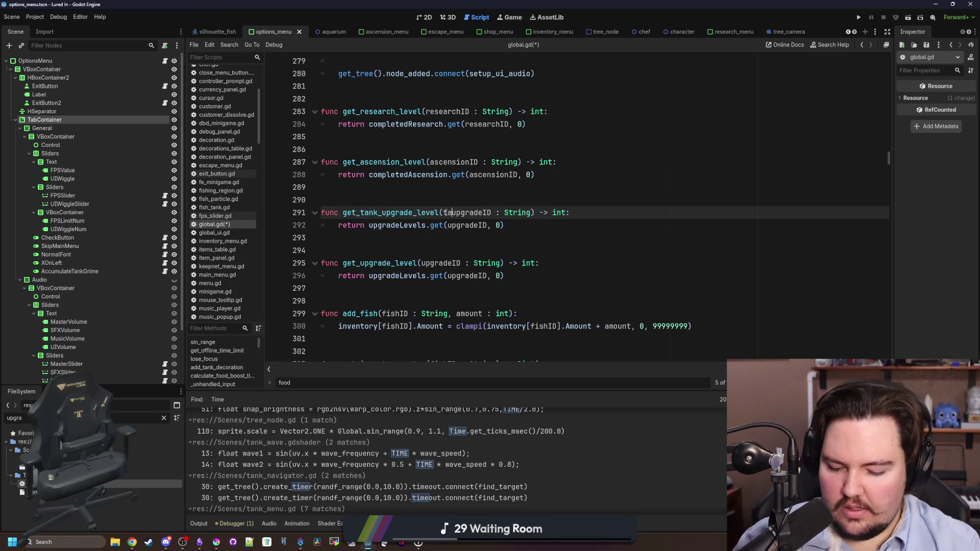
{"action": "type", "text": "nt,"}
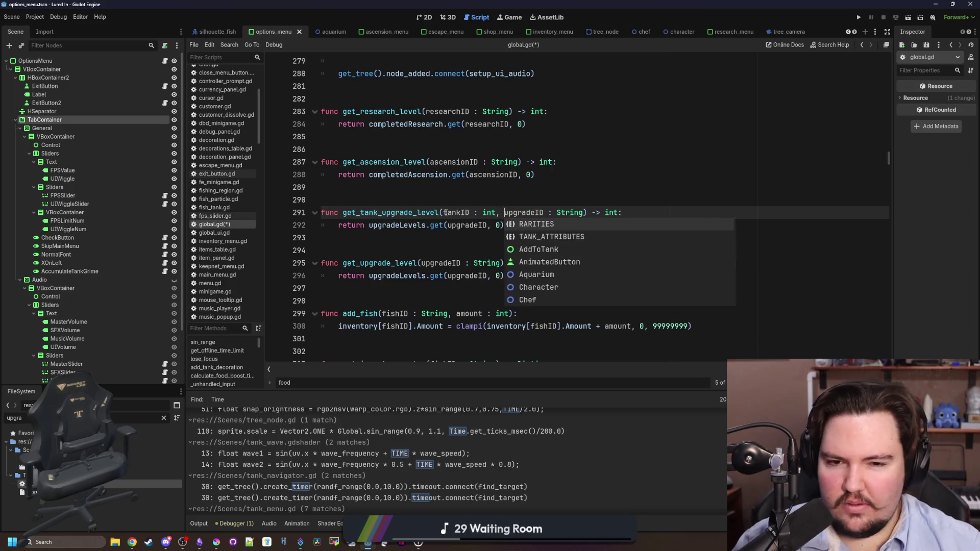
Step: Make the new function return tankUpgradeLevels[tankID].get(upgradeID, 0)
{"action": "left_click", "coordinate": [656, 219]}
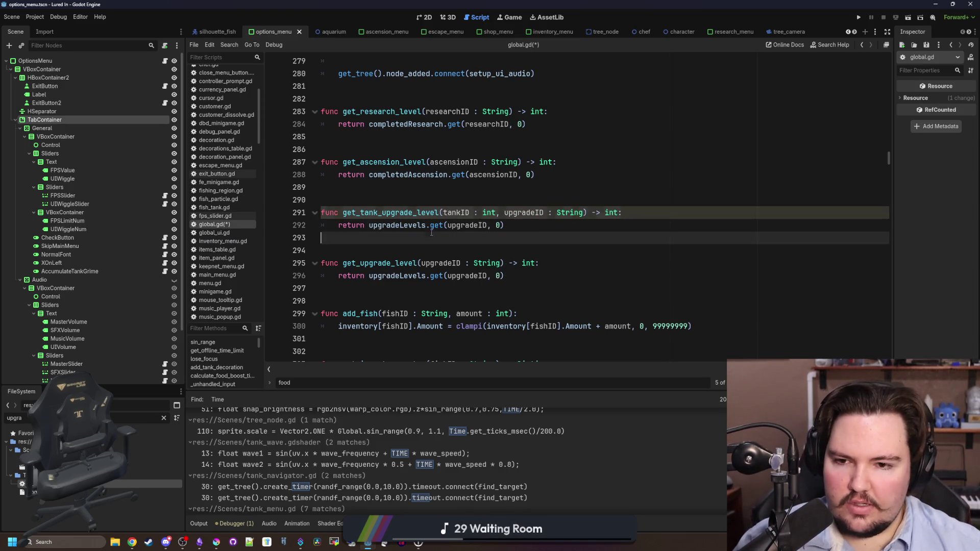
{"action": "double_click", "coordinate": [397, 225]}
{"action": "type", "text": "tamn"}
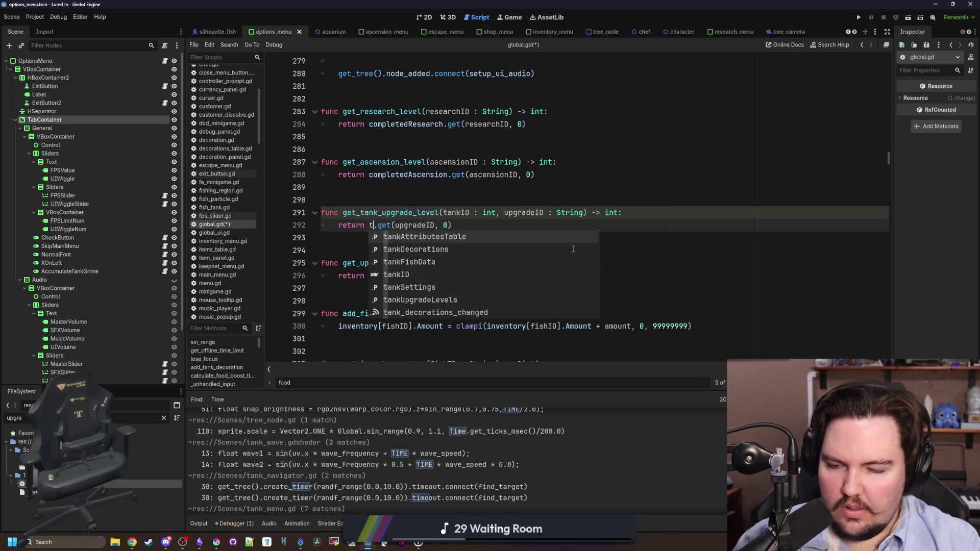
{"action": "key", "text": "BackSpace"}
{"action": "key", "text": "BackSpace"}
{"action": "type", "text": "nj"}
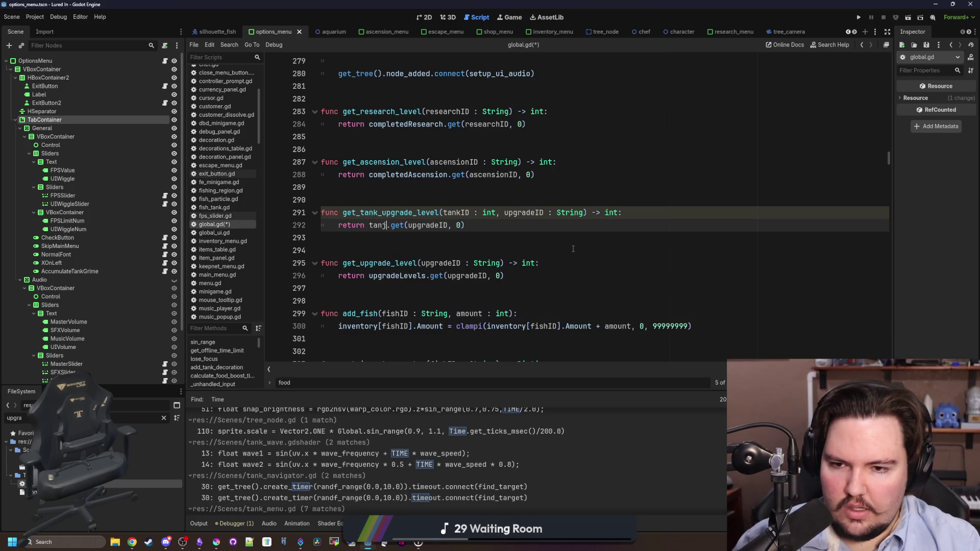
{"action": "key", "text": "Return"}
{"action": "type", "text": "[tankID"}
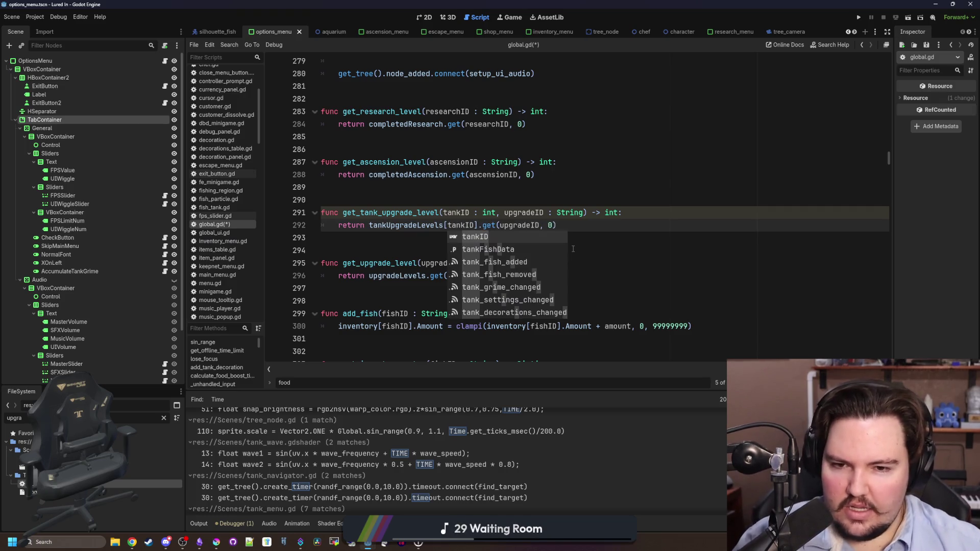
{"action": "left_click", "coordinate": [566, 225]}
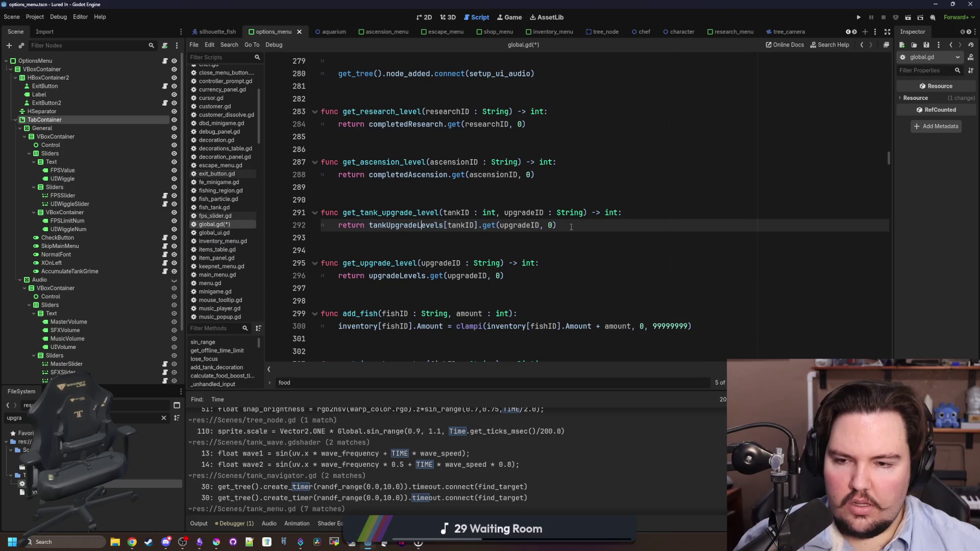
{"action": "double_click", "coordinate": [388, 213]}
{"action": "left_click", "coordinate": [452, 199]}
{"action": "key", "text": "ctrl+f"}
Step: Switch the vitamins income bonus to get_tank_upgrade_level(tankID, …) and save global.gd
{"action": "type", "text": "vitamins"}
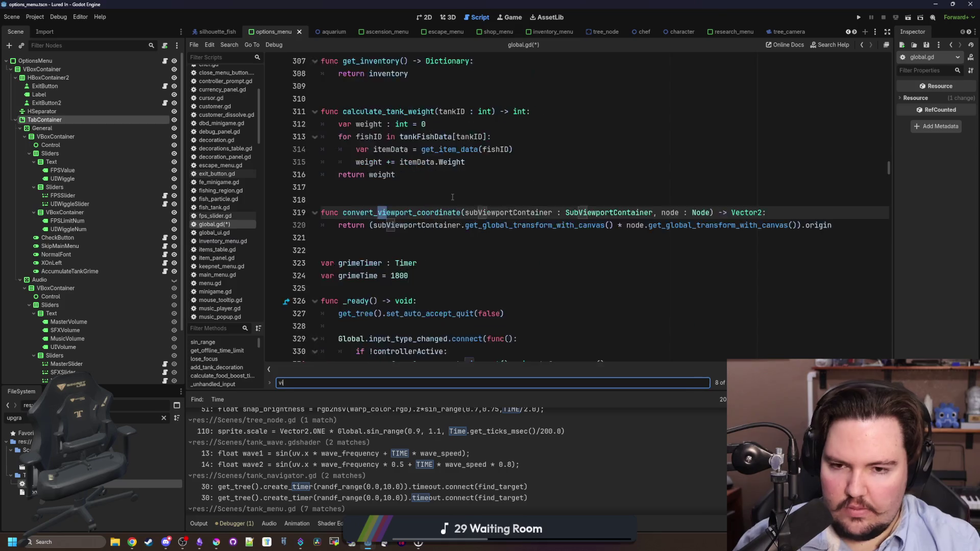
{"action": "left_click", "coordinate": [528, 225]}
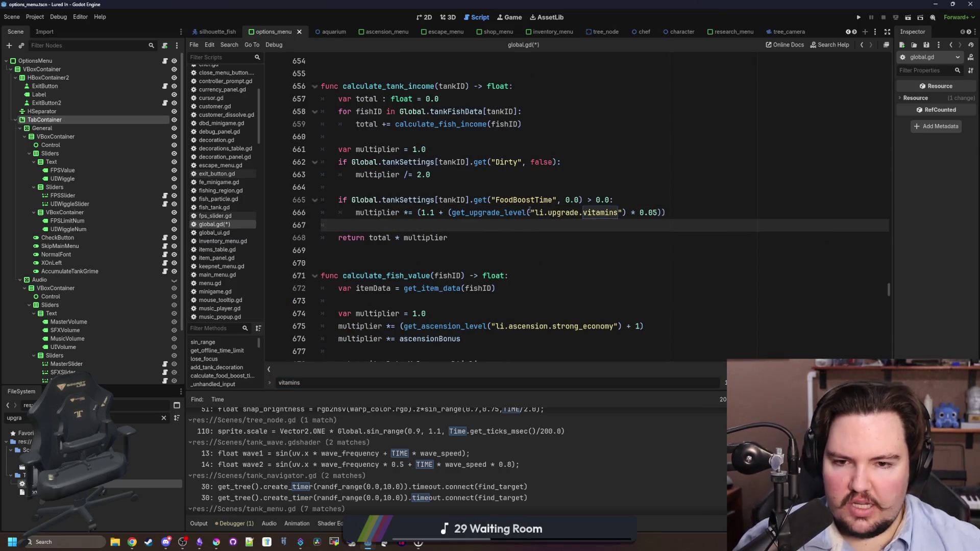
{"action": "left_click", "coordinate": [469, 212]}
{"action": "type", "text": "tank_"}
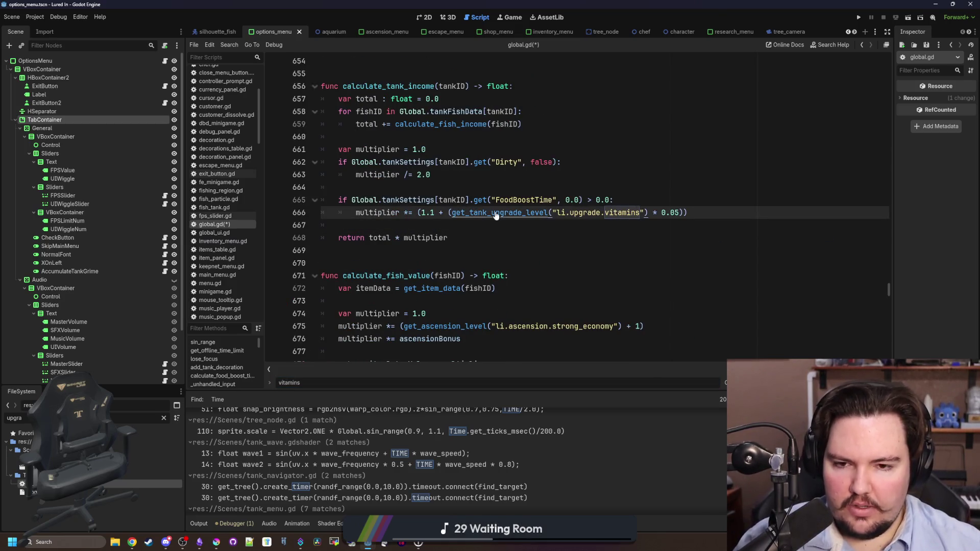
{"action": "left_click", "coordinate": [553, 212]}
{"action": "type", "text": "tankID,"}
{"action": "left_click", "coordinate": [512, 232]}
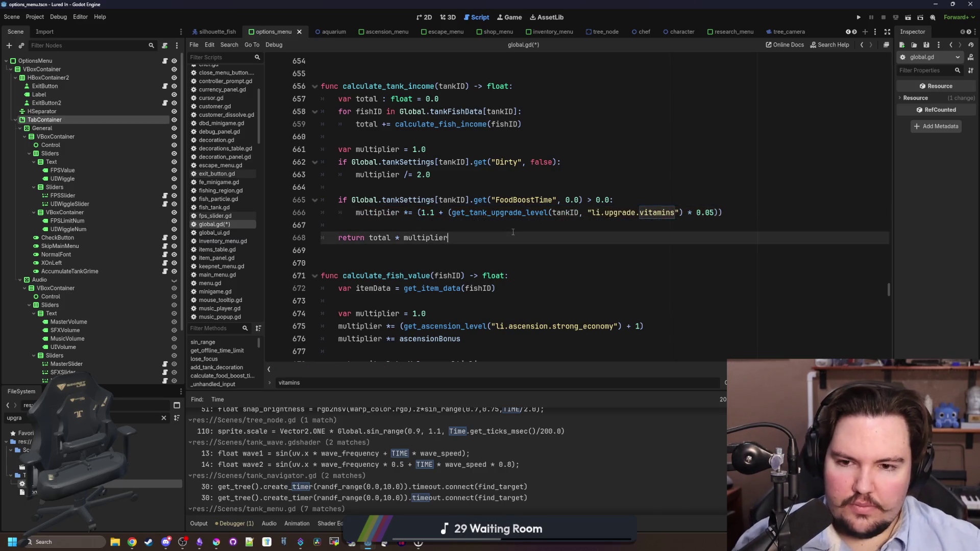
{"action": "scroll", "coordinate": [513, 232], "scroll_direction": "up", "scroll_amount": 1}
{"action": "left_click", "coordinate": [470, 226]}
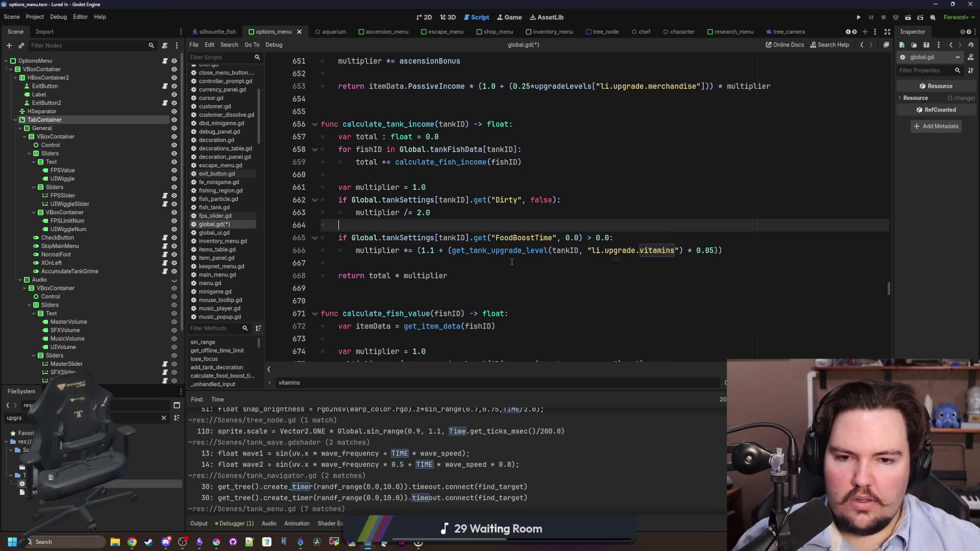
{"action": "left_click", "coordinate": [512, 262]}
{"action": "key", "text": "ctrl+s"}
Step: Switch the slow-release pellets boost time to get_tank_upgrade_level(tankID, …), removing the stray parenthesis, and save
{"action": "left_click", "coordinate": [490, 230]}
{"action": "key", "text": "ctrl+f"}
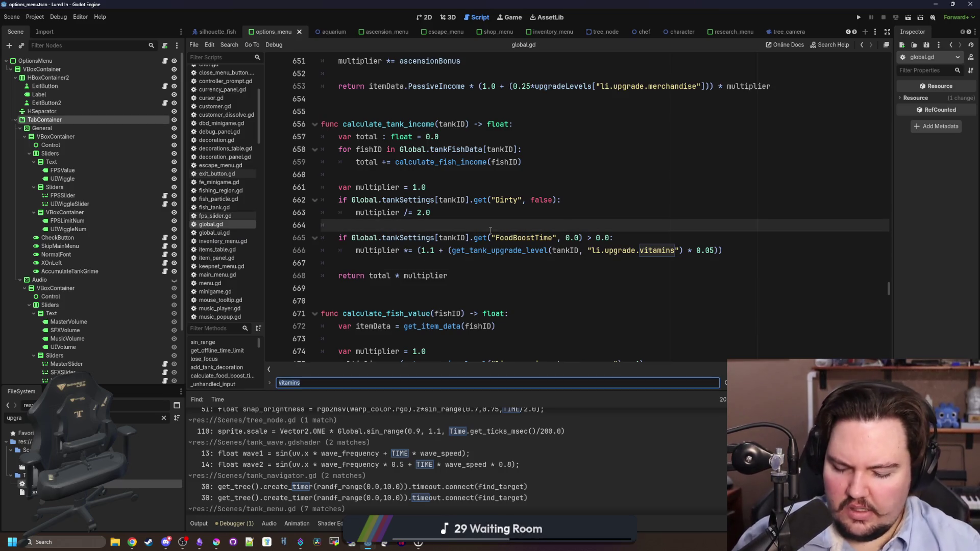
{"action": "type", "text": "slow_"}
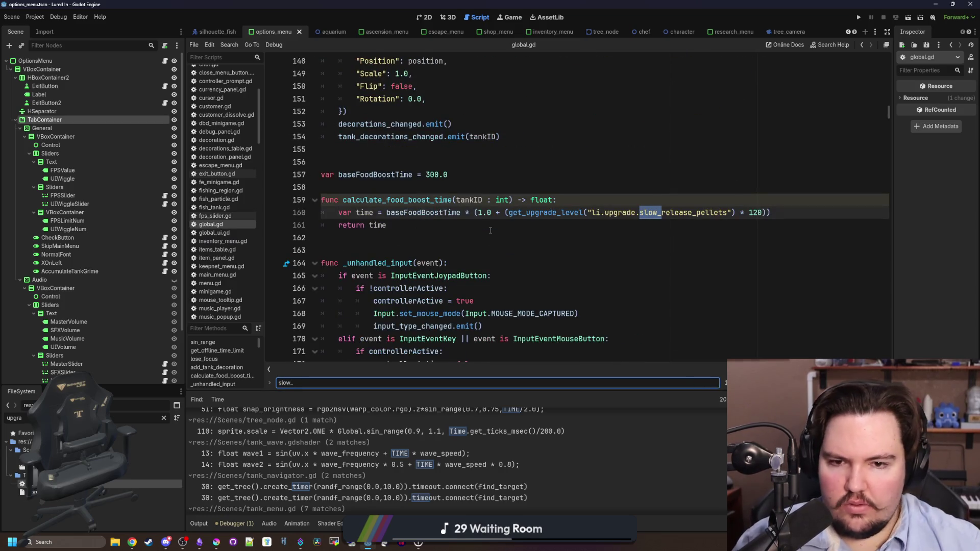
{"action": "left_click", "coordinate": [526, 213]}
{"action": "type", "text": "tank_"}
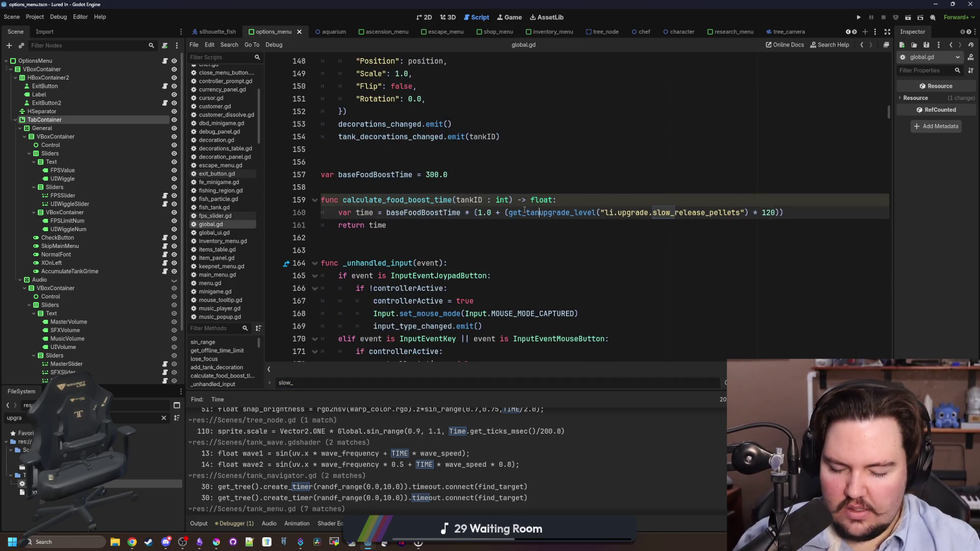
{"action": "key", "text": "BackSpace"}
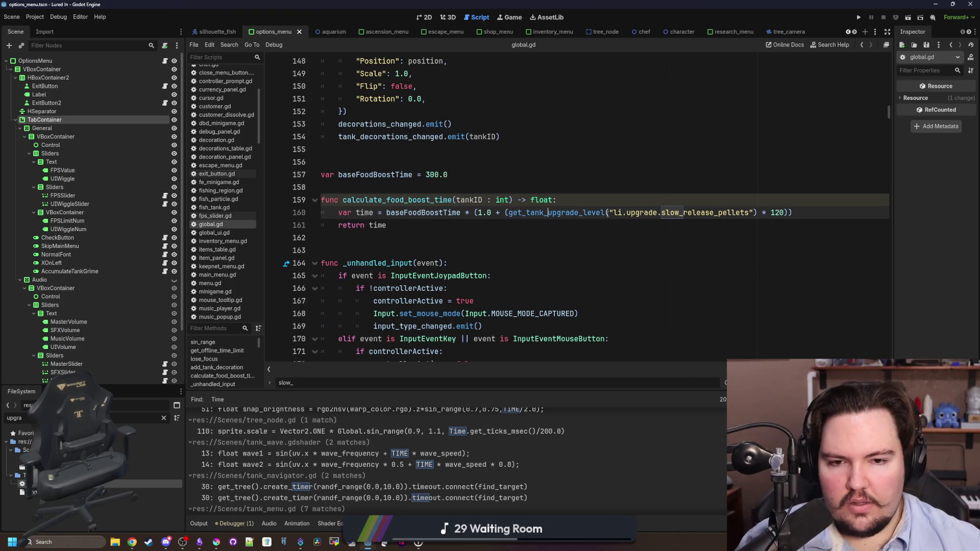
{"action": "type", "text": "tankID,"}
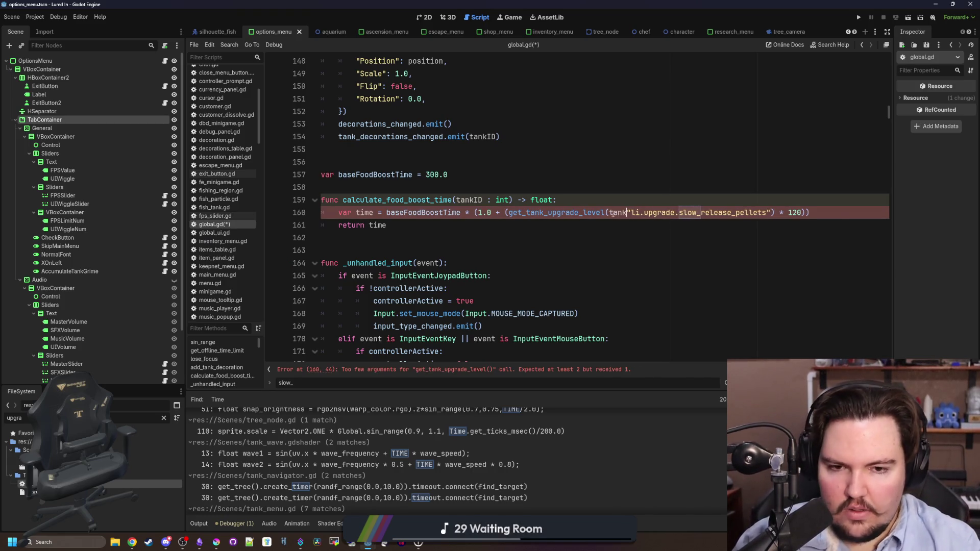
{"action": "key", "text": "Escape"}
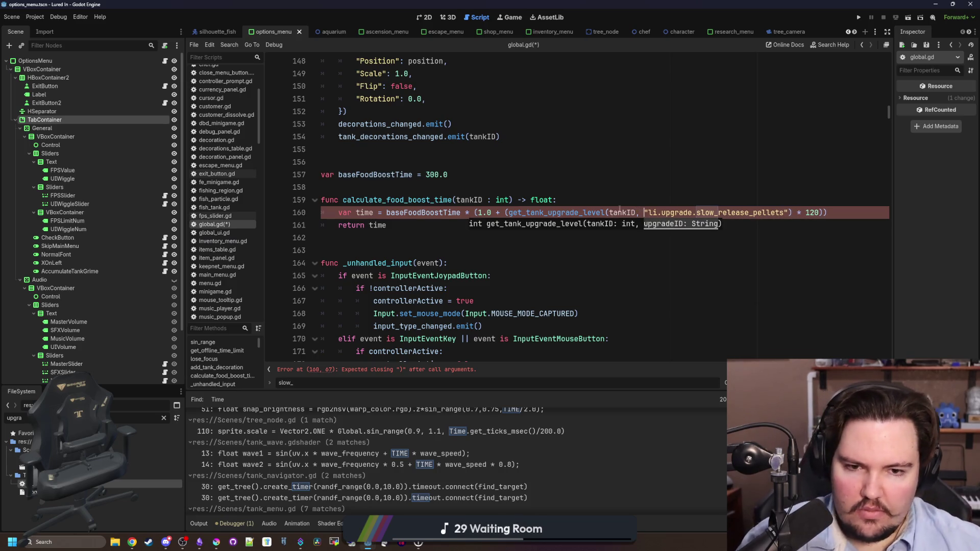
{"action": "key", "text": "Up"}
{"action": "scroll", "coordinate": [464, 195], "scroll_direction": "up", "scroll_amount": 1}
{"action": "key", "text": "Up"}
{"action": "key", "text": "ctrl+s"}
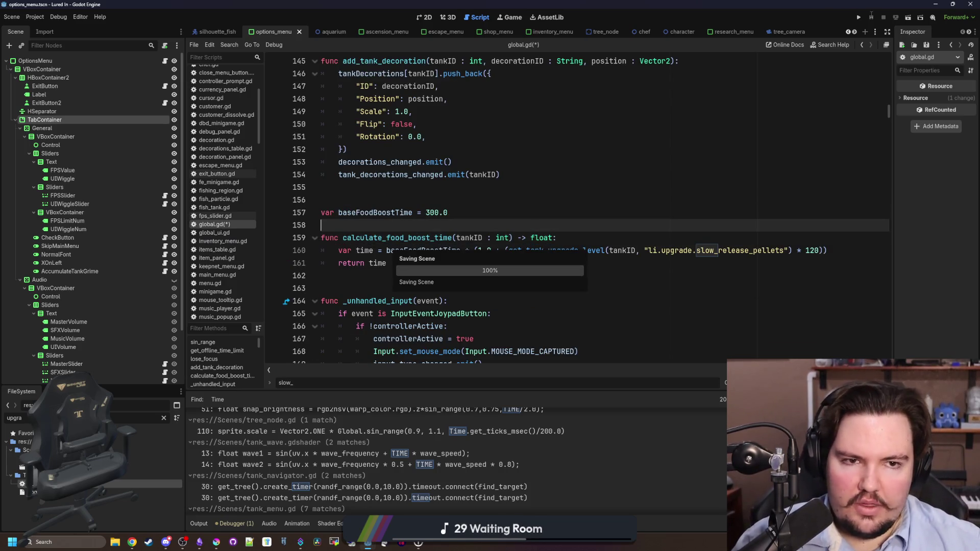
{"action": "left_click", "coordinate": [858, 16]}
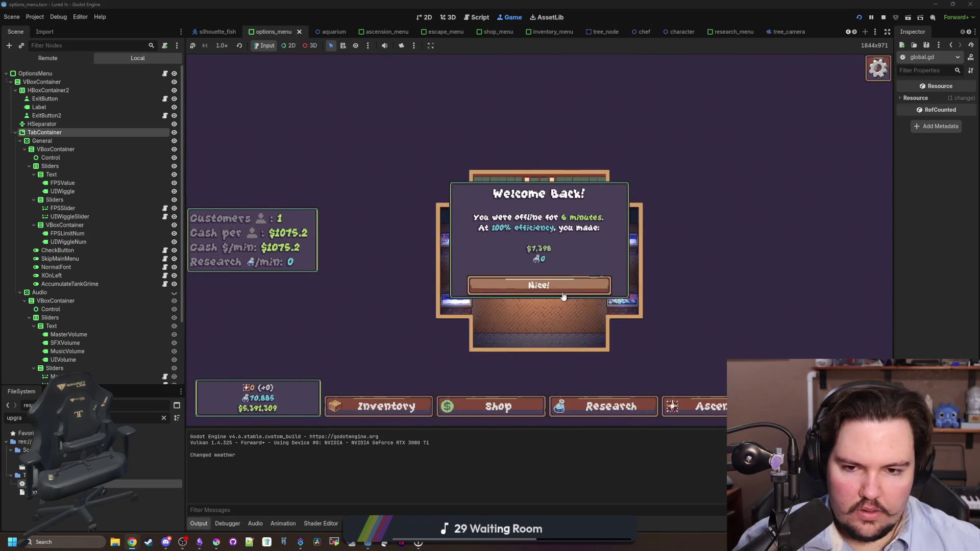
{"action": "left_click", "coordinate": [546, 284]}
{"action": "left_click", "coordinate": [429, 239]}
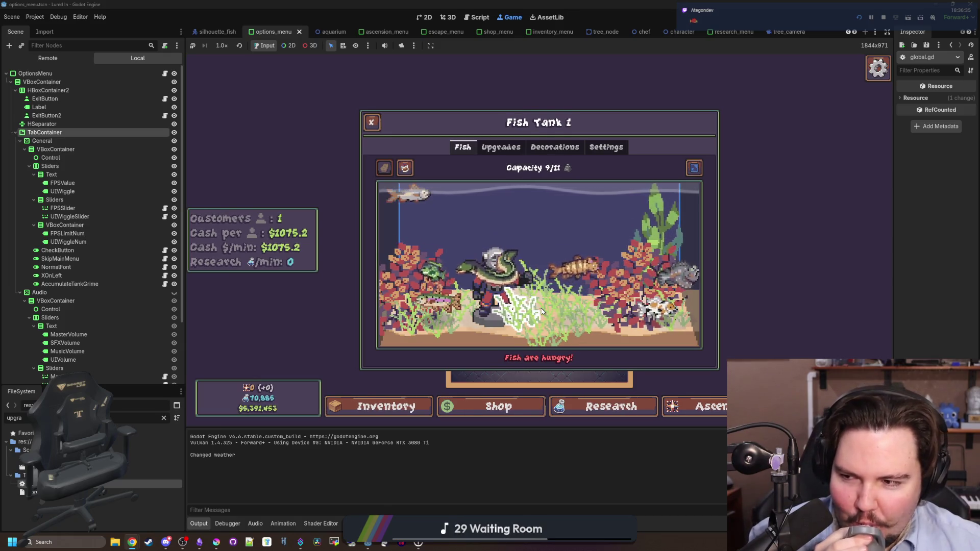
{"action": "key", "text": "super"}
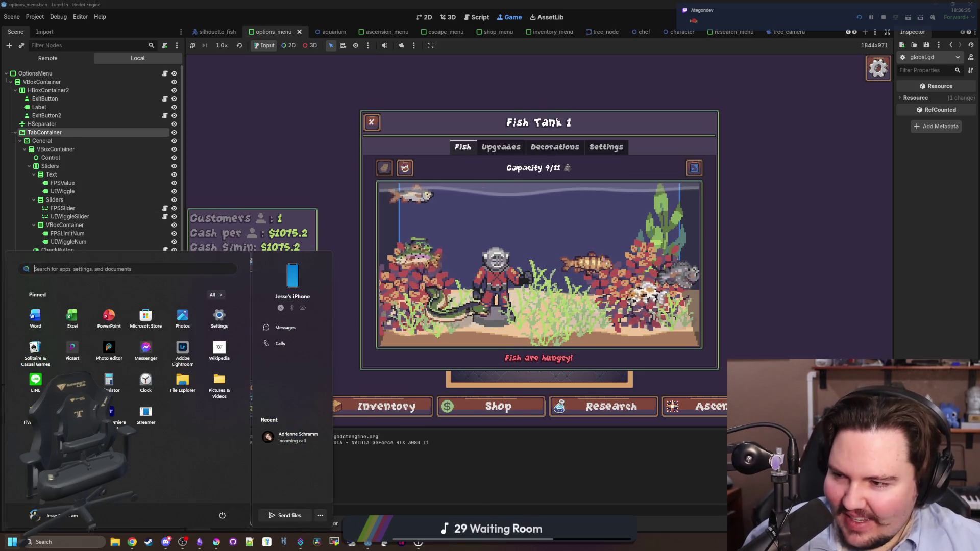
{"action": "key", "text": "Escape"}
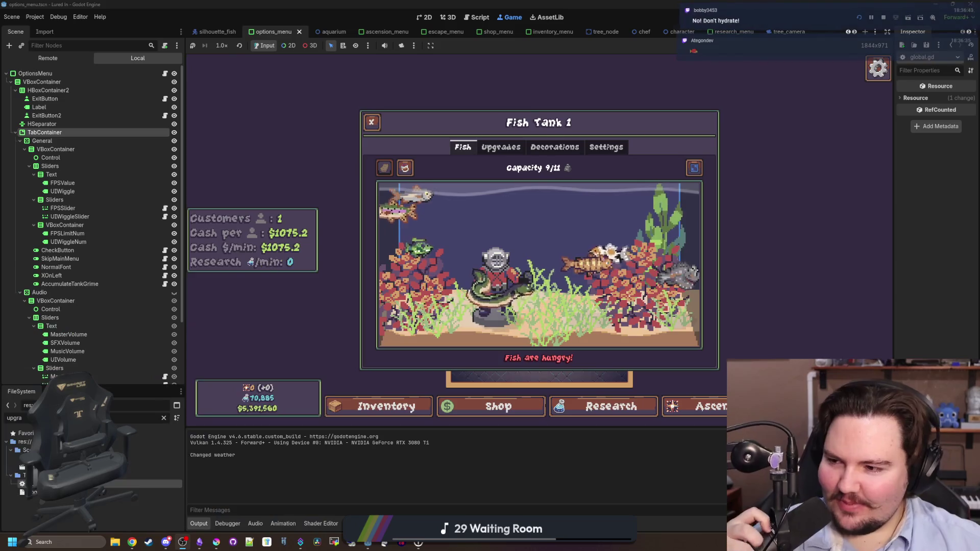
{"action": "left_click", "coordinate": [558, 212]}
{"action": "left_click", "coordinate": [557, 211]}
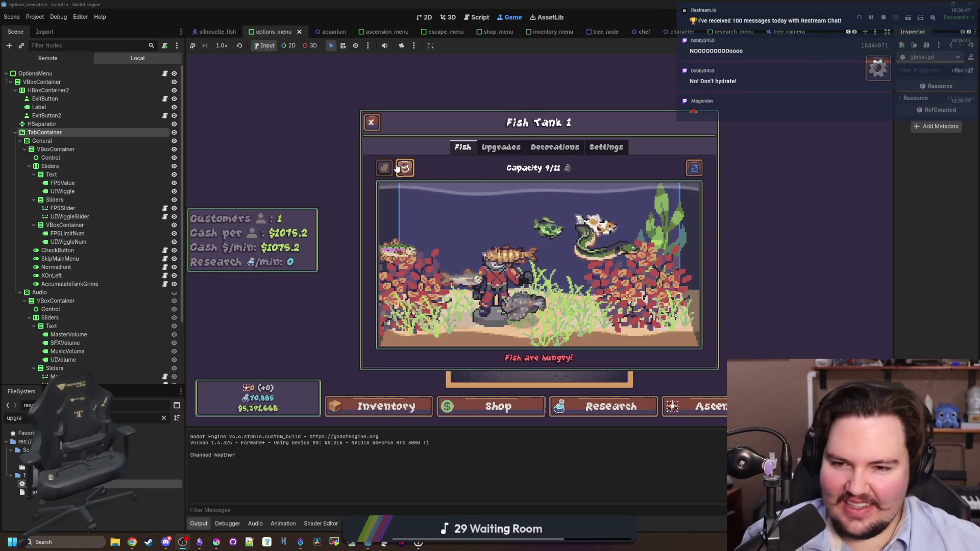
{"action": "left_click", "coordinate": [500, 148]}
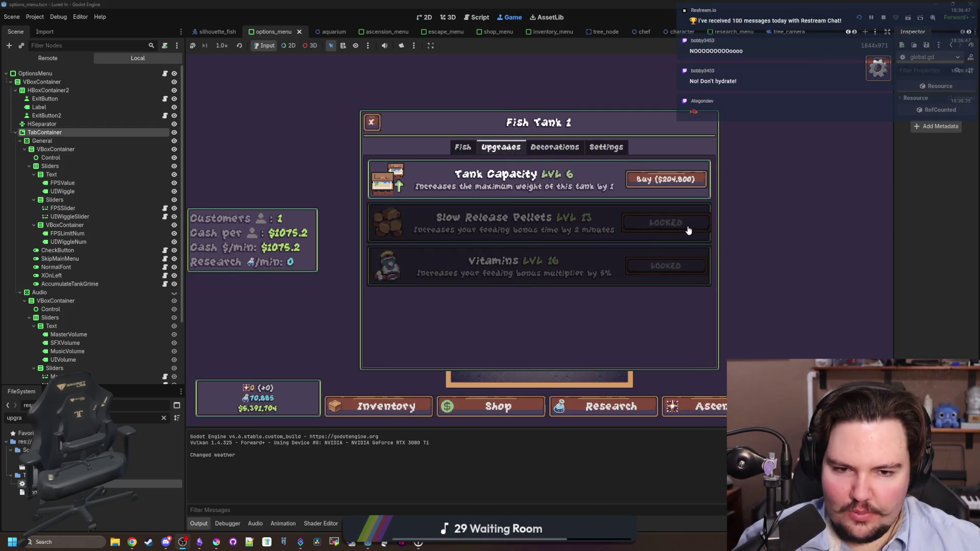
{"action": "left_click", "coordinate": [622, 411]}
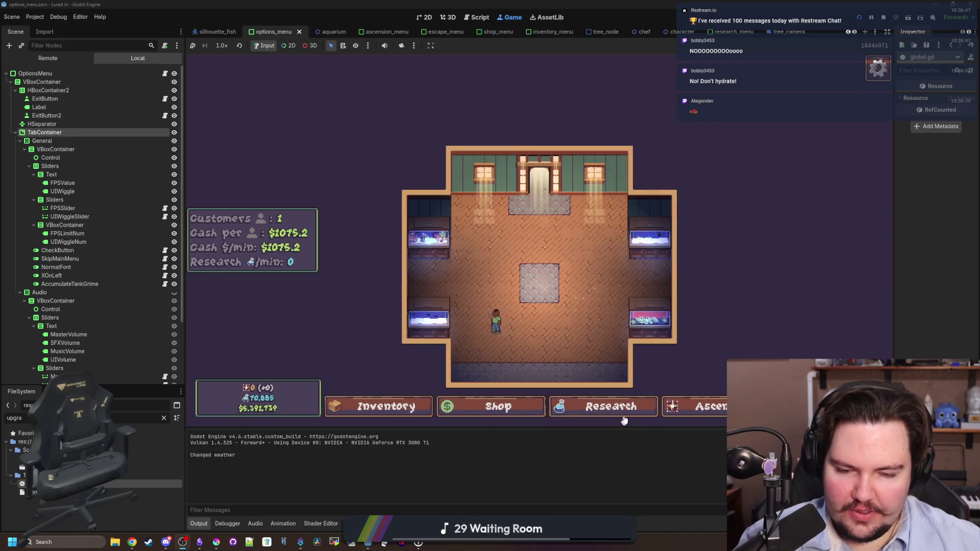
{"action": "scroll", "coordinate": [510, 276], "scroll_direction": "up", "scroll_amount": 3}
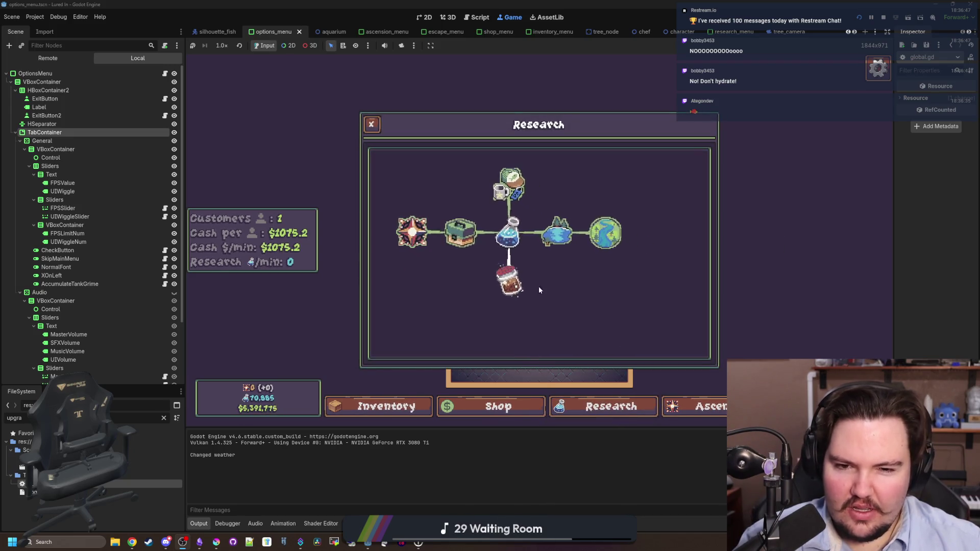
{"action": "left_click", "coordinate": [509, 279]}
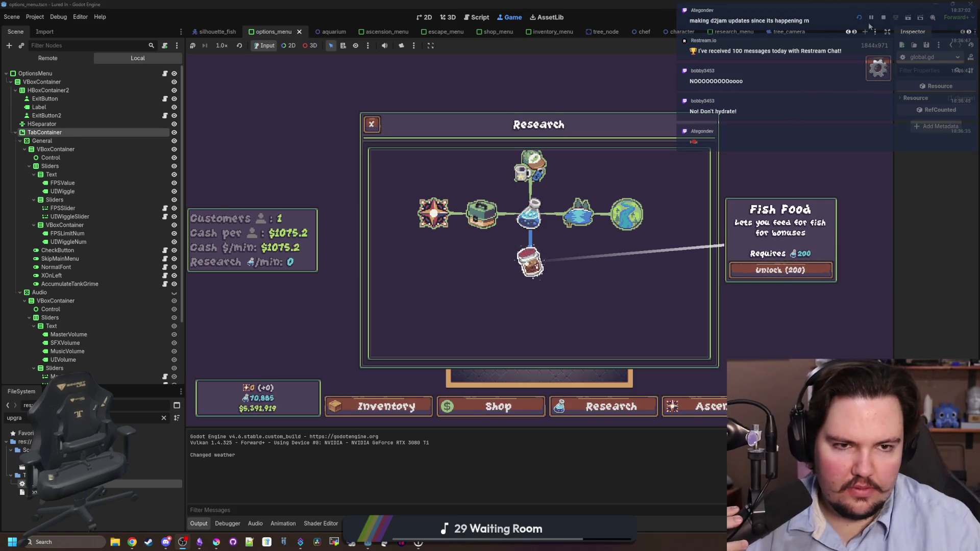
{"action": "left_click", "coordinate": [884, 18]}
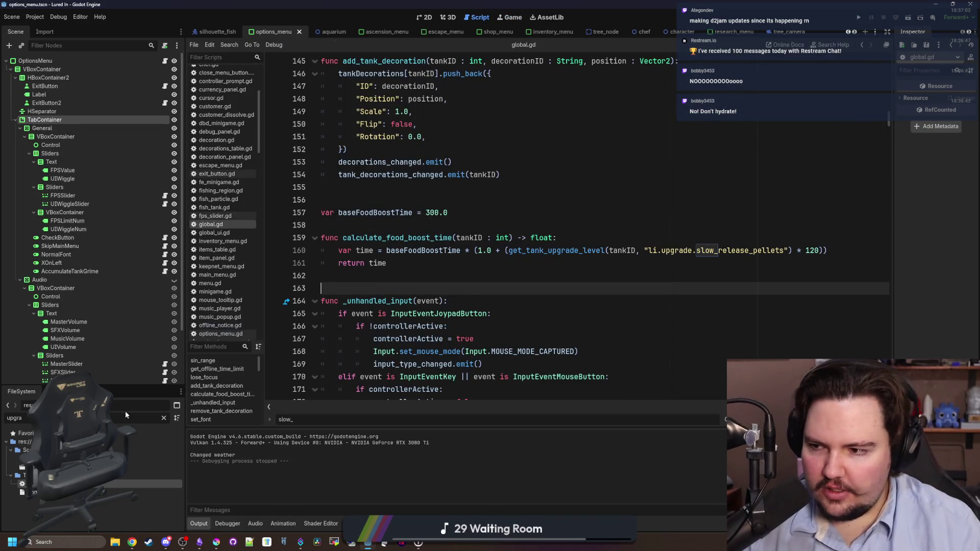
Step: Filter the FileSystem for 'resear' and open research_table.gd
{"action": "key", "text": "BackSpace"}
{"action": "key", "text": "BackSpace"}
{"action": "key", "text": "BackSpace"}
{"action": "type", "text": "researc"}
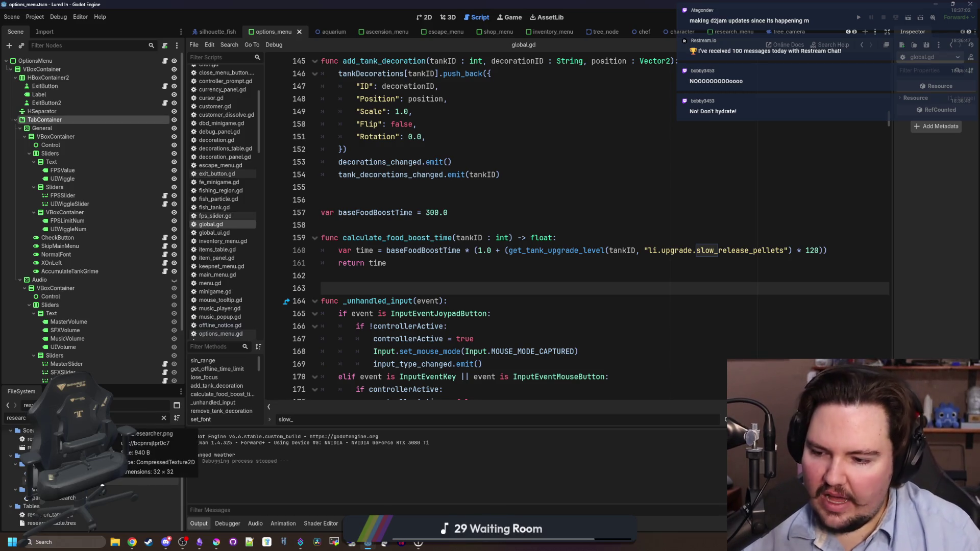
{"action": "double_click", "coordinate": [75, 514]}
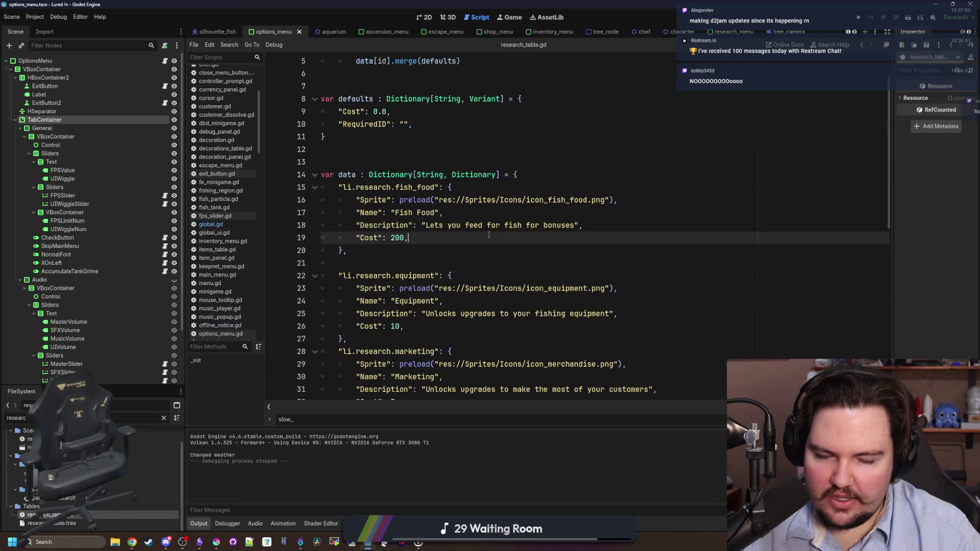
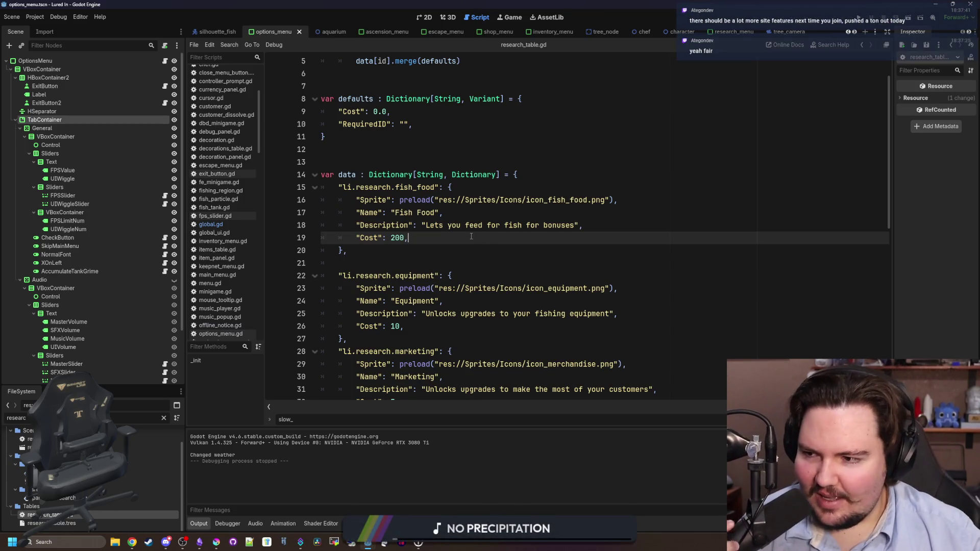
Step: Check the Fish Food research cost of 200 on line 19, then bring up Chrome
{"action": "triple_click", "coordinate": [471, 236]}
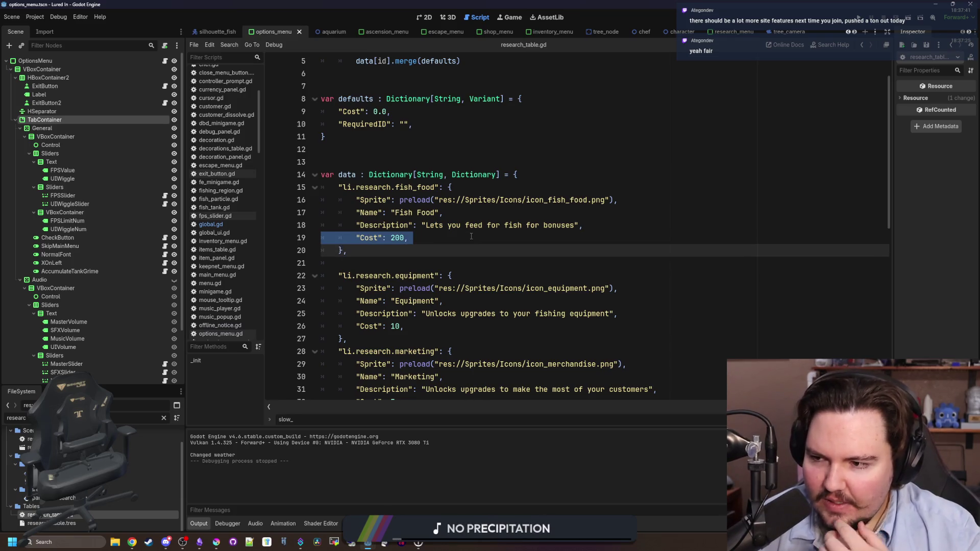
{"action": "left_click", "coordinate": [442, 243]}
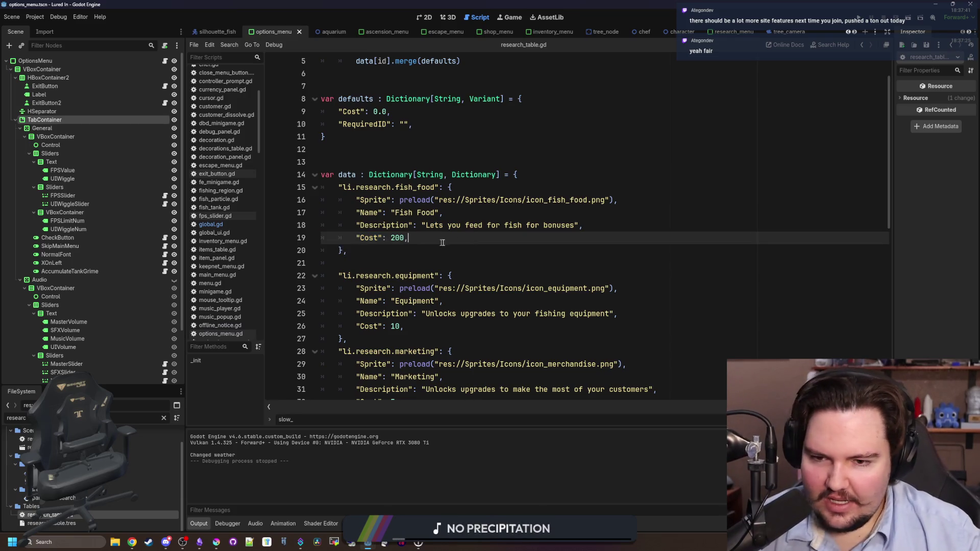
{"action": "left_click", "coordinate": [132, 542]}
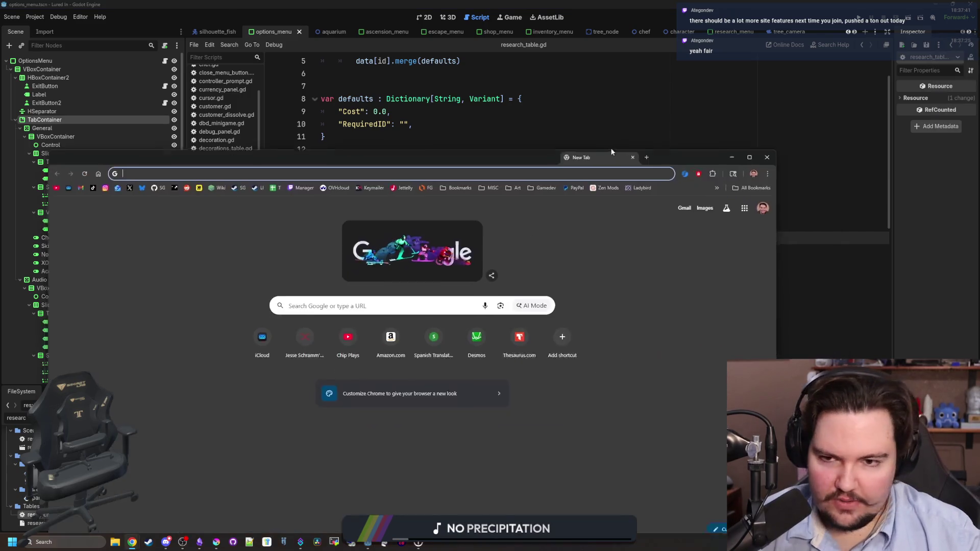
Step: Load d2jam.com and maximize the browser window
{"action": "type", "text": "d2jam"}
{"action": "key", "text": "Return"}
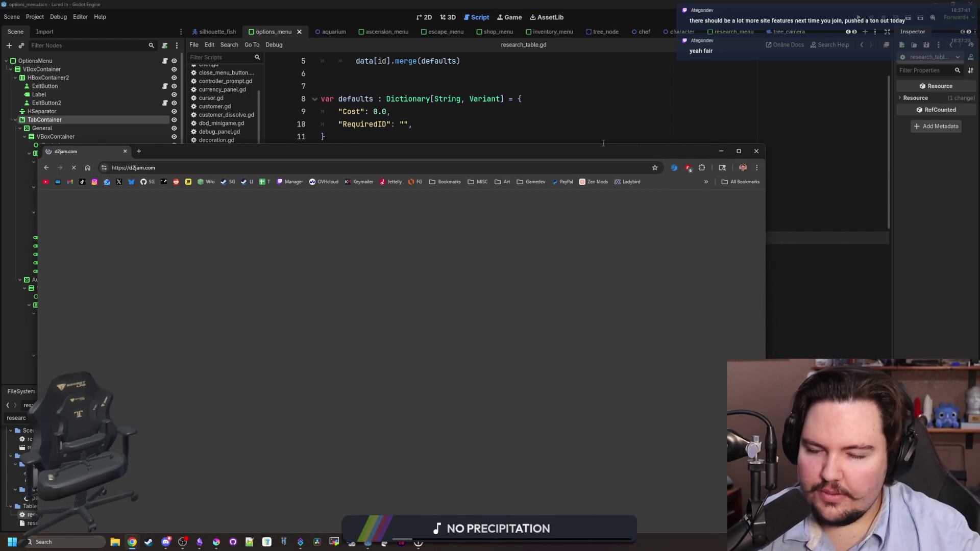
{"action": "double_click", "coordinate": [594, 150]}
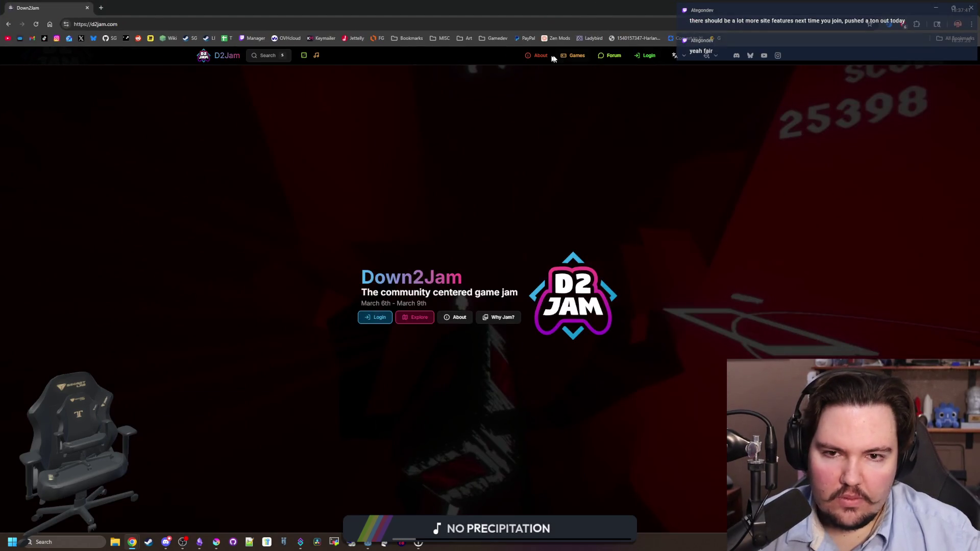
Step: Filter the games list to Down2Jam 2, browse the entries, and open Cave Gathering
{"action": "left_click", "coordinate": [568, 54]}
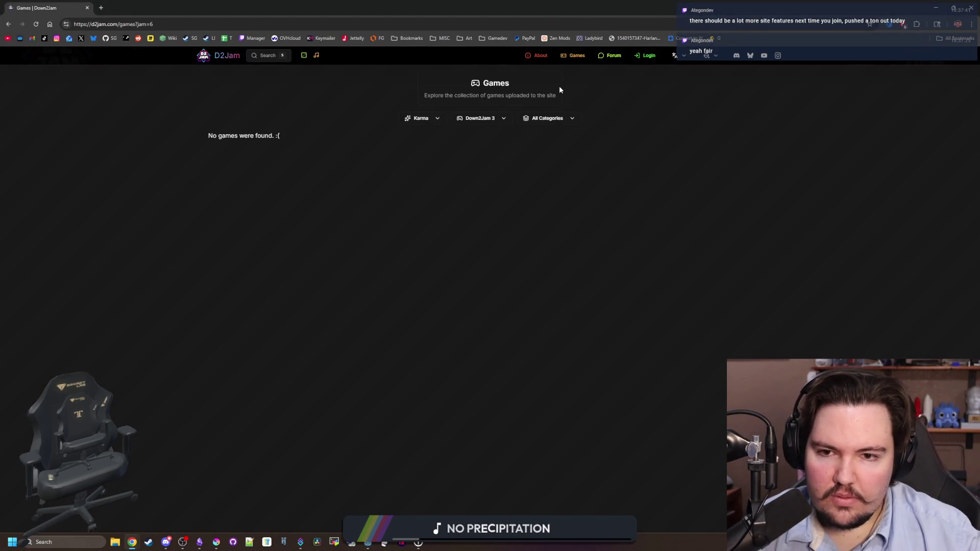
{"action": "left_click", "coordinate": [482, 119]}
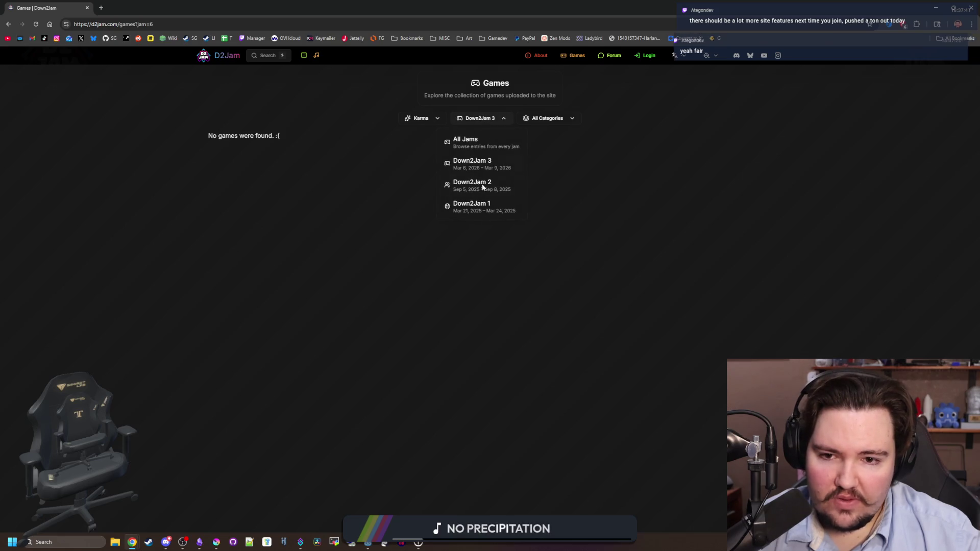
{"action": "left_click", "coordinate": [479, 192]}
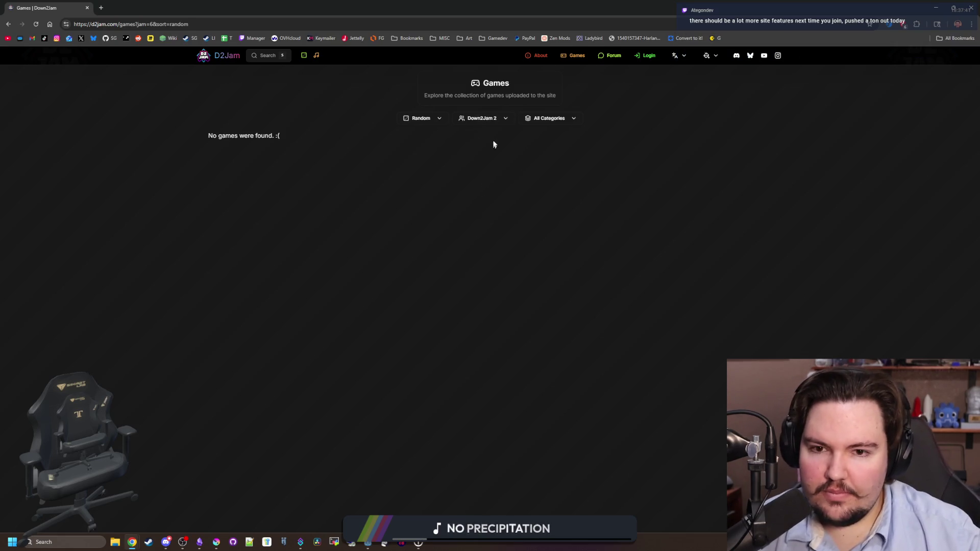
{"action": "left_click", "coordinate": [442, 120]}
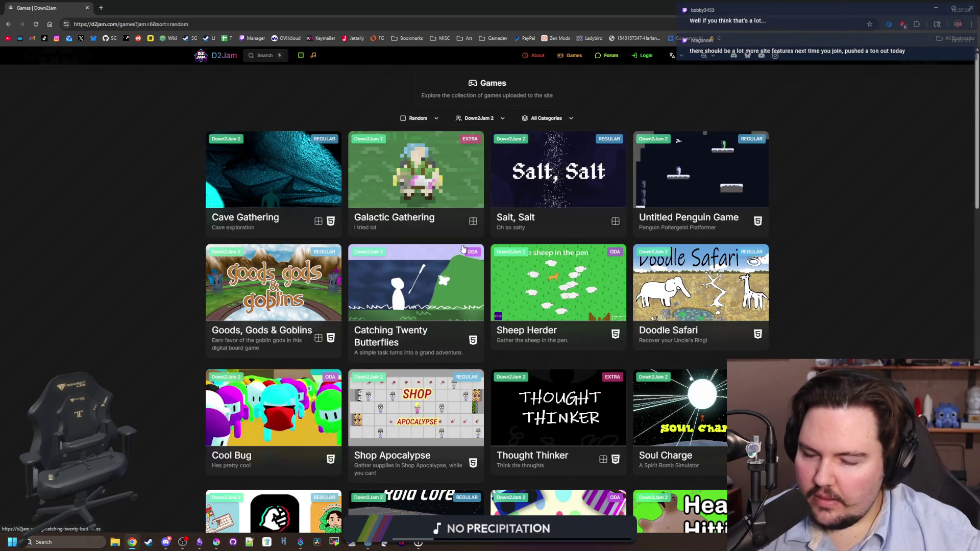
{"action": "scroll", "coordinate": [459, 255], "scroll_direction": "down", "scroll_amount": 10}
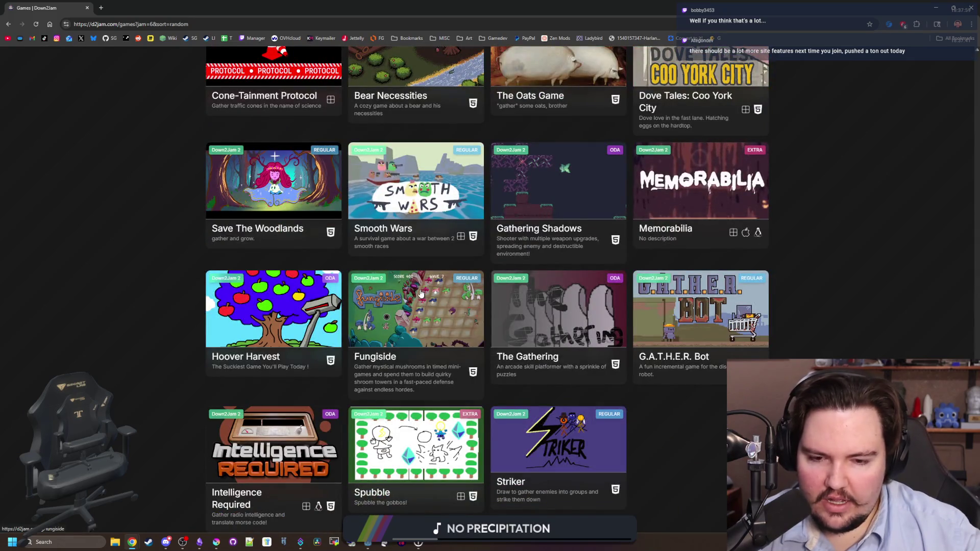
{"action": "scroll", "coordinate": [423, 316], "scroll_direction": "up", "scroll_amount": 10}
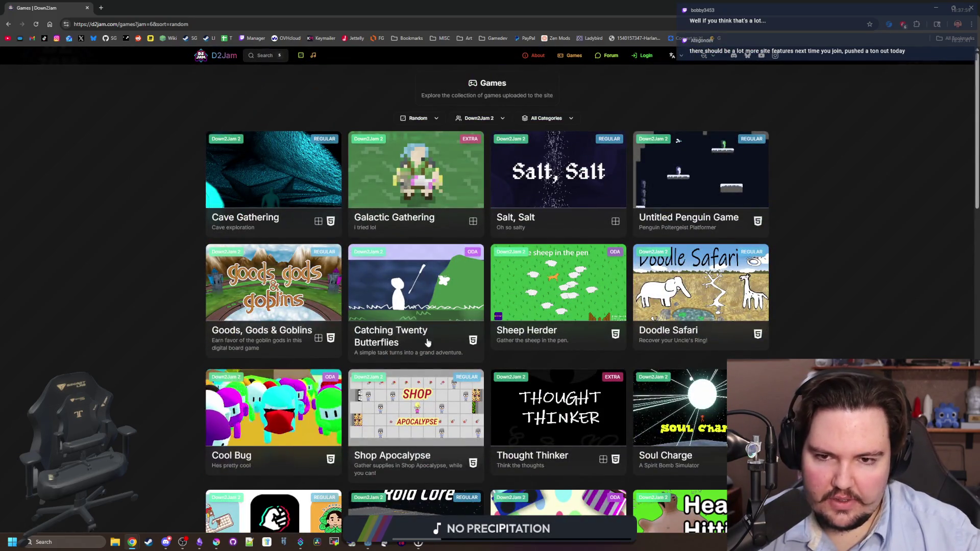
{"action": "scroll", "coordinate": [309, 195], "scroll_direction": "down", "scroll_amount": 15}
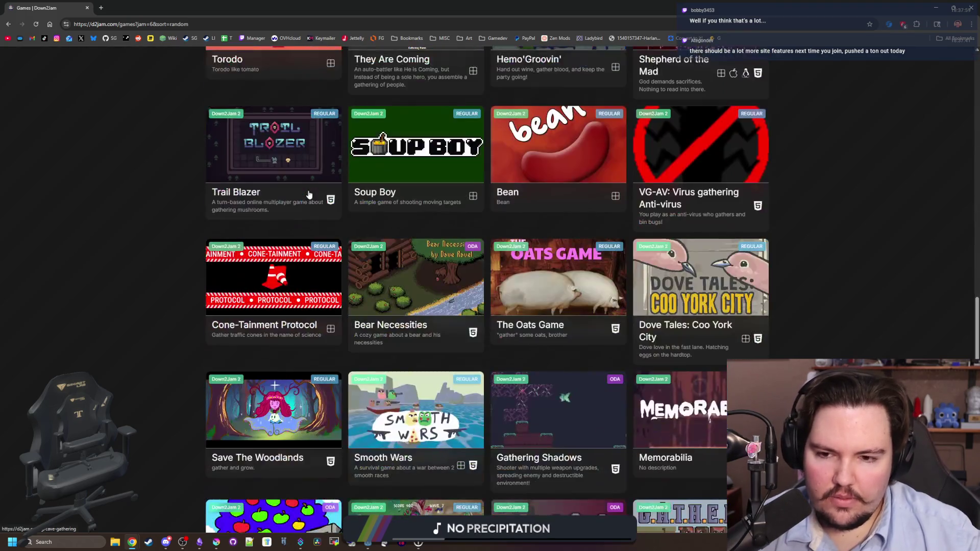
{"action": "scroll", "coordinate": [308, 195], "scroll_direction": "down", "scroll_amount": 4}
{"action": "scroll", "coordinate": [562, 202], "scroll_direction": "up", "scroll_amount": 3}
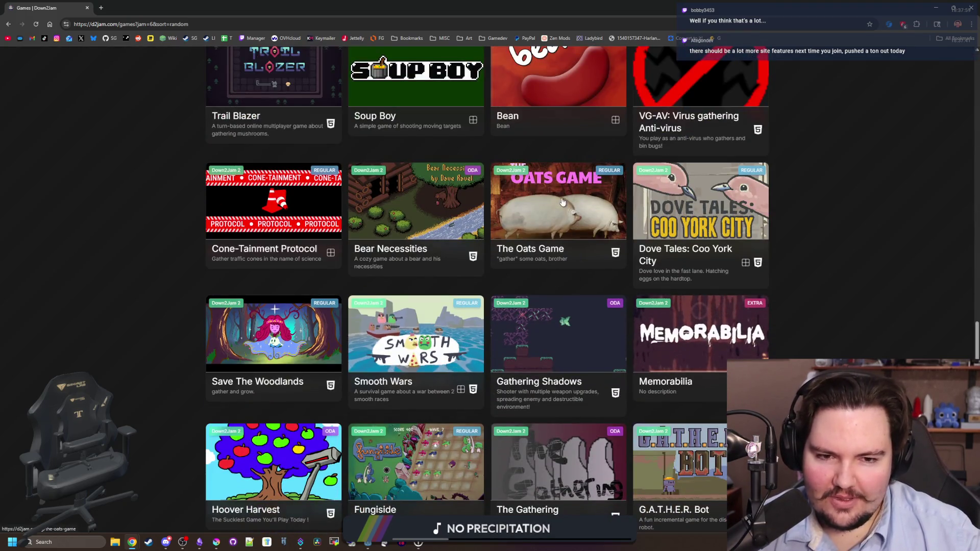
{"action": "scroll", "coordinate": [563, 202], "scroll_direction": "down", "scroll_amount": 3}
{"action": "scroll", "coordinate": [562, 202], "scroll_direction": "up", "scroll_amount": 15}
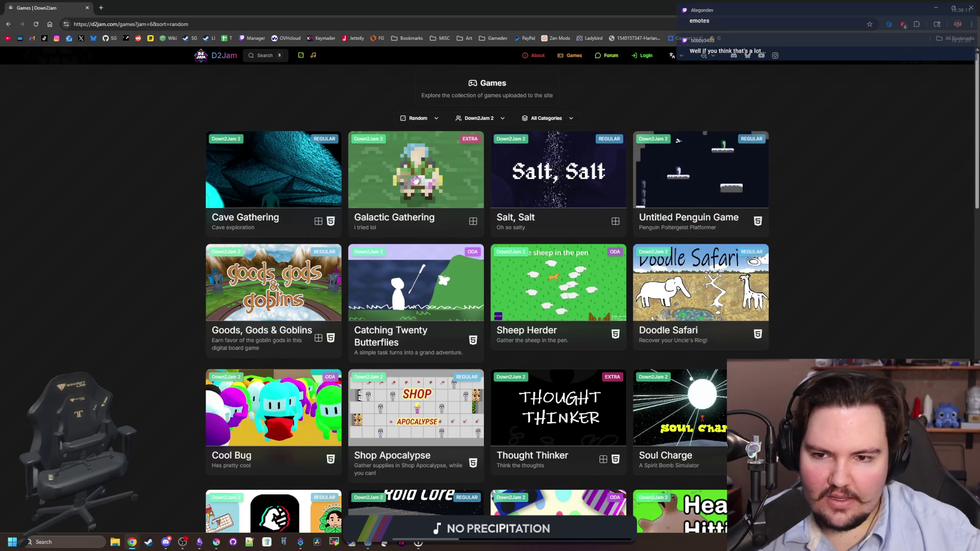
{"action": "left_click", "coordinate": [285, 194]}
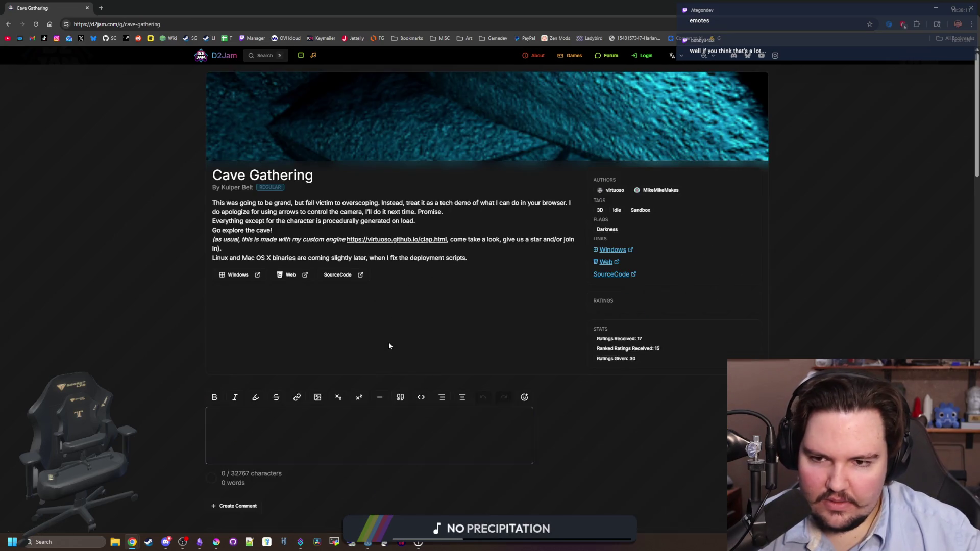
Step: Browse the emote picker in Cave Gathering's comment box, then switch back to Godot
{"action": "scroll", "coordinate": [370, 370], "scroll_direction": "down", "scroll_amount": 5}
{"action": "left_click", "coordinate": [525, 272]}
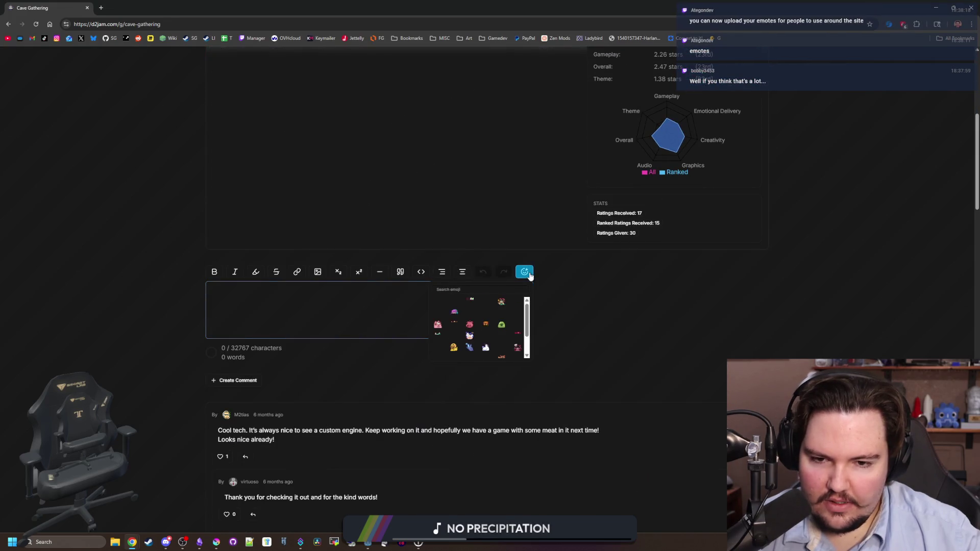
{"action": "scroll", "coordinate": [474, 323], "scroll_direction": "down", "scroll_amount": 1}
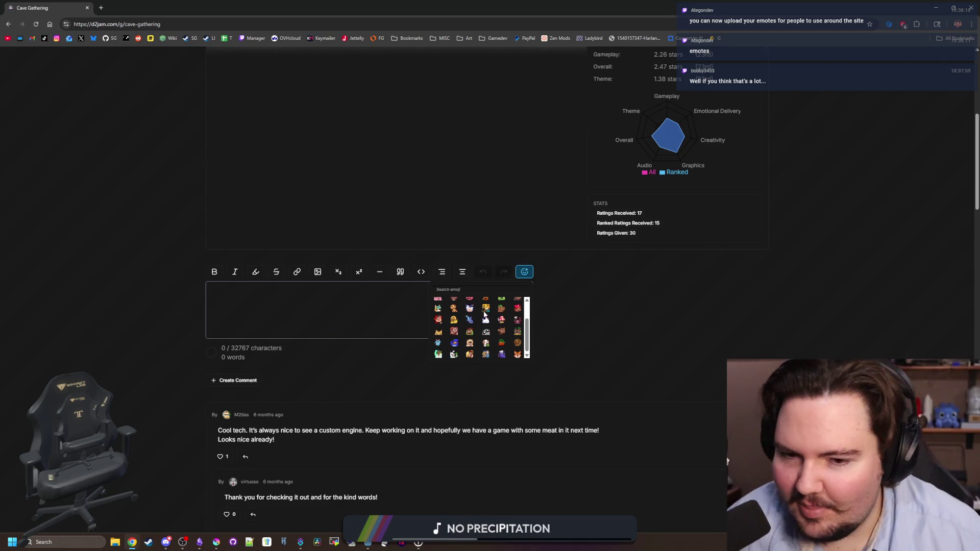
{"action": "scroll", "coordinate": [470, 339], "scroll_direction": "up", "scroll_amount": 6}
{"action": "scroll", "coordinate": [468, 343], "scroll_direction": "down", "scroll_amount": 3}
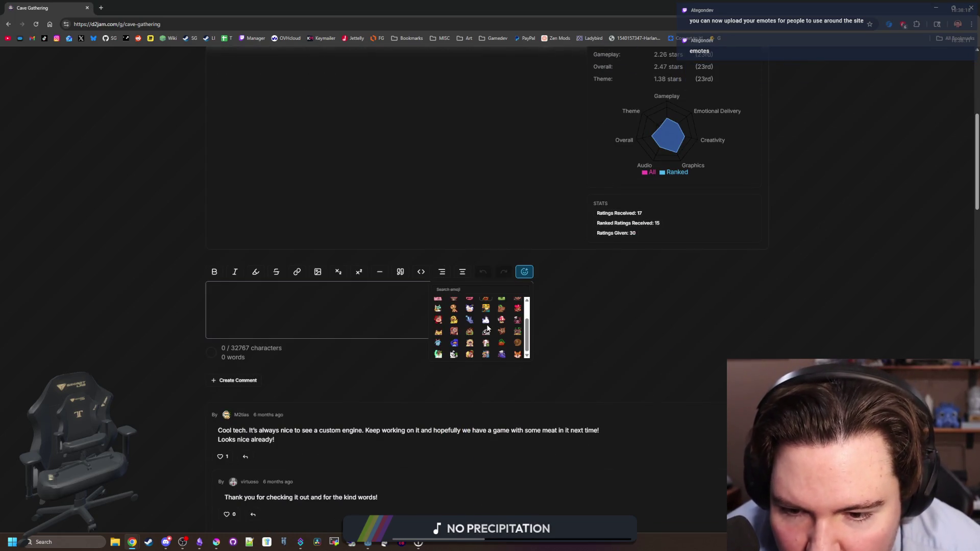
{"action": "scroll", "coordinate": [656, 332], "scroll_direction": "up", "scroll_amount": 6}
{"action": "key", "text": "alt+Tab"}
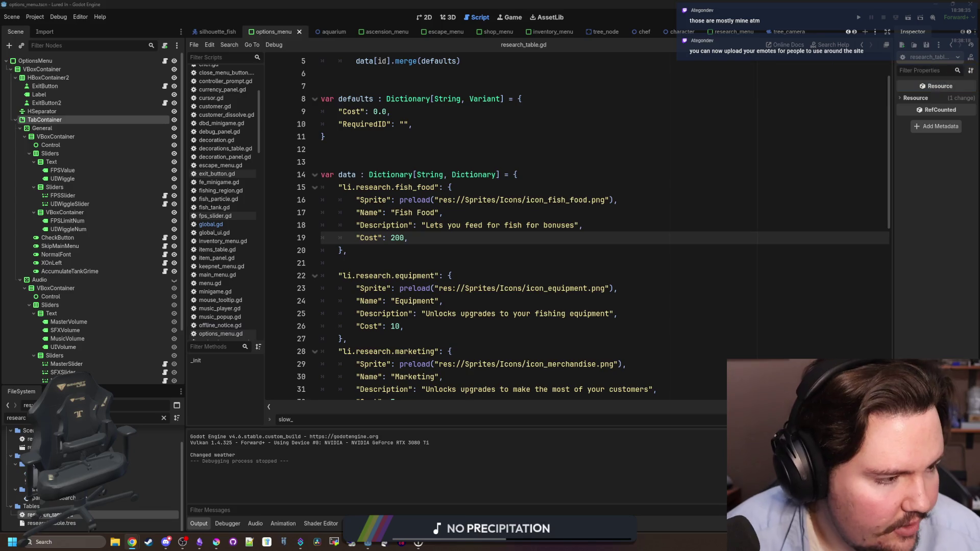
Step: Read the March 6th notes on reactions, profile editing and Twitch stream embedding
{"action": "key", "text": "alt+Tab"}
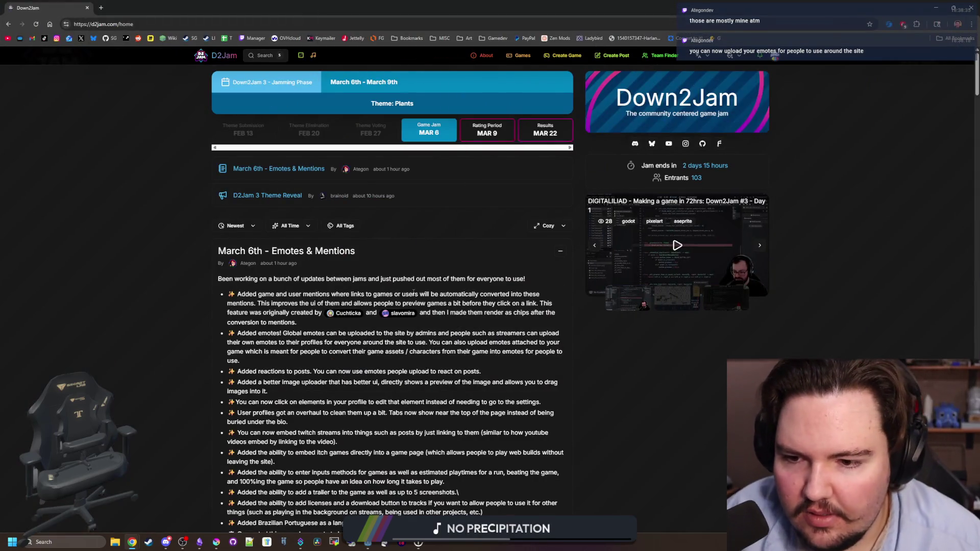
{"action": "scroll", "coordinate": [335, 269], "scroll_direction": "down", "scroll_amount": 3}
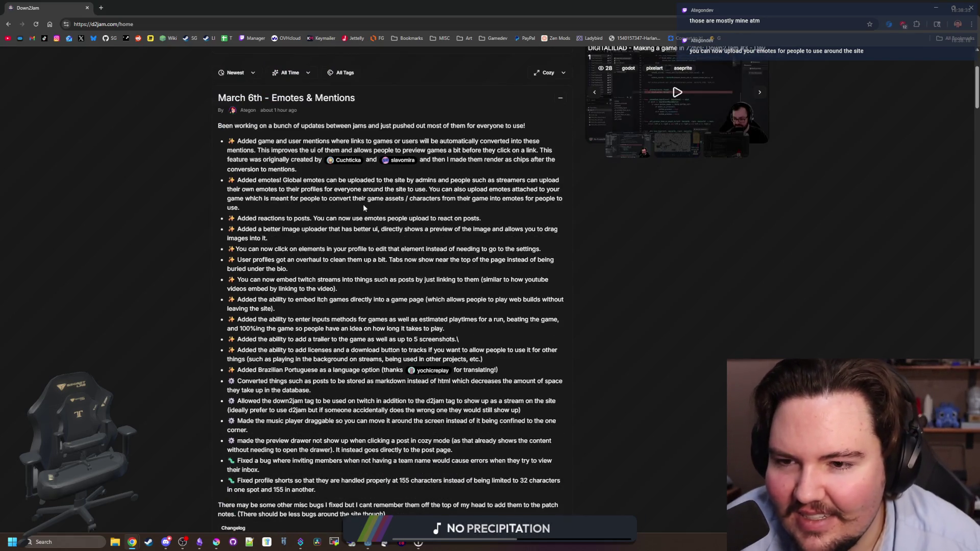
{"action": "mouse_move", "coordinate": [394, 161]}
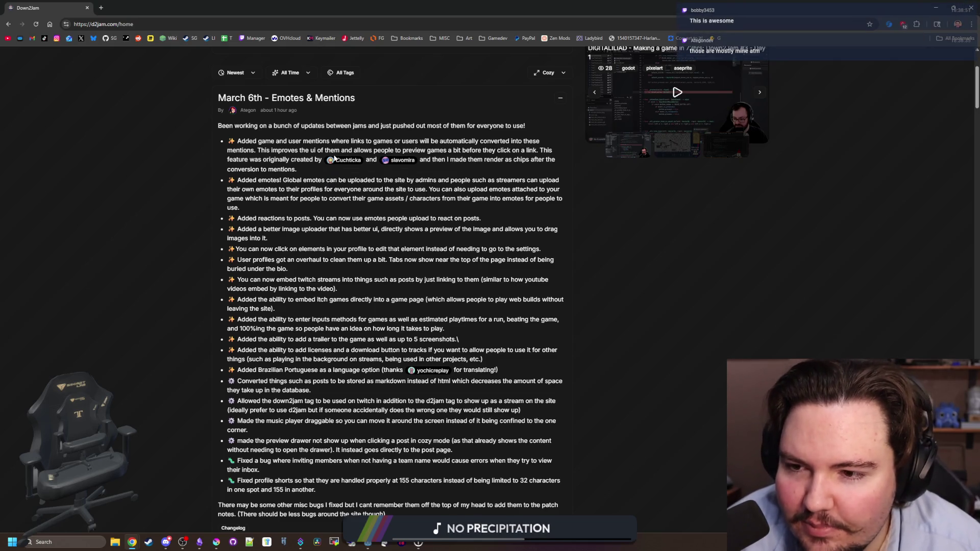
{"action": "left_click_drag", "start_coordinate": [270, 221], "coordinate": [329, 229]}
{"action": "left_click", "coordinate": [326, 227]}
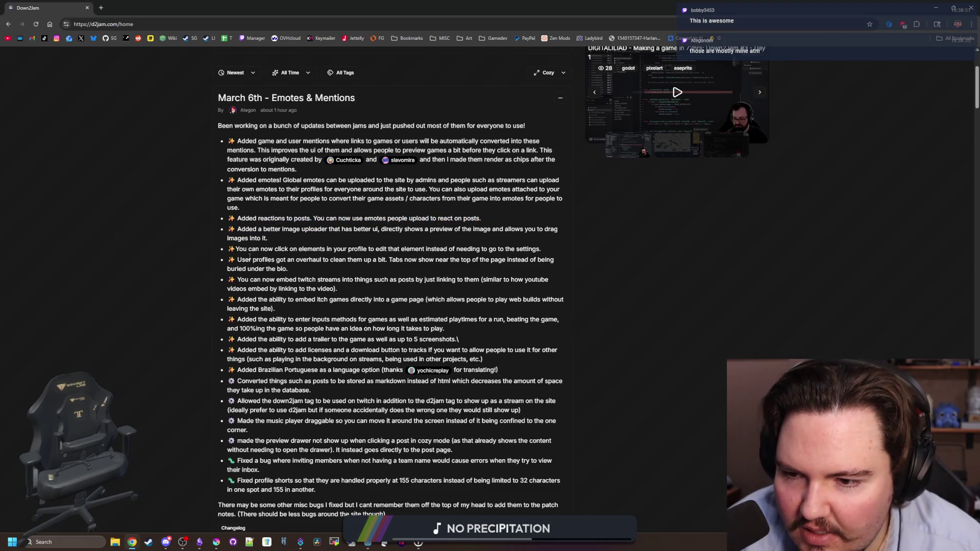
{"action": "left_click_drag", "start_coordinate": [535, 246], "coordinate": [231, 250]}
{"action": "left_click", "coordinate": [283, 255]}
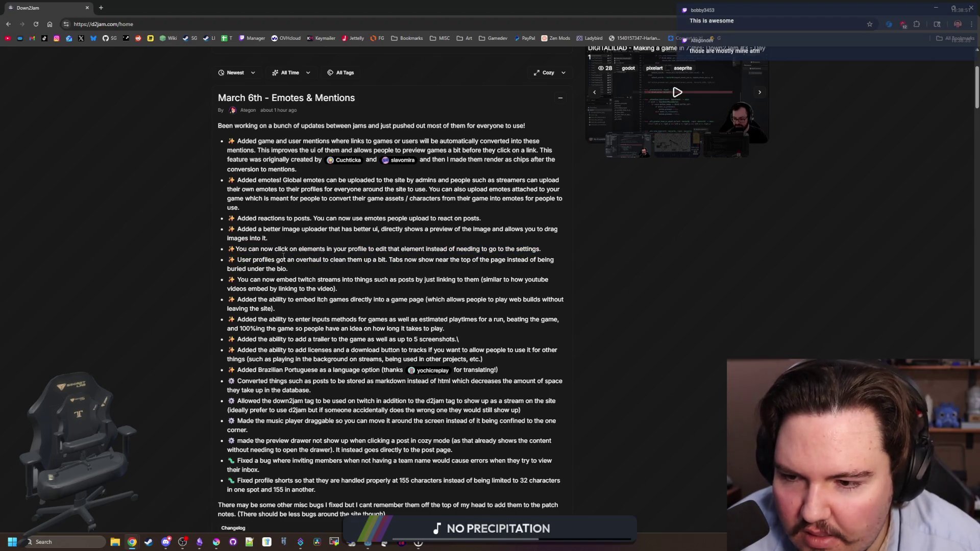
{"action": "left_click_drag", "start_coordinate": [267, 280], "coordinate": [564, 289]}
{"action": "left_click", "coordinate": [298, 287]}
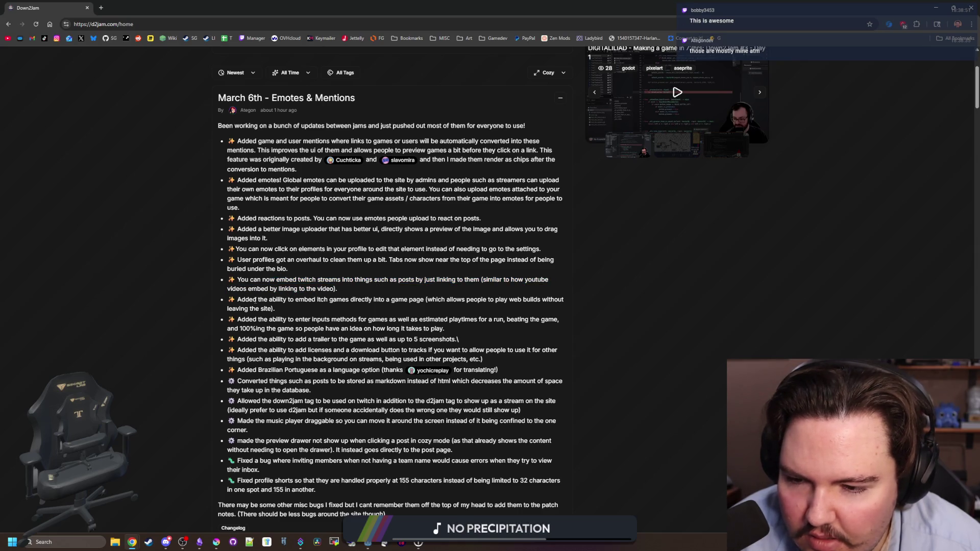
Step: Read the notes on itch embeds, web builds, playtimes and trailers, then check the language menu
{"action": "left_click_drag", "start_coordinate": [255, 301], "coordinate": [311, 312]}
{"action": "left_click", "coordinate": [321, 315]}
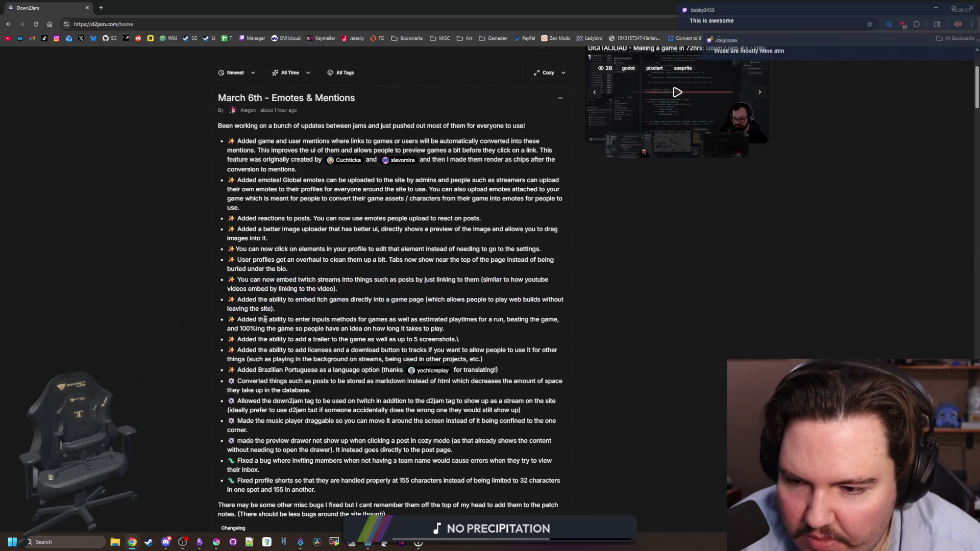
{"action": "left_click_drag", "start_coordinate": [530, 299], "coordinate": [569, 301]}
{"action": "left_click", "coordinate": [505, 317]}
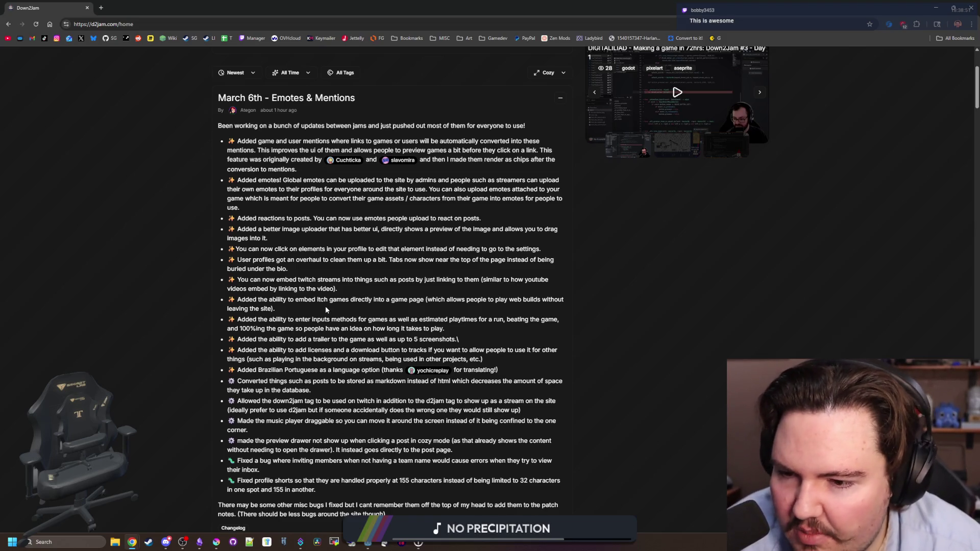
{"action": "left_click_drag", "start_coordinate": [255, 316], "coordinate": [452, 332]}
{"action": "left_click", "coordinate": [451, 331]}
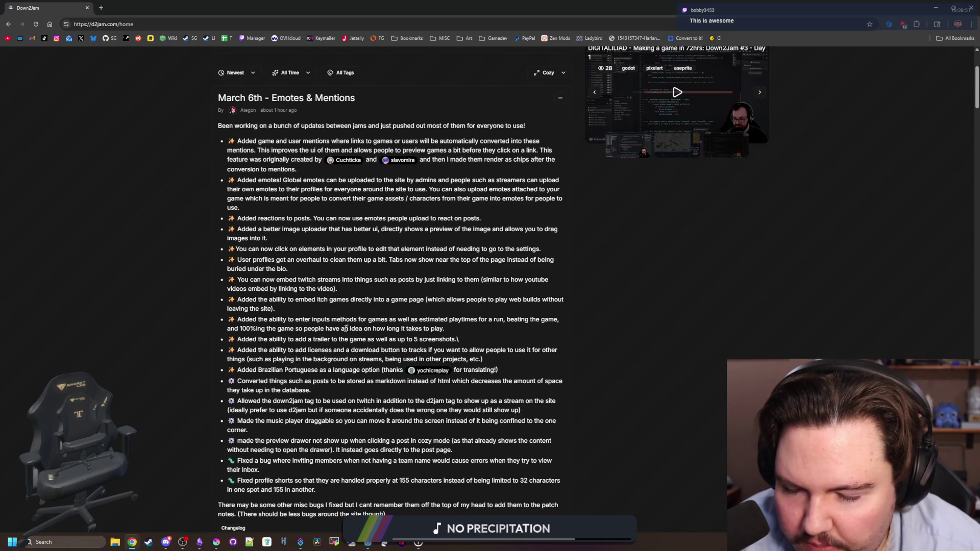
{"action": "left_click_drag", "start_coordinate": [271, 339], "coordinate": [462, 340]}
{"action": "left_click", "coordinate": [458, 338]}
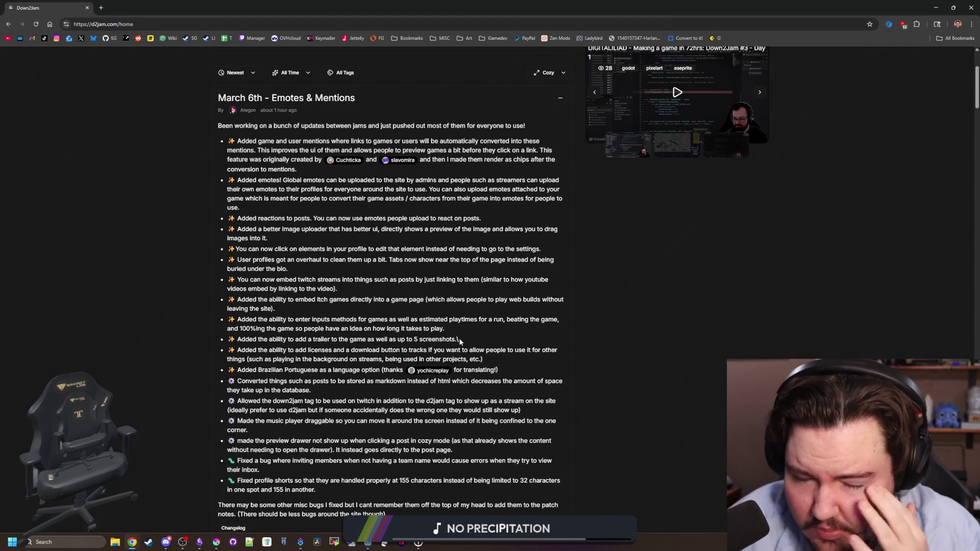
{"action": "mouse_move", "coordinate": [430, 373]}
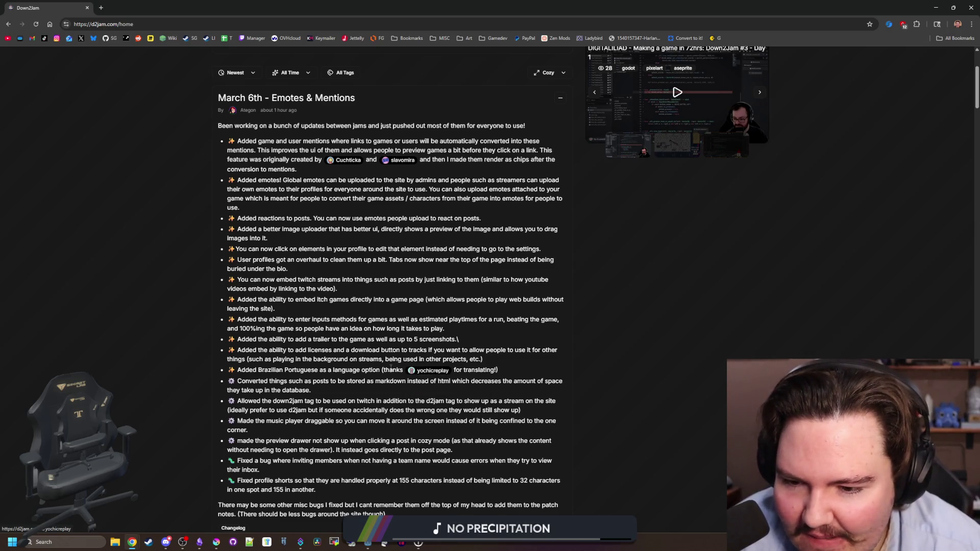
{"action": "scroll", "coordinate": [391, 367], "scroll_direction": "down", "scroll_amount": 1}
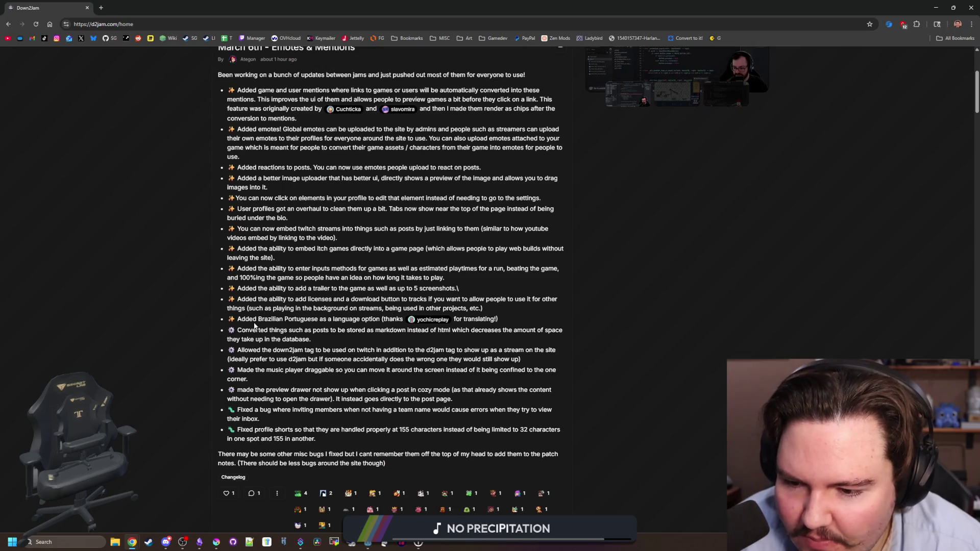
{"action": "scroll", "coordinate": [254, 326], "scroll_direction": "up", "scroll_amount": 4}
{"action": "left_click", "coordinate": [697, 56]}
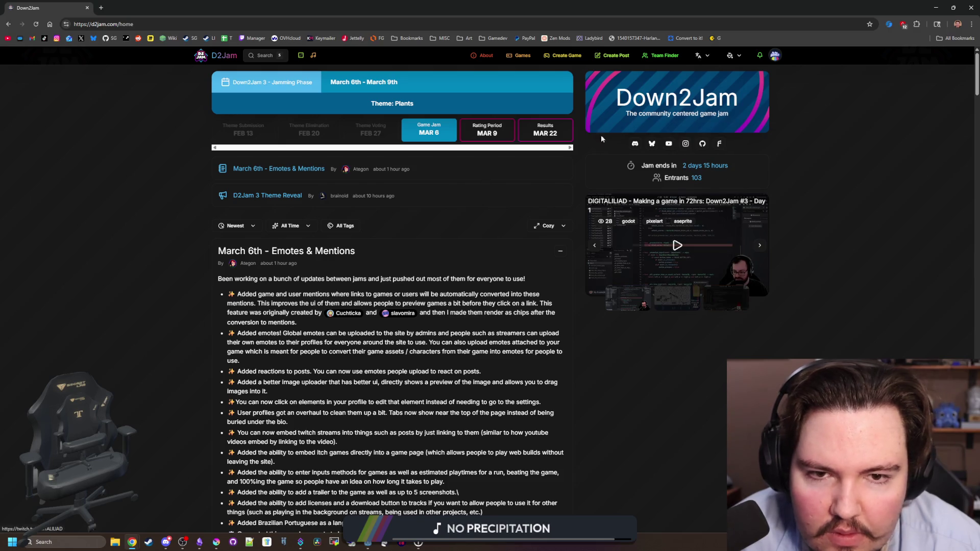
{"action": "left_click", "coordinate": [775, 58]}
Step: Open the BigBoyGames profile, view its Roles dialog without changes, and show the empty Emotes tab
{"action": "left_click", "coordinate": [760, 75]}
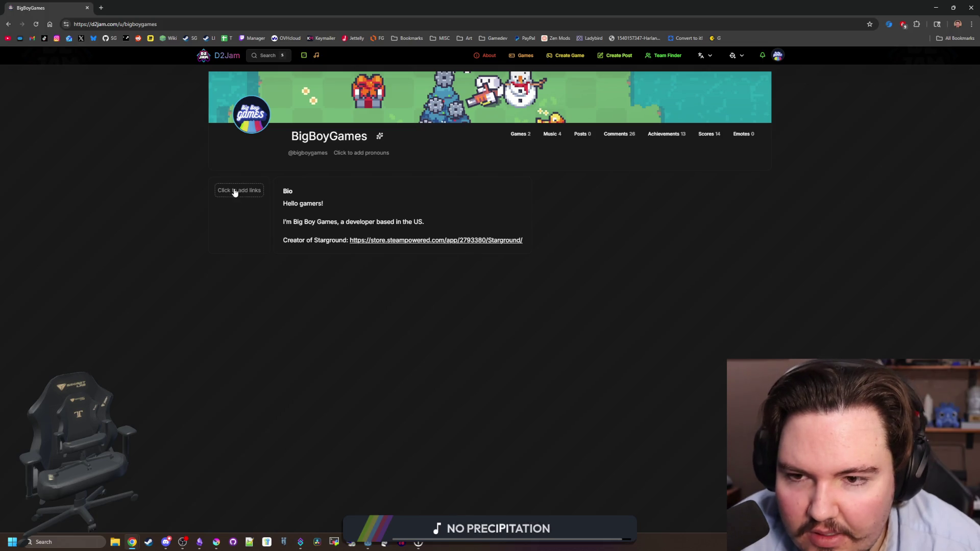
{"action": "left_click", "coordinate": [379, 136]}
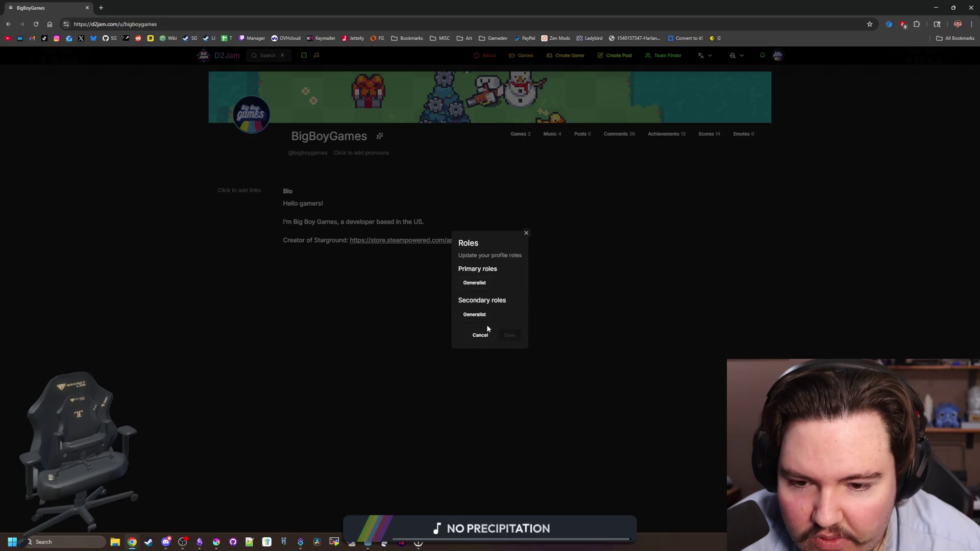
{"action": "left_click", "coordinate": [479, 336]}
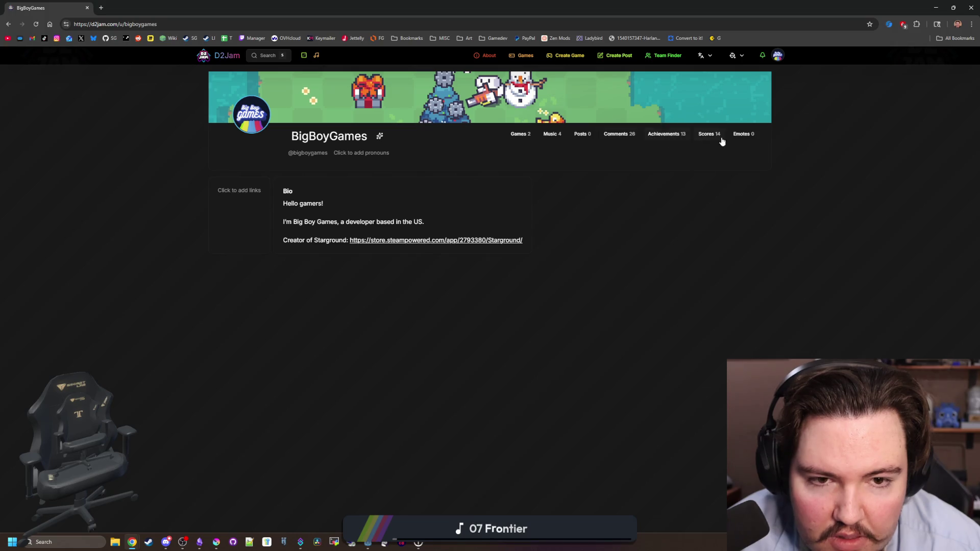
{"action": "left_click", "coordinate": [748, 136]}
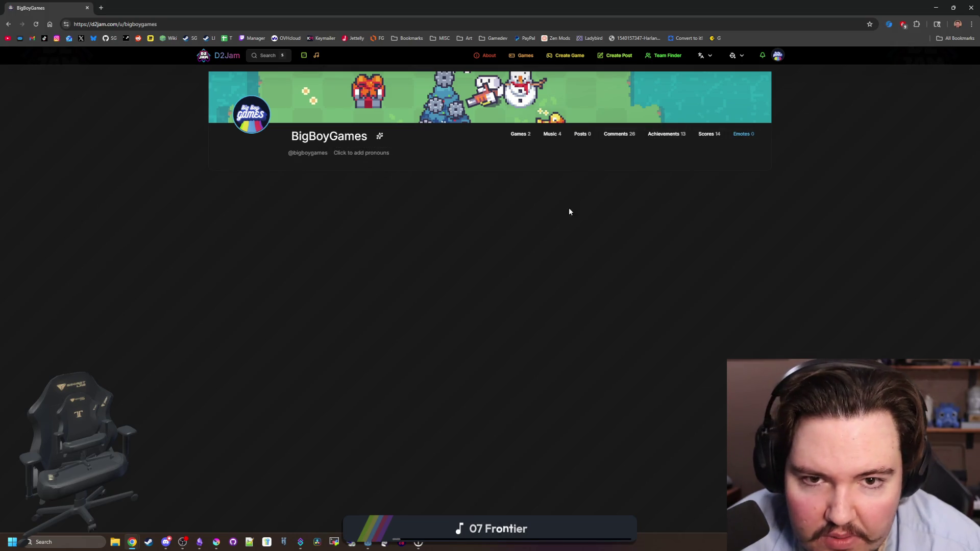
Step: Open the Create Game page from the site header
{"action": "left_click", "coordinate": [777, 55]}
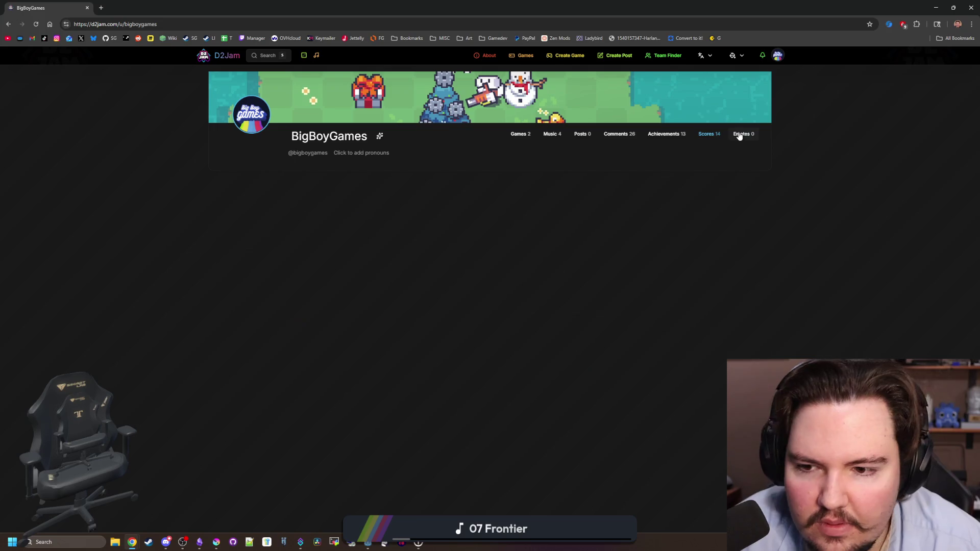
{"action": "left_click_drag", "start_coordinate": [585, 135], "coordinate": [517, 210]}
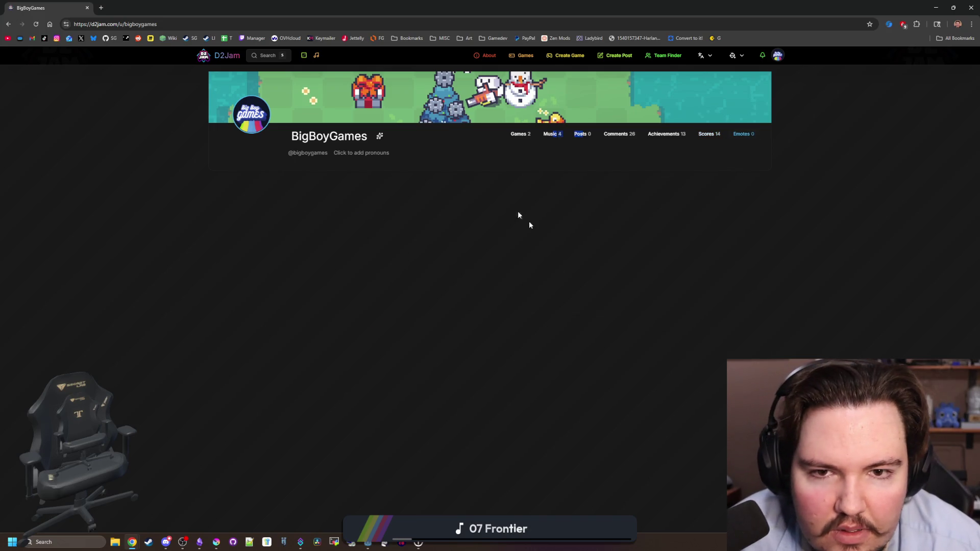
{"action": "left_click", "coordinate": [584, 57]}
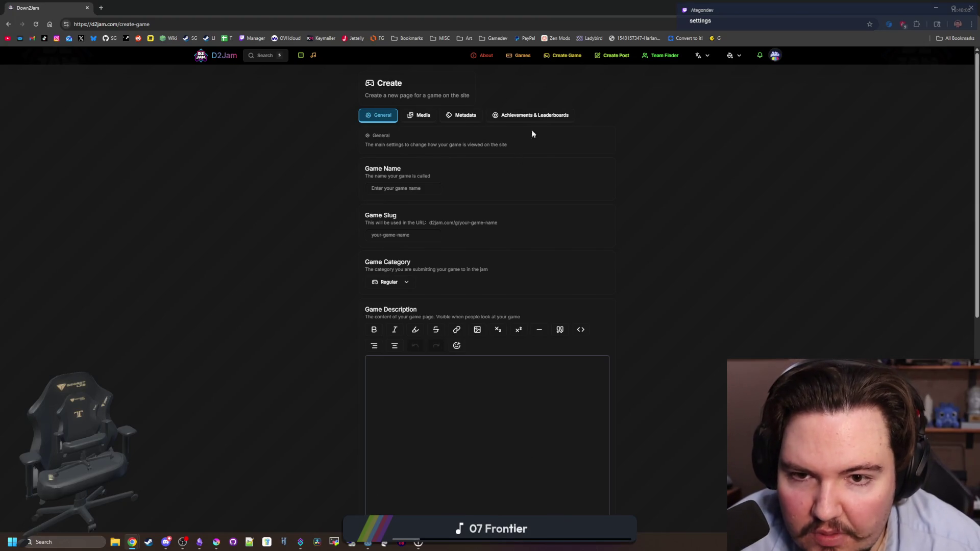
Step: Look through the General, Media, Metadata and Achievements & Leaderboards tabs, then return to the profile
{"action": "left_click", "coordinate": [545, 120]}
{"action": "left_click", "coordinate": [465, 116]}
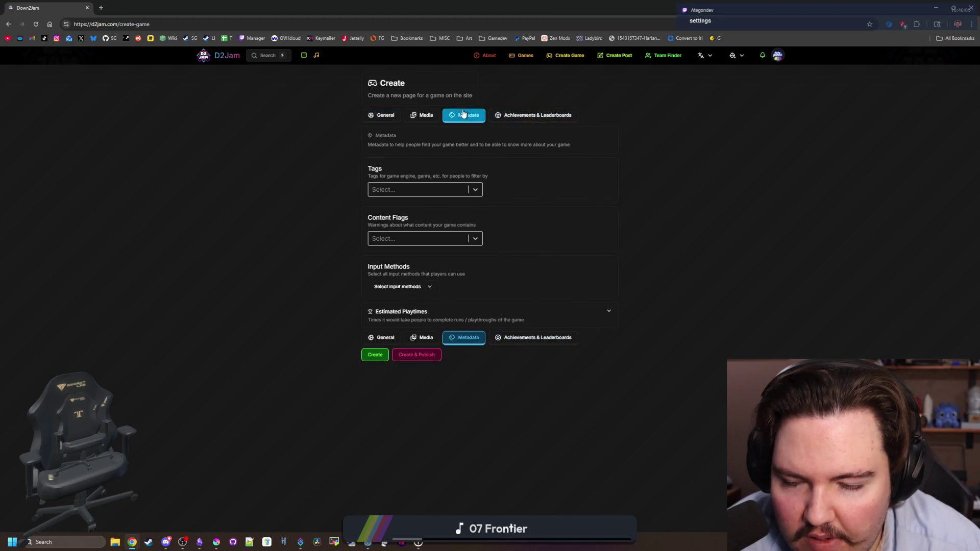
{"action": "left_click", "coordinate": [428, 119]}
{"action": "left_click", "coordinate": [519, 117]}
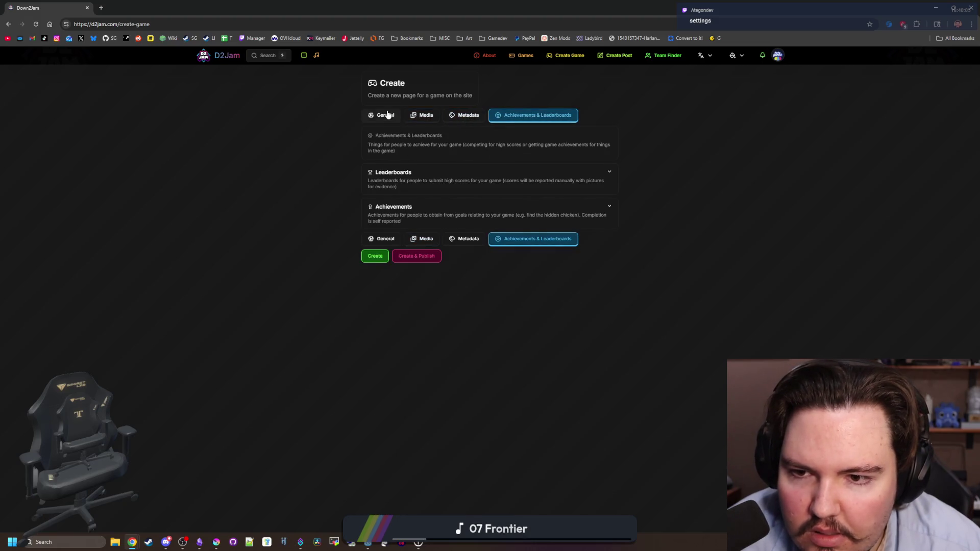
{"action": "left_click", "coordinate": [385, 116]}
{"action": "scroll", "coordinate": [293, 220], "scroll_direction": "down", "scroll_amount": 4}
{"action": "scroll", "coordinate": [294, 220], "scroll_direction": "down", "scroll_amount": 1}
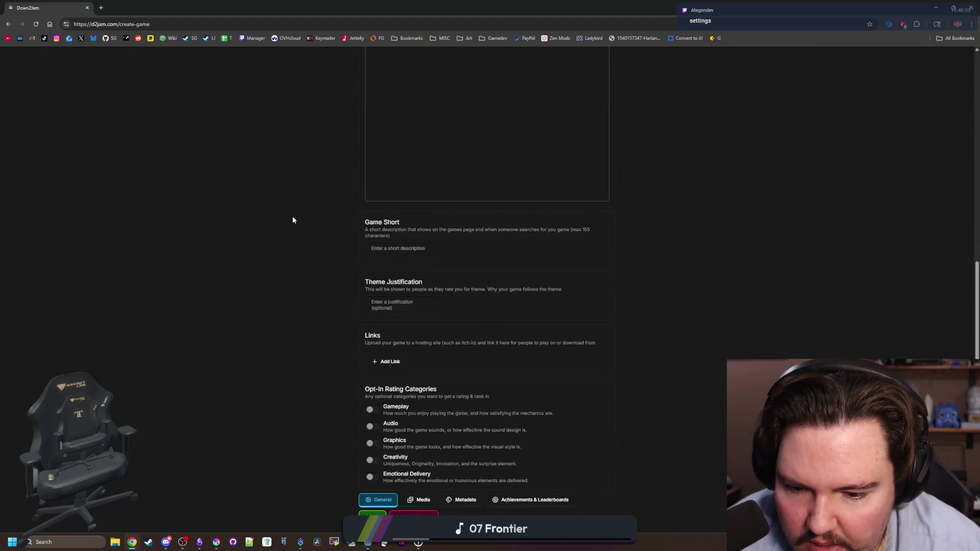
{"action": "key", "text": "alt+Left"}
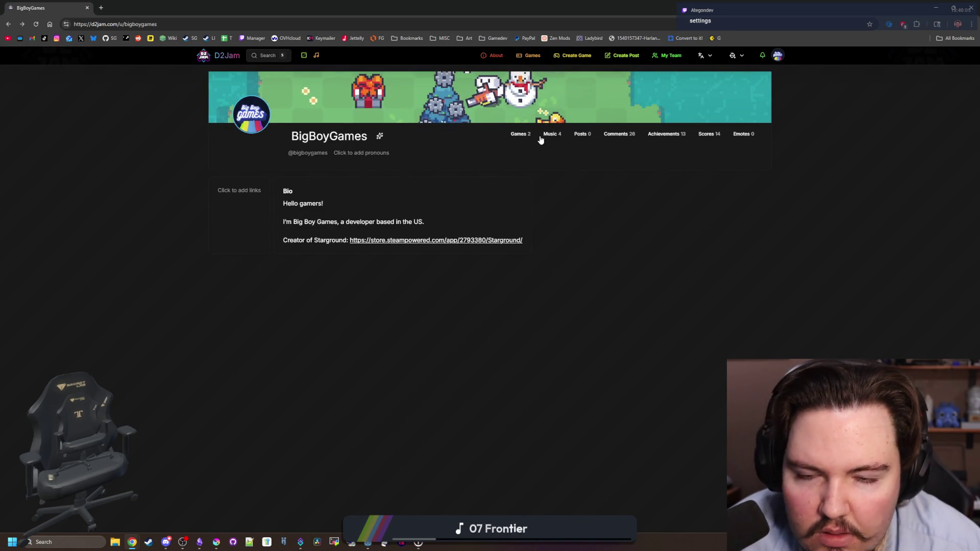
Step: View the Games, Music, Posts, Comments, Achievements, Scores and Emotes tabs in turn
{"action": "left_click", "coordinate": [524, 135]}
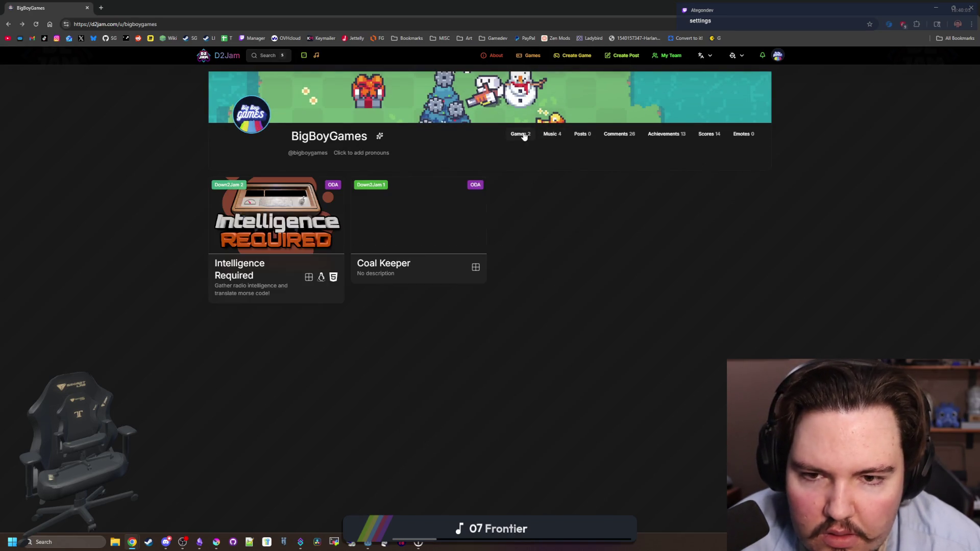
{"action": "left_click", "coordinate": [553, 136]}
{"action": "left_click", "coordinate": [581, 135]}
{"action": "left_click", "coordinate": [614, 135]}
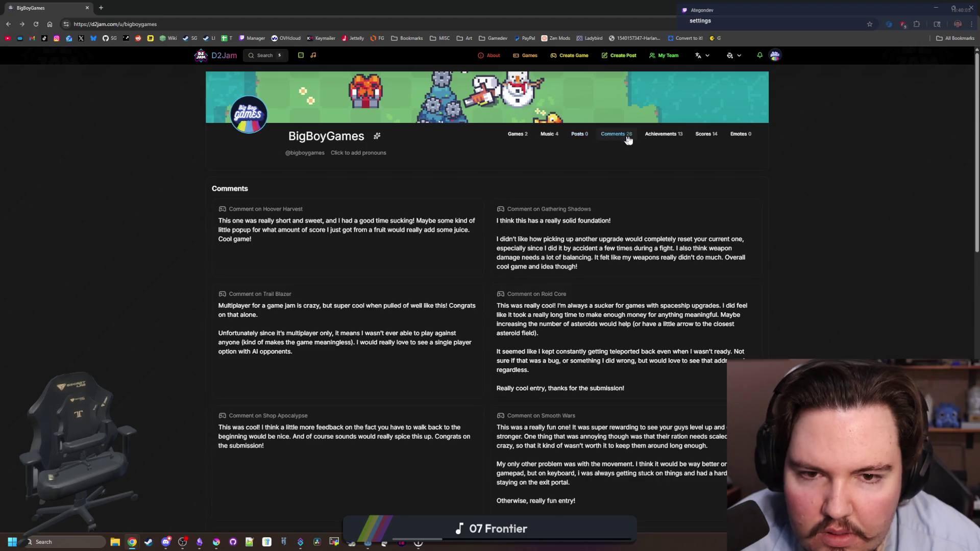
{"action": "left_click", "coordinate": [664, 135]}
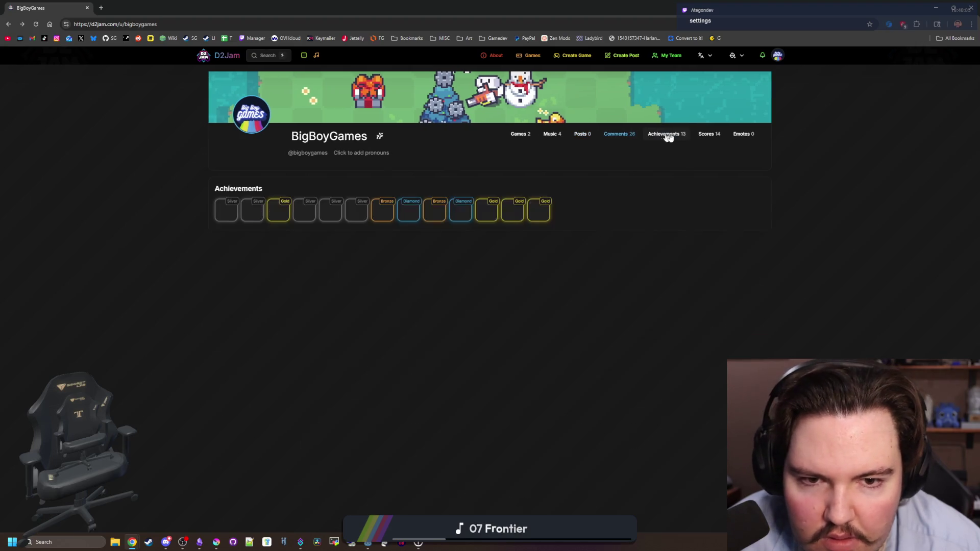
{"action": "left_click", "coordinate": [713, 136]}
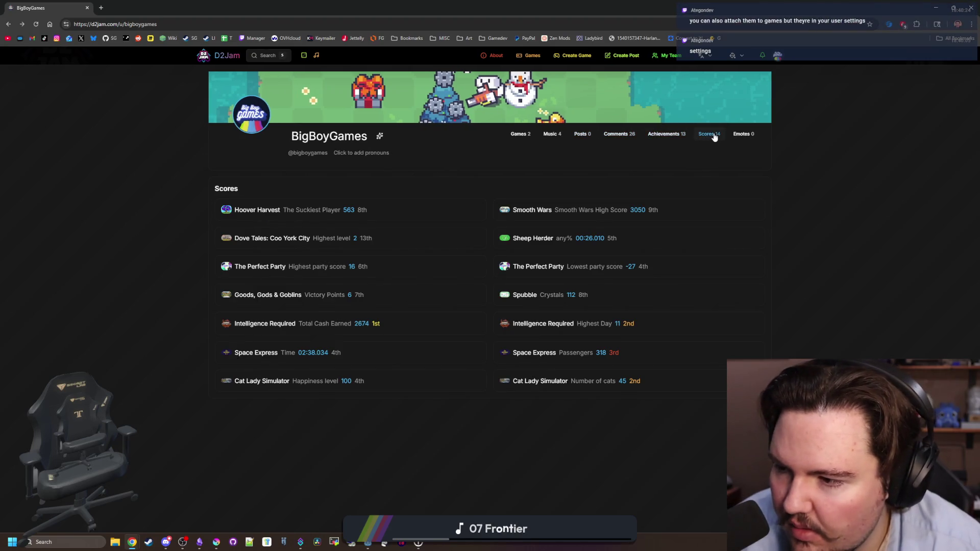
{"action": "left_click", "coordinate": [743, 136]}
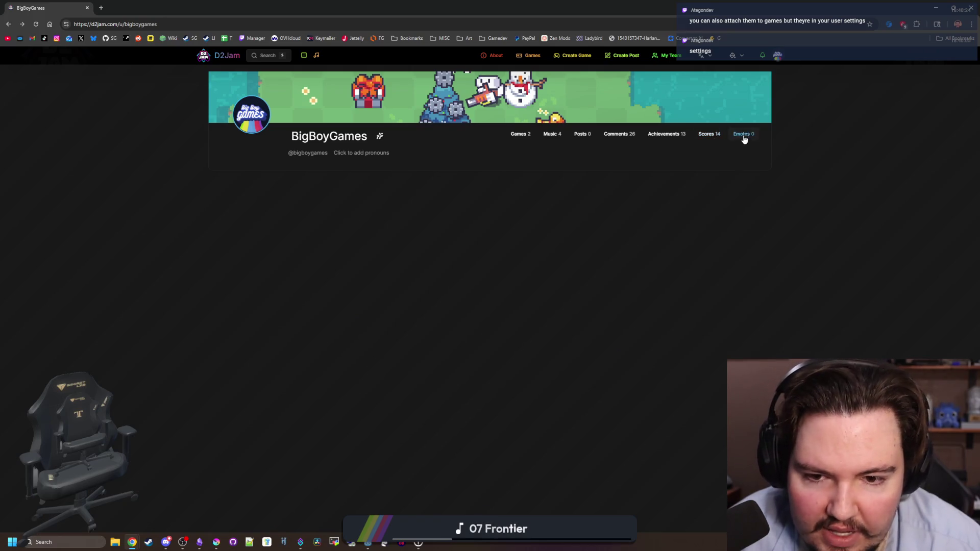
{"action": "left_click", "coordinate": [778, 59]}
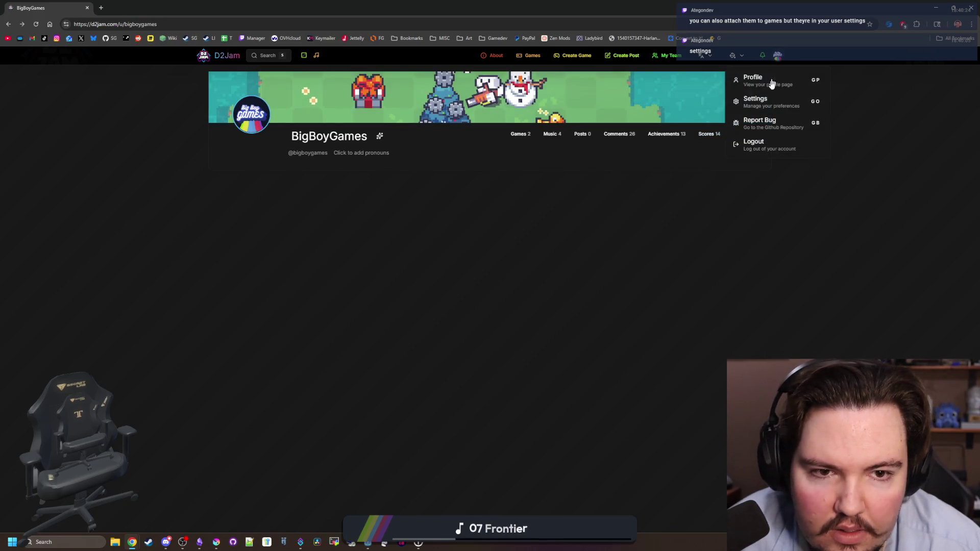
Step: Open account Settings and inspect the :bigboyemote: preview in the User Emotes section
{"action": "left_click", "coordinate": [769, 96]}
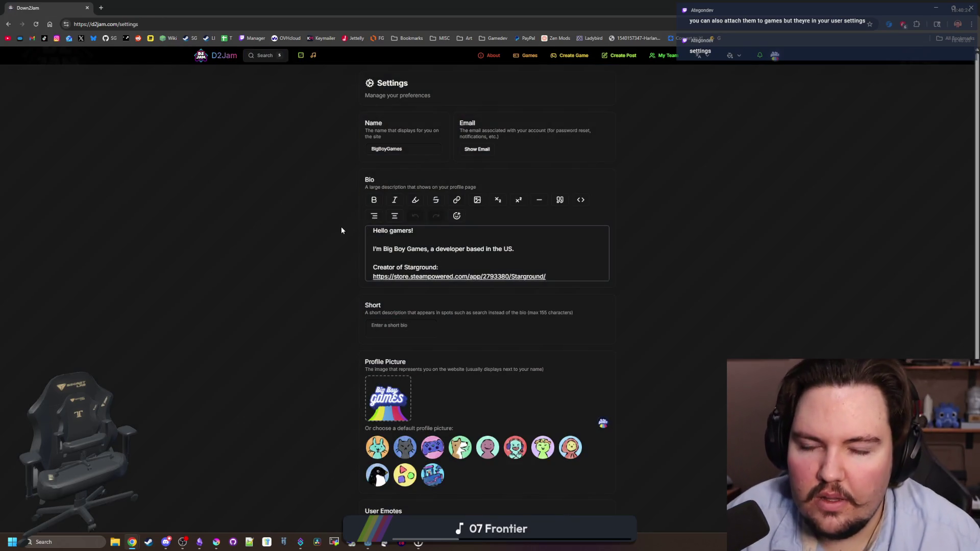
{"action": "scroll", "coordinate": [435, 255], "scroll_direction": "down", "scroll_amount": 3}
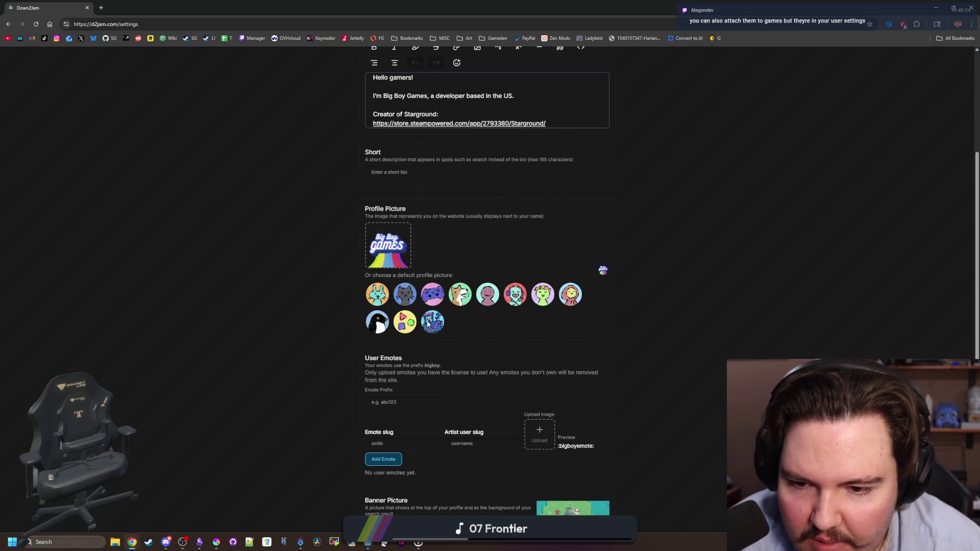
{"action": "scroll", "coordinate": [298, 301], "scroll_direction": "down", "scroll_amount": 2}
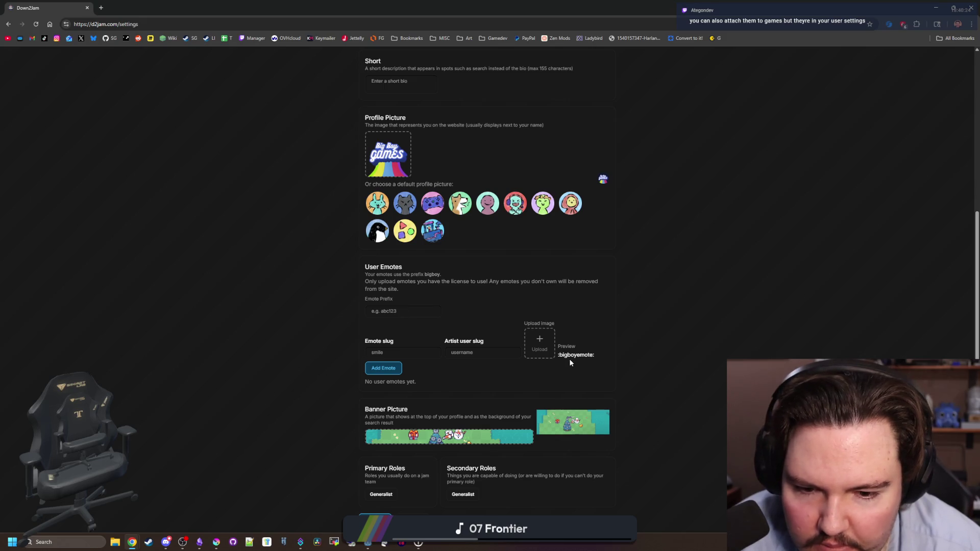
{"action": "left_click", "coordinate": [474, 366]}
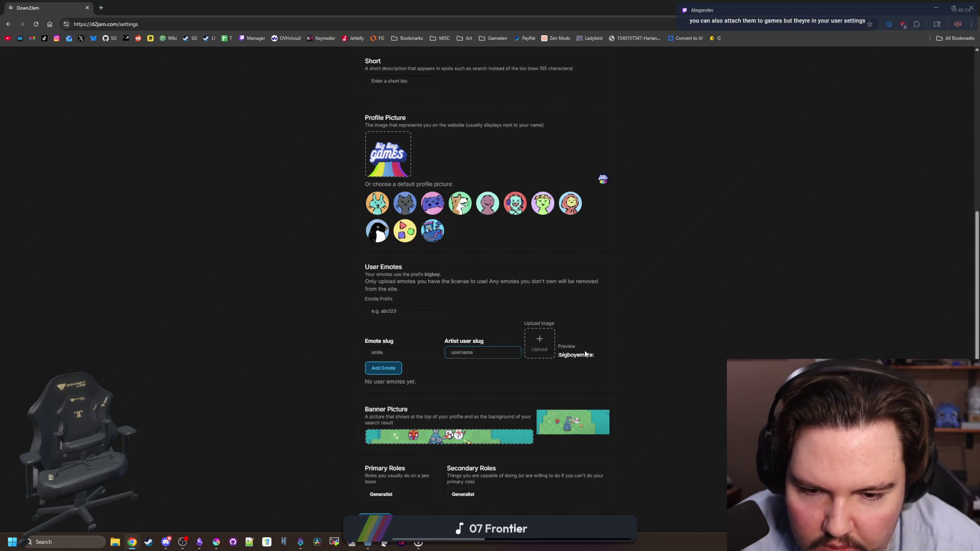
{"action": "left_click_drag", "start_coordinate": [577, 355], "coordinate": [558, 357]}
{"action": "double_click", "coordinate": [571, 355]}
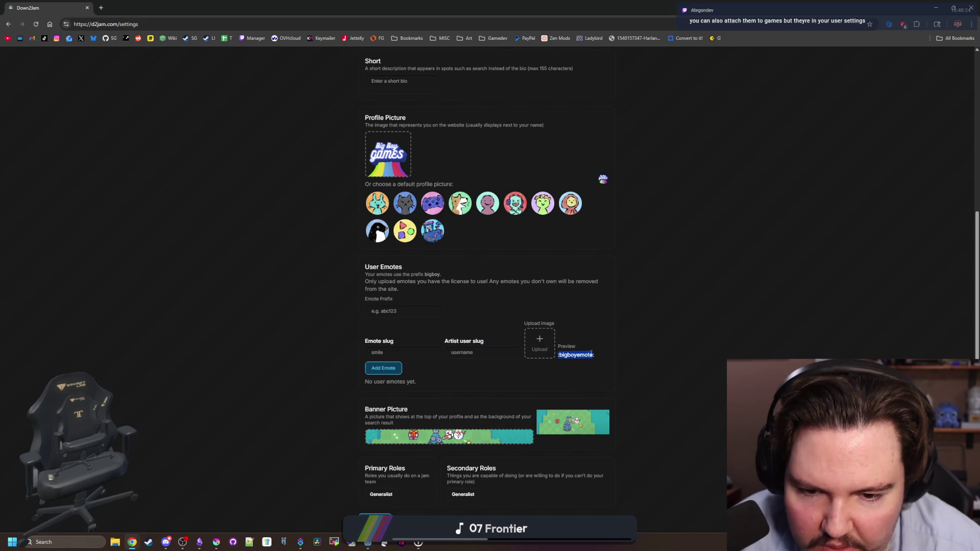
{"action": "left_click", "coordinate": [558, 357]}
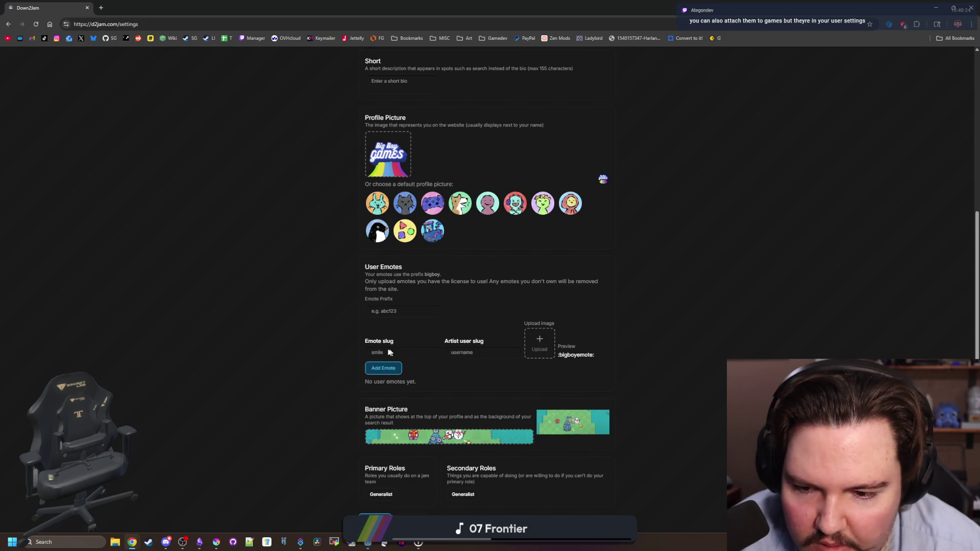
{"action": "scroll", "coordinate": [285, 298], "scroll_direction": "up", "scroll_amount": 5}
{"action": "scroll", "coordinate": [337, 231], "scroll_direction": "down", "scroll_amount": 5}
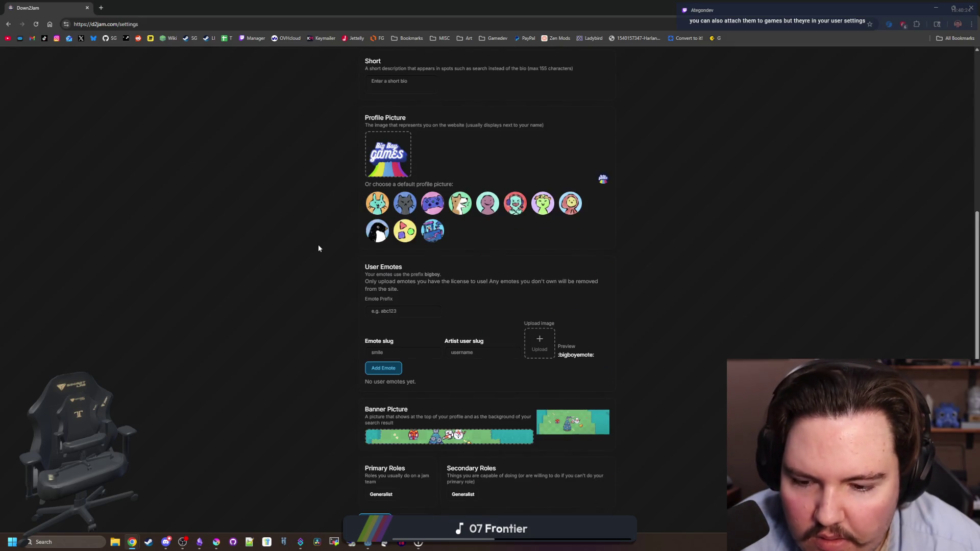
{"action": "left_click_drag", "start_coordinate": [558, 354], "coordinate": [595, 358]}
{"action": "left_click", "coordinate": [596, 351]}
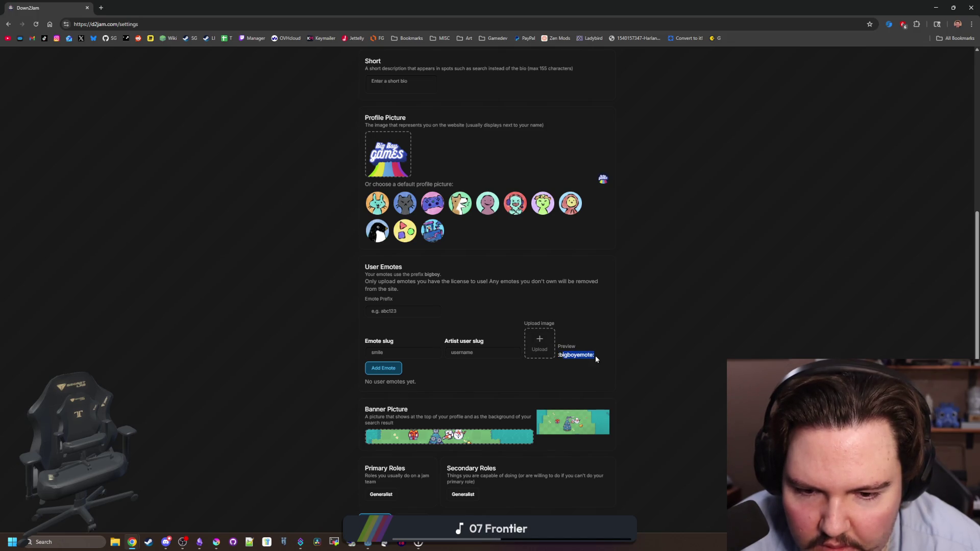
{"action": "left_click", "coordinate": [556, 354]}
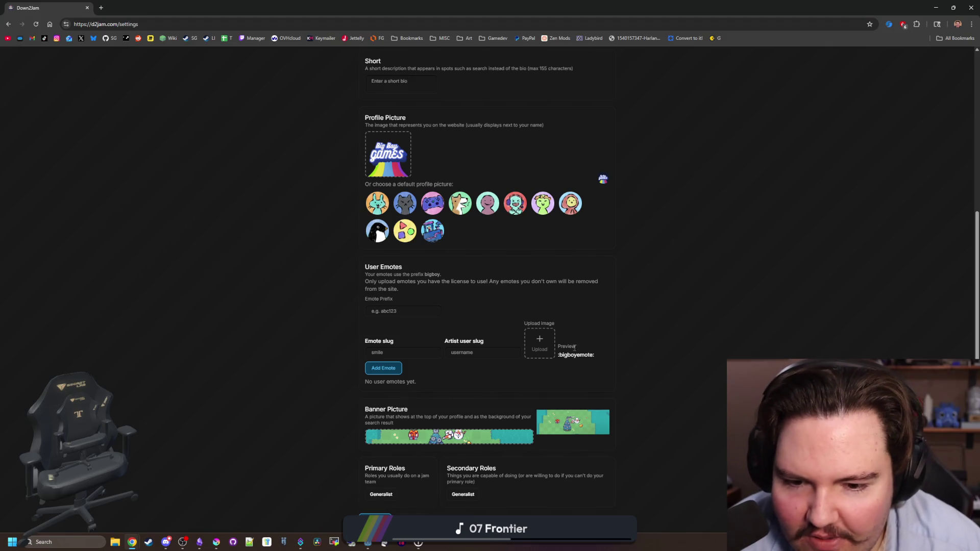
Step: Try the Emote slug and Emote Prefix fields without entering anything
{"action": "left_click", "coordinate": [398, 353]}
{"action": "left_click", "coordinate": [341, 361]}
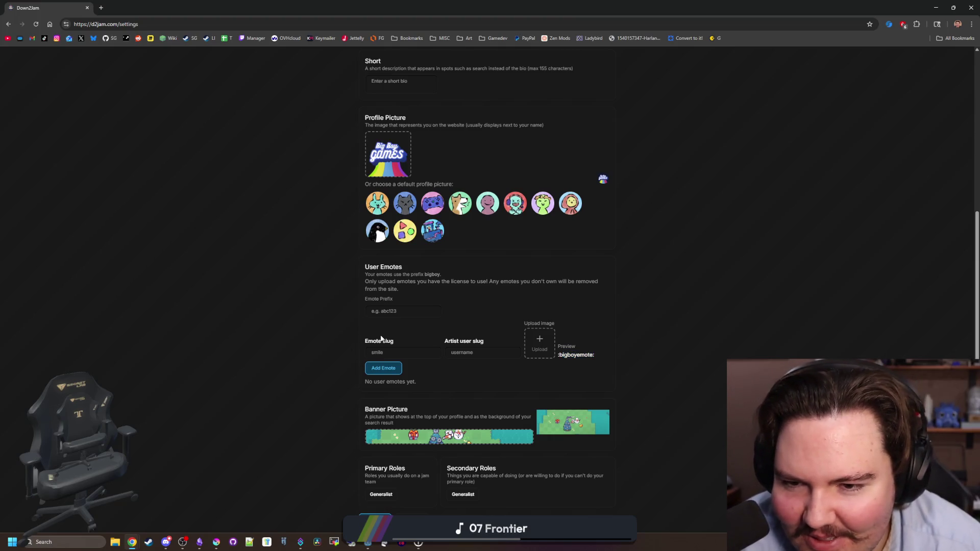
{"action": "left_click", "coordinate": [400, 310]}
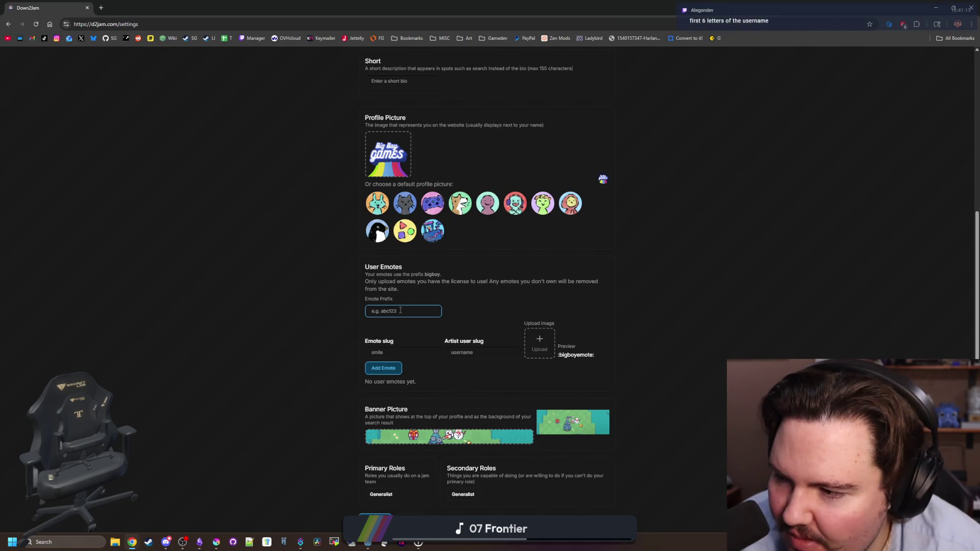
{"action": "left_click", "coordinate": [350, 309]}
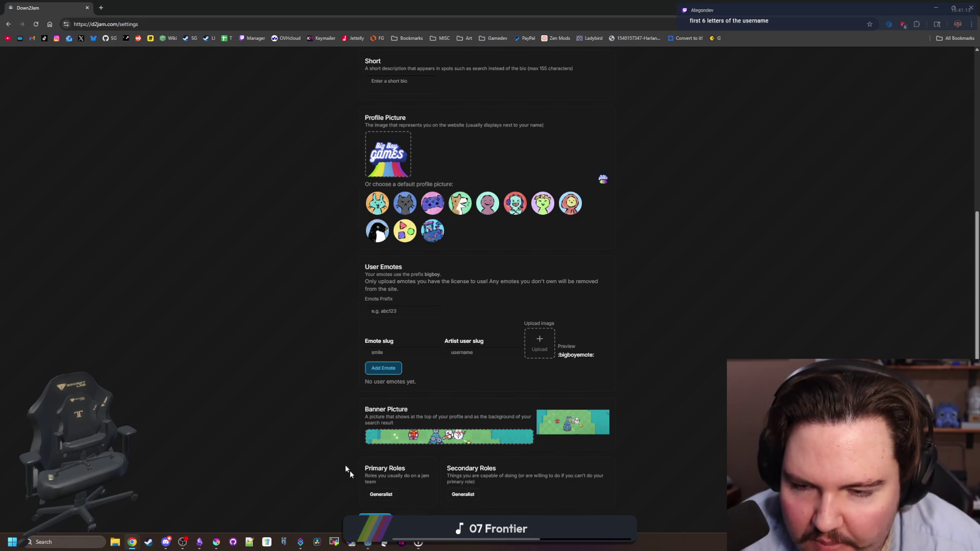
{"action": "scroll", "coordinate": [348, 428], "scroll_direction": "up", "scroll_amount": 5}
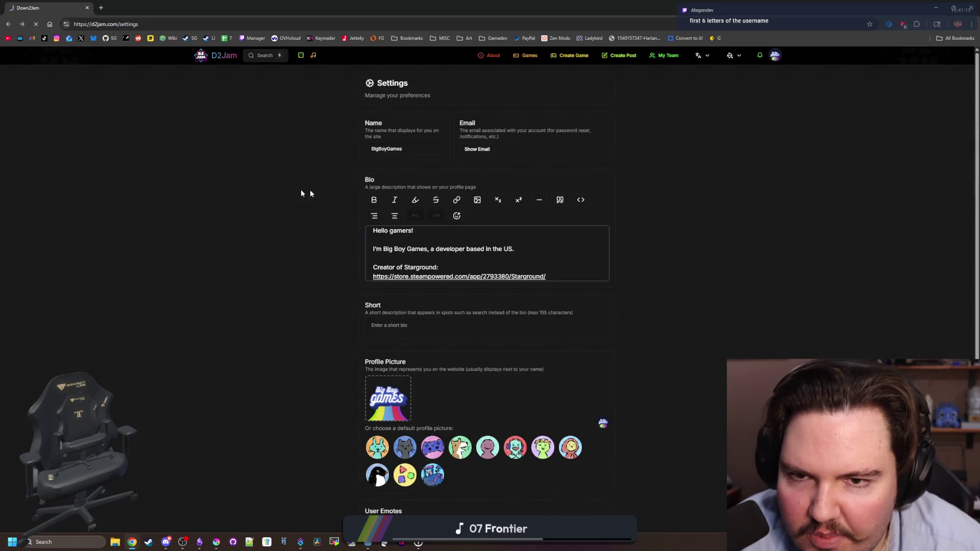
Step: Add and save a 'Lured In' link with the Lured In Steam store URL
{"action": "key", "text": "alt+Left"}
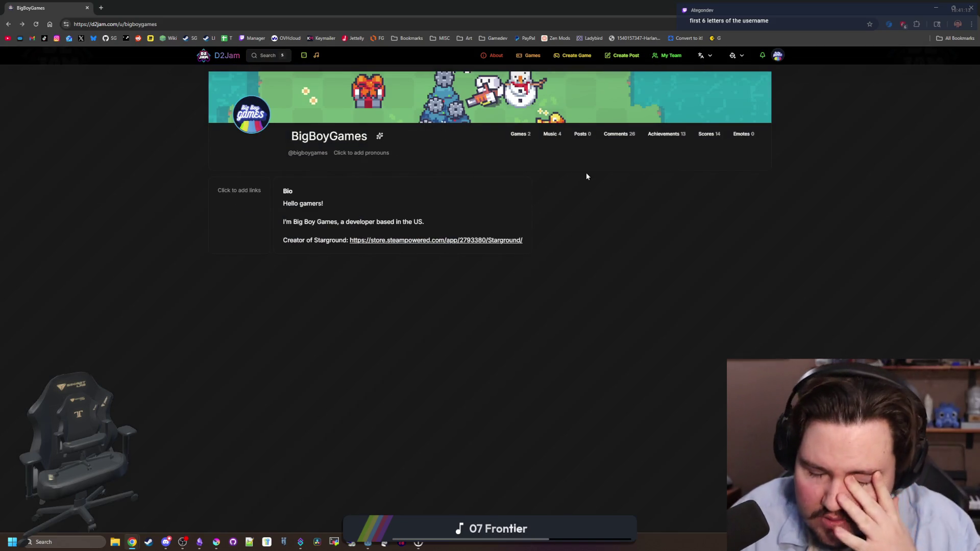
{"action": "left_click", "coordinate": [231, 196]}
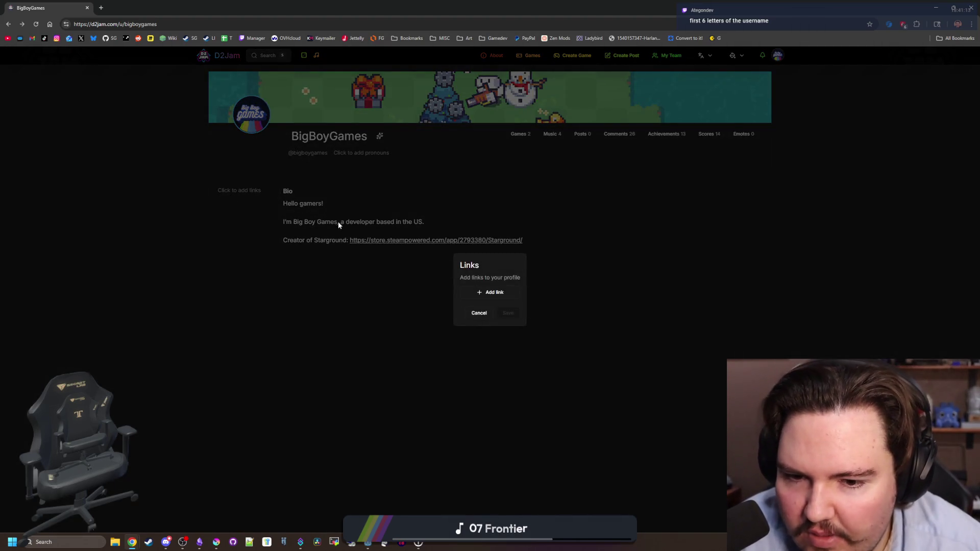
{"action": "left_click", "coordinate": [484, 293]}
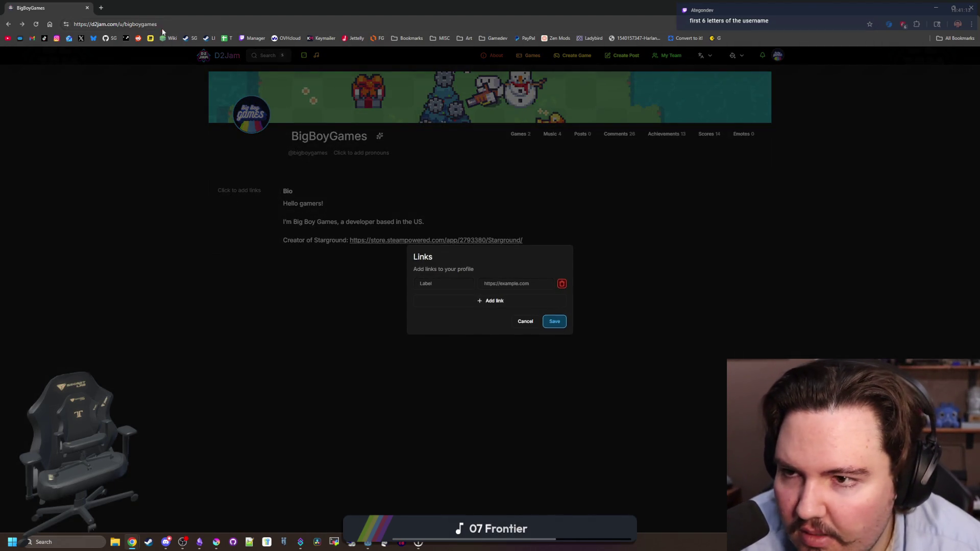
{"action": "key", "text": "ctrl+shift+t"}
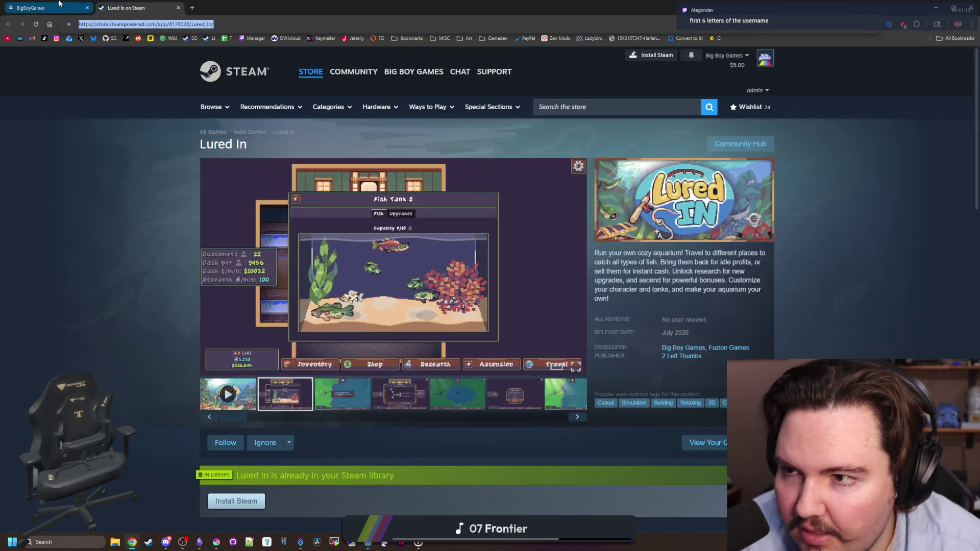
{"action": "left_click", "coordinate": [59, 5]}
{"action": "left_click", "coordinate": [544, 283]}
{"action": "key", "text": "ctrl+v"}
{"action": "left_click", "coordinate": [438, 284]}
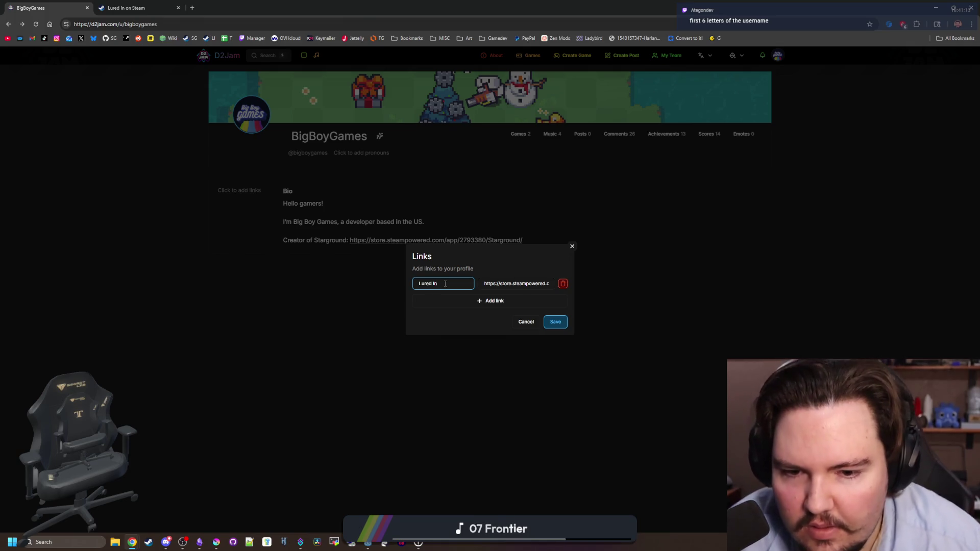
{"action": "left_click", "coordinate": [555, 322]}
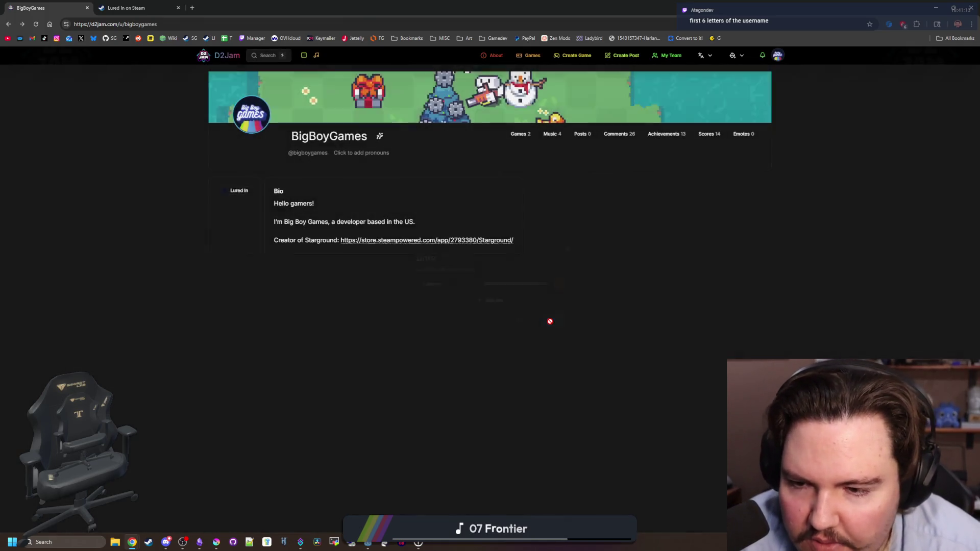
Step: Add and save a second 'Starground' link with the Starground Steam store URL
{"action": "left_click", "coordinate": [236, 191]}
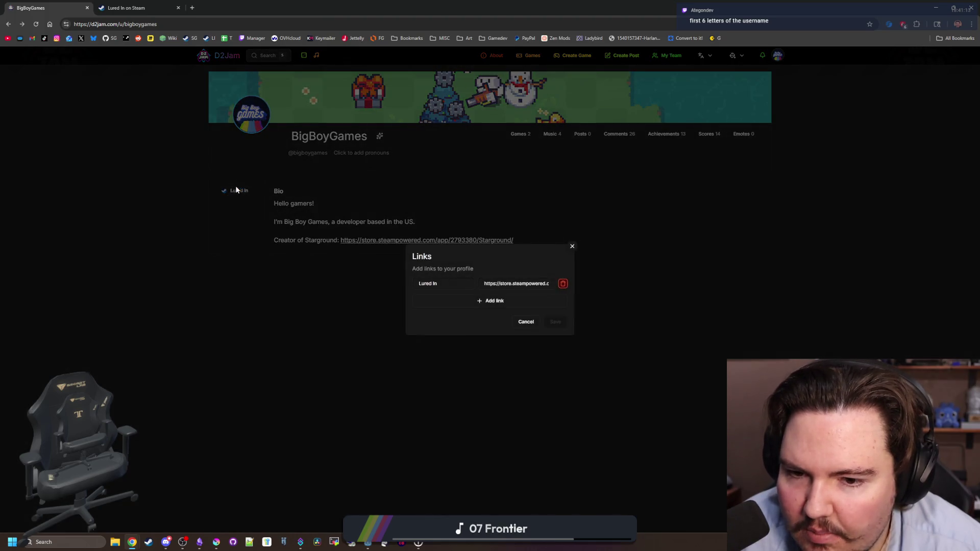
{"action": "left_click", "coordinate": [493, 301]}
{"action": "left_click", "coordinate": [190, 83]}
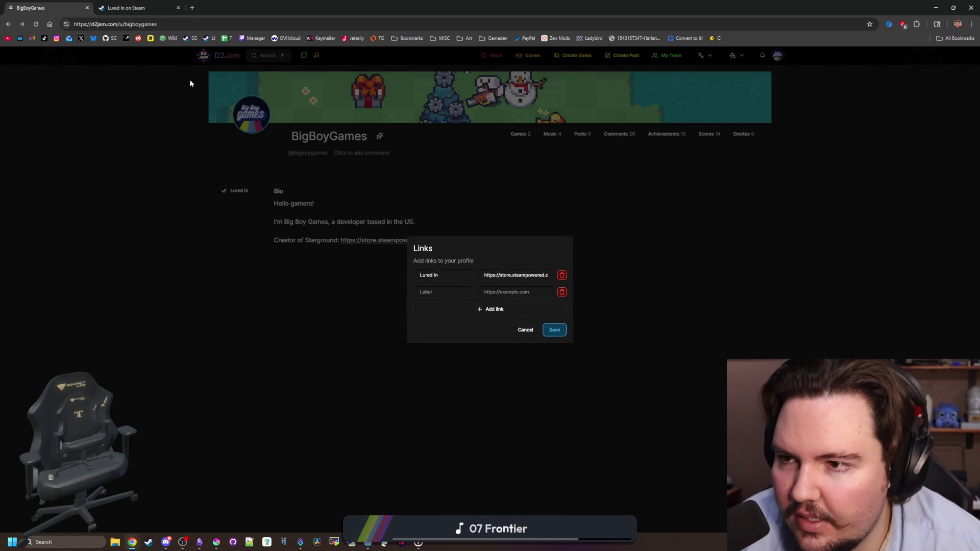
{"action": "left_click", "coordinate": [192, 38]}
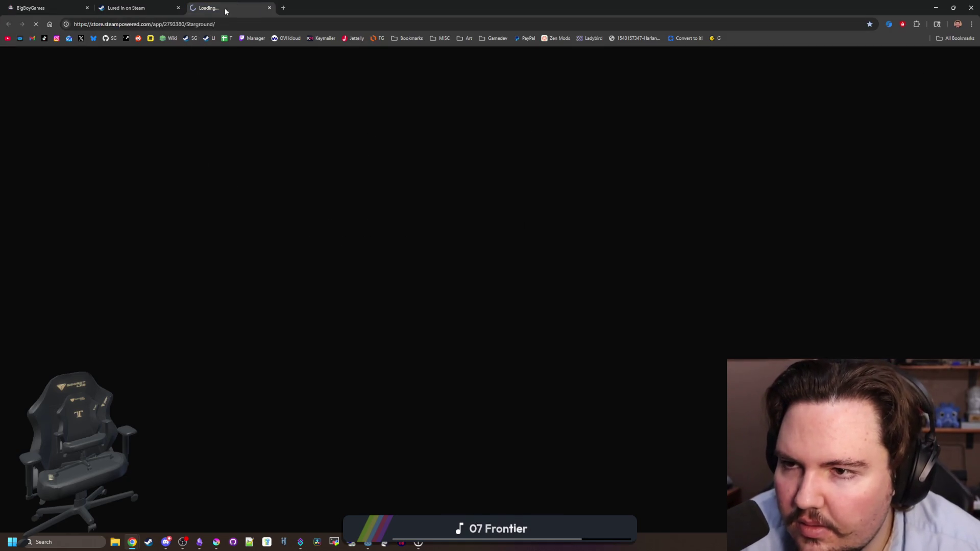
{"action": "left_click", "coordinate": [46, 8]}
{"action": "left_click", "coordinate": [516, 292]}
{"action": "key", "text": "ctrl+v"}
{"action": "left_click", "coordinate": [461, 292]}
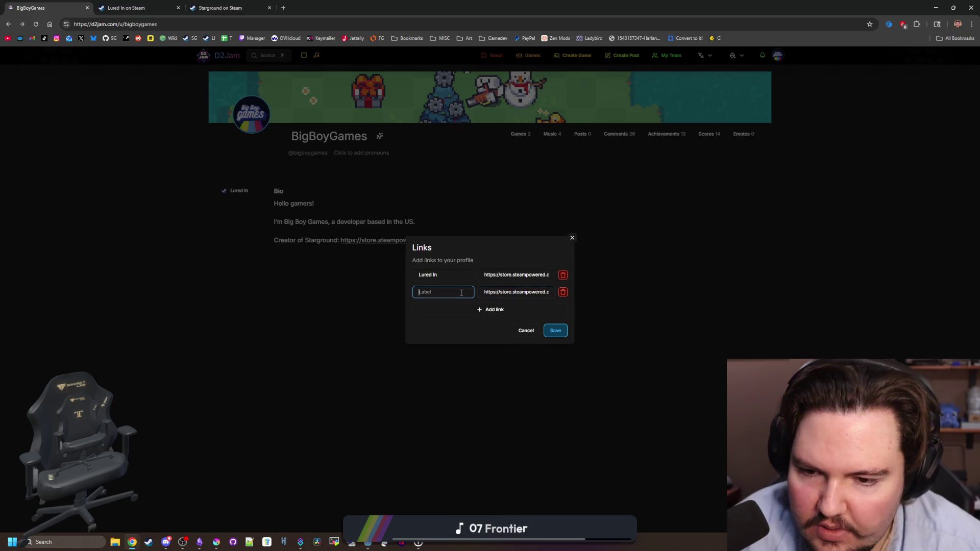
{"action": "left_click", "coordinate": [554, 330]}
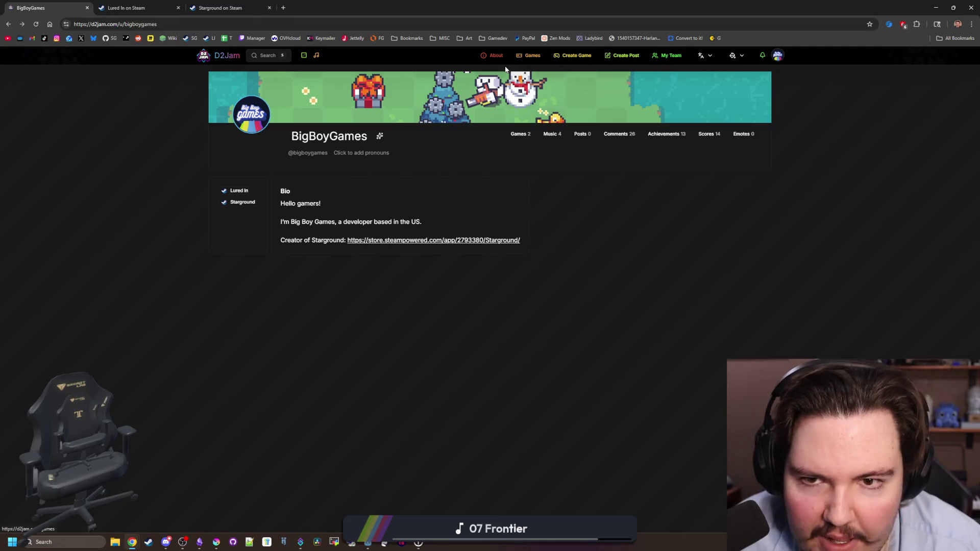
{"action": "left_click", "coordinate": [227, 56]}
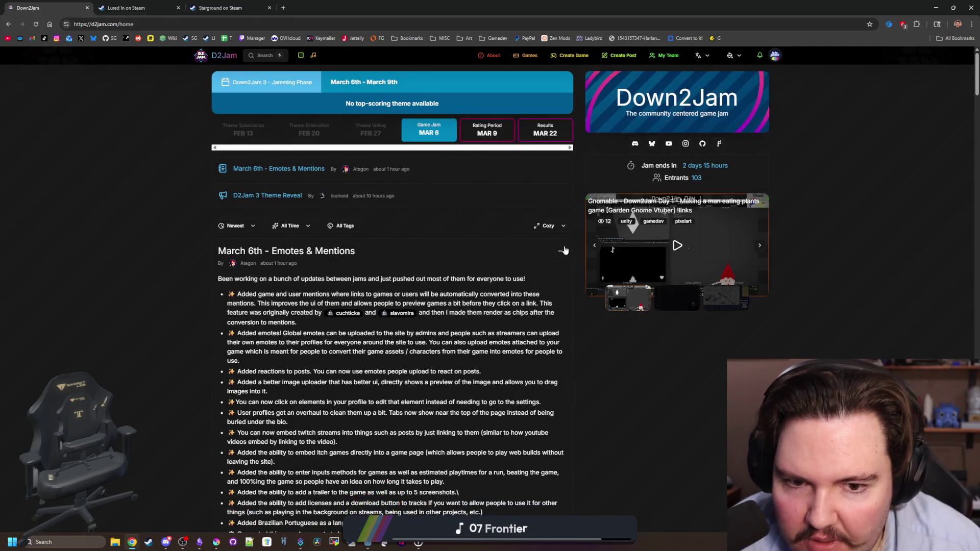
Step: Scroll through the home page's update and changelog posts, then visit Games and About
{"action": "scroll", "coordinate": [574, 250], "scroll_direction": "down", "scroll_amount": 3}
{"action": "scroll", "coordinate": [575, 254], "scroll_direction": "down", "scroll_amount": 5}
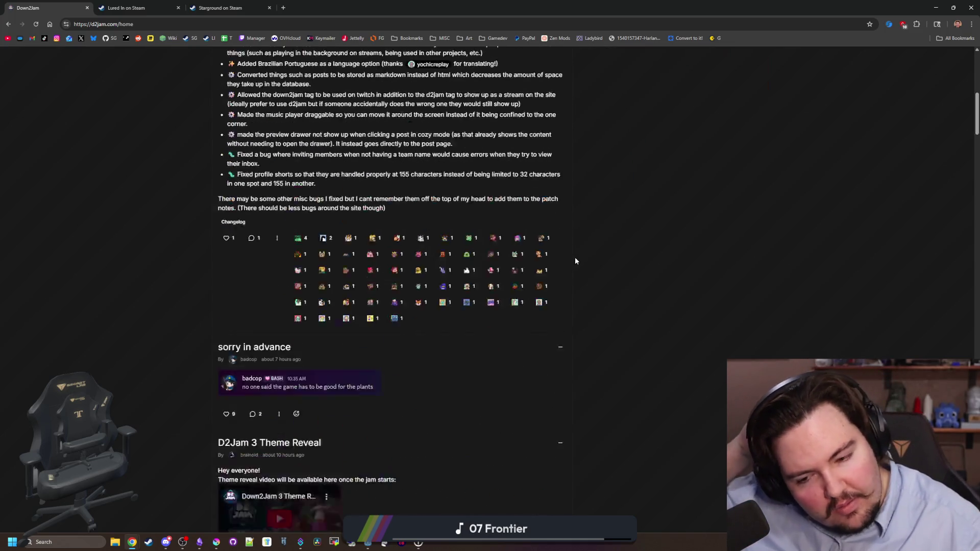
{"action": "scroll", "coordinate": [566, 277], "scroll_direction": "down", "scroll_amount": 8}
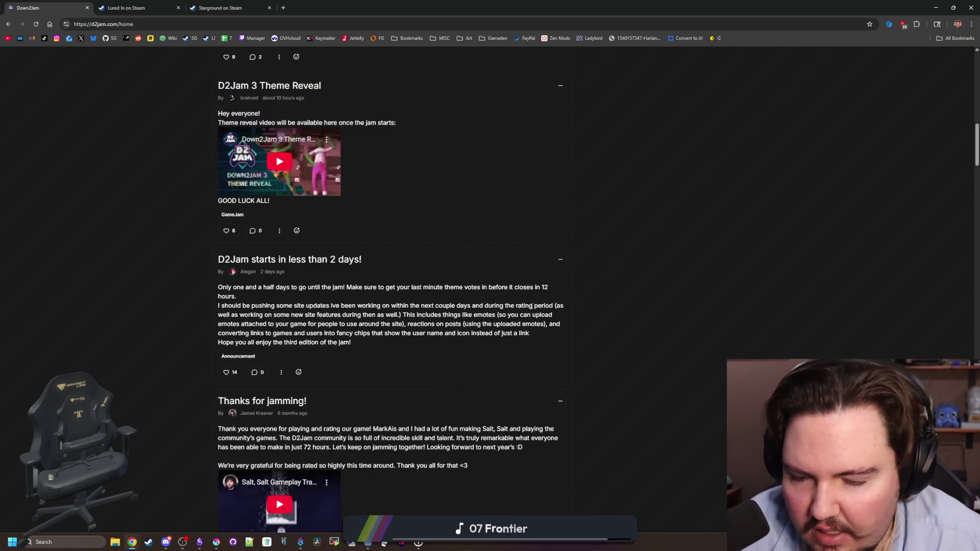
{"action": "scroll", "coordinate": [286, 338], "scroll_direction": "down", "scroll_amount": 20}
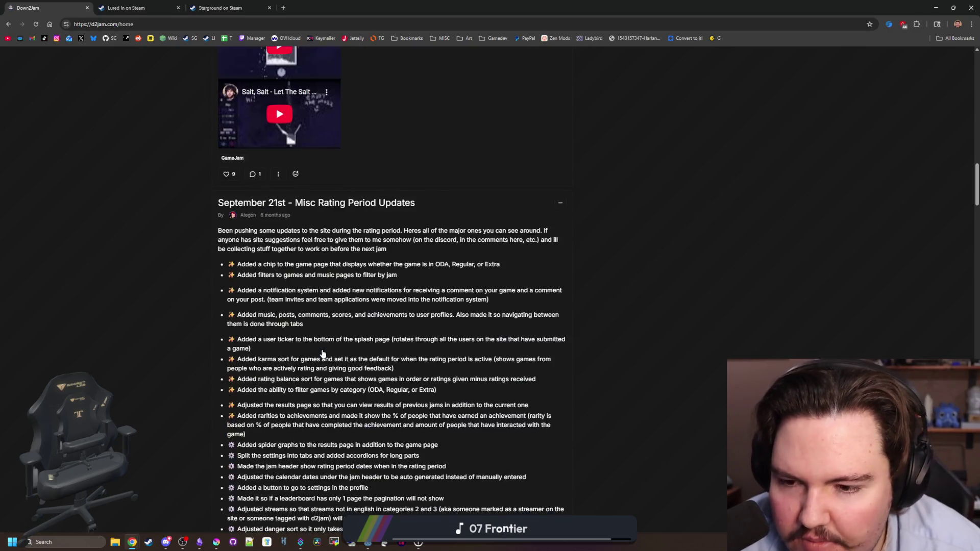
{"action": "scroll", "coordinate": [322, 353], "scroll_direction": "up", "scroll_amount": 20}
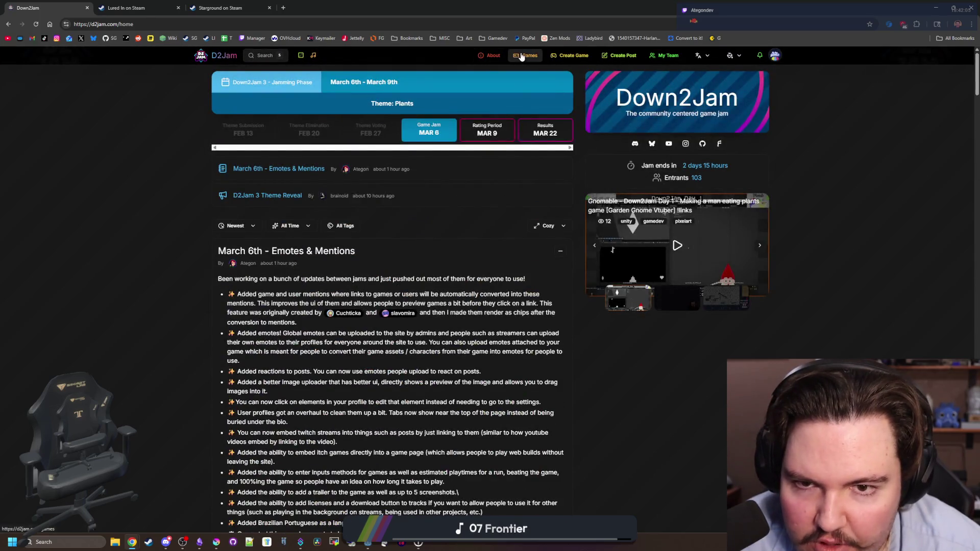
{"action": "left_click", "coordinate": [526, 56]}
{"action": "left_click", "coordinate": [491, 57]}
Step: Reload the games listing and open the BigBoyGames profile's Games tab from the account menu
{"action": "left_click", "coordinate": [529, 56]}
{"action": "left_click", "coordinate": [714, 57]}
{"action": "left_click", "coordinate": [777, 55]}
{"action": "left_click", "coordinate": [761, 76]}
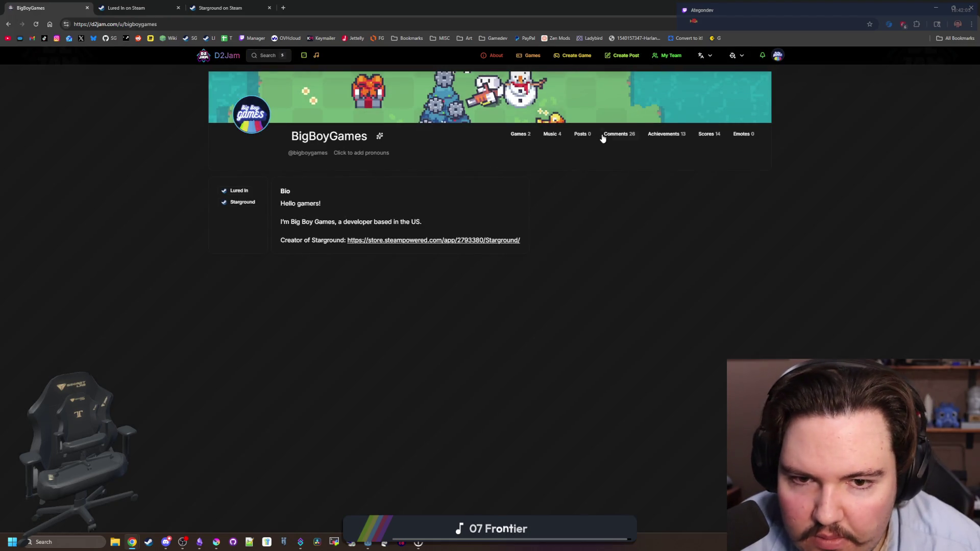
{"action": "left_click", "coordinate": [520, 135]}
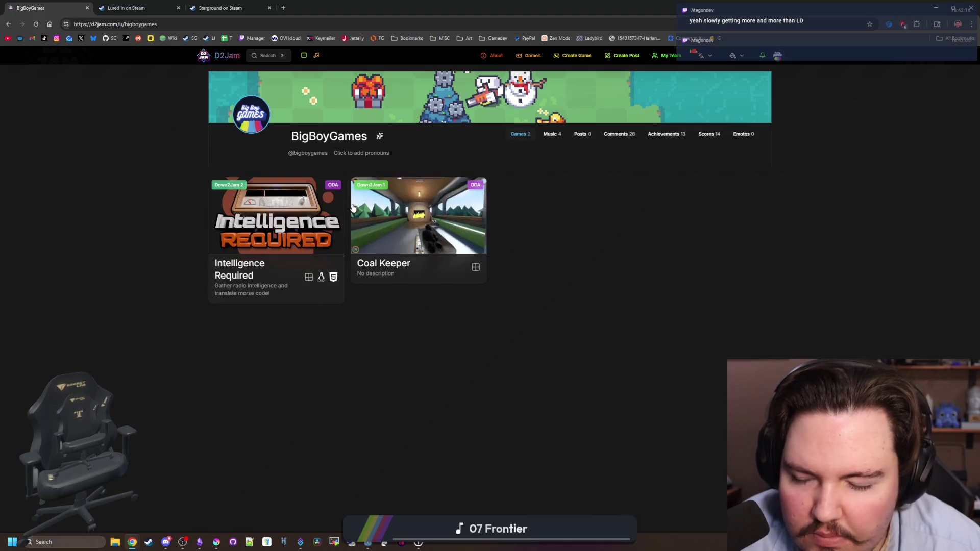
Step: Open the Intelligence Required card and scroll through its ratings, leaderboard and music tracks
{"action": "left_click", "coordinate": [302, 194]}
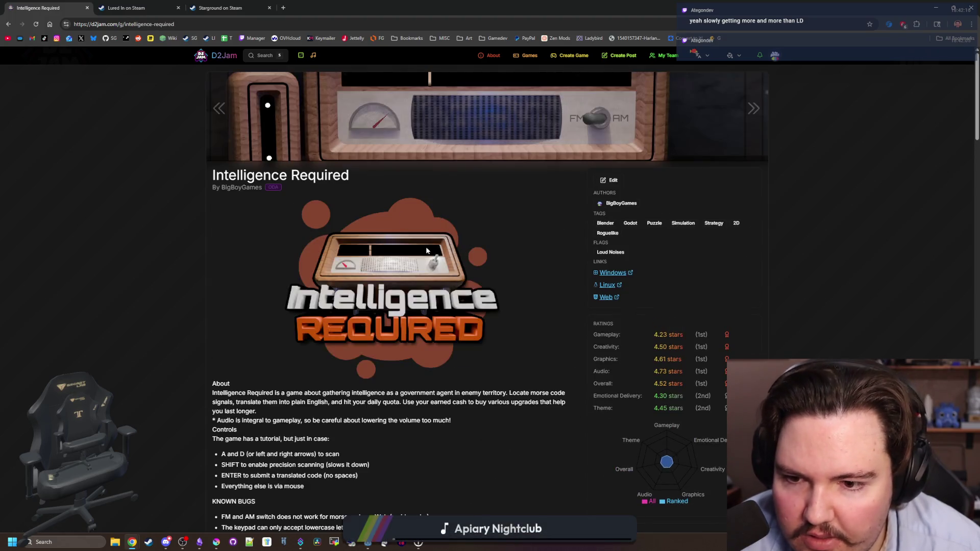
{"action": "scroll", "coordinate": [455, 320], "scroll_direction": "down", "scroll_amount": 2}
{"action": "scroll", "coordinate": [454, 320], "scroll_direction": "down", "scroll_amount": 15}
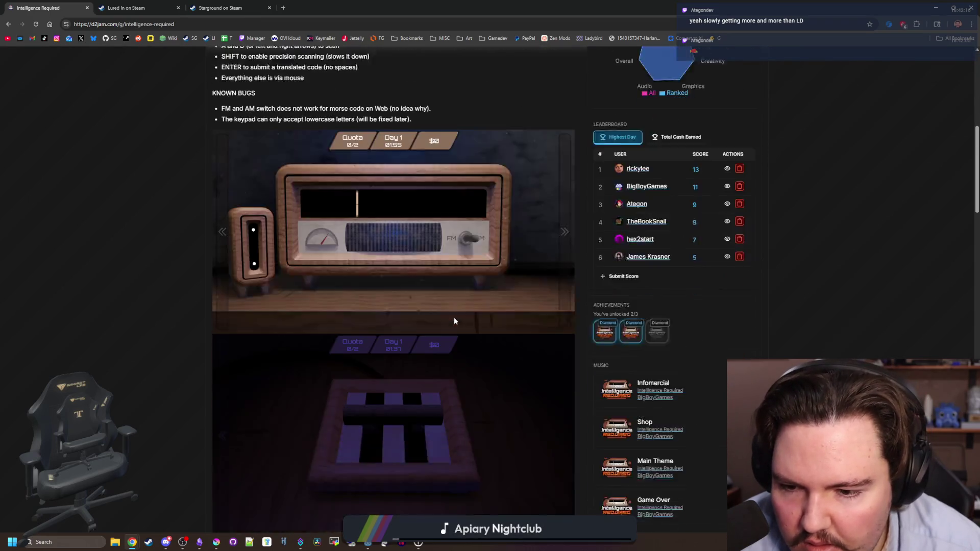
{"action": "scroll", "coordinate": [477, 320], "scroll_direction": "up", "scroll_amount": 20}
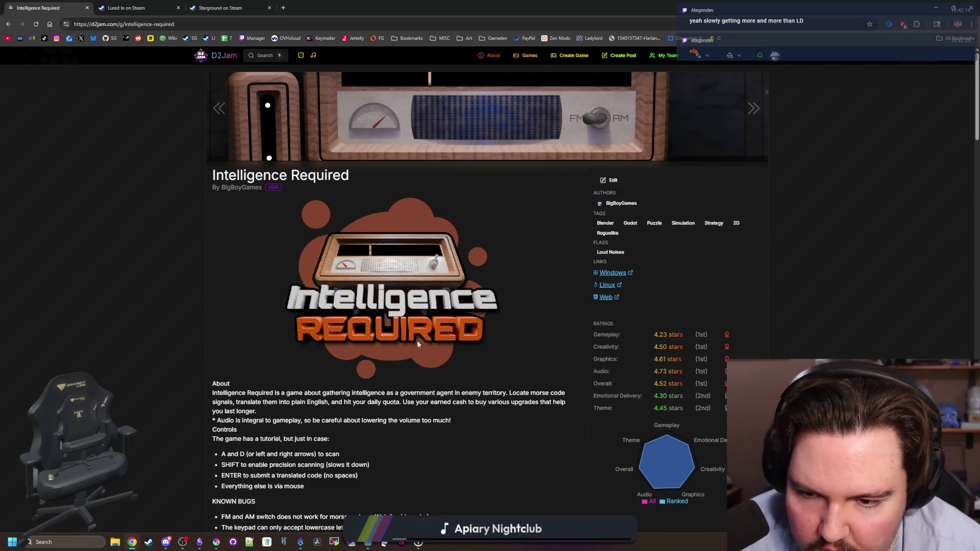
{"action": "scroll", "coordinate": [386, 320], "scroll_direction": "down", "scroll_amount": 4}
{"action": "scroll", "coordinate": [450, 341], "scroll_direction": "down", "scroll_amount": 2}
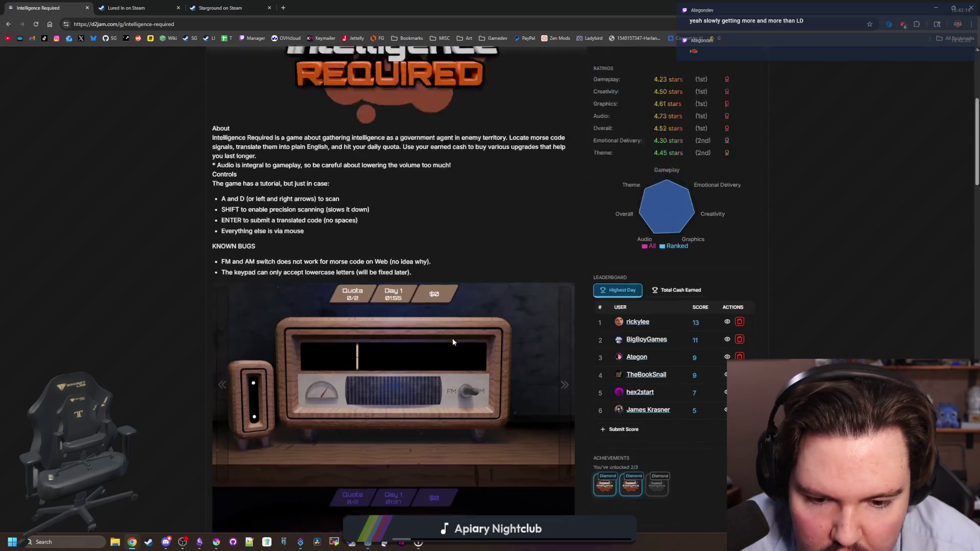
{"action": "scroll", "coordinate": [452, 338], "scroll_direction": "up", "scroll_amount": 6}
{"action": "scroll", "coordinate": [452, 338], "scroll_direction": "down", "scroll_amount": 4}
{"action": "scroll", "coordinate": [671, 286], "scroll_direction": "down", "scroll_amount": 15}
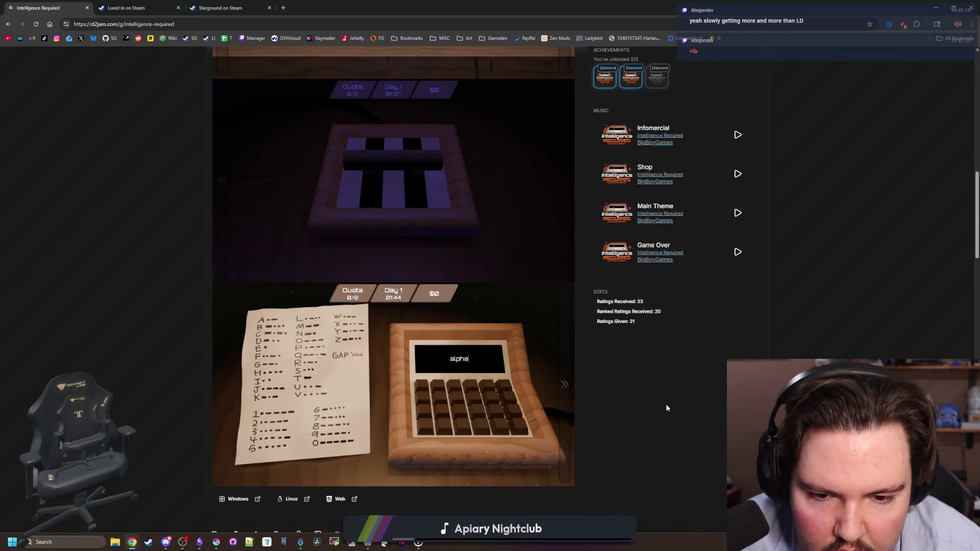
{"action": "scroll", "coordinate": [387, 322], "scroll_direction": "up", "scroll_amount": 2}
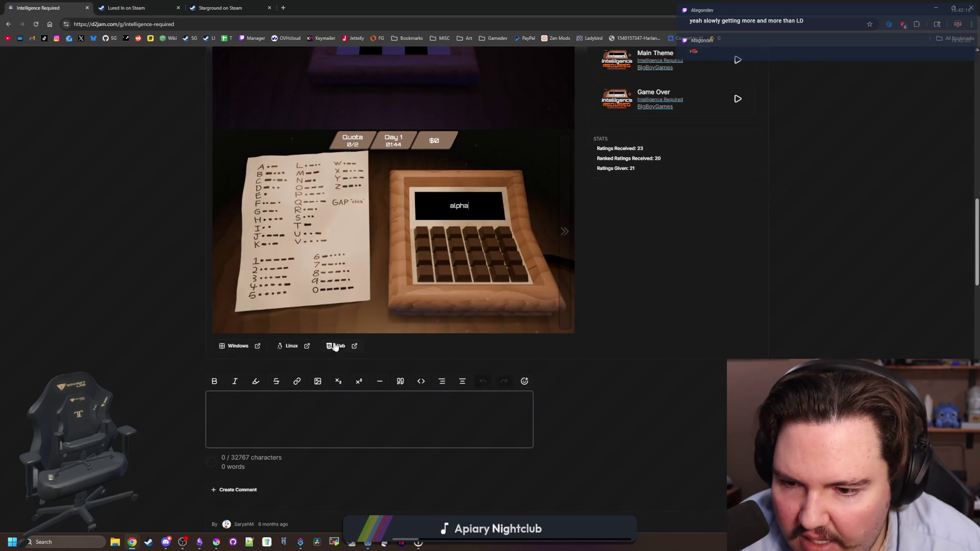
{"action": "scroll", "coordinate": [338, 348], "scroll_direction": "up", "scroll_amount": 4}
{"action": "scroll", "coordinate": [338, 348], "scroll_direction": "up", "scroll_amount": 4}
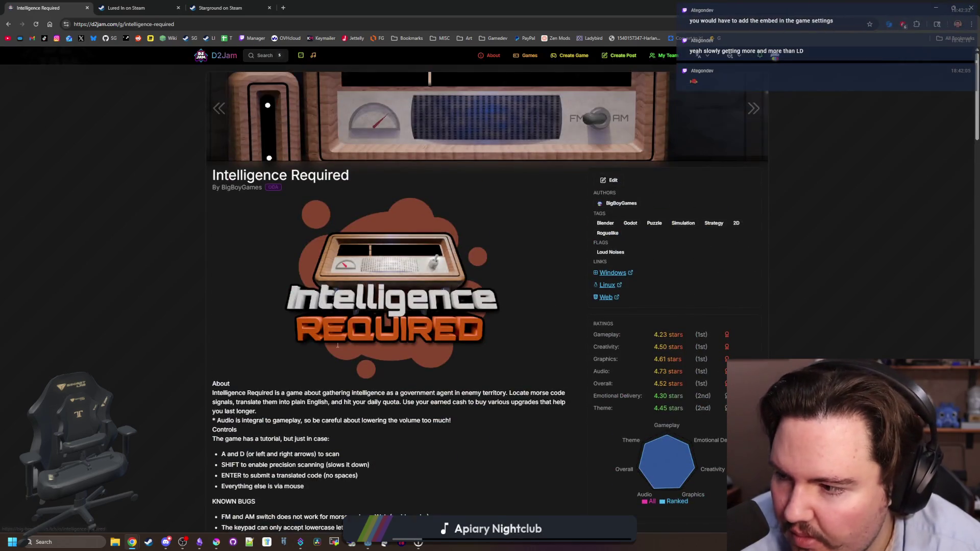
Step: Edit Intelligence Required, switch to Media, scroll to the empty Playable Embed field, then open a new tab
{"action": "left_click", "coordinate": [611, 181]}
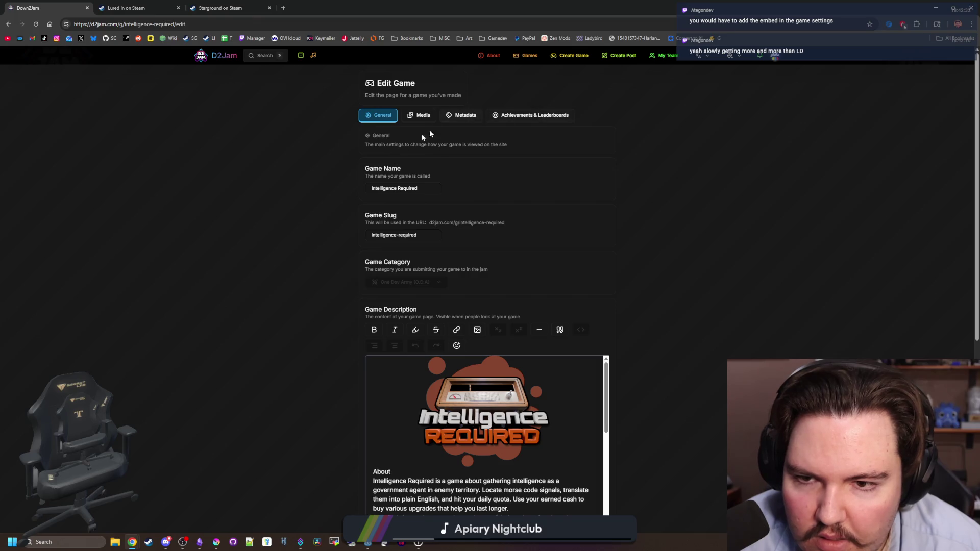
{"action": "scroll", "coordinate": [351, 209], "scroll_direction": "down", "scroll_amount": 6}
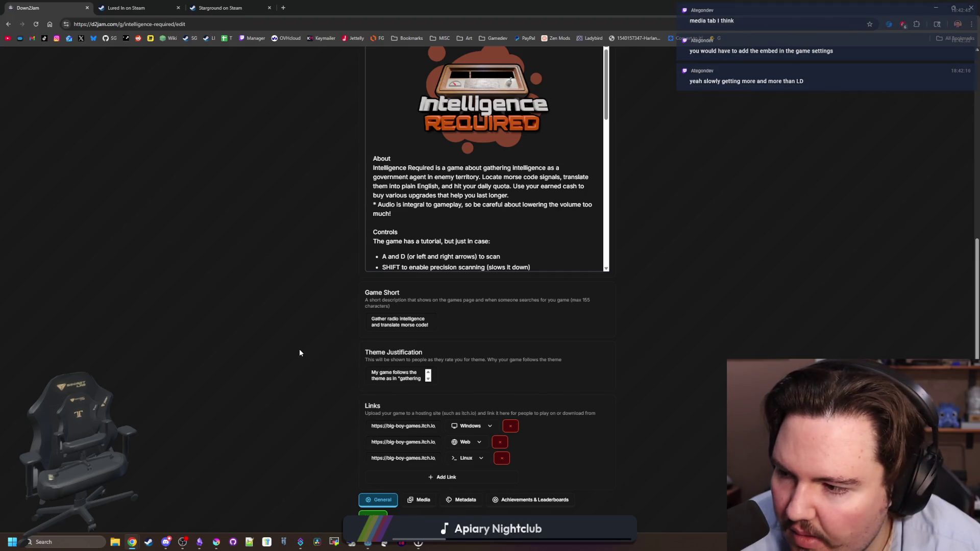
{"action": "scroll", "coordinate": [286, 332], "scroll_direction": "up", "scroll_amount": 6}
{"action": "left_click", "coordinate": [429, 119]}
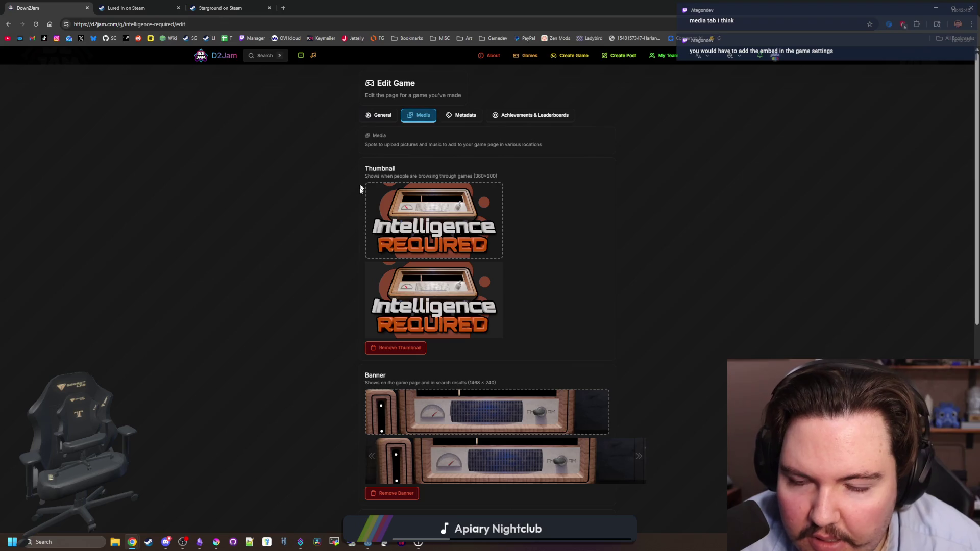
{"action": "scroll", "coordinate": [335, 303], "scroll_direction": "down", "scroll_amount": 7}
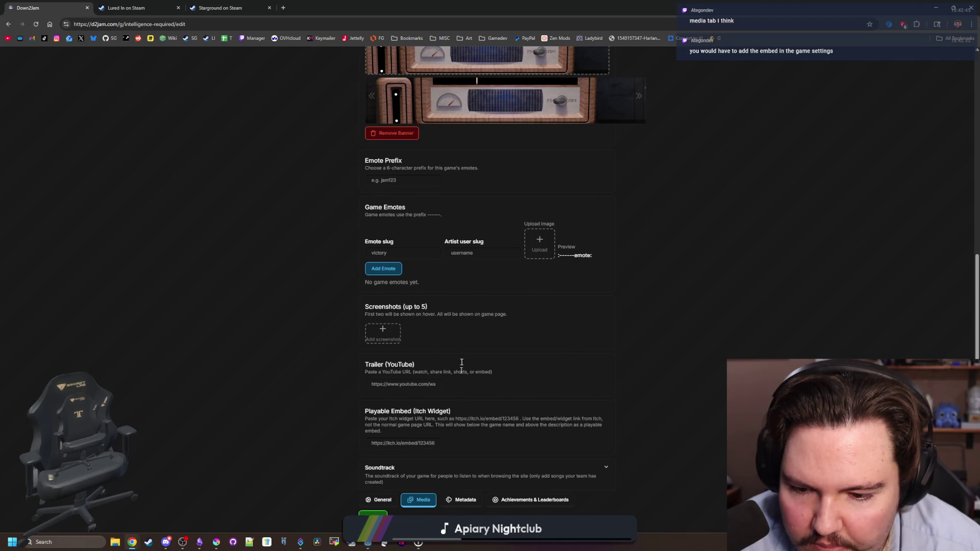
{"action": "left_click", "coordinate": [283, 8]}
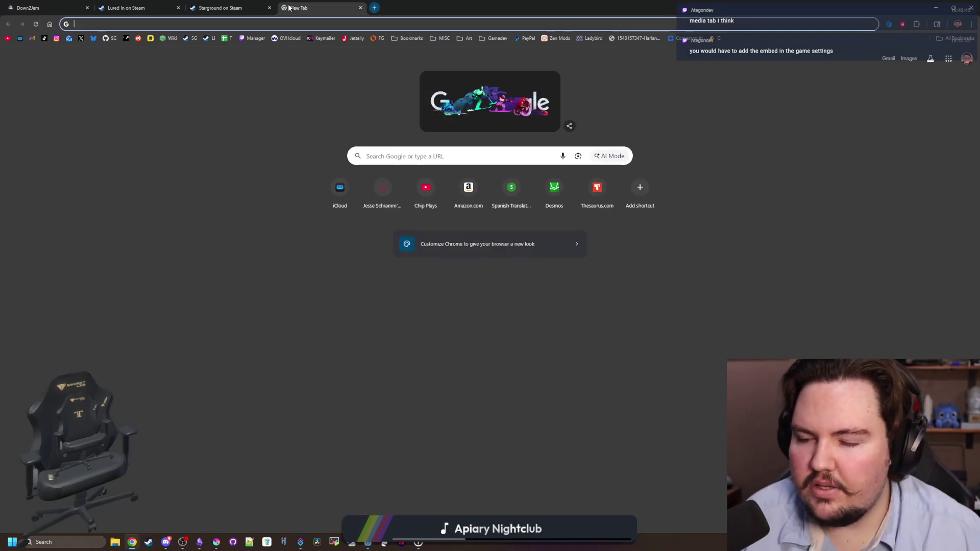
Step: Load itch.io, log out of the signed-in account, and return to the Creator Dashboard
{"action": "type", "text": "i"}
{"action": "key", "text": "Return"}
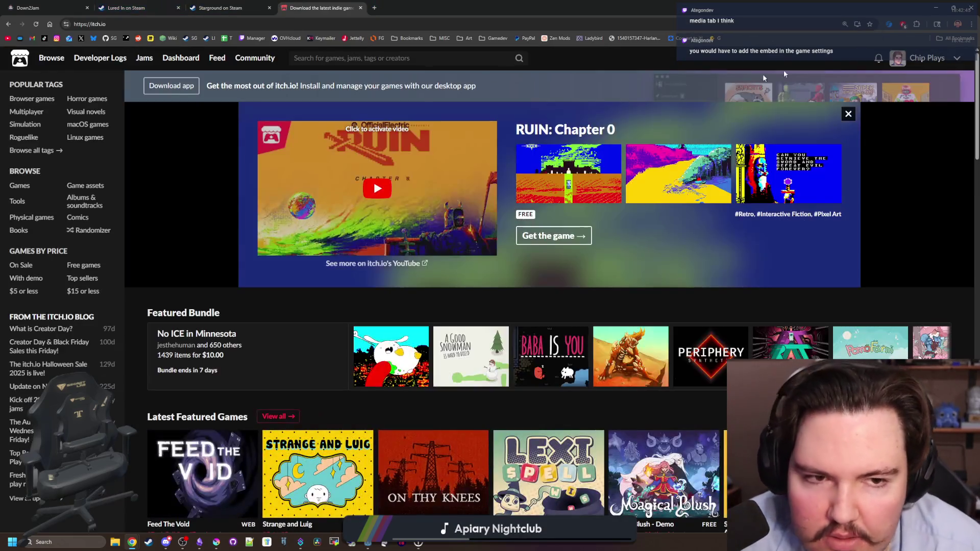
{"action": "left_click", "coordinate": [914, 57]}
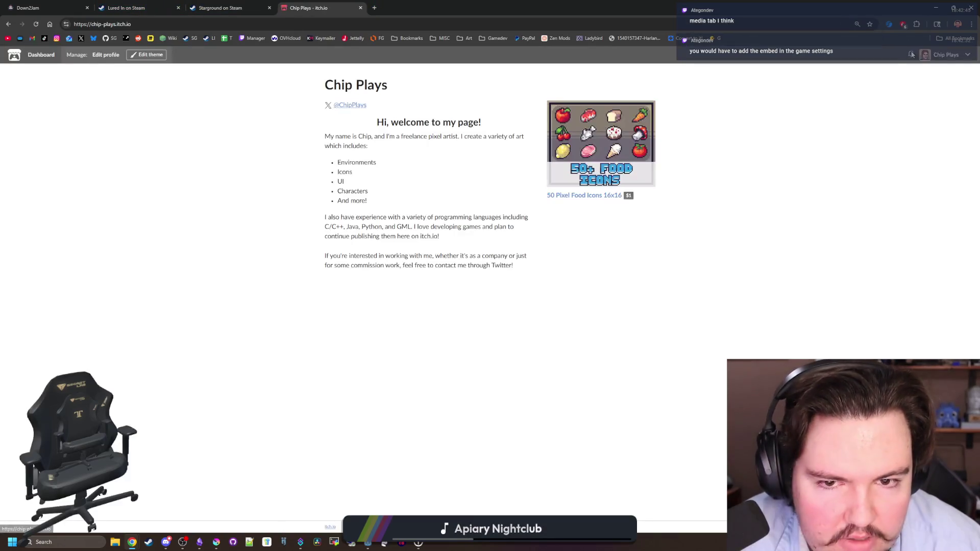
{"action": "left_click", "coordinate": [965, 56]}
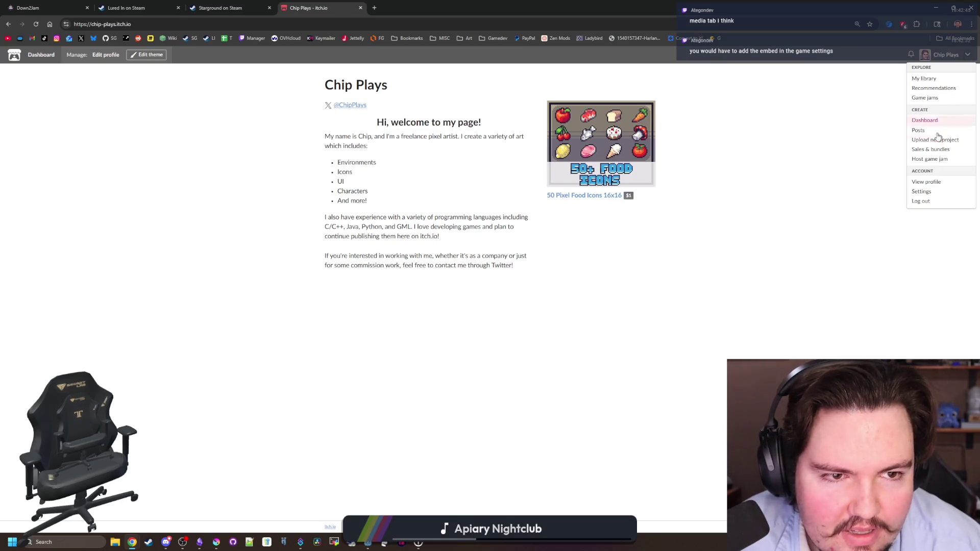
{"action": "left_click", "coordinate": [919, 203]}
{"action": "key", "text": "alt+Tab"}
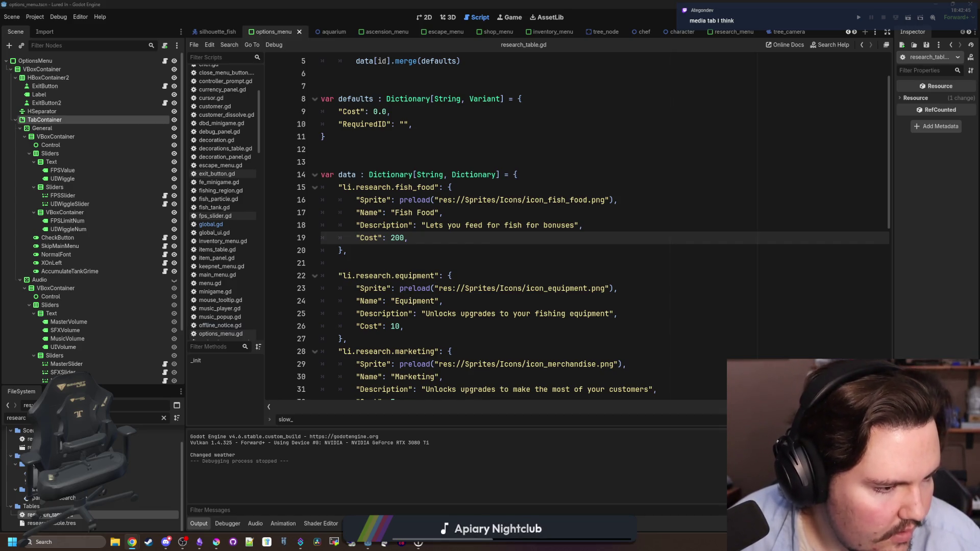
{"action": "key", "text": "alt+Tab"}
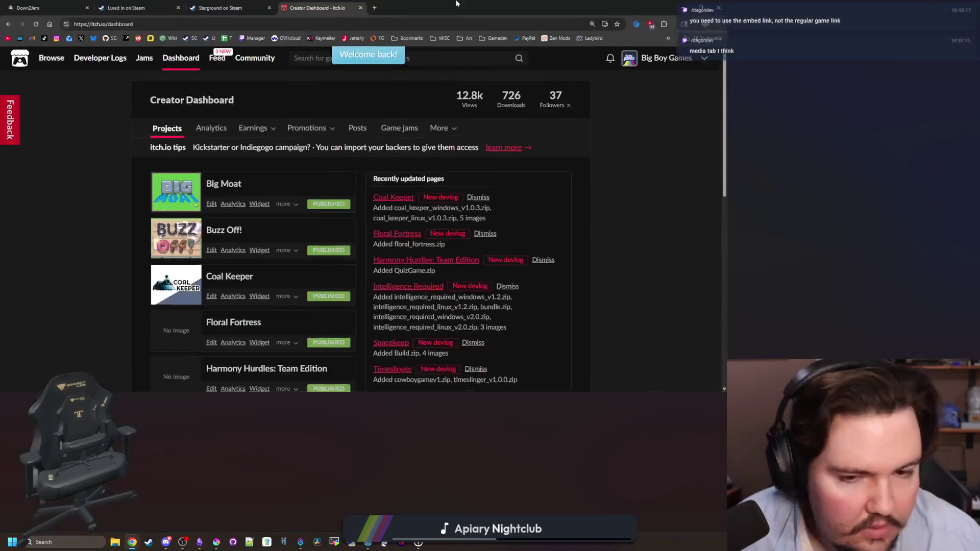
Step: Open the Intelligence Required itch.io page, launch its browser build, and go back
{"action": "scroll", "coordinate": [323, 385], "scroll_direction": "down", "scroll_amount": 1}
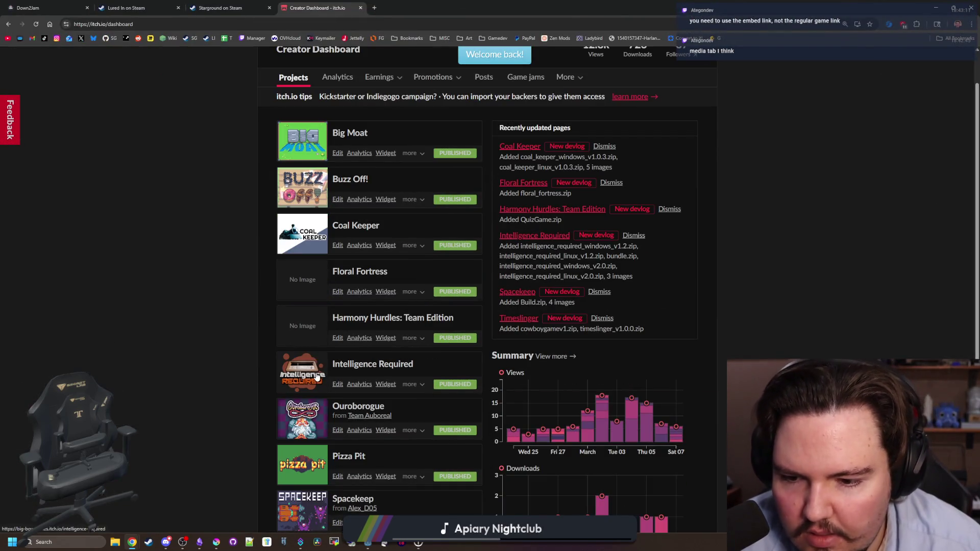
{"action": "left_click", "coordinate": [323, 385]}
{"action": "scroll", "coordinate": [464, 282], "scroll_direction": "down", "scroll_amount": 4}
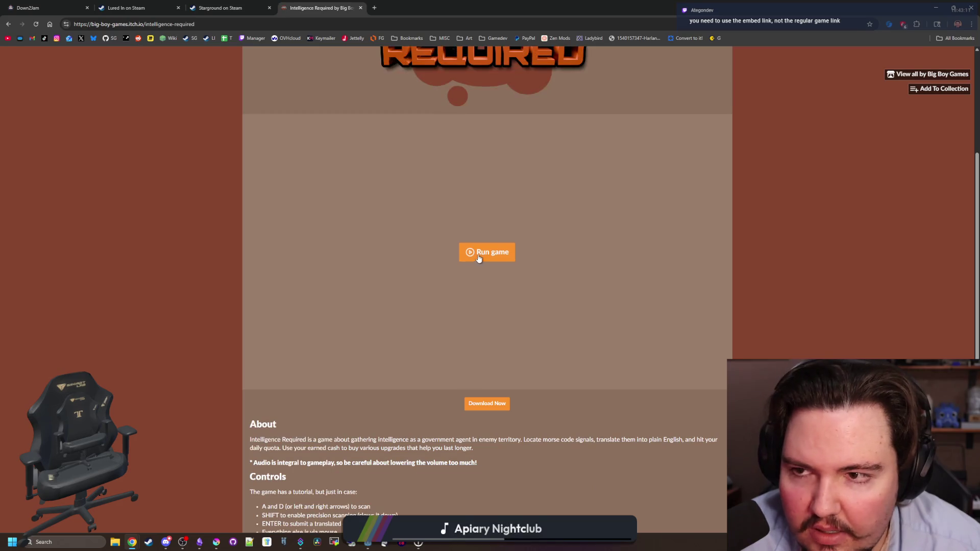
{"action": "left_click", "coordinate": [476, 253]}
{"action": "right_click", "coordinate": [433, 255]}
{"action": "key", "text": "Escape"}
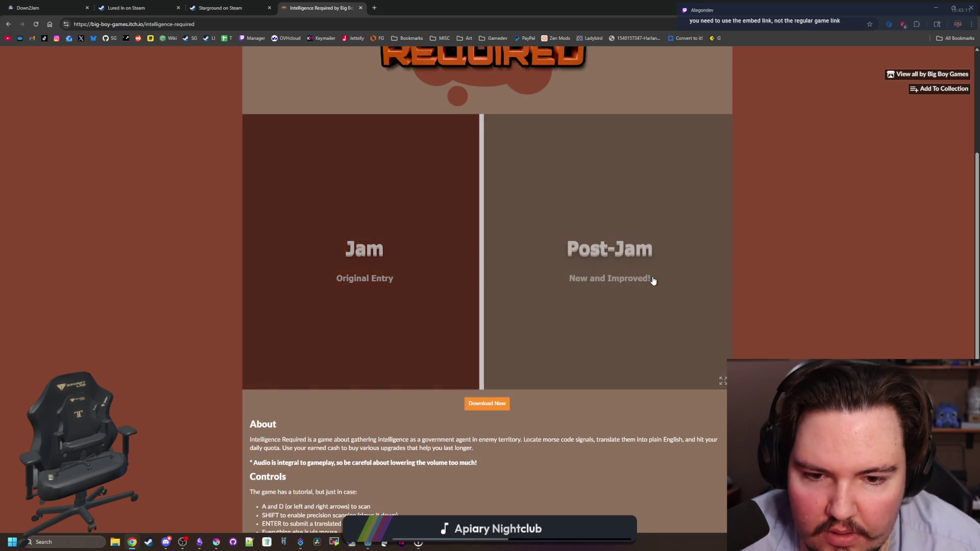
{"action": "key", "text": "alt+Left"}
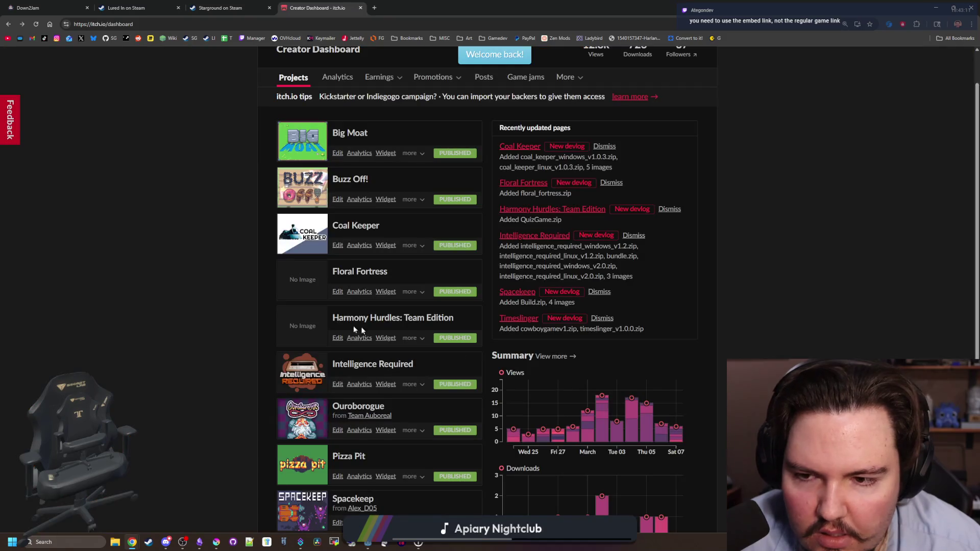
Step: Reopen the Intelligence Required page and Ouroborogue's widget settings, returning to the dashboard each time
{"action": "scroll", "coordinate": [306, 178], "scroll_direction": "down", "scroll_amount": 2}
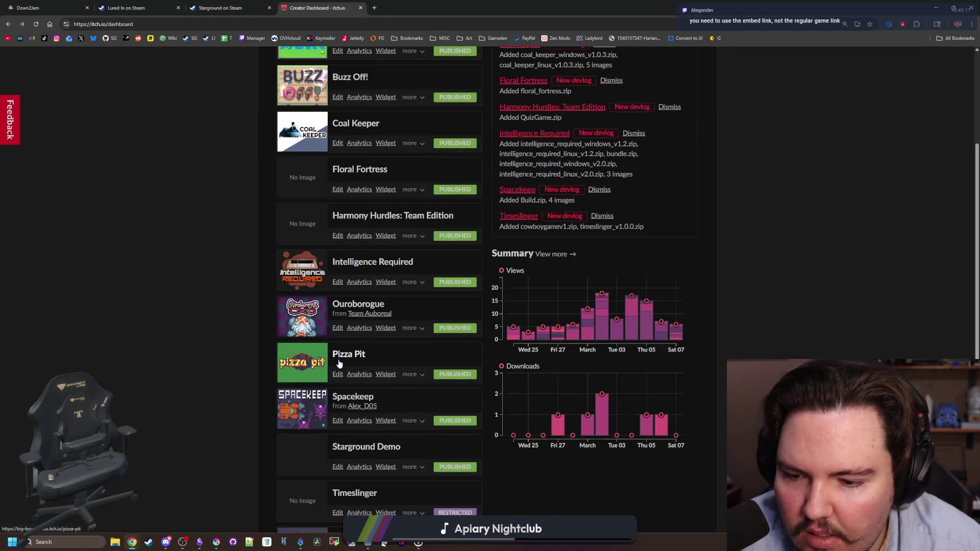
{"action": "left_click", "coordinate": [305, 268]}
{"action": "key", "text": "alt+Left"}
{"action": "left_click", "coordinate": [384, 328]}
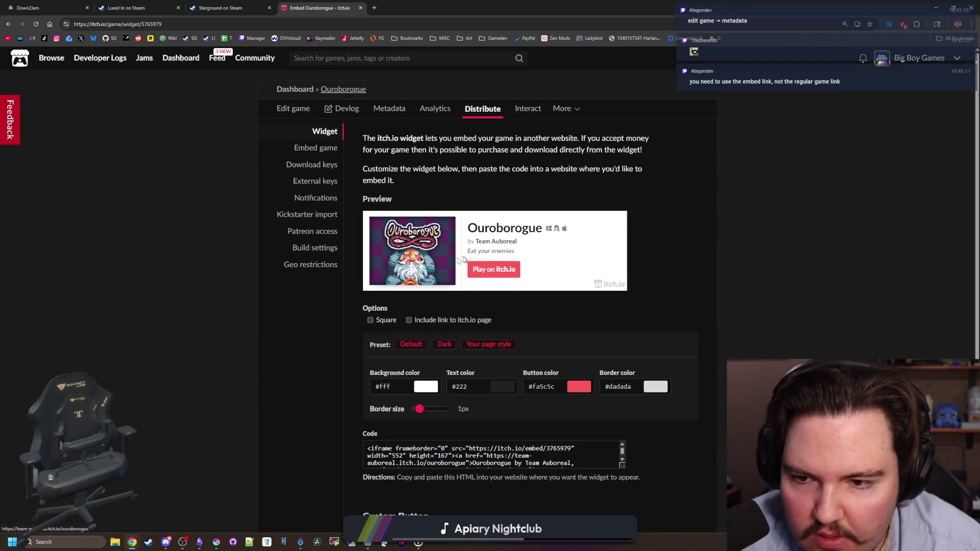
{"action": "key", "text": "alt+Left"}
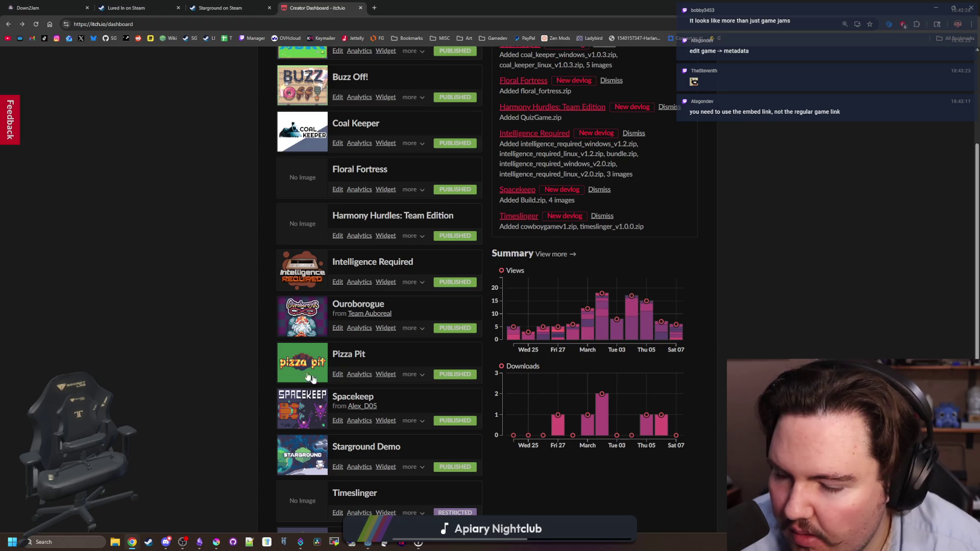
Step: Open Intelligence Required's edit page, review its Metadata settings, then its Distribute section
{"action": "left_click", "coordinate": [338, 282]}
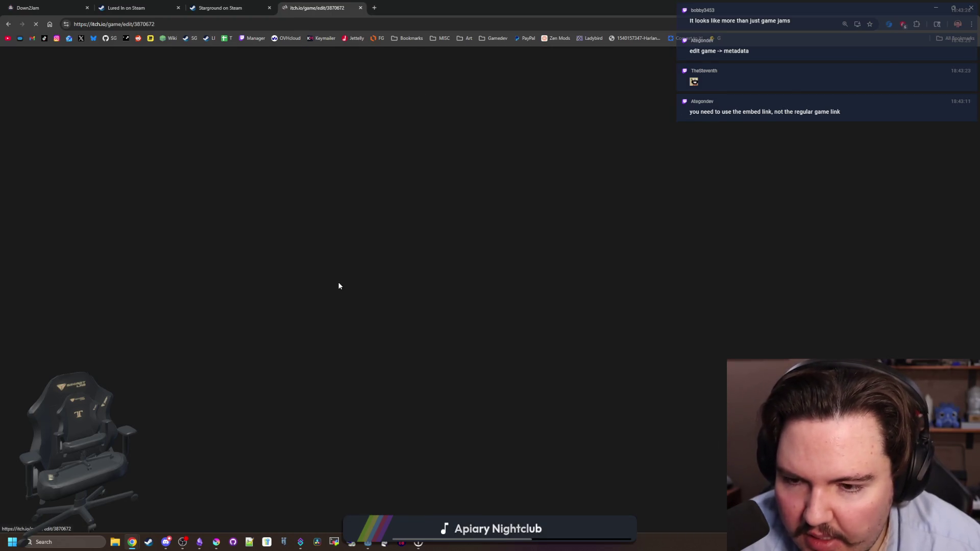
{"action": "left_click", "coordinate": [389, 108]}
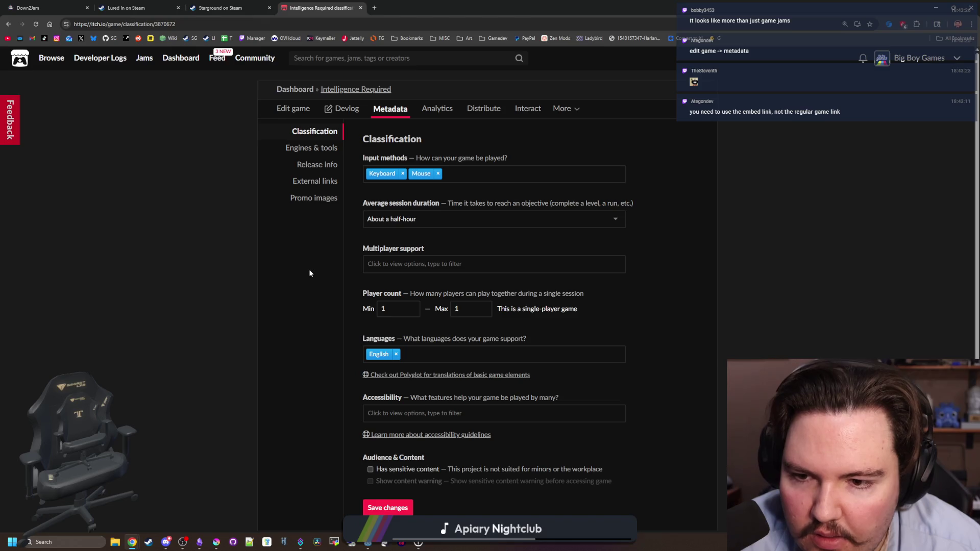
{"action": "scroll", "coordinate": [281, 295], "scroll_direction": "down", "scroll_amount": 1}
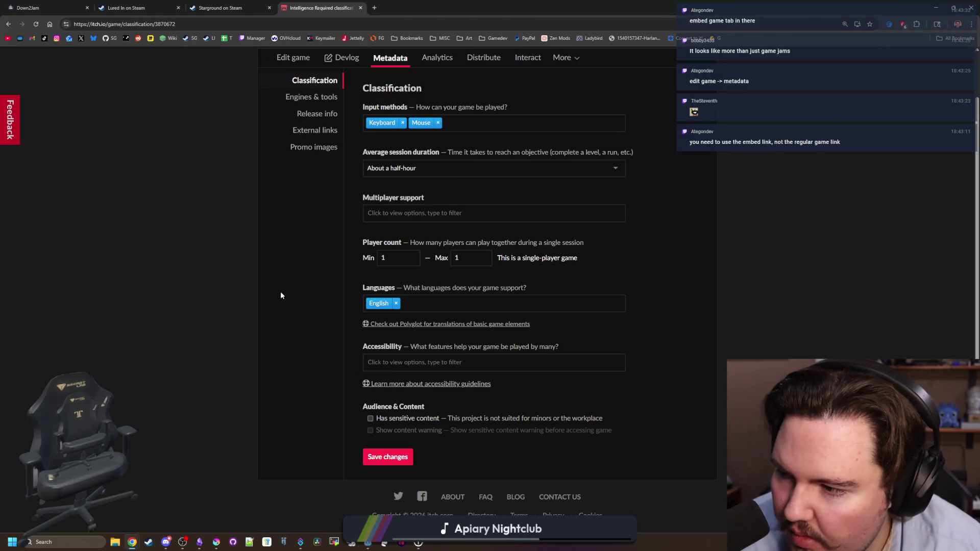
{"action": "scroll", "coordinate": [276, 289], "scroll_direction": "up", "scroll_amount": 1}
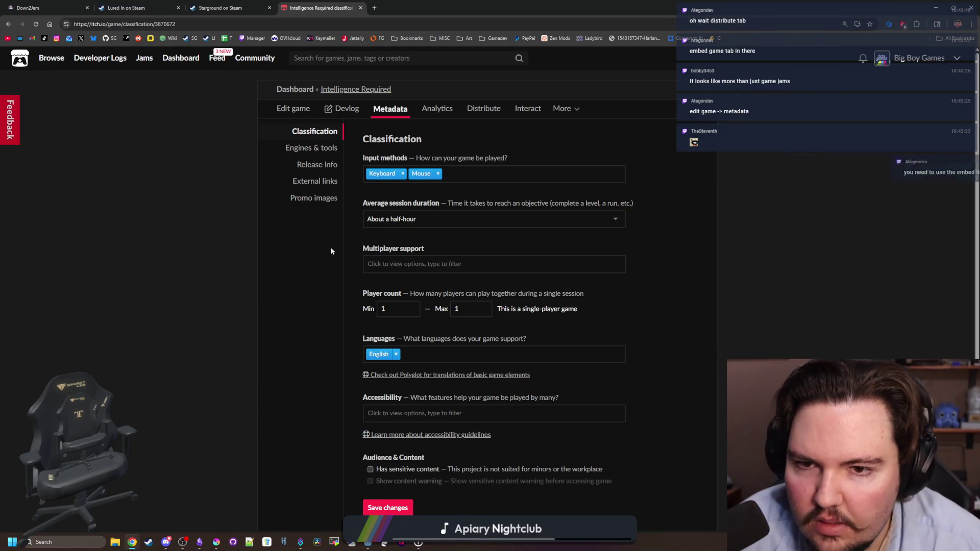
{"action": "left_click", "coordinate": [483, 108]}
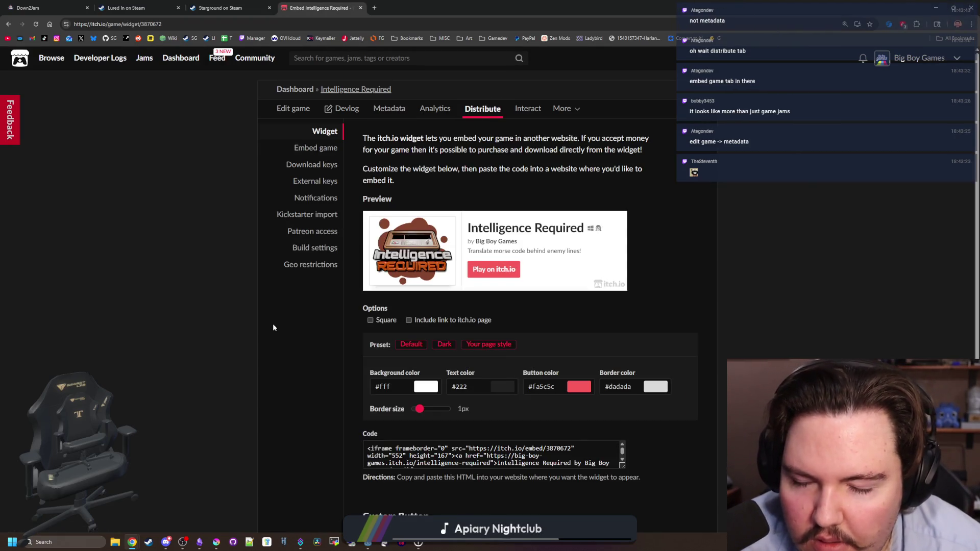
Step: Scroll through the Distribute widget preview and its directions text
{"action": "scroll", "coordinate": [273, 327], "scroll_direction": "down", "scroll_amount": 2}
{"action": "scroll", "coordinate": [423, 365], "scroll_direction": "down", "scroll_amount": 1}
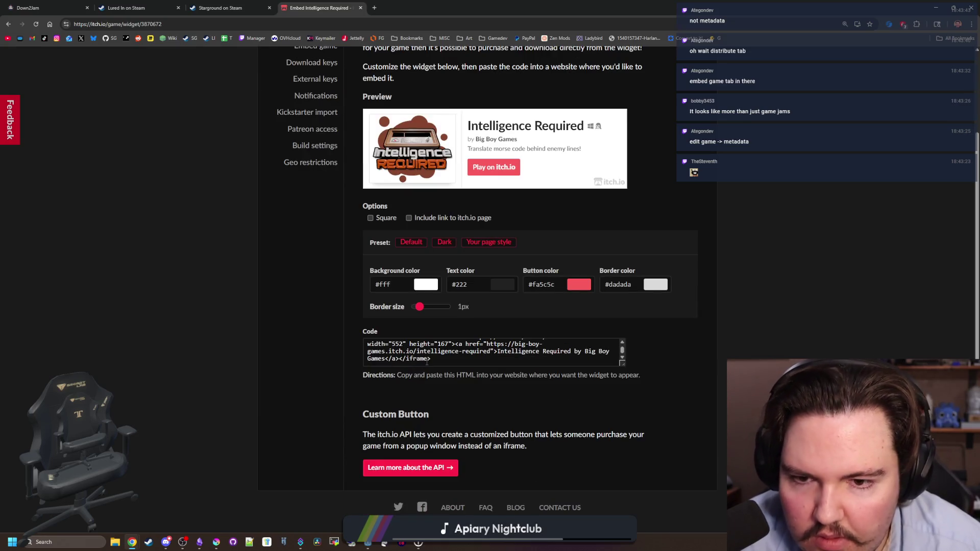
{"action": "scroll", "coordinate": [427, 363], "scroll_direction": "up", "scroll_amount": 1}
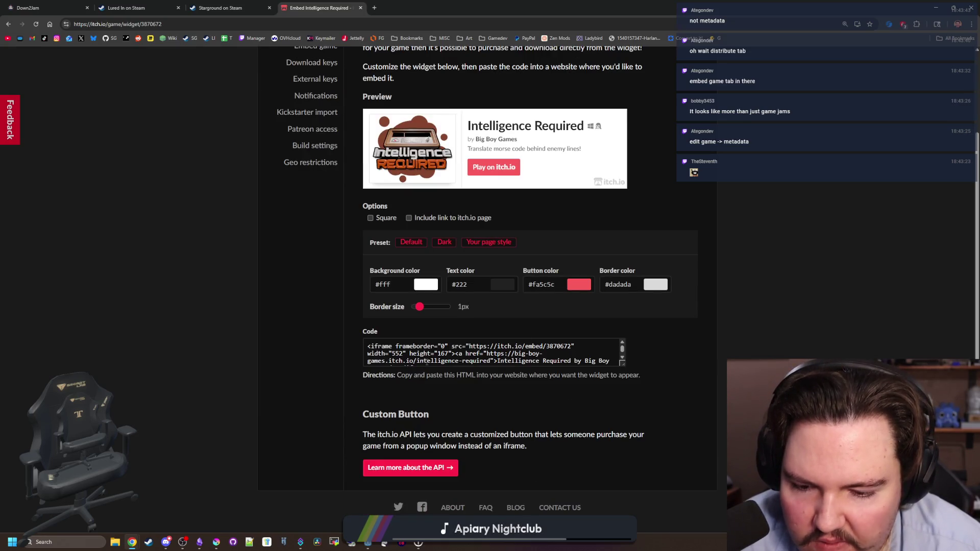
{"action": "scroll", "coordinate": [277, 381], "scroll_direction": "up", "scroll_amount": 2}
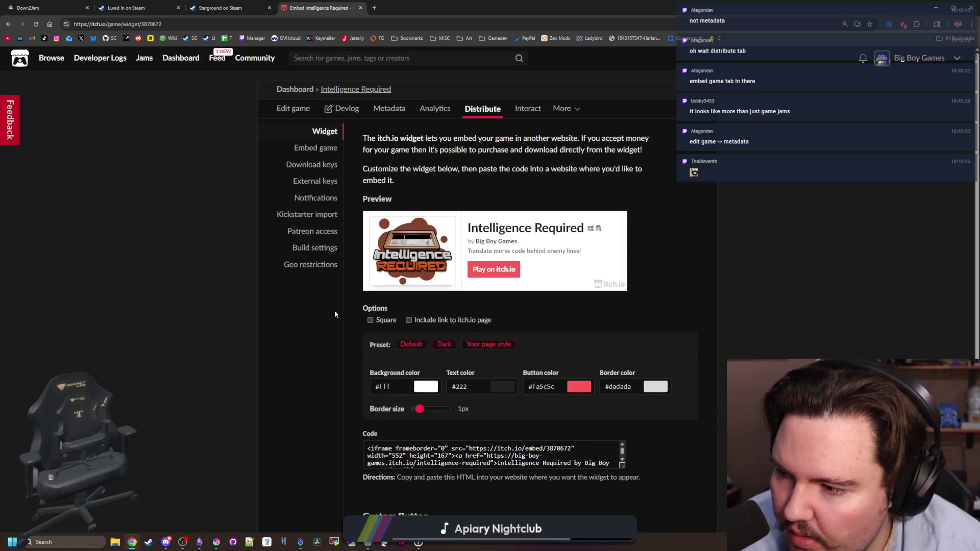
{"action": "scroll", "coordinate": [467, 202], "scroll_direction": "down", "scroll_amount": 2}
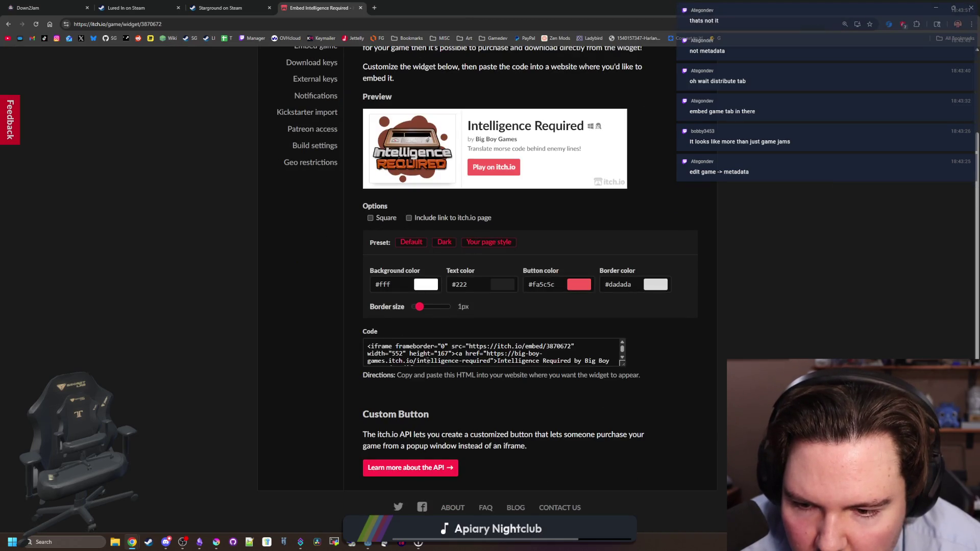
{"action": "left_click_drag", "start_coordinate": [432, 375], "coordinate": [608, 376]}
{"action": "left_click", "coordinate": [608, 375]}
{"action": "scroll", "coordinate": [608, 375], "scroll_direction": "up", "scroll_amount": 2}
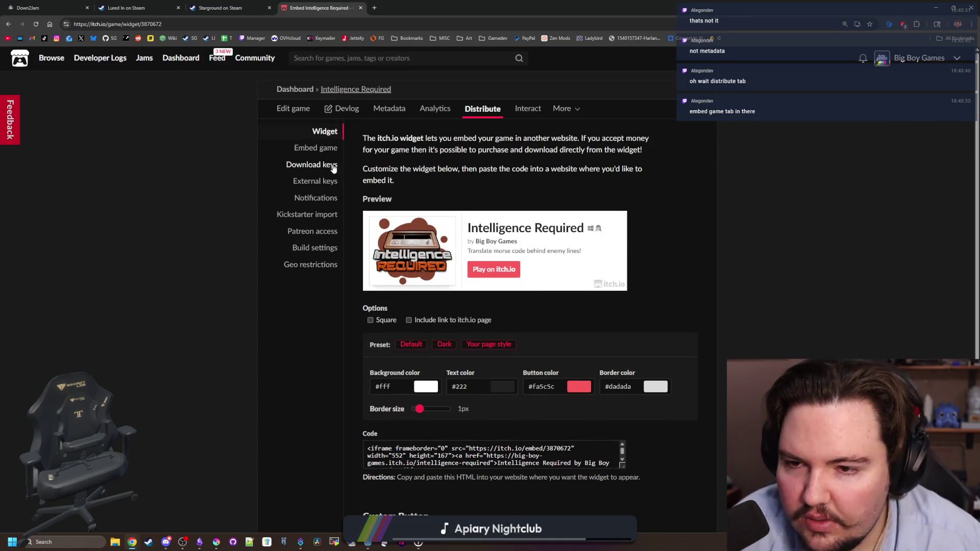
Step: In Embed game, select the iframe code and copy the Direct link, then return to D2Jam
{"action": "left_click", "coordinate": [317, 148]}
{"action": "left_click_drag", "start_coordinate": [539, 278], "coordinate": [333, 253]}
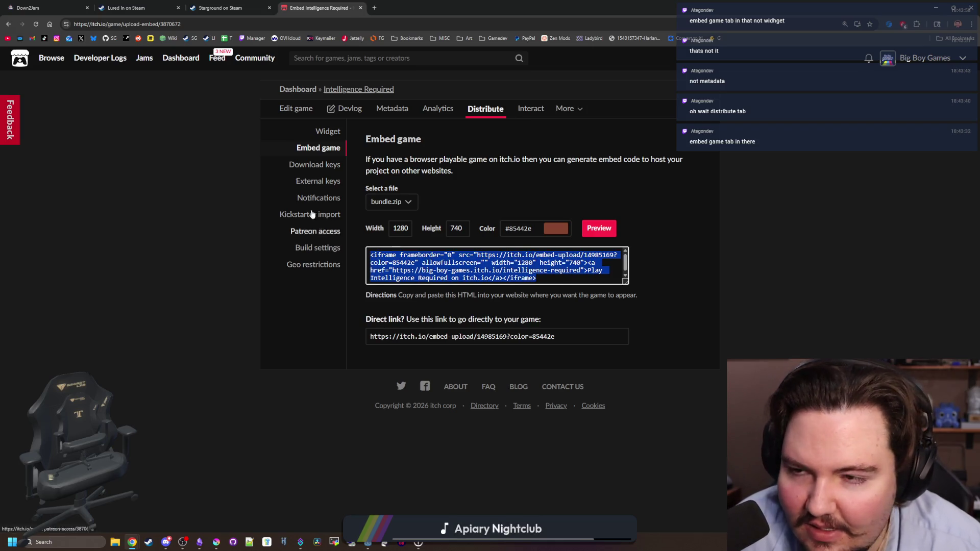
{"action": "key", "text": "Tab"}
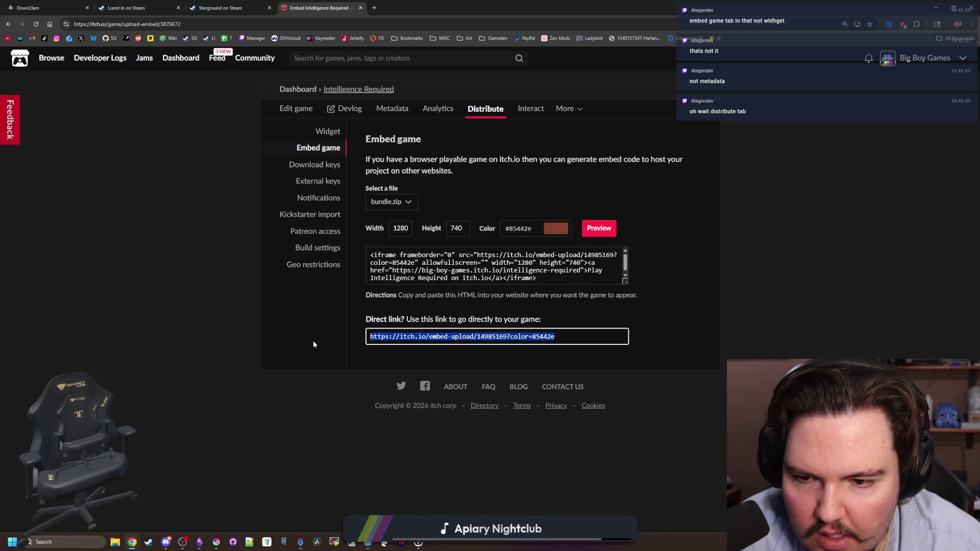
{"action": "left_click", "coordinate": [224, 8]}
Step: Paste the itch.io direct link into Playable Embed and save the game page
{"action": "left_click", "coordinate": [46, 8]}
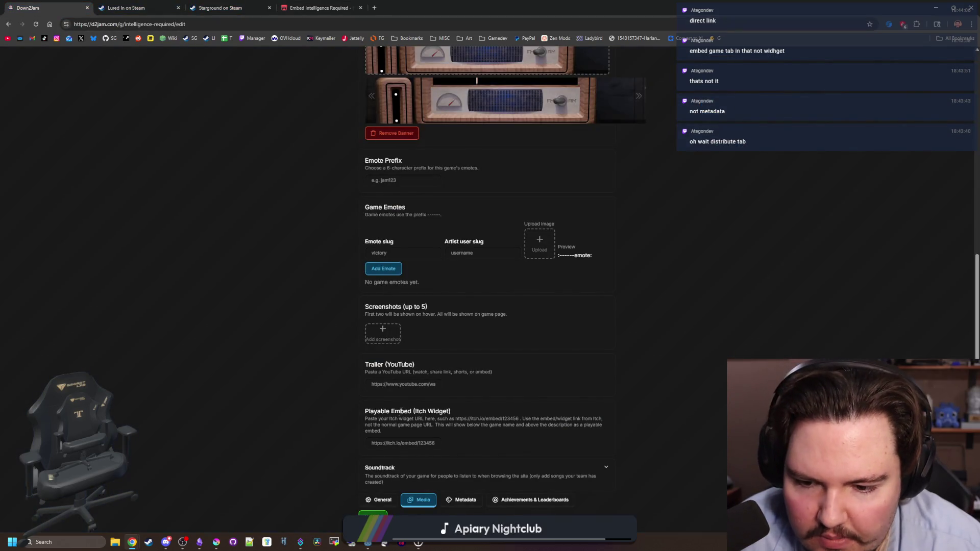
{"action": "left_click", "coordinate": [402, 444]}
{"action": "key", "text": "ctrl+v"}
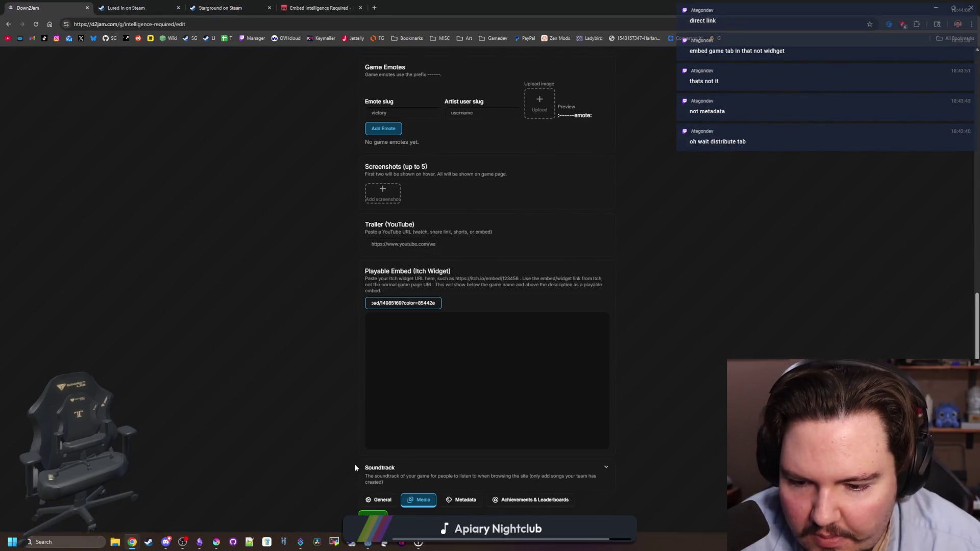
{"action": "key", "text": "Return"}
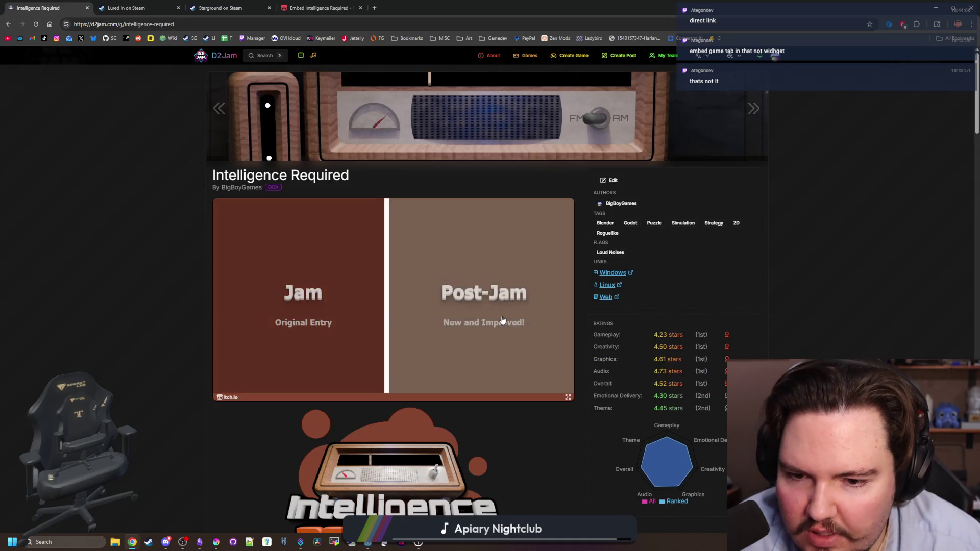
Step: Start the embedded Post-Jam version and turn its master volume down to 9
{"action": "left_click", "coordinate": [501, 320]}
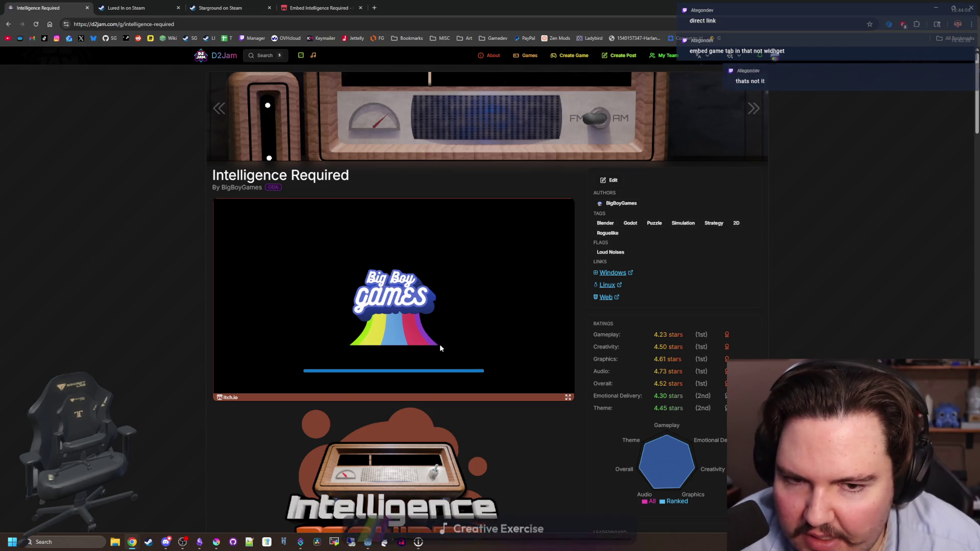
{"action": "scroll", "coordinate": [439, 344], "scroll_direction": "down", "scroll_amount": 3}
{"action": "scroll", "coordinate": [438, 338], "scroll_direction": "down", "scroll_amount": 3}
{"action": "scroll", "coordinate": [434, 329], "scroll_direction": "up", "scroll_amount": 6}
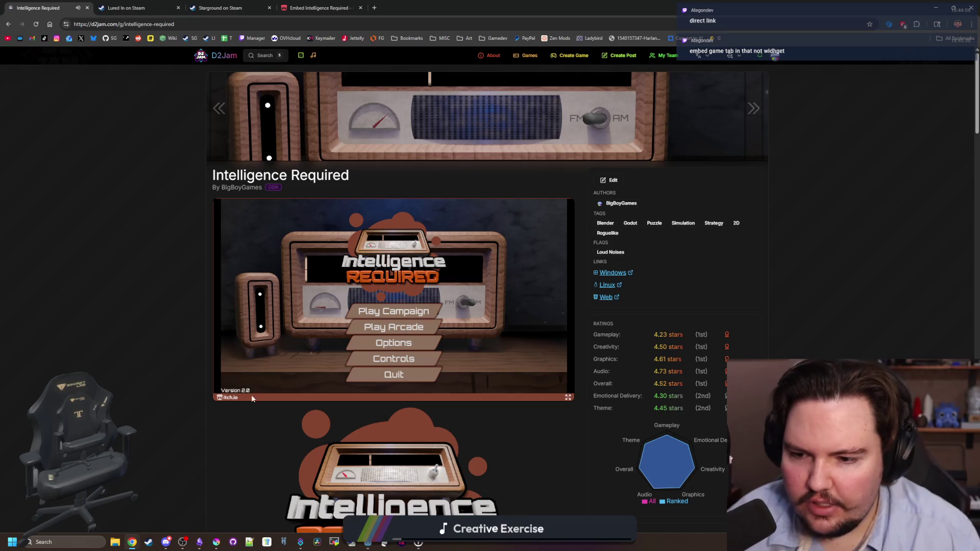
{"action": "left_click", "coordinate": [367, 344]}
{"action": "left_click", "coordinate": [361, 292]}
{"action": "left_click", "coordinate": [341, 268]}
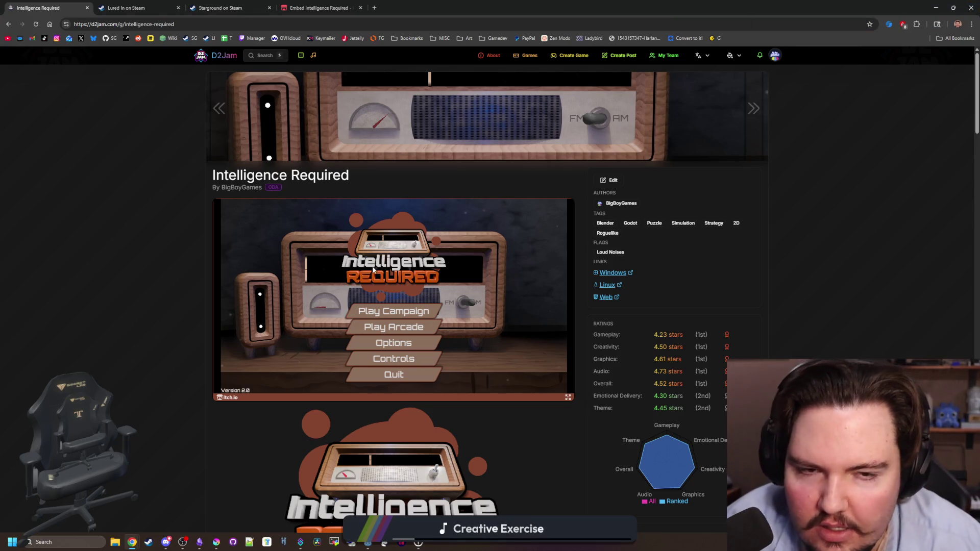
Step: Open the embedded game's Controls screen
{"action": "scroll", "coordinate": [172, 320], "scroll_direction": "down", "scroll_amount": 20}
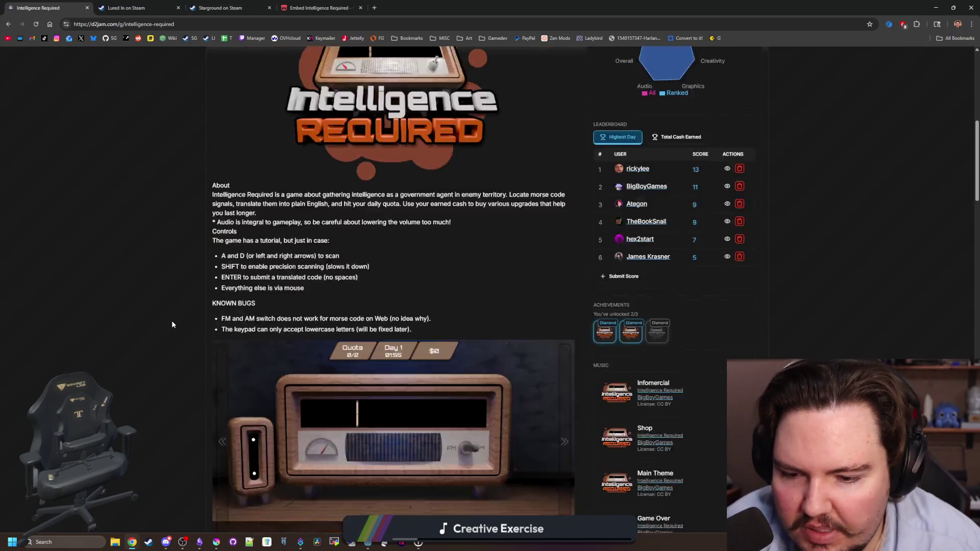
{"action": "scroll", "coordinate": [205, 300], "scroll_direction": "up", "scroll_amount": 15}
{"action": "scroll", "coordinate": [664, 302], "scroll_direction": "down", "scroll_amount": 4}
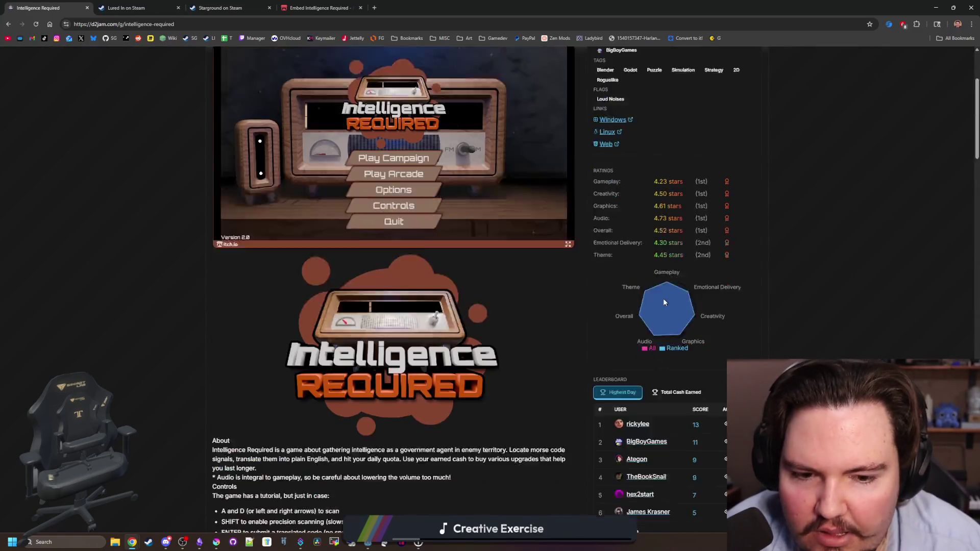
{"action": "scroll", "coordinate": [670, 289], "scroll_direction": "down", "scroll_amount": 8}
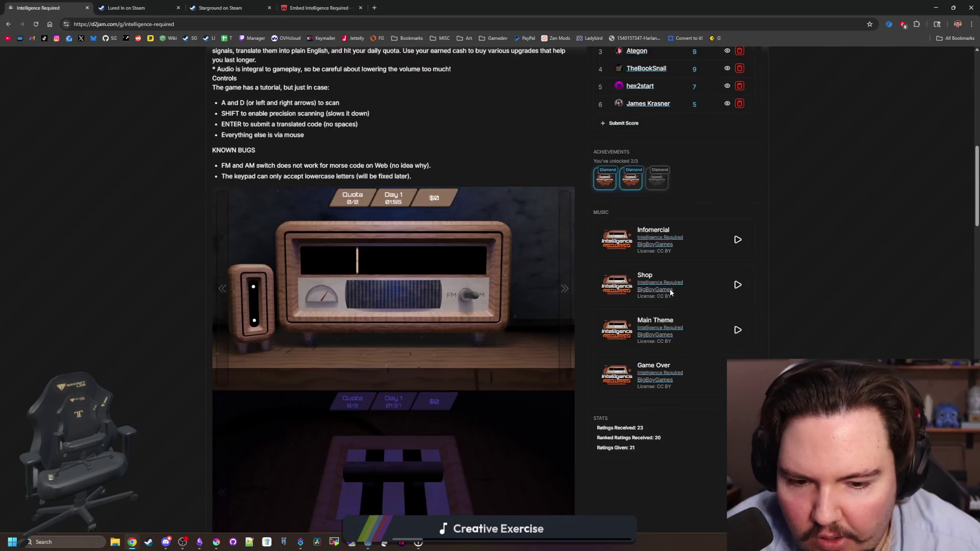
{"action": "scroll", "coordinate": [681, 297], "scroll_direction": "up", "scroll_amount": 12}
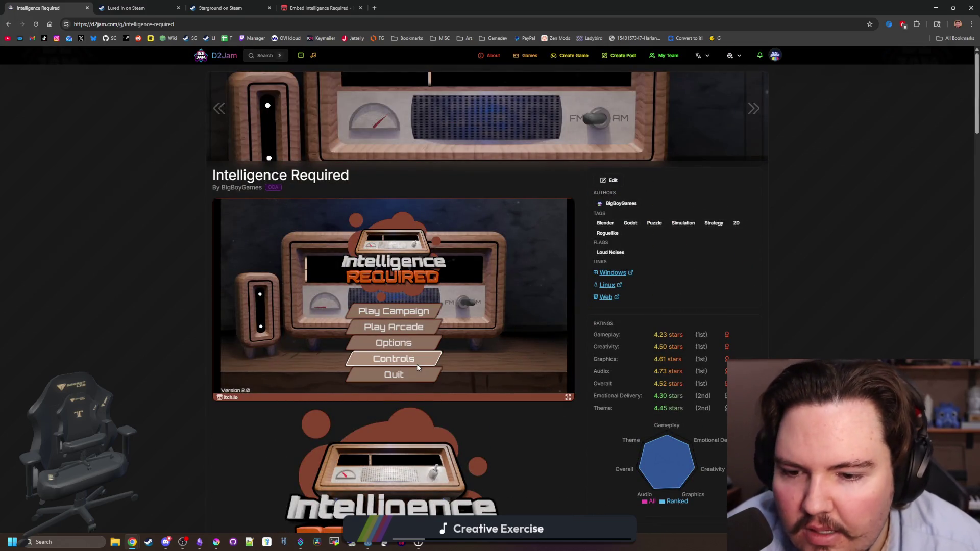
{"action": "left_click", "coordinate": [415, 366]}
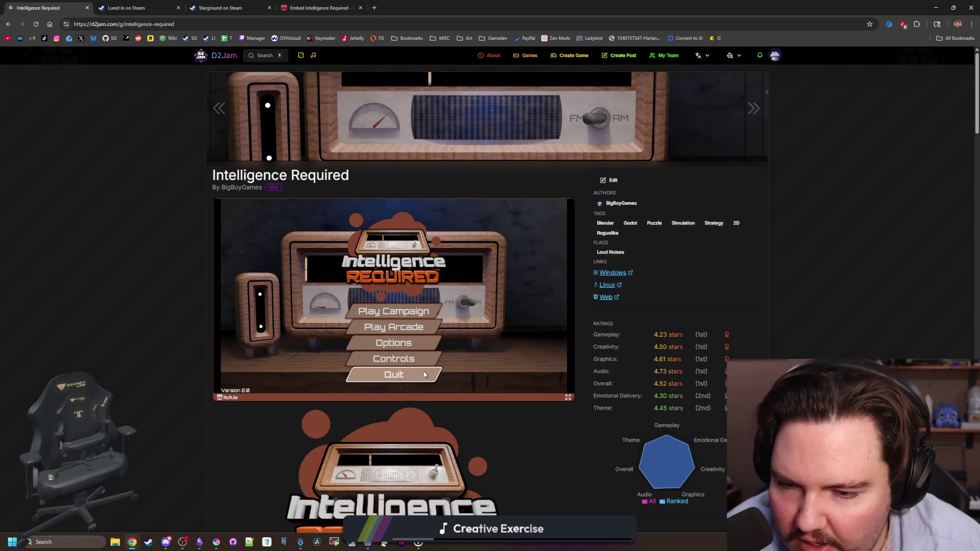
{"action": "scroll", "coordinate": [216, 329], "scroll_direction": "down", "scroll_amount": 3}
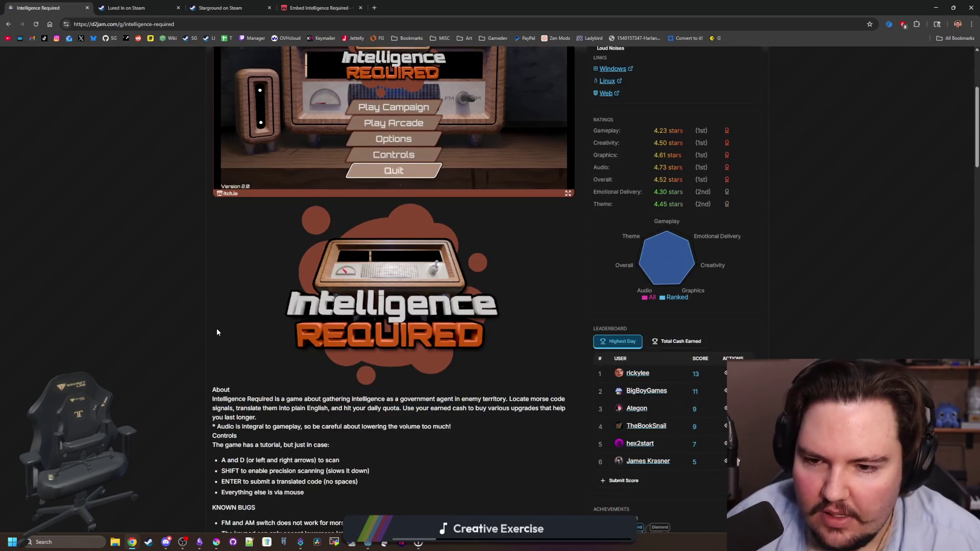
{"action": "scroll", "coordinate": [173, 291], "scroll_direction": "up", "scroll_amount": 3}
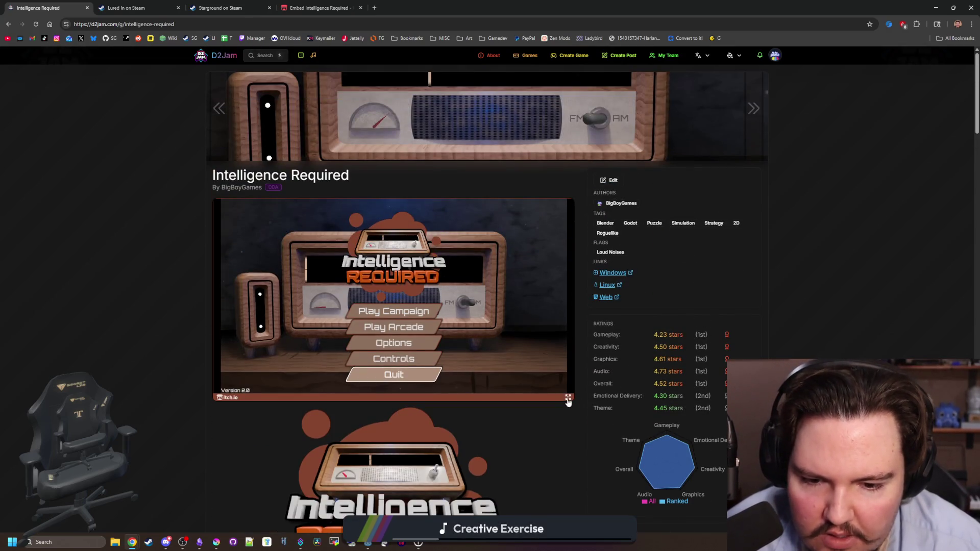
Step: Try the embed fullscreen, skim the comments, and go to the About page
{"action": "left_click", "coordinate": [568, 397]}
{"action": "key", "text": "Escape"}
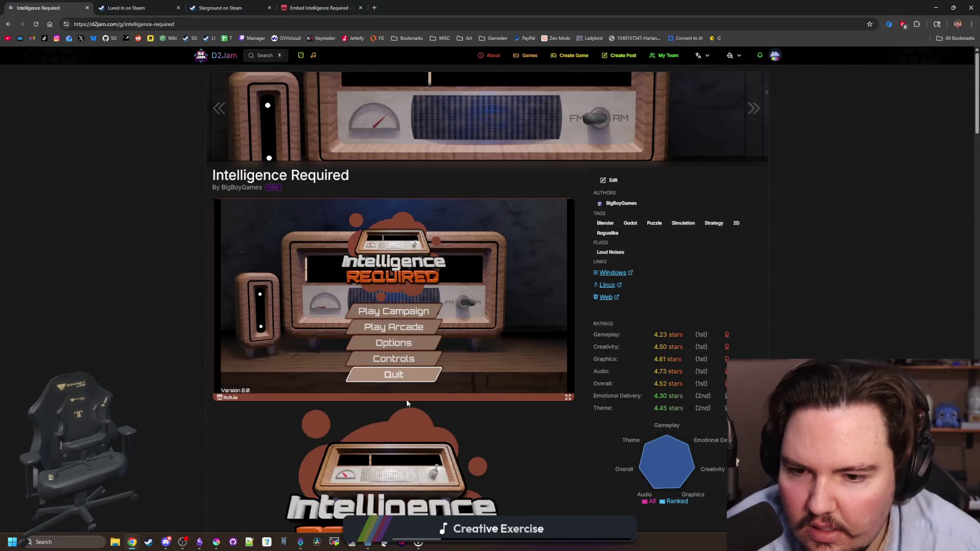
{"action": "scroll", "coordinate": [173, 334], "scroll_direction": "down", "scroll_amount": 7}
{"action": "scroll", "coordinate": [267, 329], "scroll_direction": "down", "scroll_amount": 15}
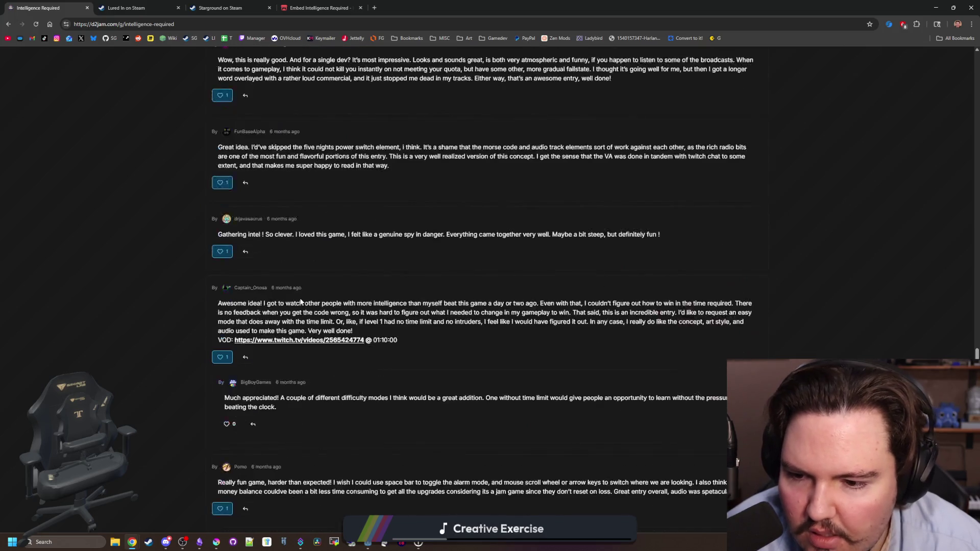
{"action": "scroll", "coordinate": [300, 299], "scroll_direction": "up", "scroll_amount": 20}
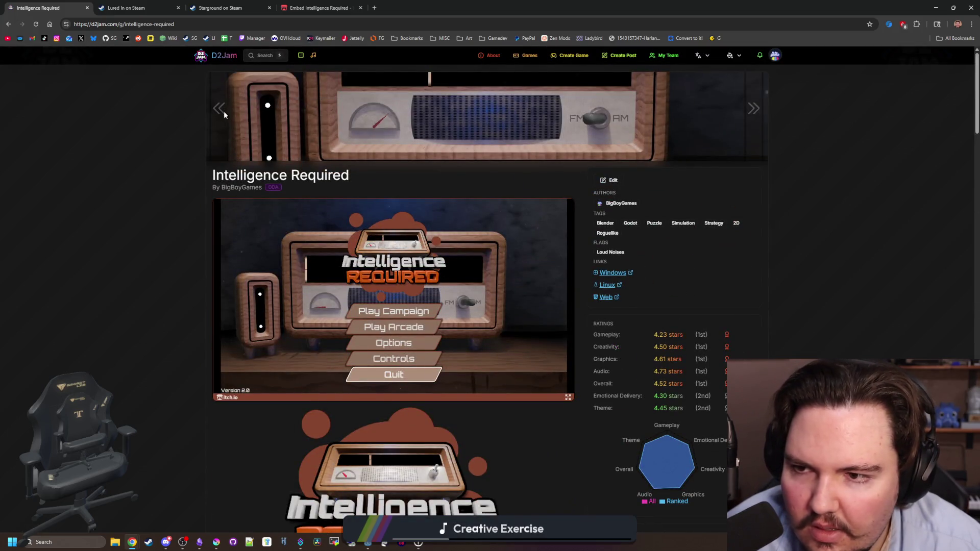
{"action": "left_click", "coordinate": [492, 57]}
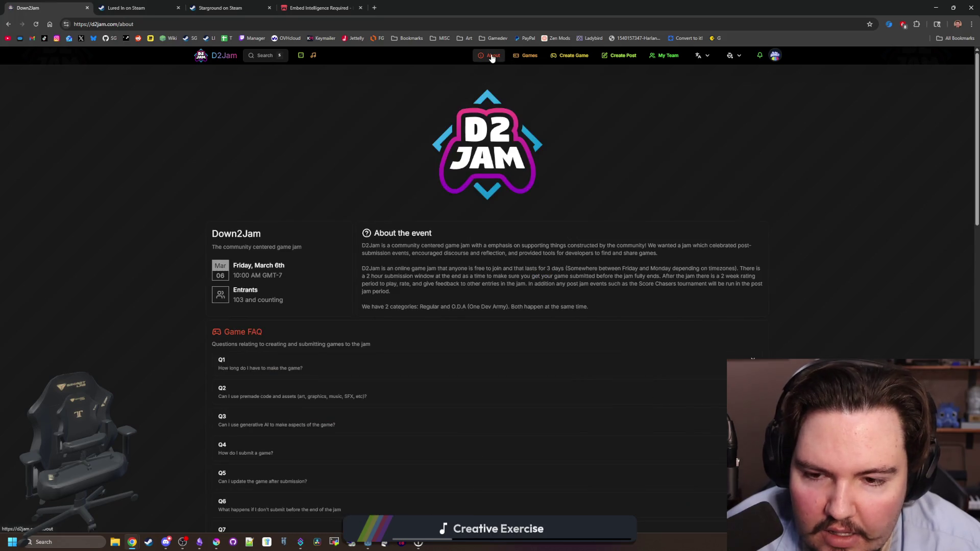
Step: Visit the Games and About pages, then return to the D2Jam home feed
{"action": "left_click", "coordinate": [514, 57]}
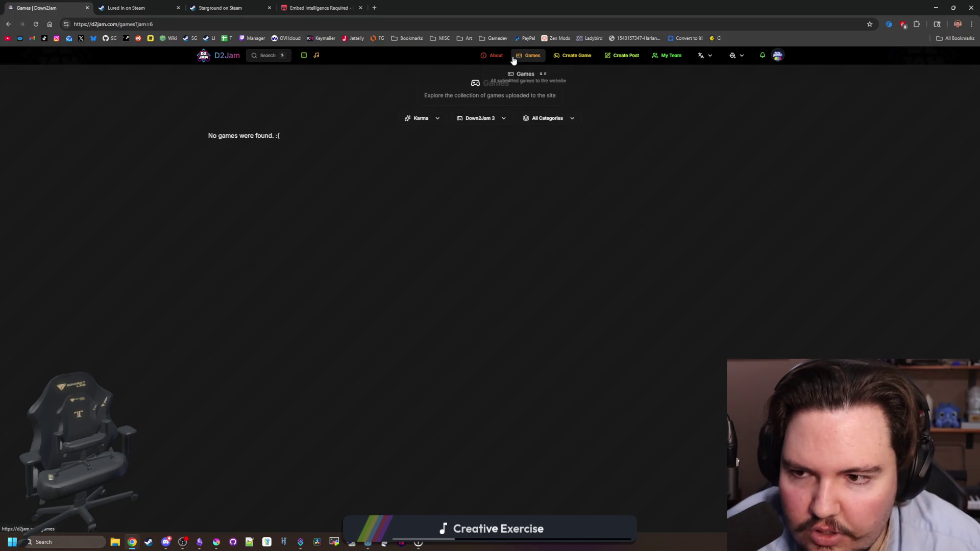
{"action": "left_click", "coordinate": [493, 55]}
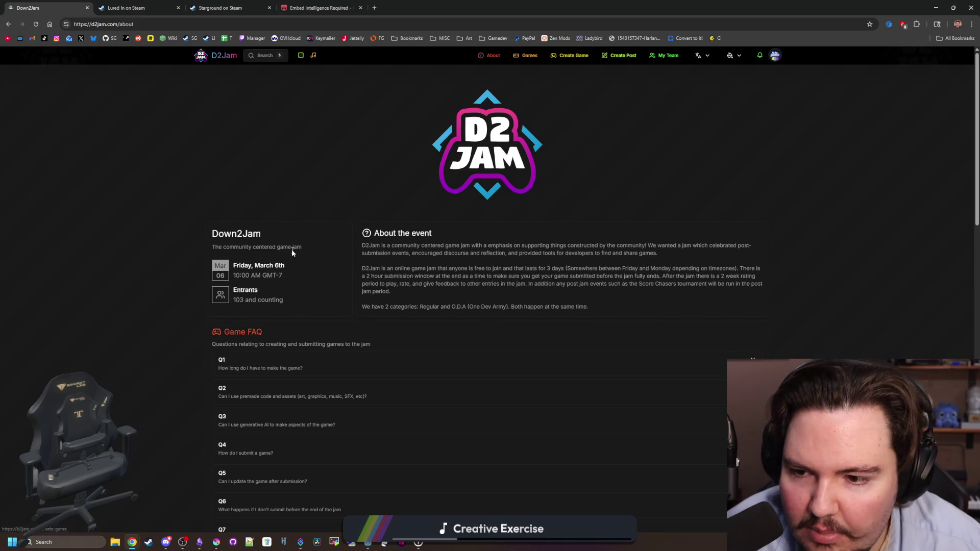
{"action": "left_click", "coordinate": [218, 58]}
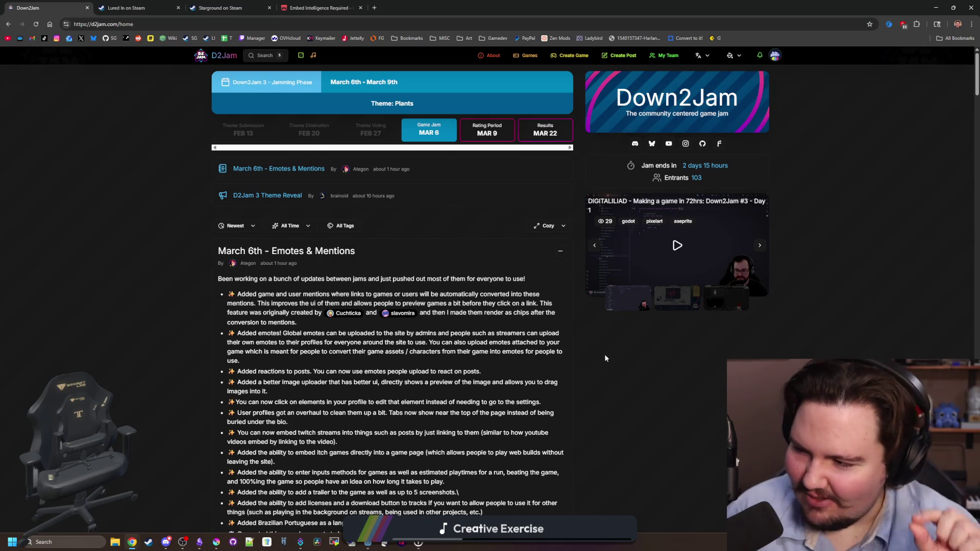
Step: Scroll down the home feed to the March 6th - Emotes & Mentions changelog post
{"action": "scroll", "coordinate": [466, 334], "scroll_direction": "down", "scroll_amount": 2}
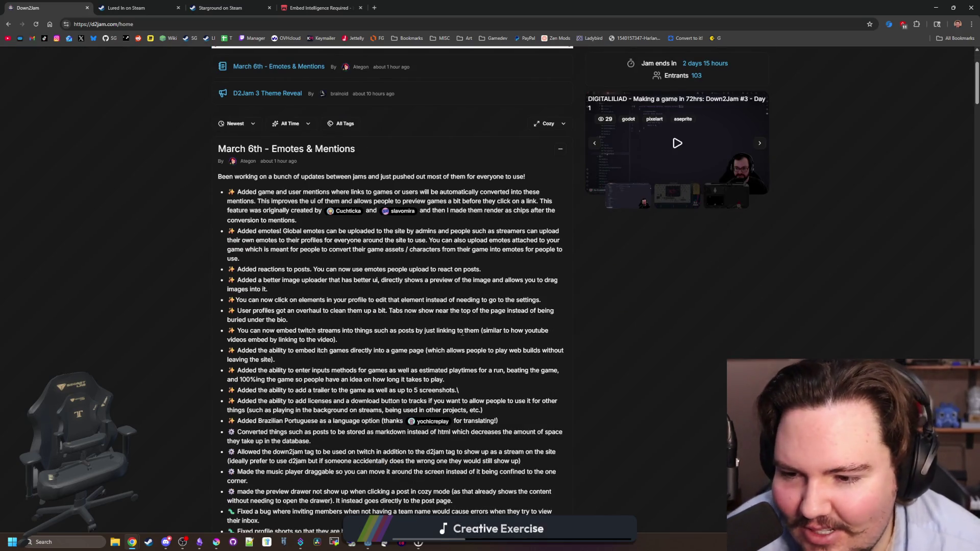
{"action": "scroll", "coordinate": [462, 332], "scroll_direction": "down", "scroll_amount": 12}
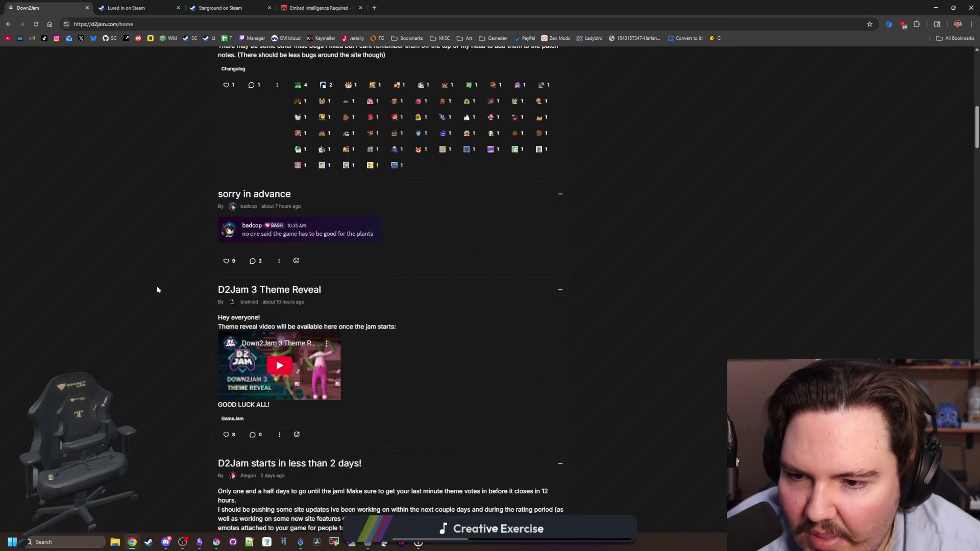
{"action": "scroll", "coordinate": [261, 283], "scroll_direction": "down", "scroll_amount": 15}
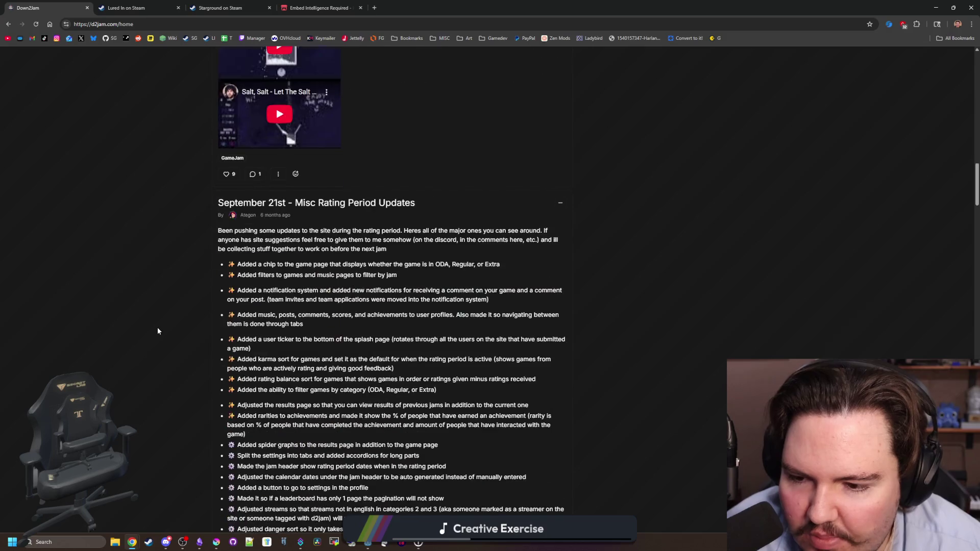
{"action": "scroll", "coordinate": [157, 325], "scroll_direction": "down", "scroll_amount": 15}
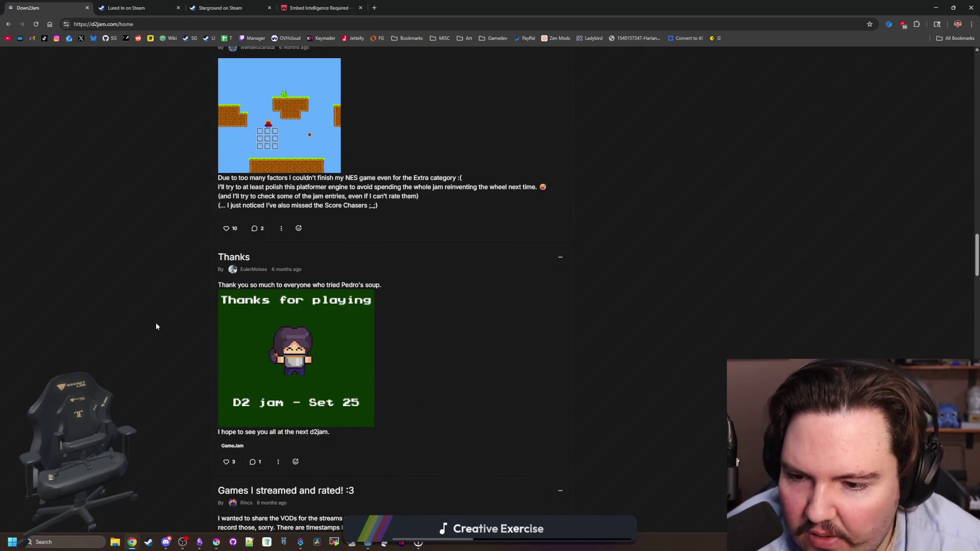
{"action": "scroll", "coordinate": [156, 326], "scroll_direction": "down", "scroll_amount": 4}
{"action": "scroll", "coordinate": [156, 326], "scroll_direction": "down", "scroll_amount": 10}
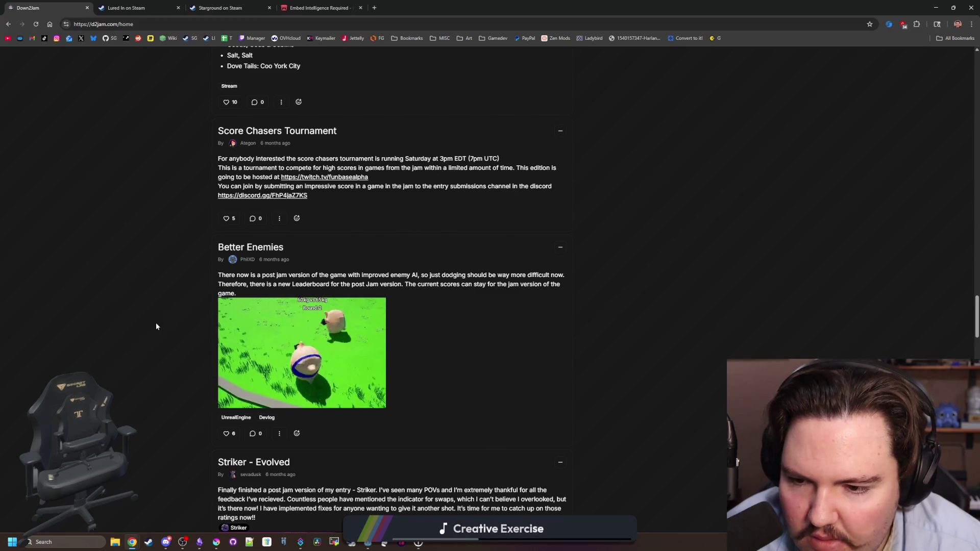
{"action": "scroll", "coordinate": [156, 327], "scroll_direction": "down", "scroll_amount": 3}
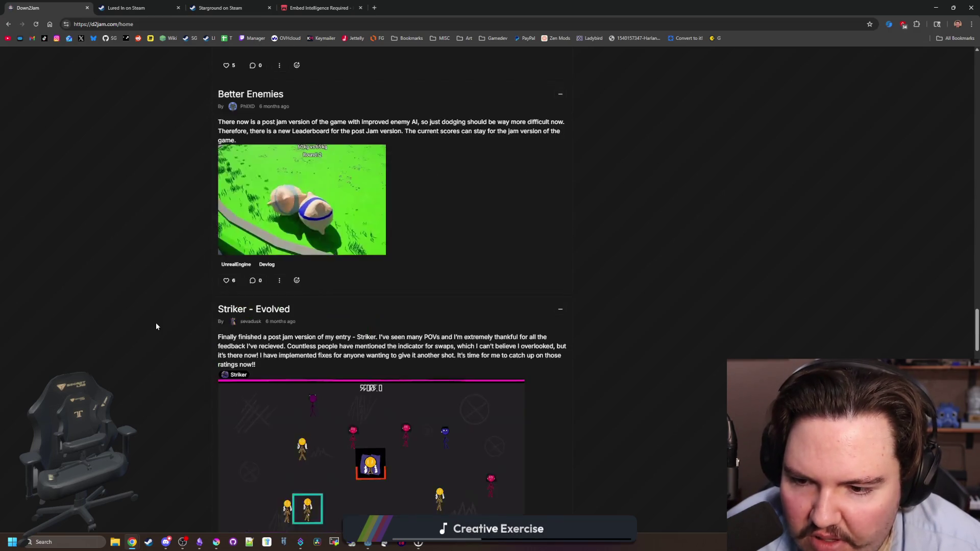
{"action": "scroll", "coordinate": [155, 323], "scroll_direction": "down", "scroll_amount": 5}
{"action": "scroll", "coordinate": [155, 323], "scroll_direction": "up", "scroll_amount": 20}
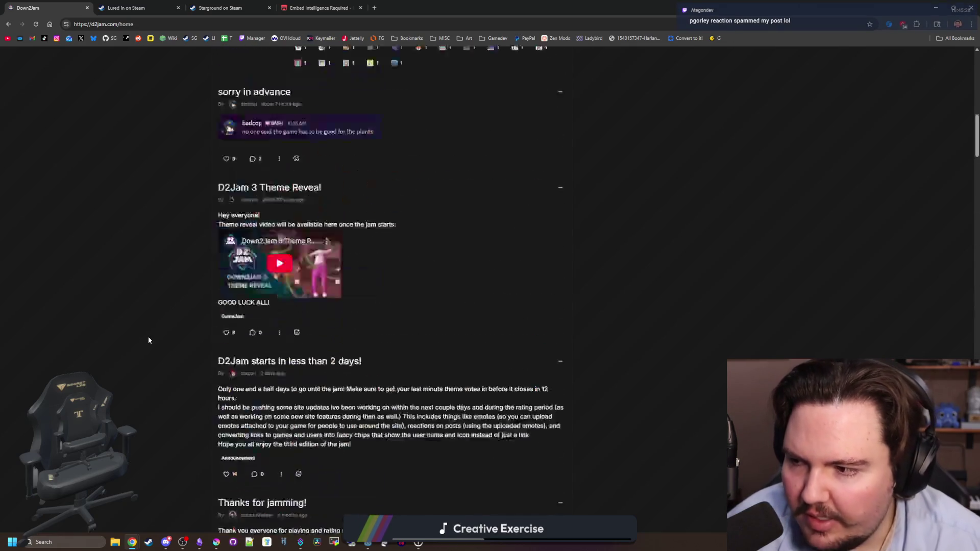
{"action": "scroll", "coordinate": [148, 340], "scroll_direction": "down", "scroll_amount": 5}
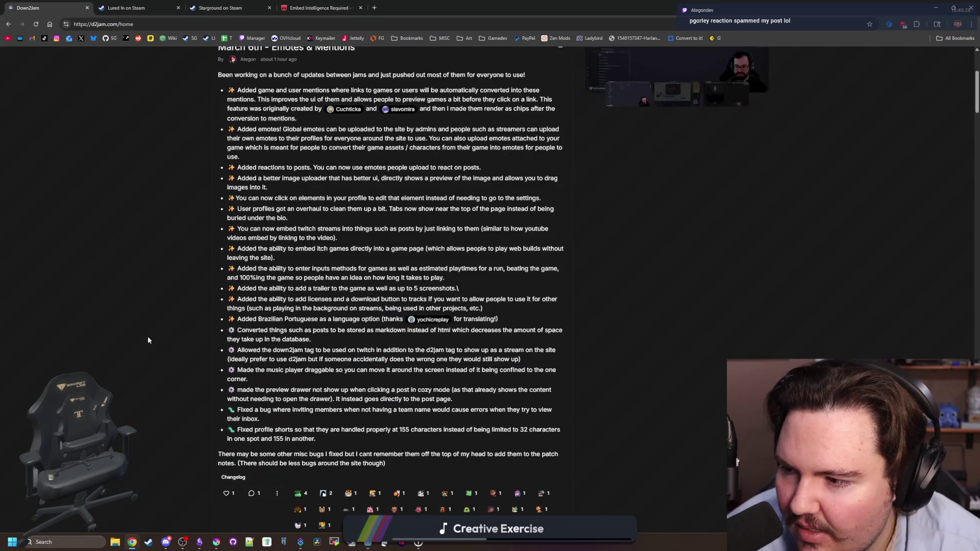
{"action": "scroll", "coordinate": [148, 331], "scroll_direction": "down", "scroll_amount": 1}
{"action": "scroll", "coordinate": [370, 406], "scroll_direction": "down", "scroll_amount": 1}
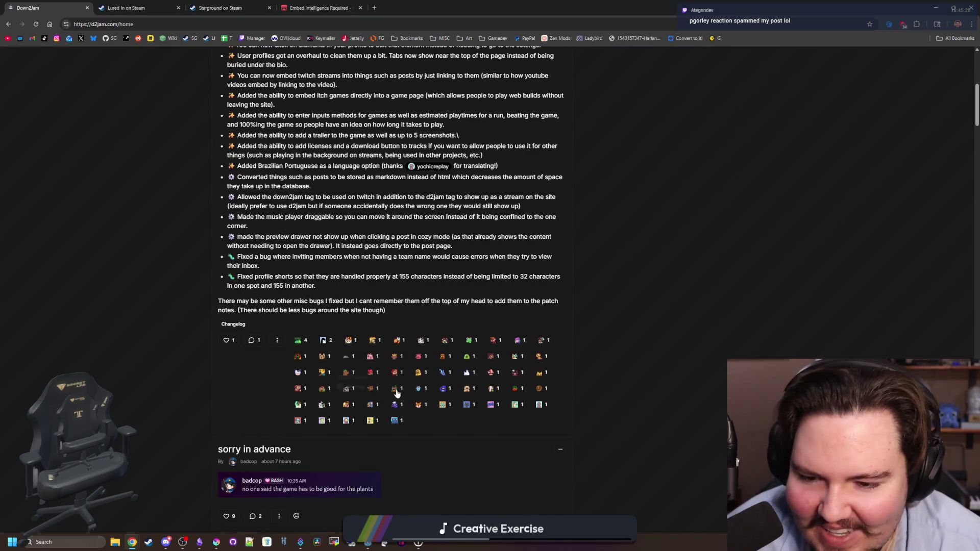
Step: Read the Emotes & Mentions post, highlighting the comment about capping reactions, then go back
{"action": "left_click", "coordinate": [261, 369]}
{"action": "scroll", "coordinate": [271, 340], "scroll_direction": "down", "scroll_amount": 2}
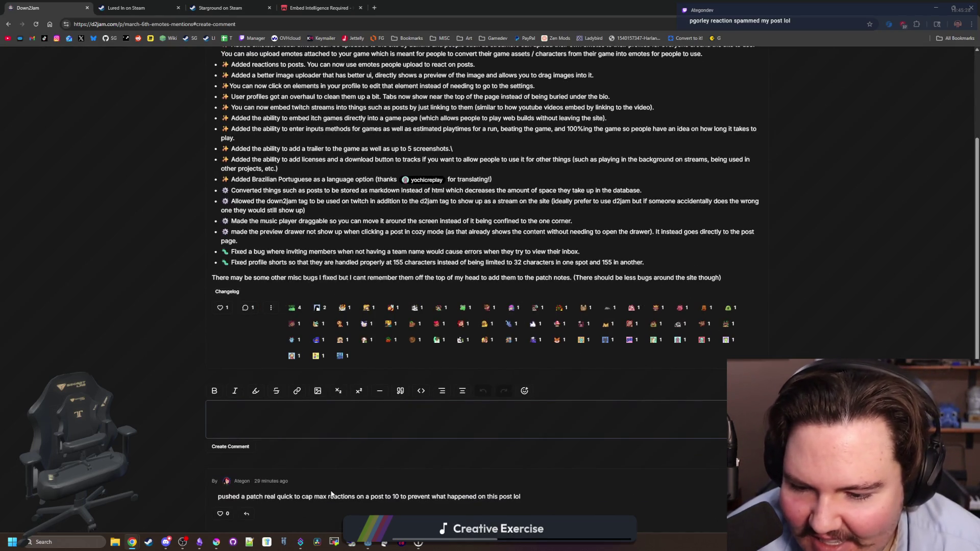
{"action": "left_click_drag", "start_coordinate": [329, 496], "coordinate": [433, 511]}
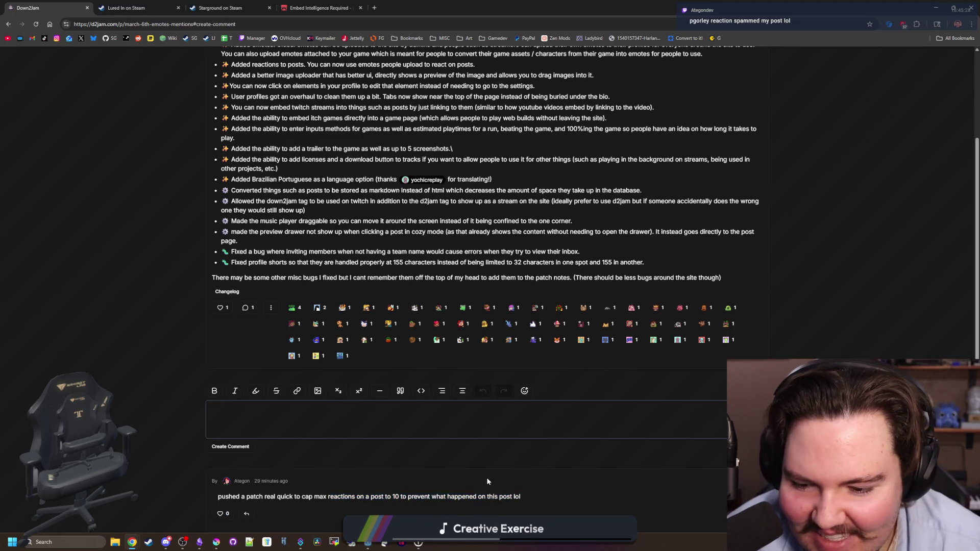
{"action": "key", "text": "alt+Left"}
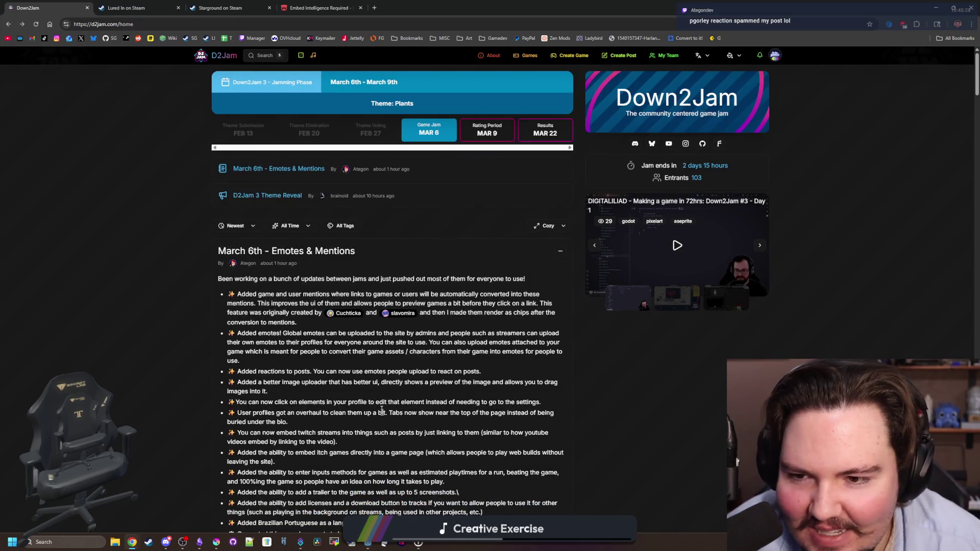
Step: Open the D2Jam 3 Theme Reveal post and play its video fullscreen
{"action": "left_click", "coordinate": [265, 195]}
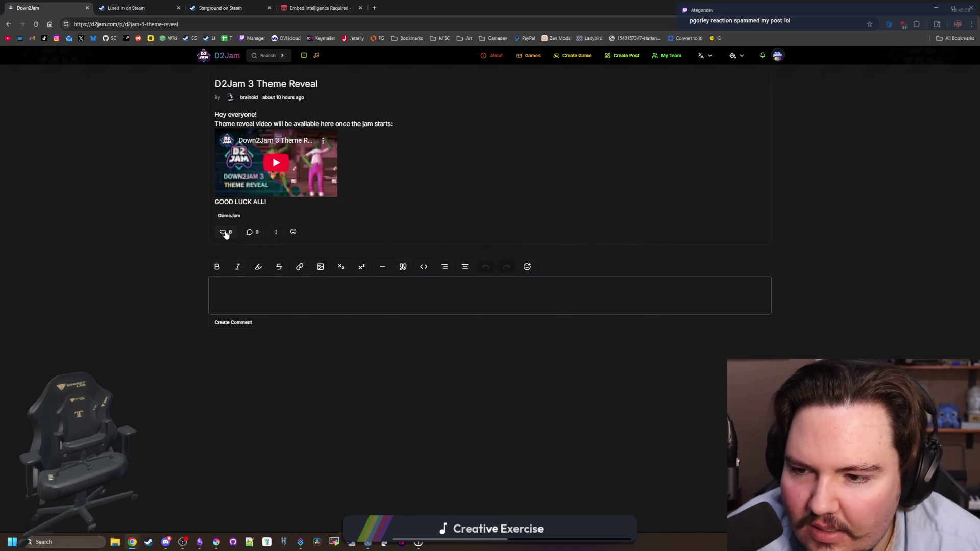
{"action": "key", "text": "alt+Left"}
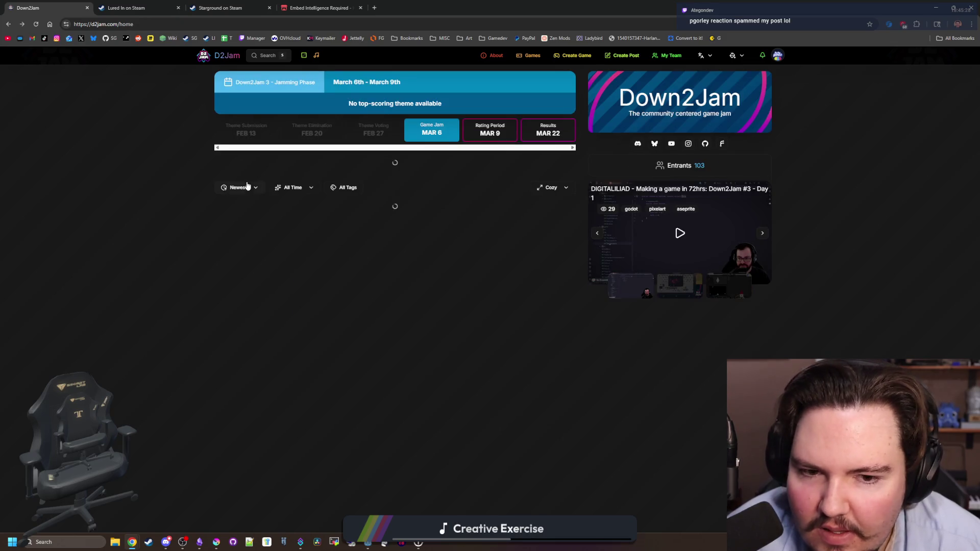
{"action": "left_click", "coordinate": [263, 197]}
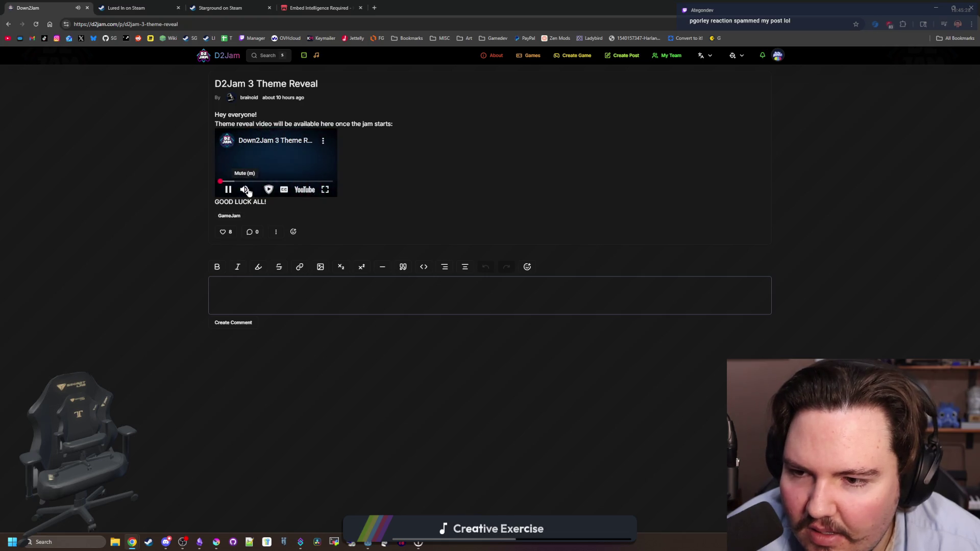
{"action": "left_click", "coordinate": [324, 189]}
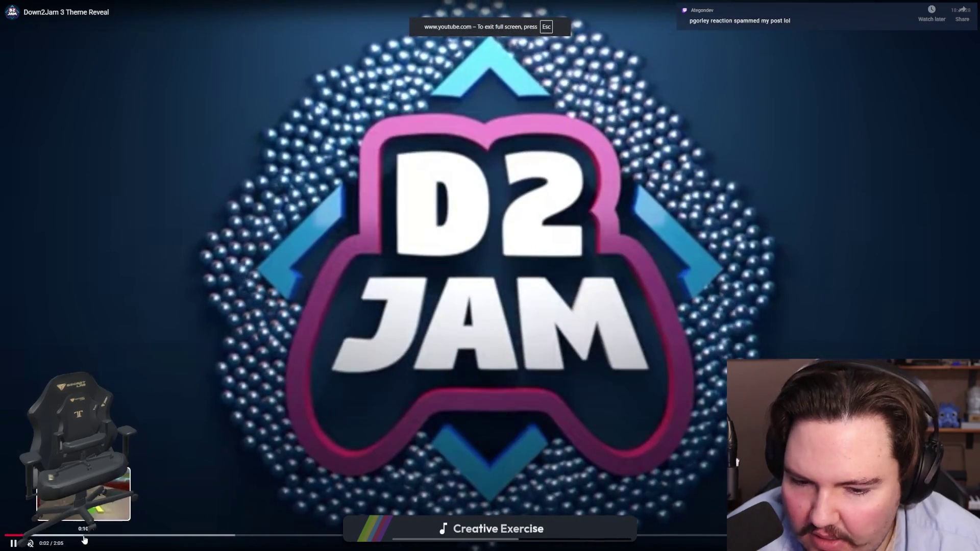
Step: Seek the theme reveal video through PLANTS, VINE CODING, REGULAR and FAQ to the end, playing unmuted
{"action": "left_click", "coordinate": [86, 535]}
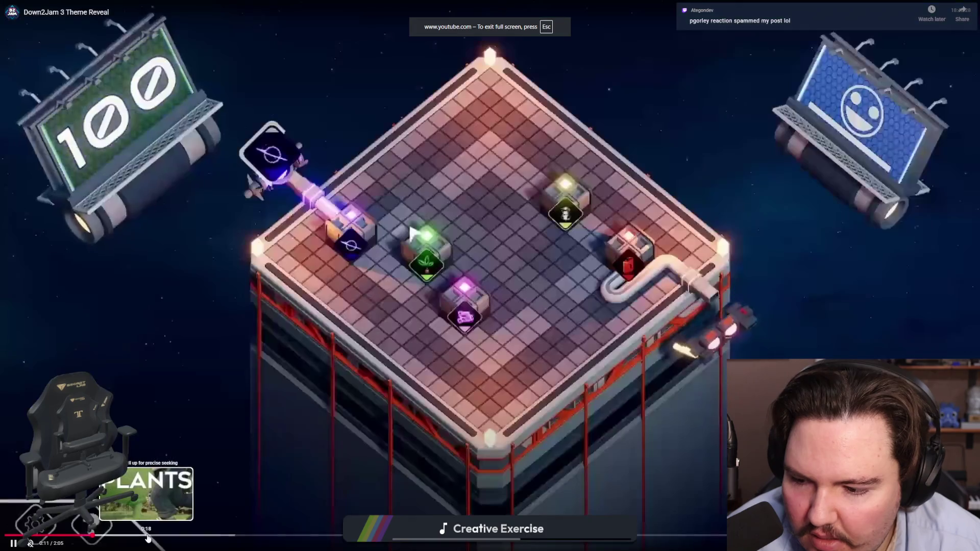
{"action": "left_click", "coordinate": [147, 535]}
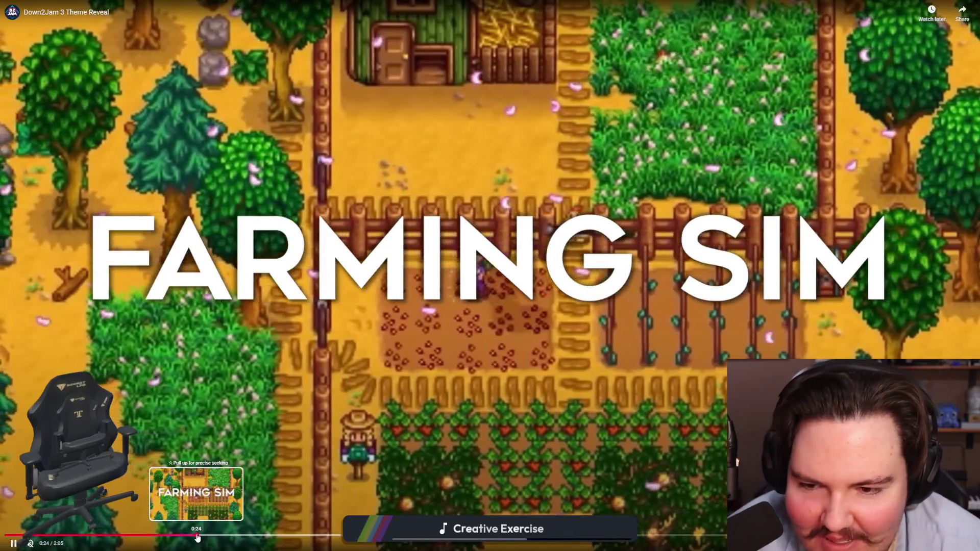
{"action": "left_click", "coordinate": [197, 536]}
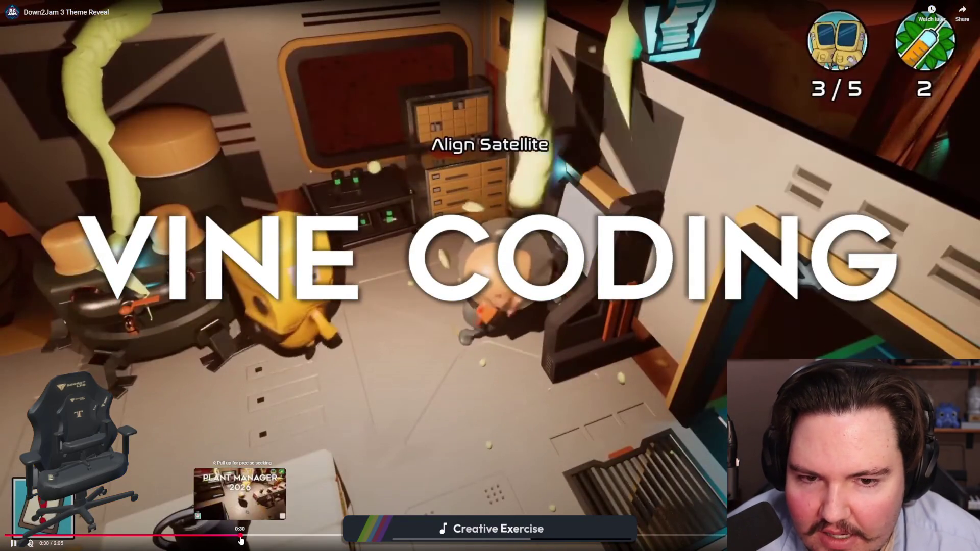
{"action": "left_click", "coordinate": [241, 539]}
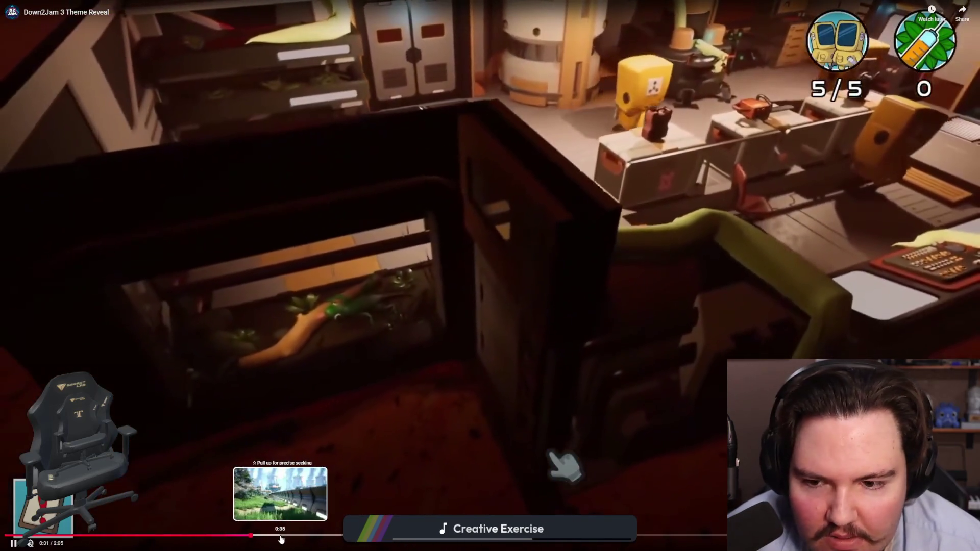
{"action": "left_click", "coordinate": [284, 535]}
{"action": "left_click", "coordinate": [316, 536]}
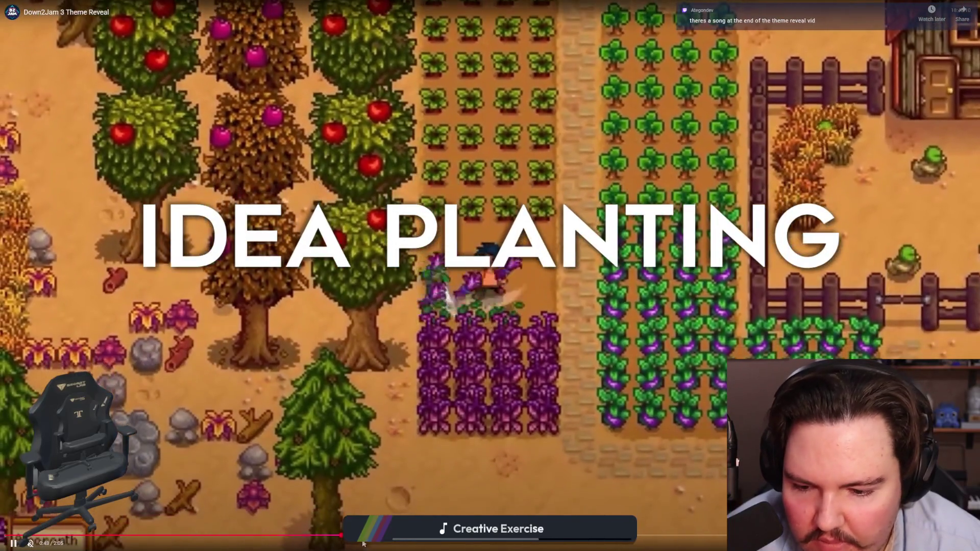
{"action": "left_click", "coordinate": [371, 536]}
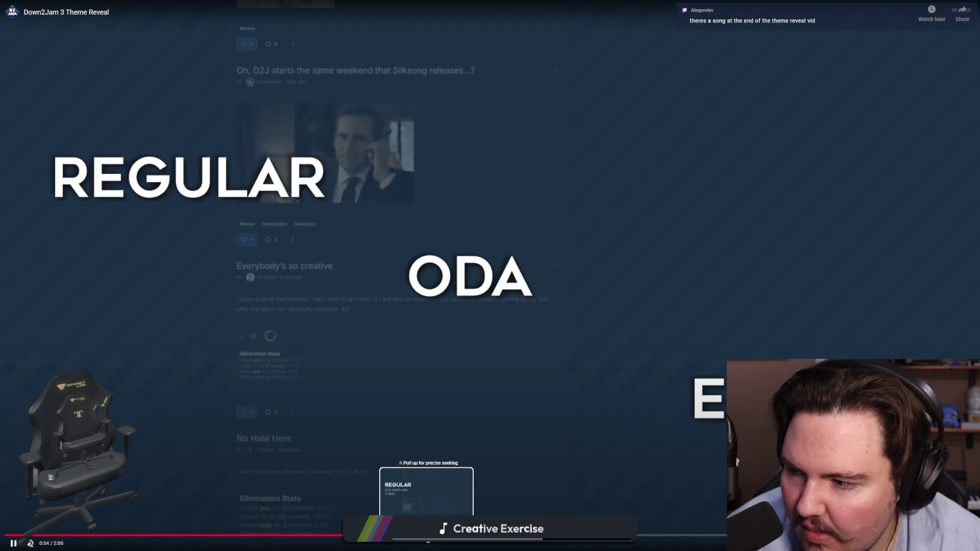
{"action": "left_click", "coordinate": [426, 536]}
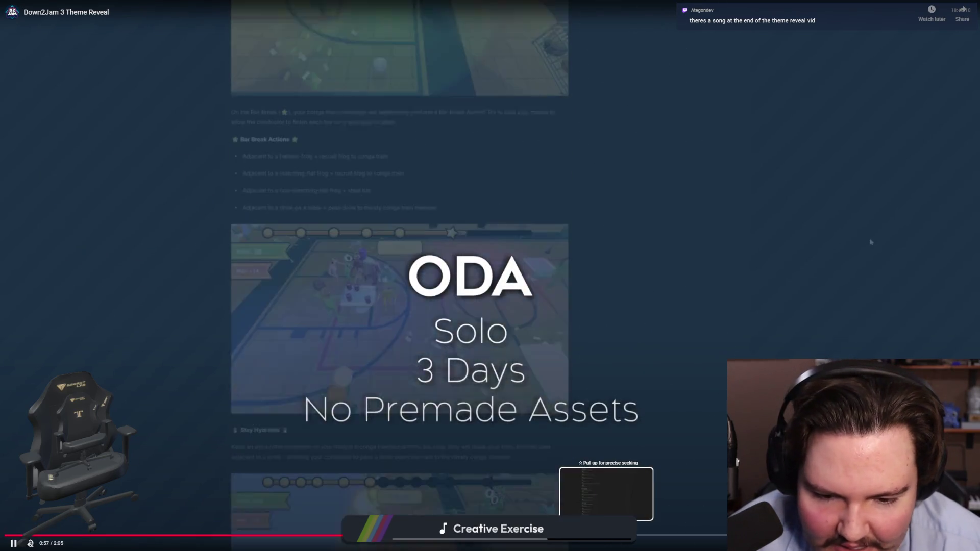
{"action": "left_click", "coordinate": [608, 536]}
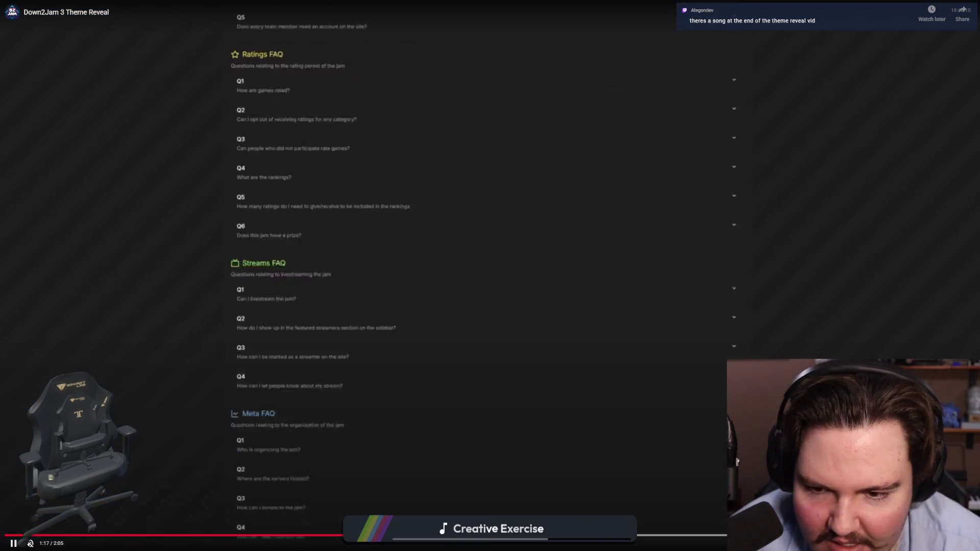
{"action": "left_click", "coordinate": [696, 536]}
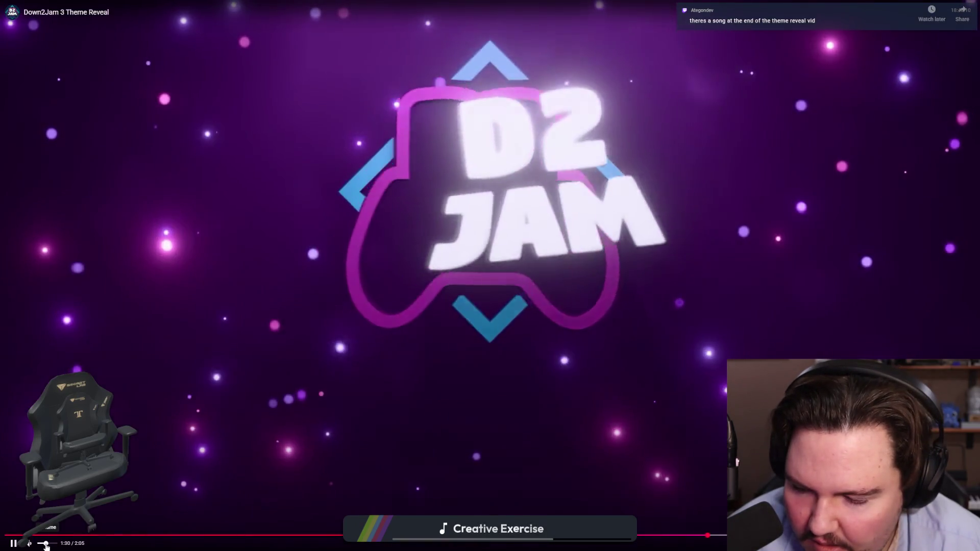
{"action": "left_click", "coordinate": [46, 544]}
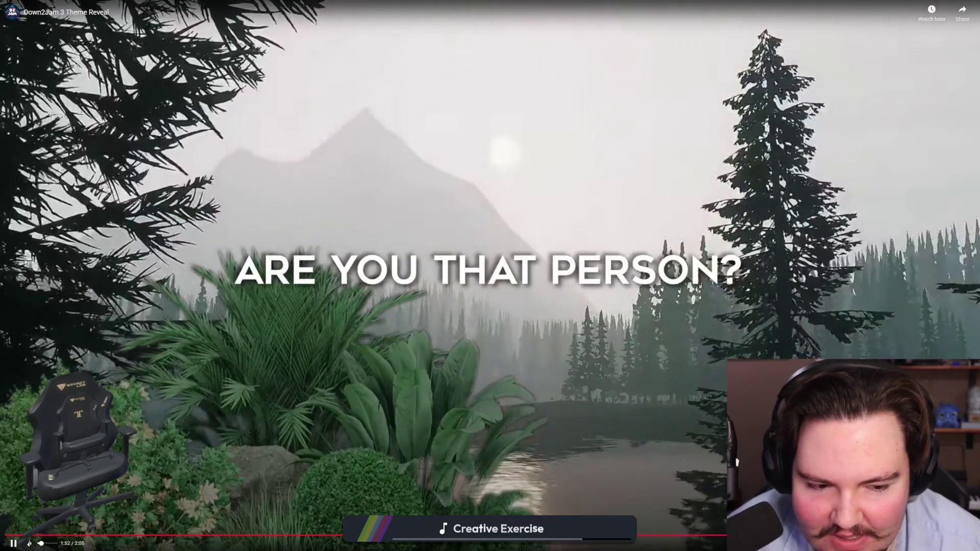
{"action": "key", "text": "Escape"}
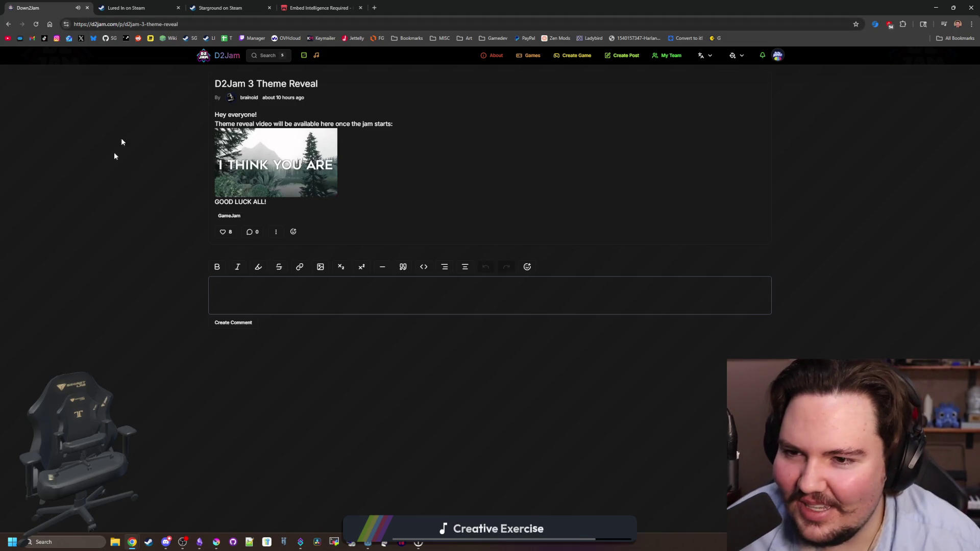
Step: Return to the D2Jam home feed, scroll through the posts, then open the Games listing
{"action": "left_click", "coordinate": [224, 50]}
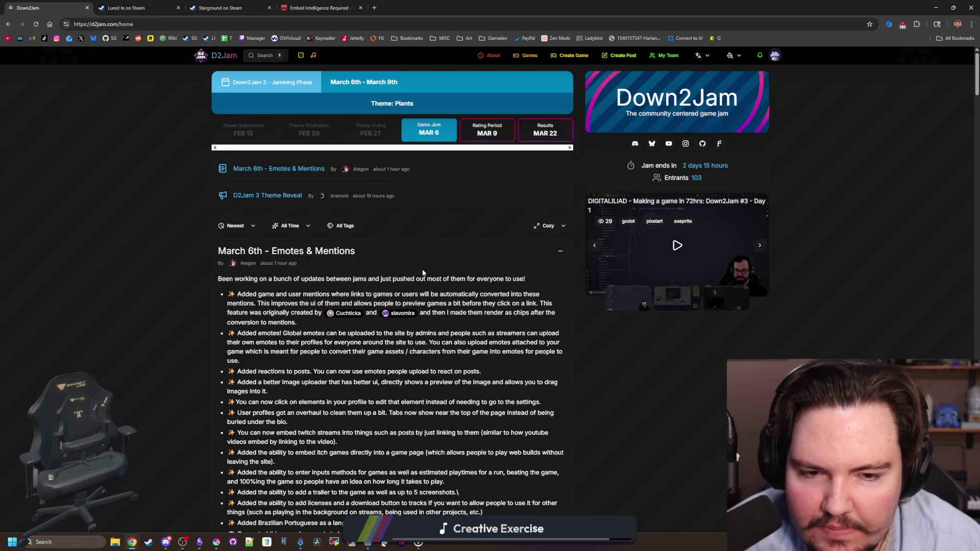
{"action": "scroll", "coordinate": [423, 273], "scroll_direction": "down", "scroll_amount": 20}
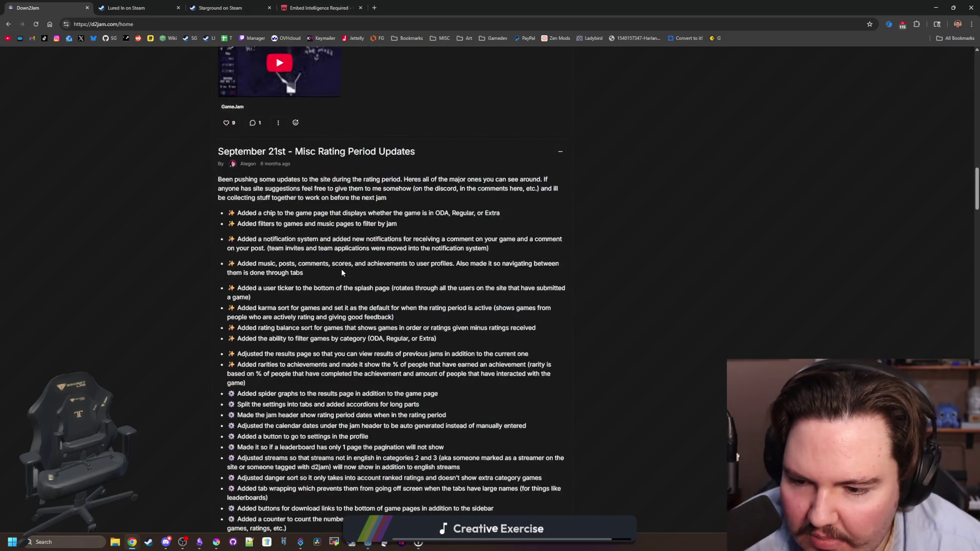
{"action": "scroll", "coordinate": [341, 272], "scroll_direction": "down", "scroll_amount": 20}
{"action": "scroll", "coordinate": [124, 258], "scroll_direction": "down", "scroll_amount": 20}
{"action": "scroll", "coordinate": [124, 257], "scroll_direction": "down", "scroll_amount": 20}
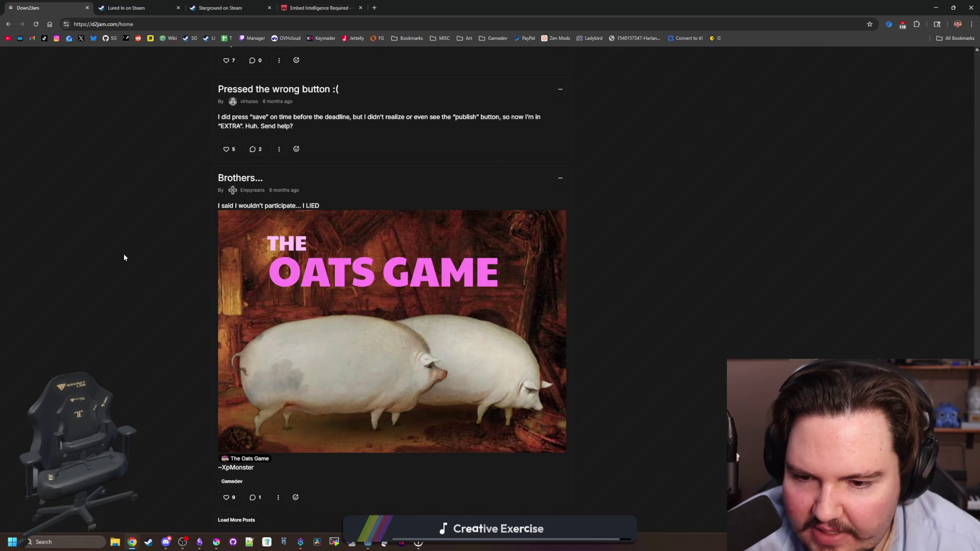
{"action": "mouse_move", "coordinate": [262, 461]}
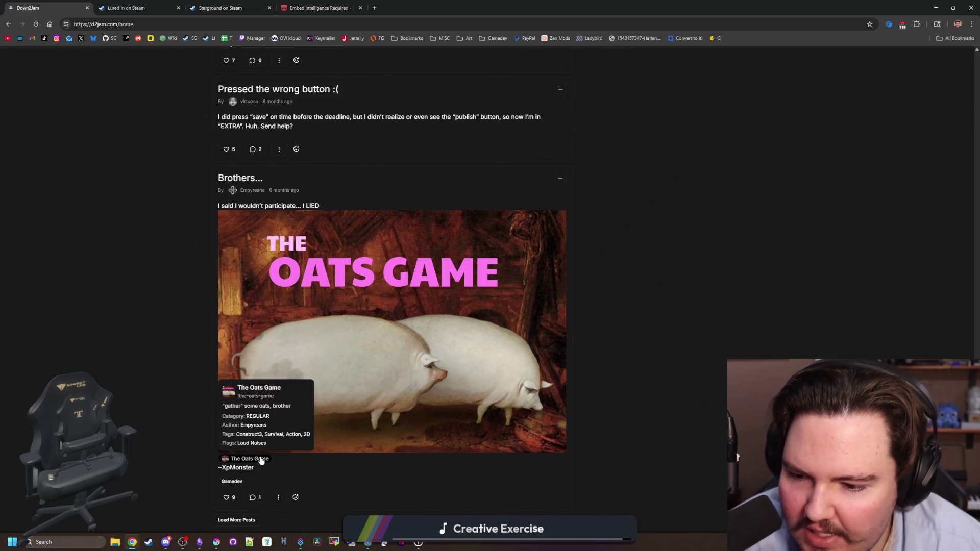
{"action": "scroll", "coordinate": [253, 457], "scroll_direction": "up", "scroll_amount": 20}
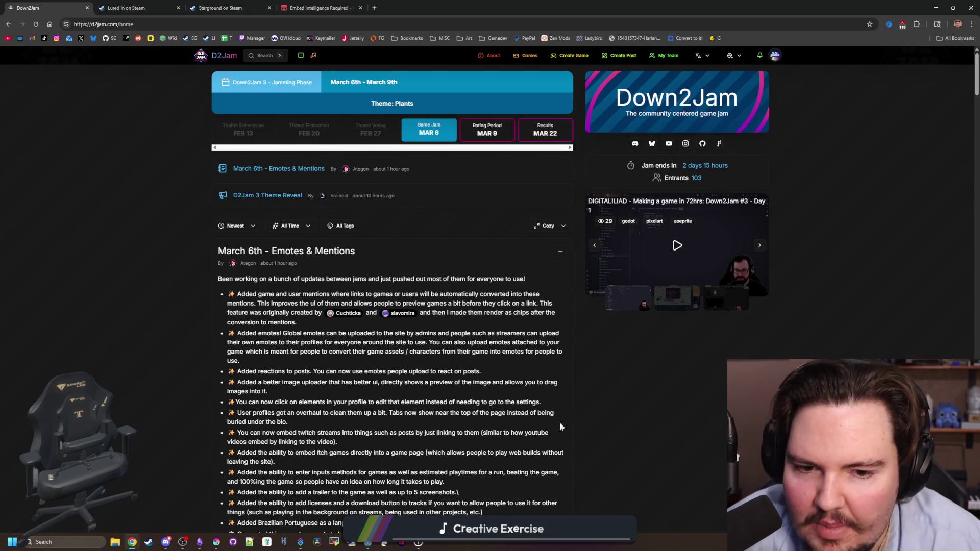
{"action": "left_click", "coordinate": [528, 56]}
Step: Browse D2Jam's About and Games pages, then go back to the jam's home page
{"action": "left_click", "coordinate": [491, 56]}
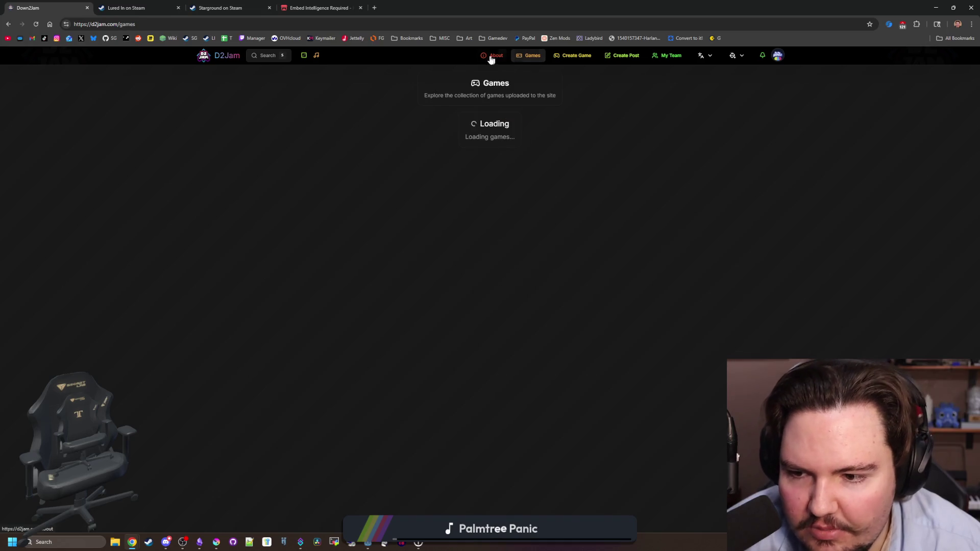
{"action": "scroll", "coordinate": [403, 286], "scroll_direction": "down", "scroll_amount": 20}
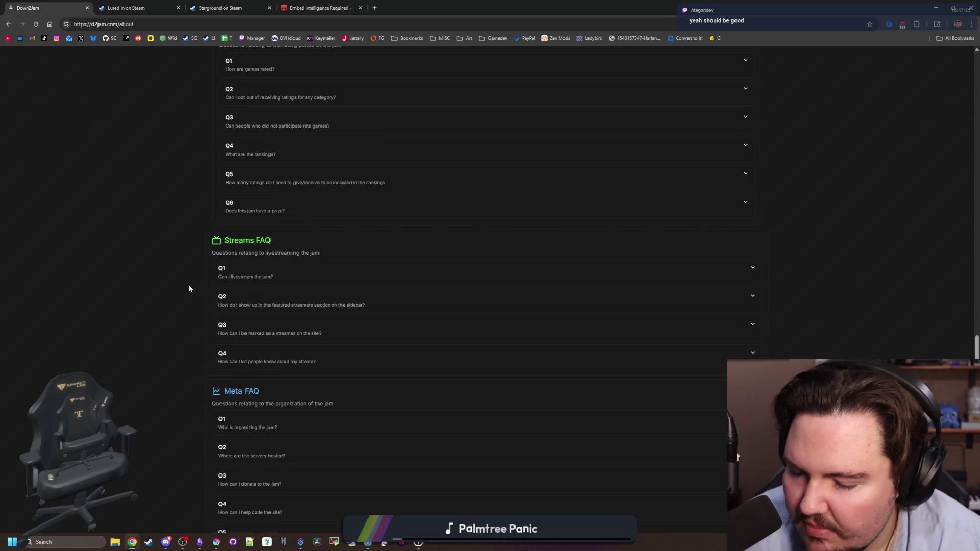
{"action": "scroll", "coordinate": [250, 302], "scroll_direction": "up", "scroll_amount": 20}
{"action": "key", "text": "alt+Left"}
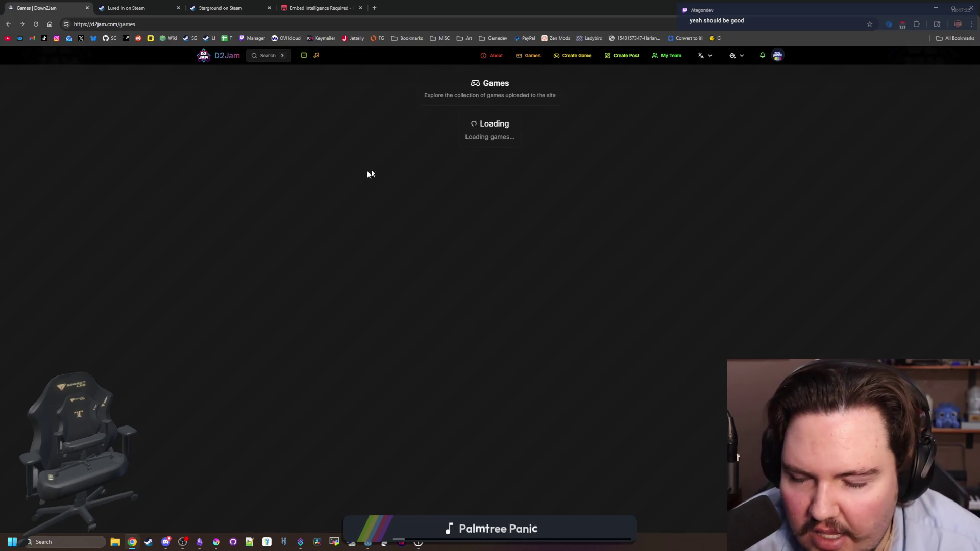
{"action": "left_click", "coordinate": [498, 60]}
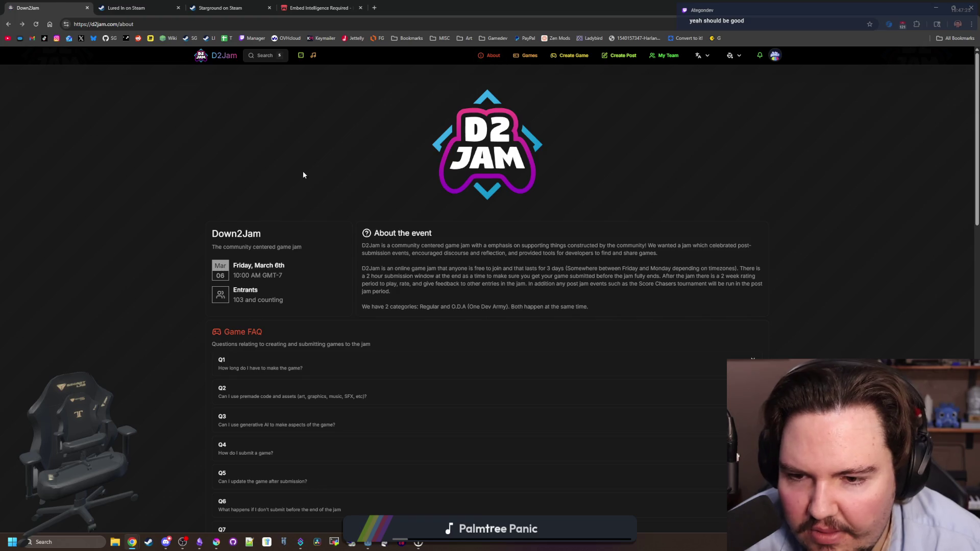
{"action": "key", "text": "alt+Left"}
{"action": "key", "text": "alt+Left"}
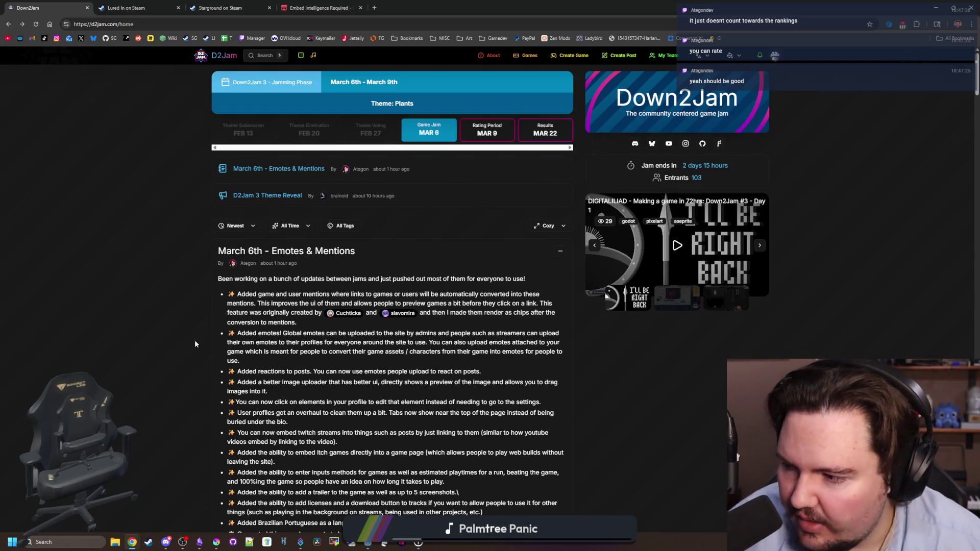
Step: Scroll through the D2Jam home feed and close the Lured In on Steam tab
{"action": "scroll", "coordinate": [194, 378], "scroll_direction": "down", "scroll_amount": 20}
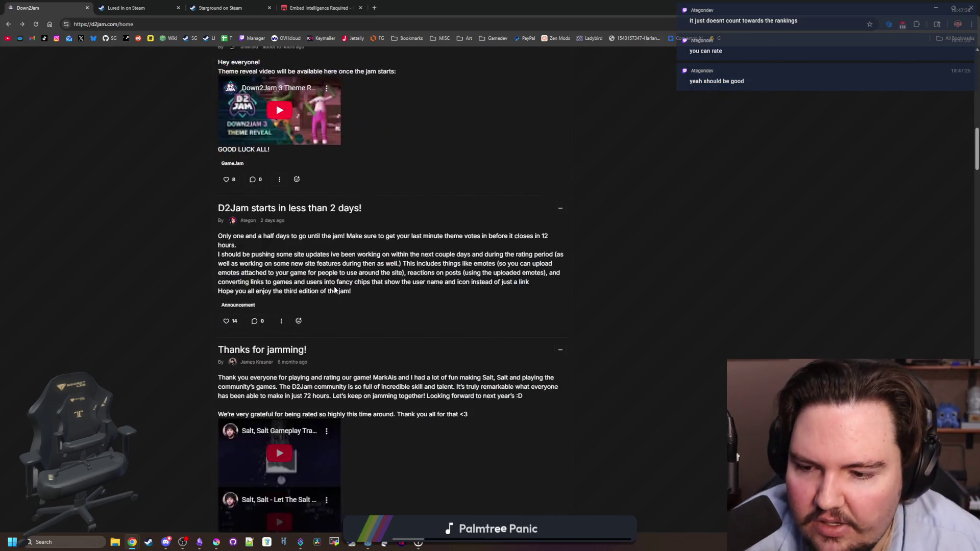
{"action": "scroll", "coordinate": [321, 334], "scroll_direction": "down", "scroll_amount": 10}
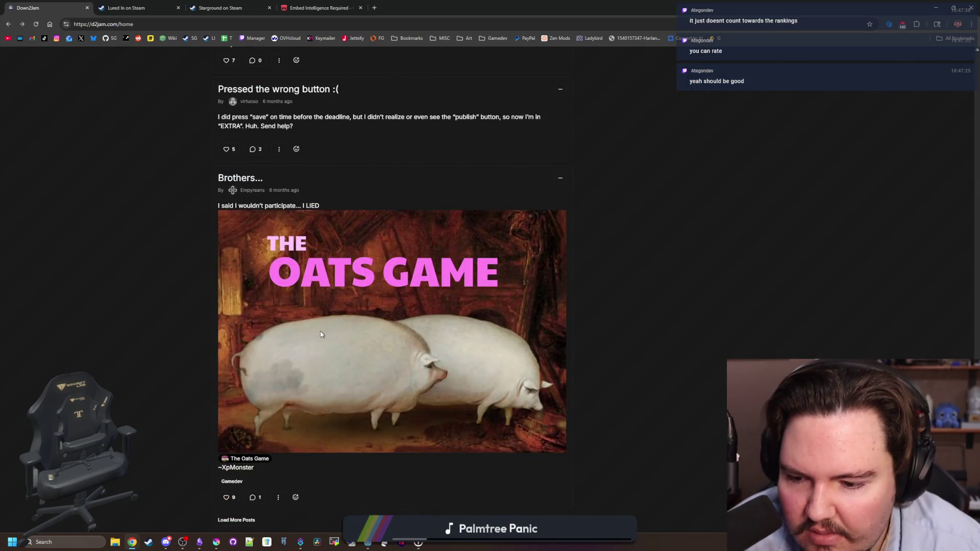
{"action": "scroll", "coordinate": [321, 334], "scroll_direction": "up", "scroll_amount": 15}
{"action": "scroll", "coordinate": [321, 334], "scroll_direction": "up", "scroll_amount": 20}
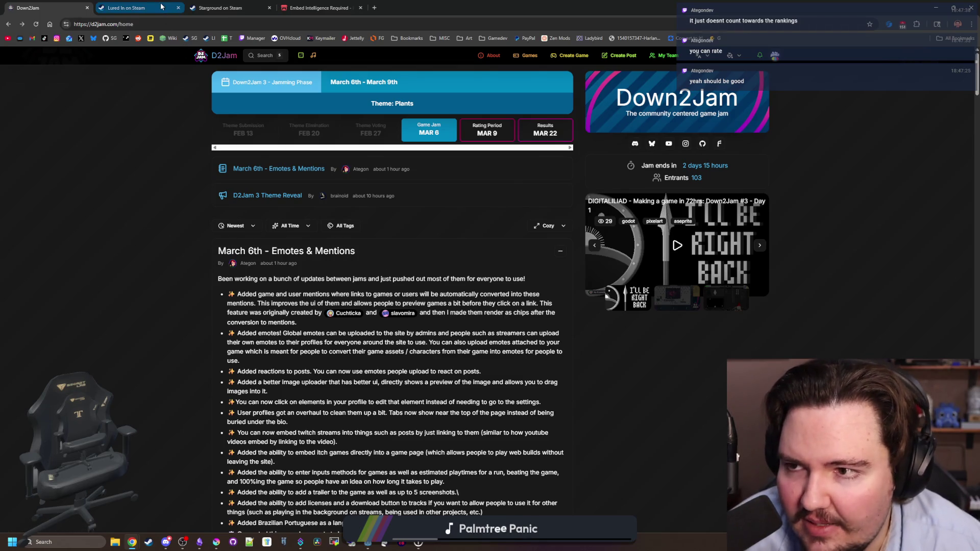
{"action": "left_click", "coordinate": [178, 8]}
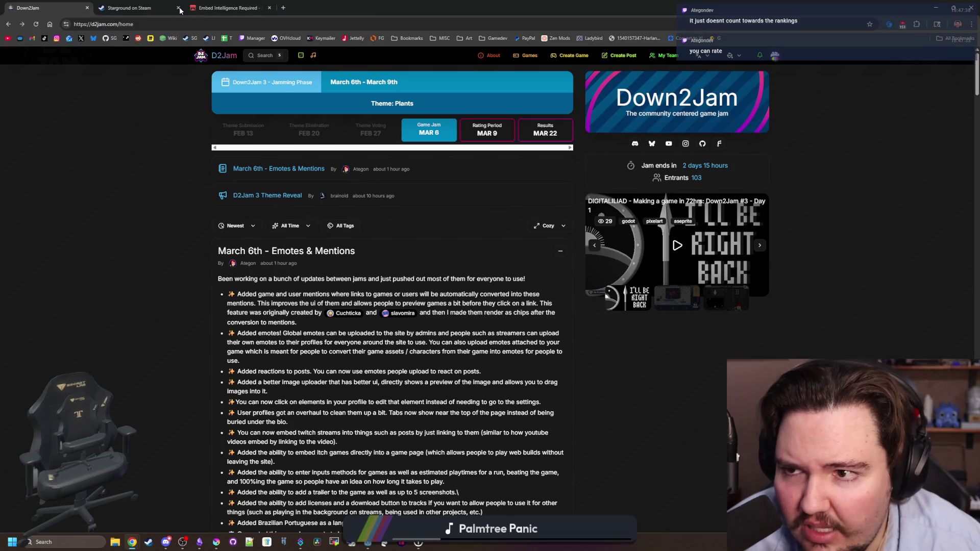
Step: Close the itch.io embed tab and the browser window to get back to Godot
{"action": "left_click", "coordinate": [170, 3]}
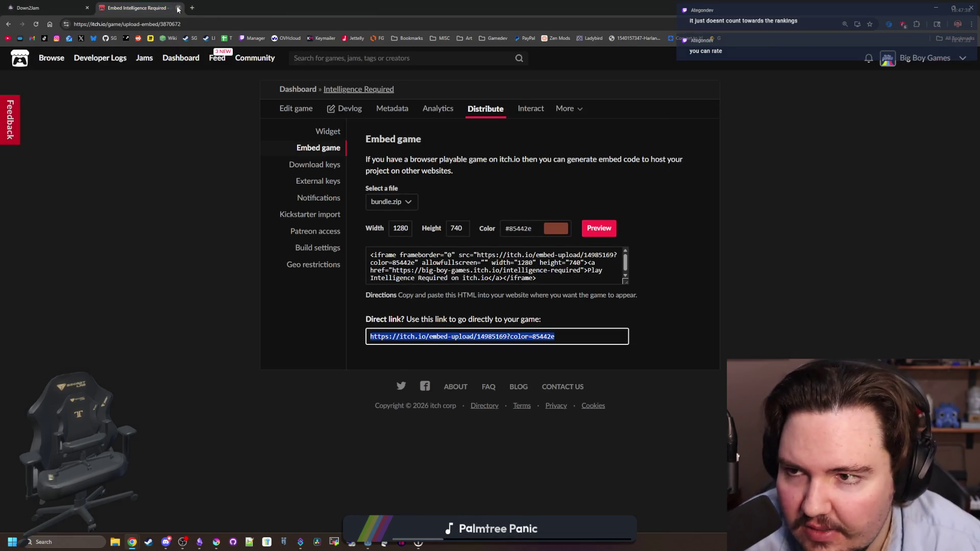
{"action": "left_click", "coordinate": [178, 9]}
{"action": "left_click_drag", "start_coordinate": [97, 6], "coordinate": [603, 287]}
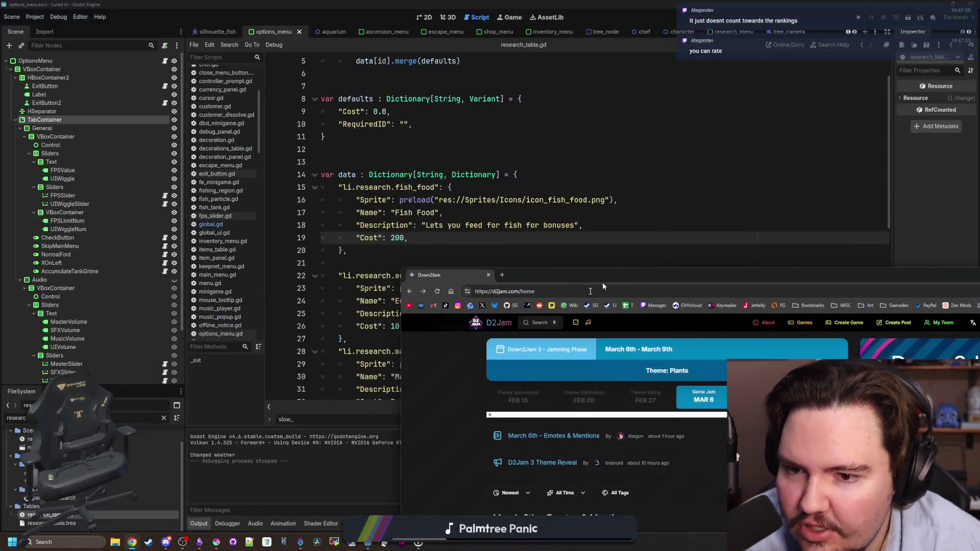
{"action": "left_click", "coordinate": [489, 275]}
{"action": "left_click", "coordinate": [485, 276]}
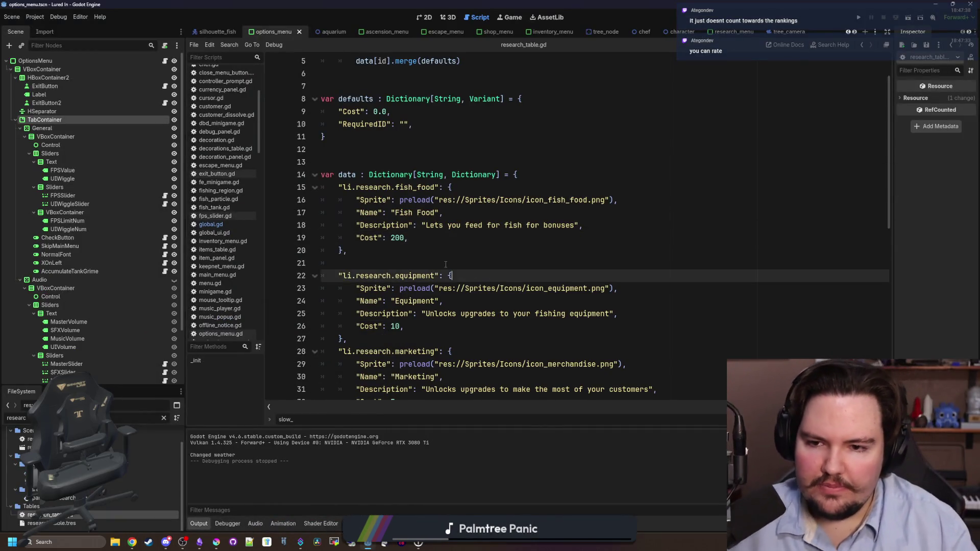
{"action": "left_click", "coordinate": [408, 150]}
{"action": "left_click", "coordinate": [404, 262]}
{"action": "left_click", "coordinate": [343, 153]}
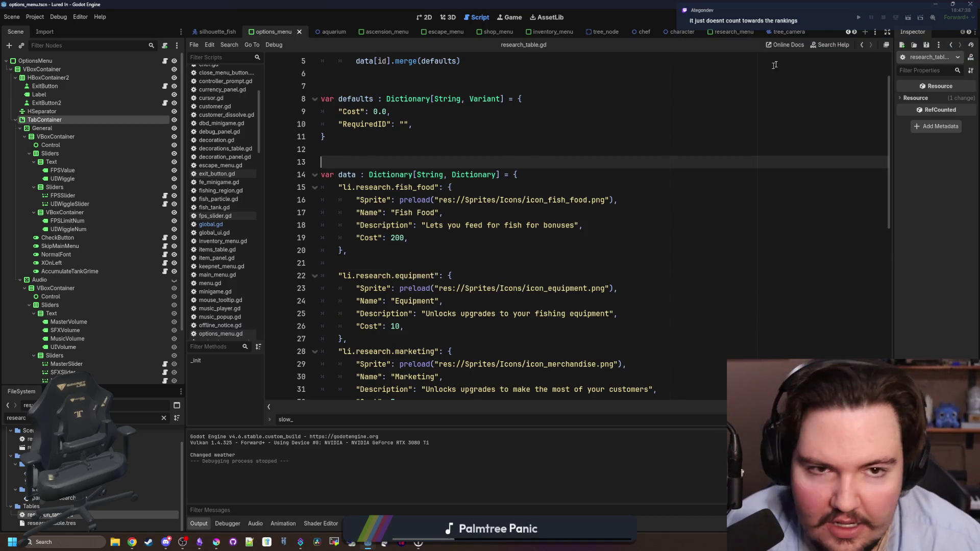
Step: Show the Options menu scene in the 2D workspace and run Lured In
{"action": "left_click", "coordinate": [427, 17]}
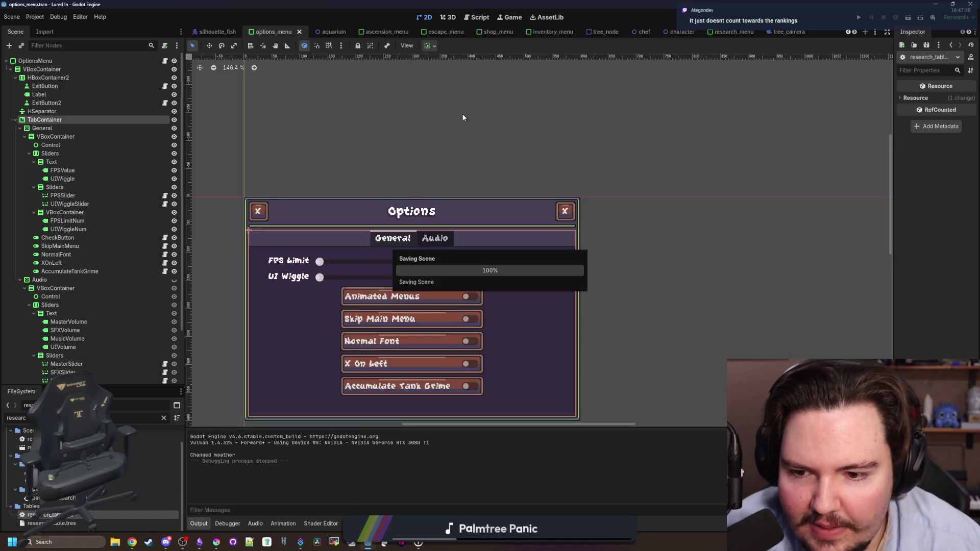
{"action": "scroll", "coordinate": [493, 160], "scroll_direction": "down", "scroll_amount": 1}
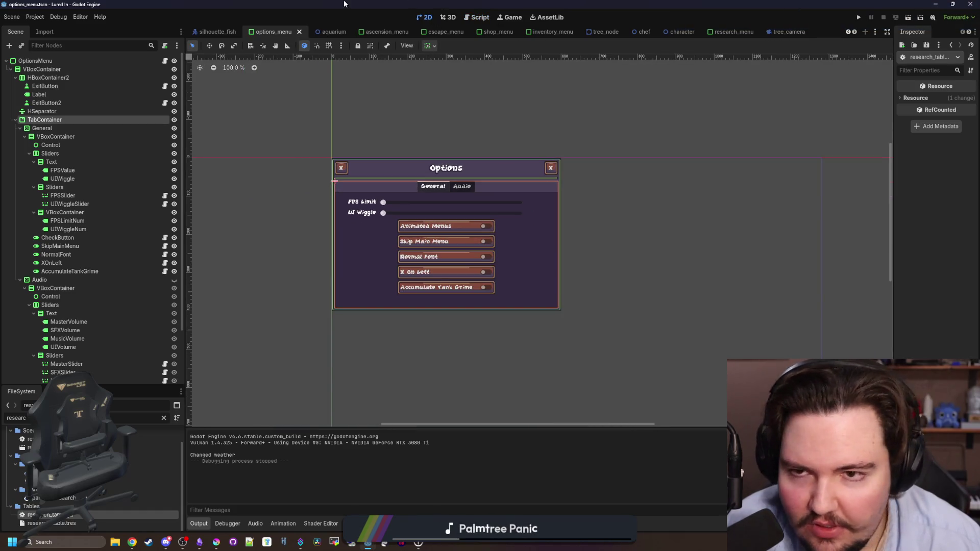
{"action": "left_click", "coordinate": [858, 18]}
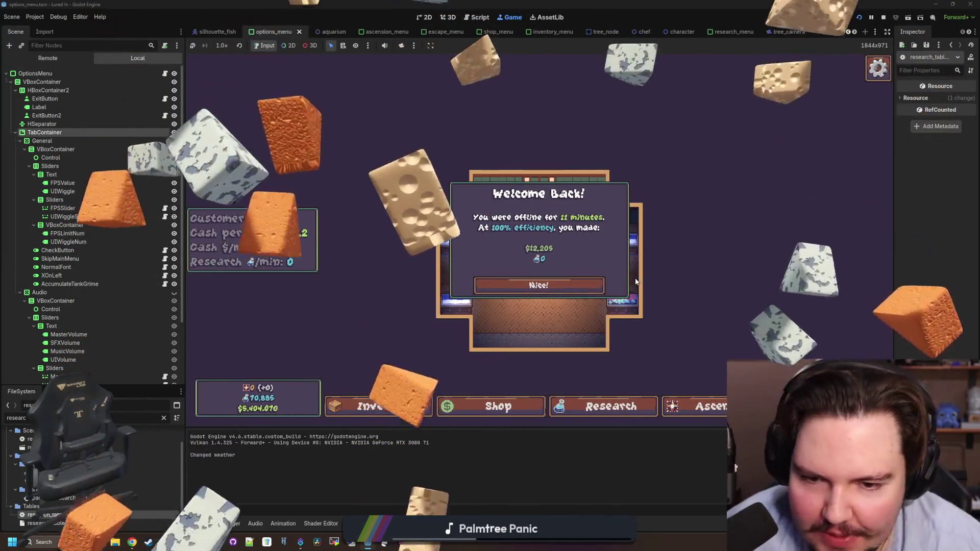
Step: Dismiss the Welcome Back message and check Fish Tank 1's Upgrades and Fish tabs
{"action": "left_click", "coordinate": [557, 288]}
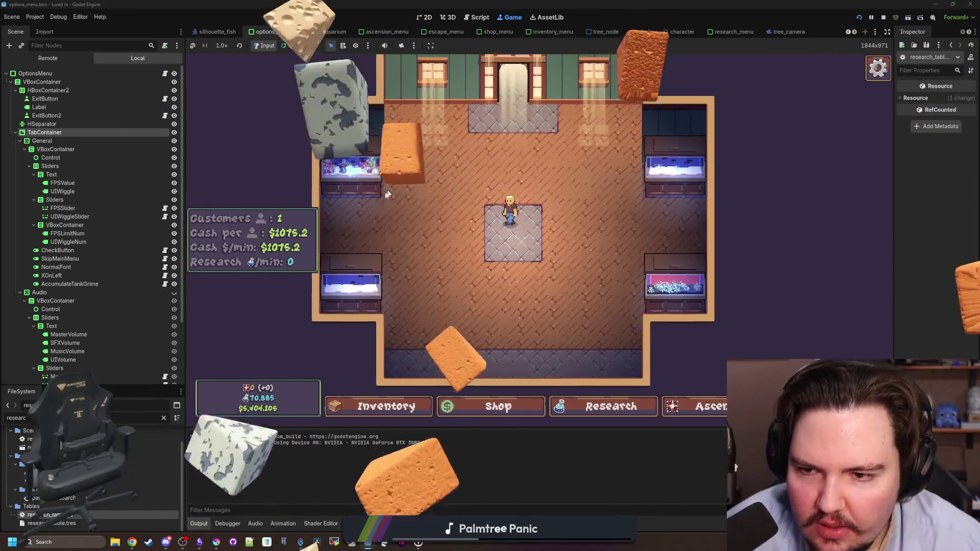
{"action": "left_click", "coordinate": [387, 190]}
{"action": "left_click", "coordinate": [501, 147]}
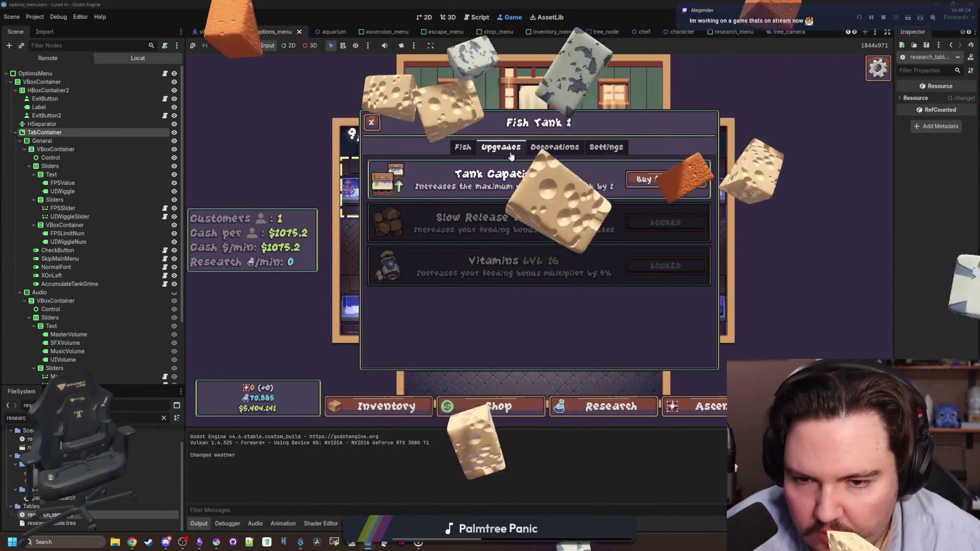
{"action": "left_click", "coordinate": [463, 148]}
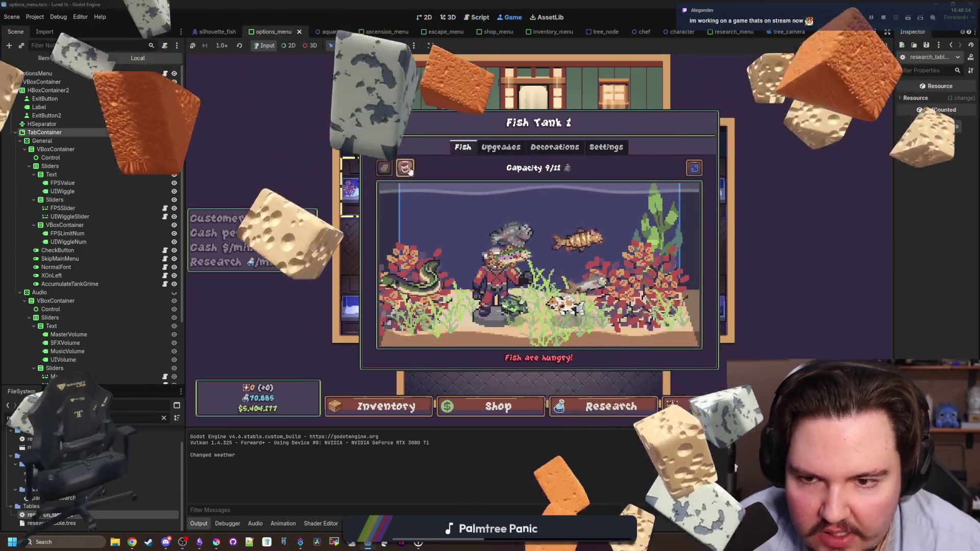
Step: Review the tank's research-locked upgrades such as Slow Release Pellets, then bring up Chrome
{"action": "left_click", "coordinate": [501, 148]}
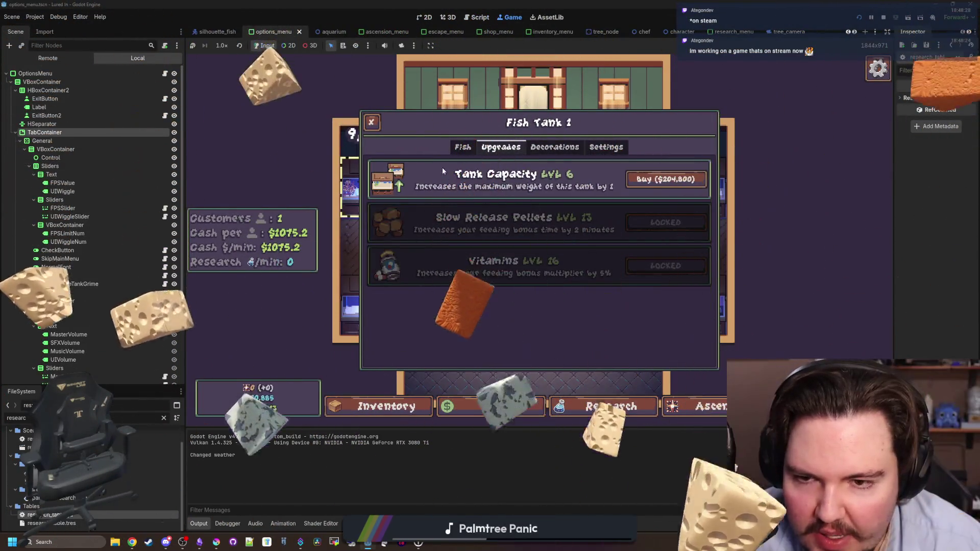
{"action": "left_click", "coordinate": [462, 147]}
{"action": "left_click", "coordinate": [500, 148]}
{"action": "mouse_move", "coordinate": [541, 207]}
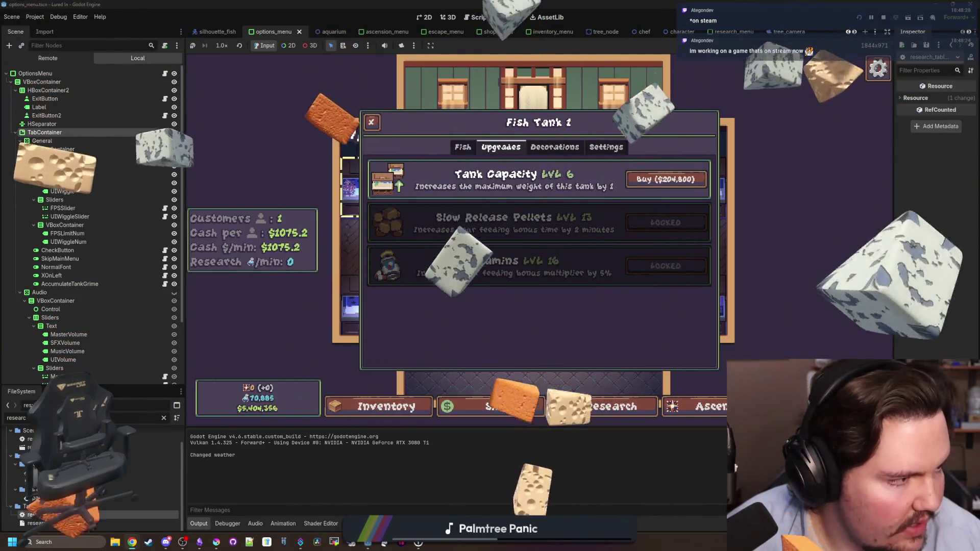
{"action": "key", "text": "super+2"}
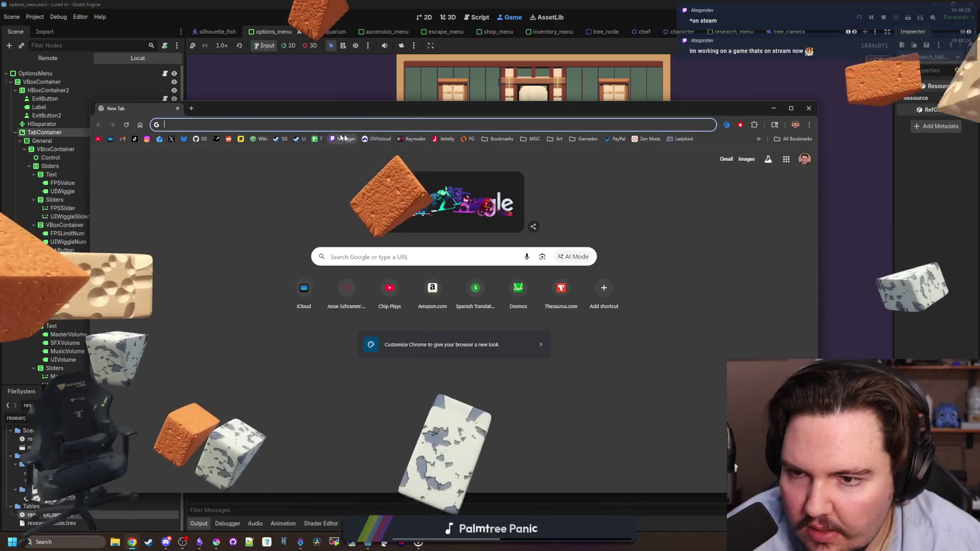
Step: Move the Chrome window up and search Google for 'beetleball'
{"action": "left_click_drag", "start_coordinate": [347, 114], "coordinate": [334, 87]}
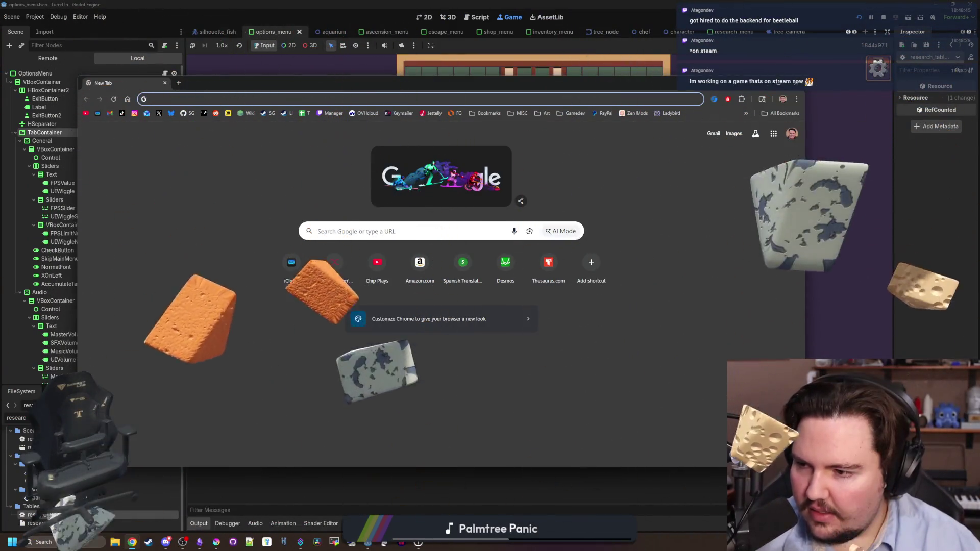
{"action": "left_click", "coordinate": [164, 212]}
{"action": "left_click", "coordinate": [259, 102]}
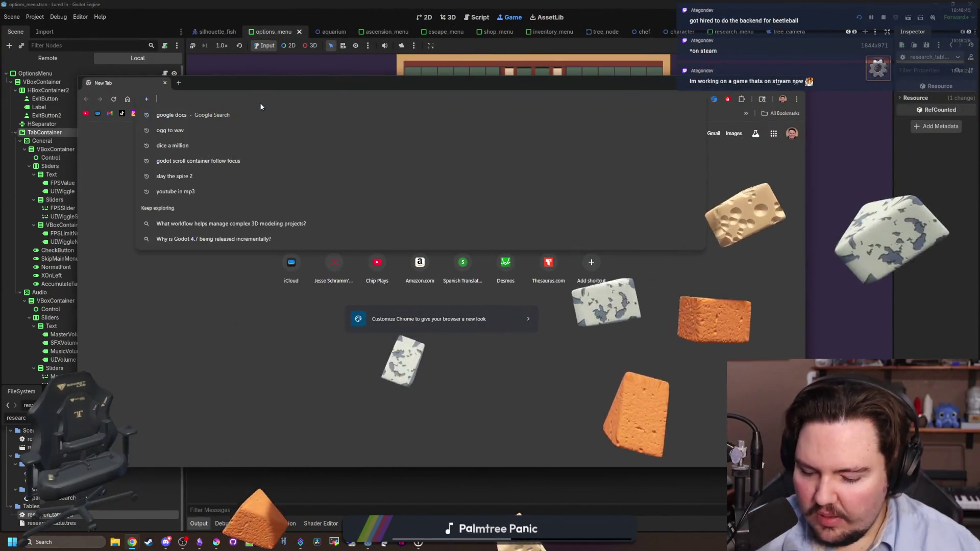
{"action": "type", "text": "ge"}
{"action": "key", "text": "BackSpace"}
{"action": "key", "text": "BackSpace"}
{"action": "type", "text": "beetleb"}
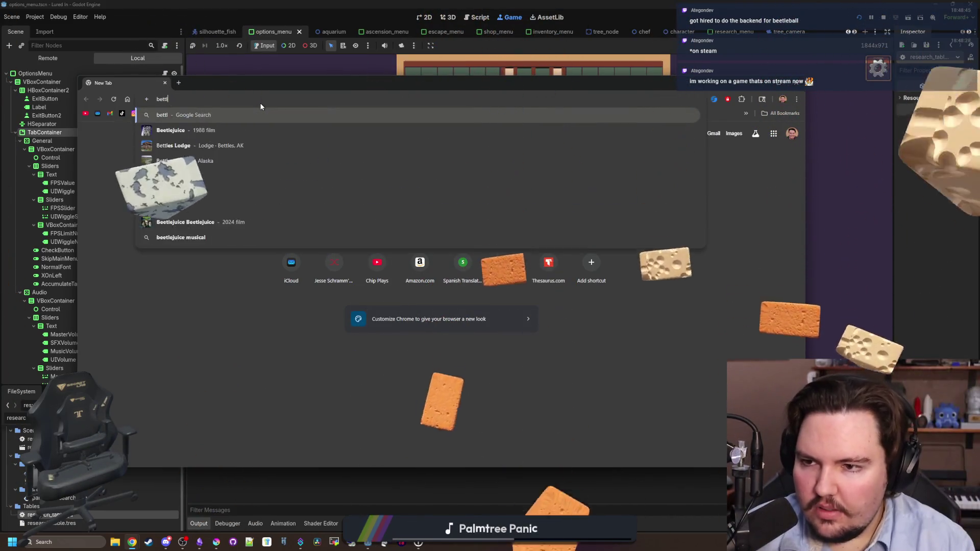
{"action": "type", "text": "all"}
{"action": "key", "text": "Return"}
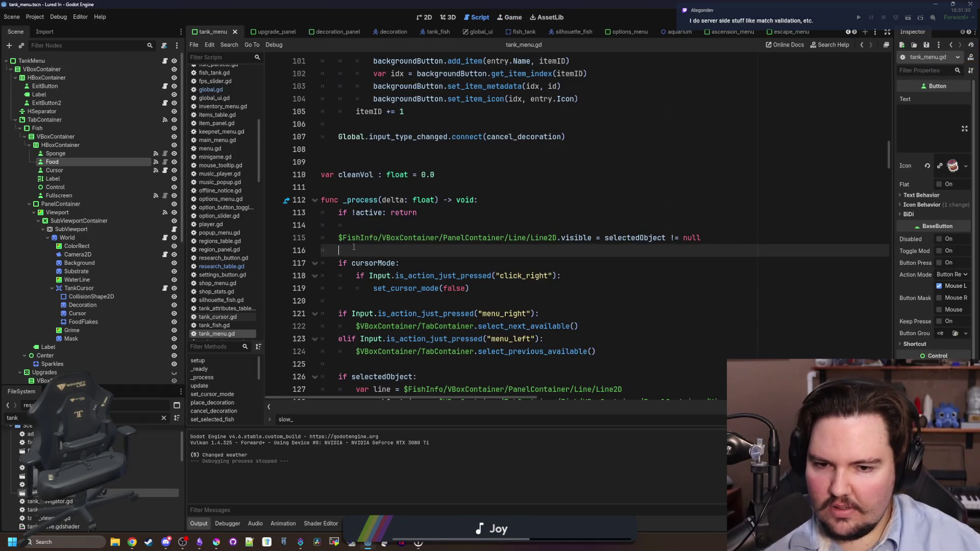
Step: Delete the empty line after line 114, directly above the FishInfo line in _process
{"action": "left_click", "coordinate": [379, 229]}
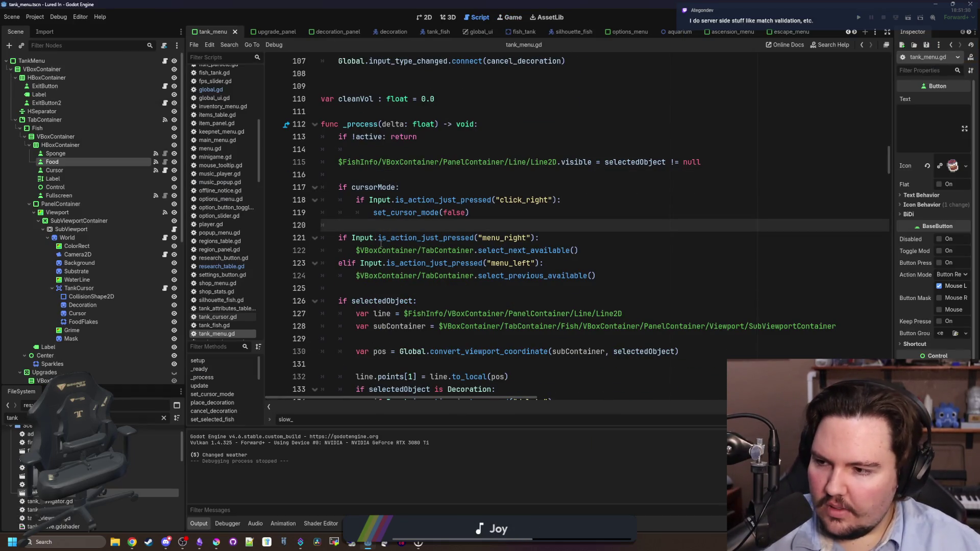
{"action": "mouse_move", "coordinate": [381, 244]}
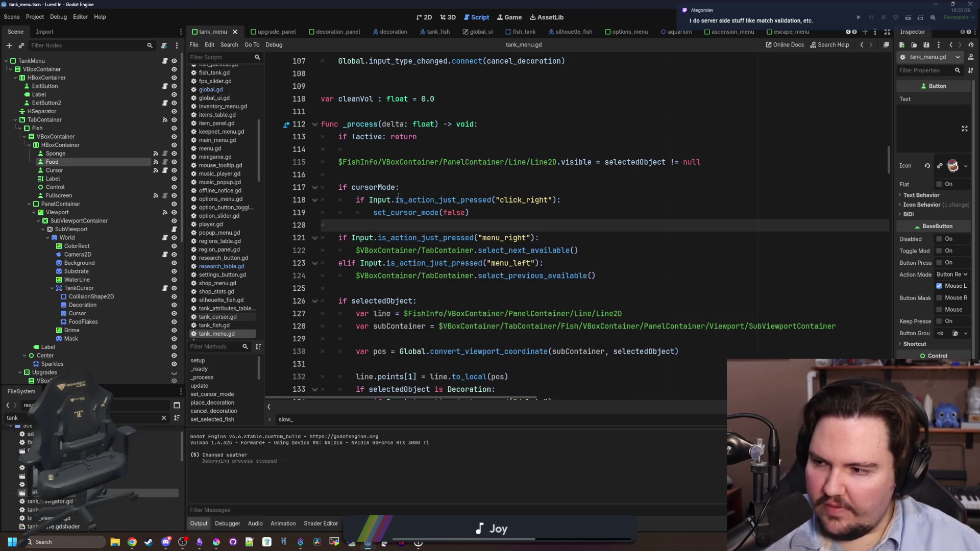
{"action": "scroll", "coordinate": [408, 228], "scroll_direction": "up", "scroll_amount": 2}
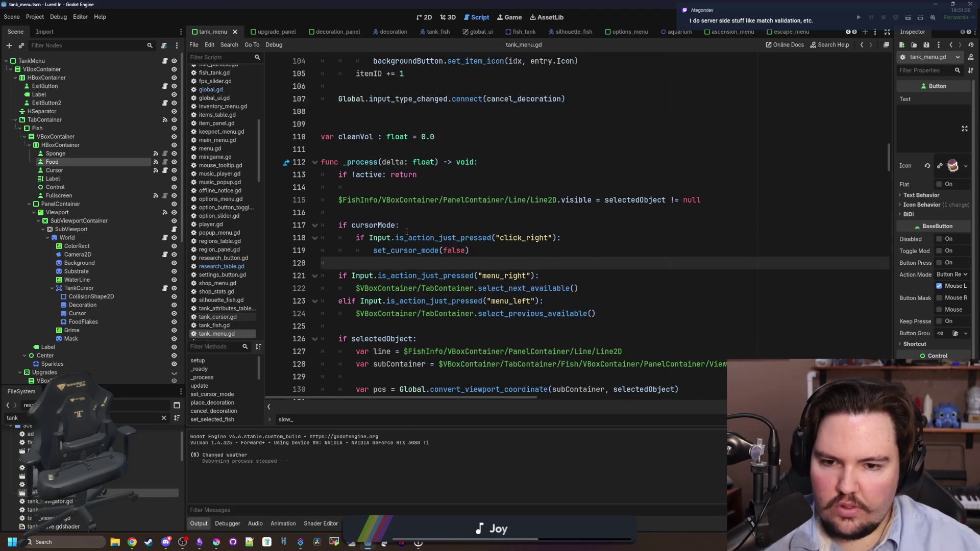
{"action": "left_click", "coordinate": [370, 248]}
{"action": "left_click", "coordinate": [387, 222]}
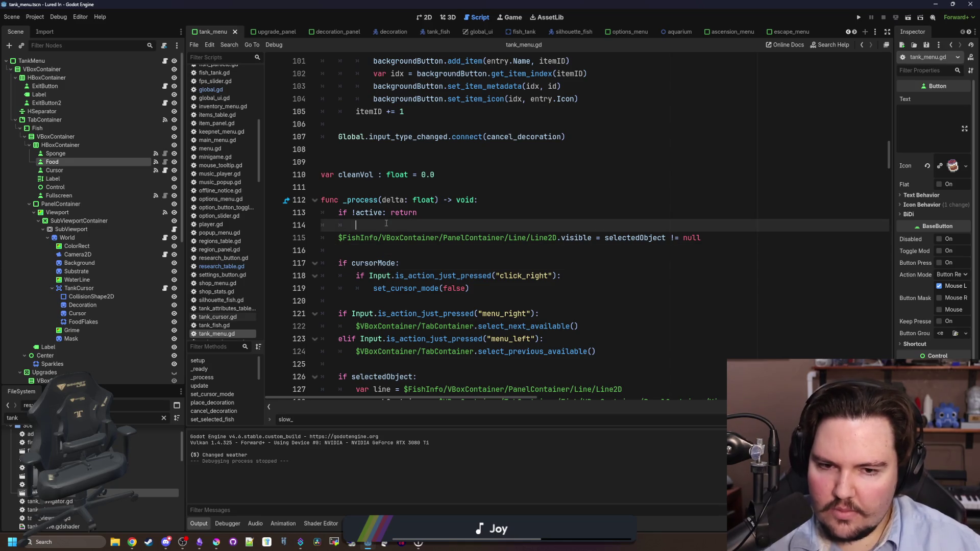
{"action": "key", "text": "BackSpace"}
{"action": "left_click", "coordinate": [388, 238]}
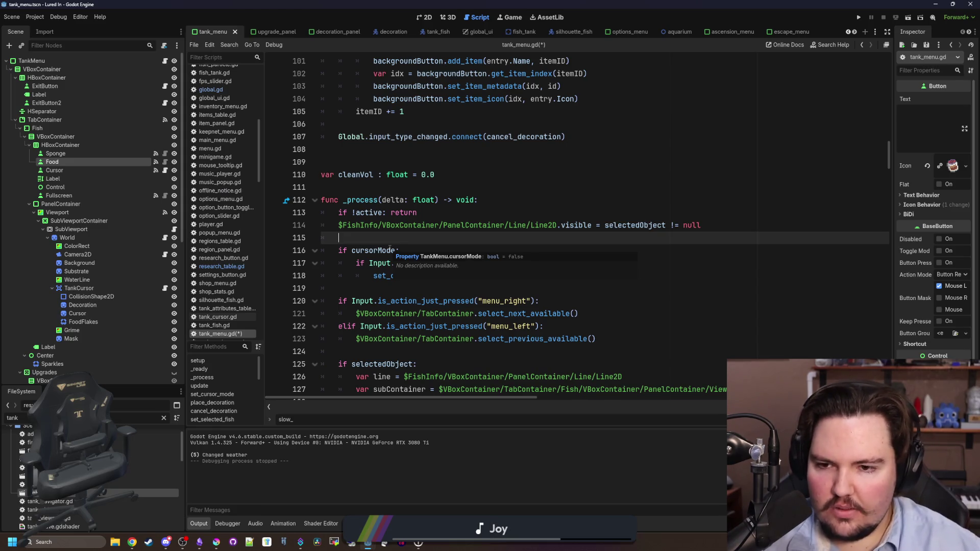
{"action": "left_click", "coordinate": [392, 192]}
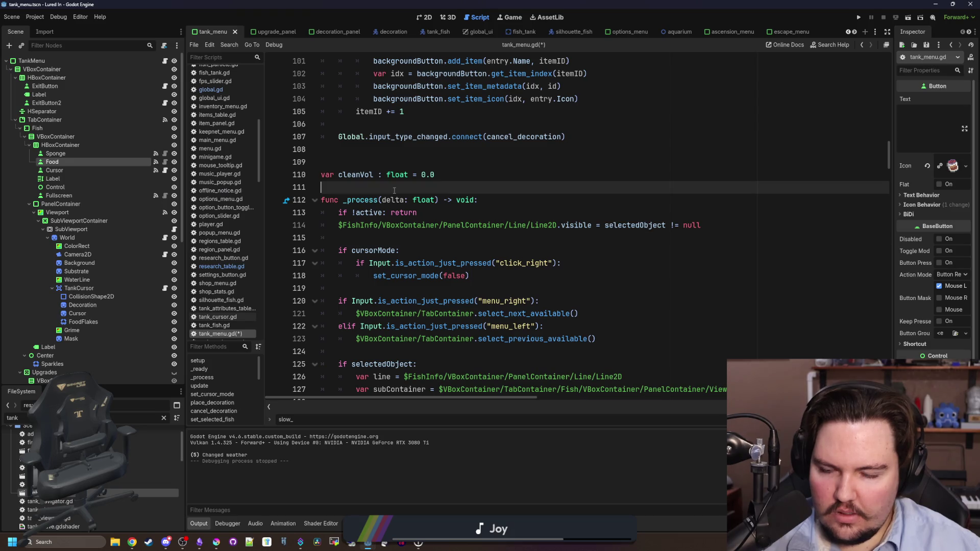
{"action": "key", "text": "ctrl+f"}
{"action": "scroll", "coordinate": [420, 217], "scroll_direction": "up", "scroll_amount": 20}
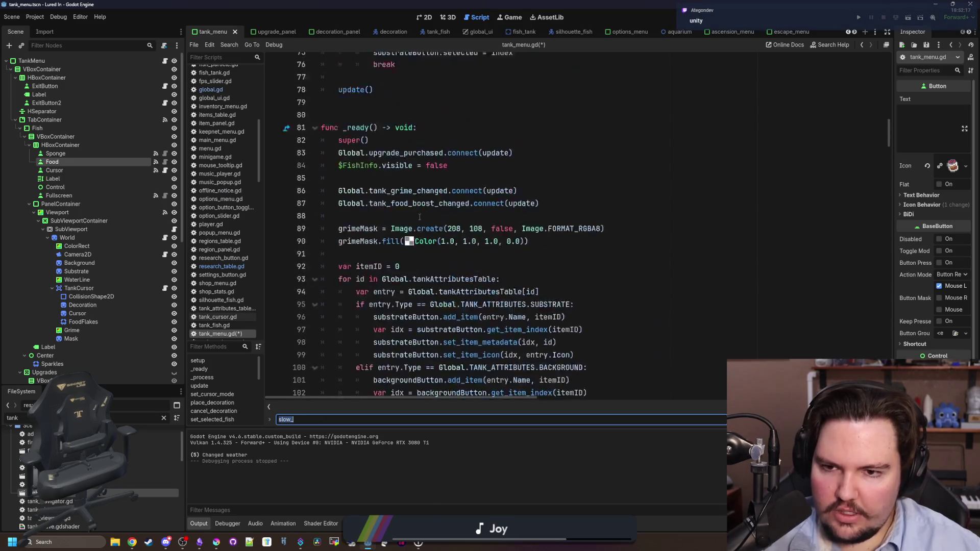
Step: Insert a new line 78 above update() and drag the Food node's path onto it
{"action": "scroll", "coordinate": [415, 271], "scroll_direction": "up", "scroll_amount": 3}
{"action": "scroll", "coordinate": [363, 211], "scroll_direction": "down", "scroll_amount": 19}
{"action": "left_click", "coordinate": [363, 188]}
{"action": "key", "text": "Up"}
{"action": "scroll", "coordinate": [487, 331], "scroll_direction": "up", "scroll_amount": 2}
{"action": "key", "text": "Return"}
{"action": "key", "text": "Return"}
{"action": "key", "text": "Up"}
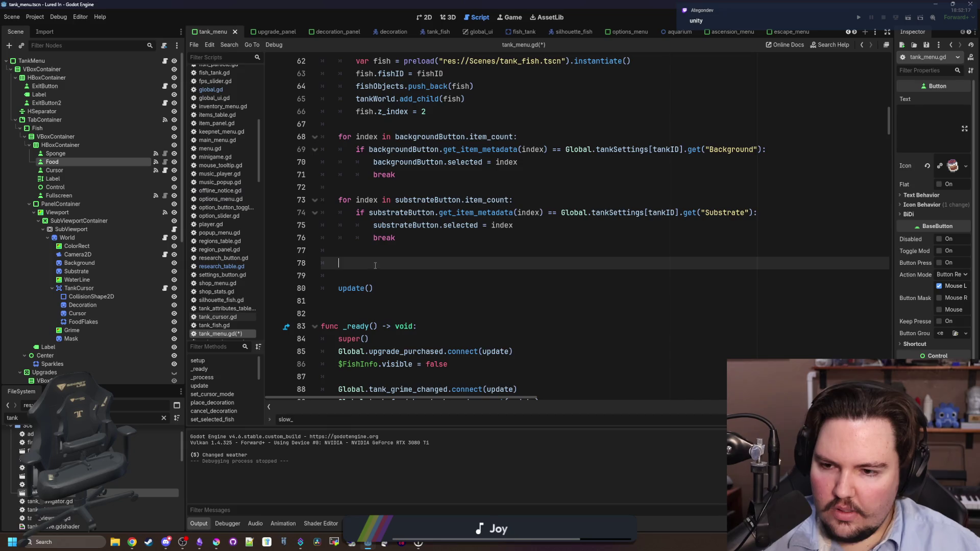
{"action": "left_click_drag", "start_coordinate": [66, 161], "coordinate": [387, 263]}
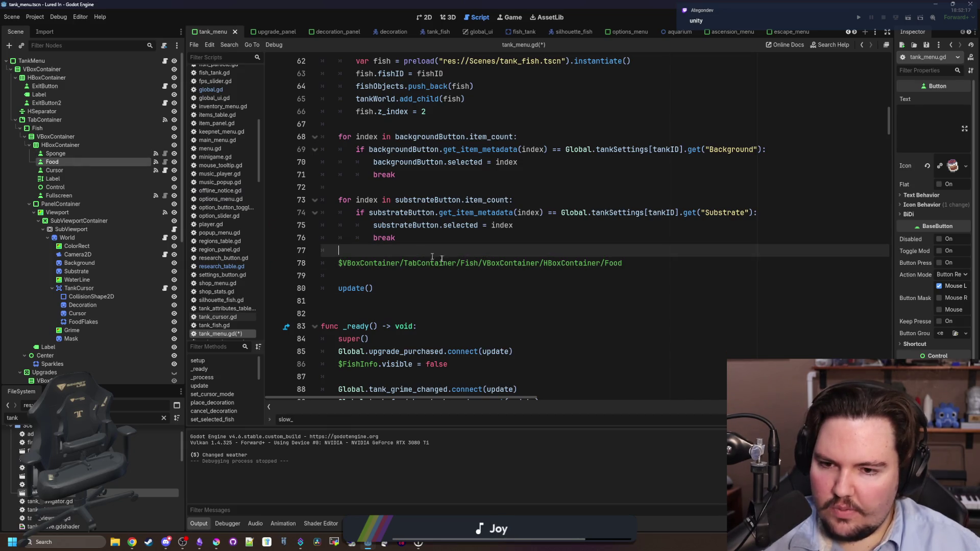
Step: Complete it as '.visible = Global.get_research_level("li.research.fish_food") > 0', save, and run
{"action": "left_click", "coordinate": [651, 264]}
{"action": "type", "text": ".visible = Global"}
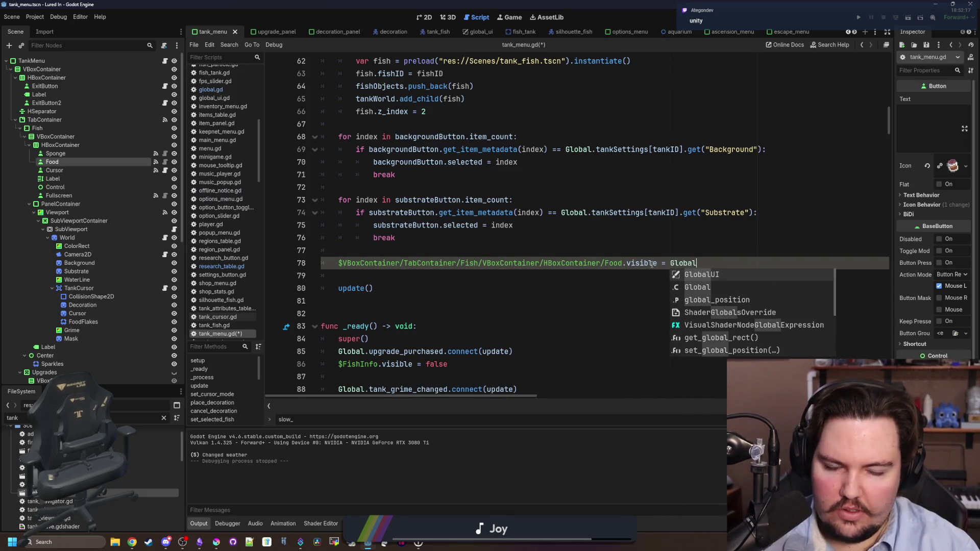
{"action": "type", "text": ".get_rese"}
{"action": "key", "text": "Return"}
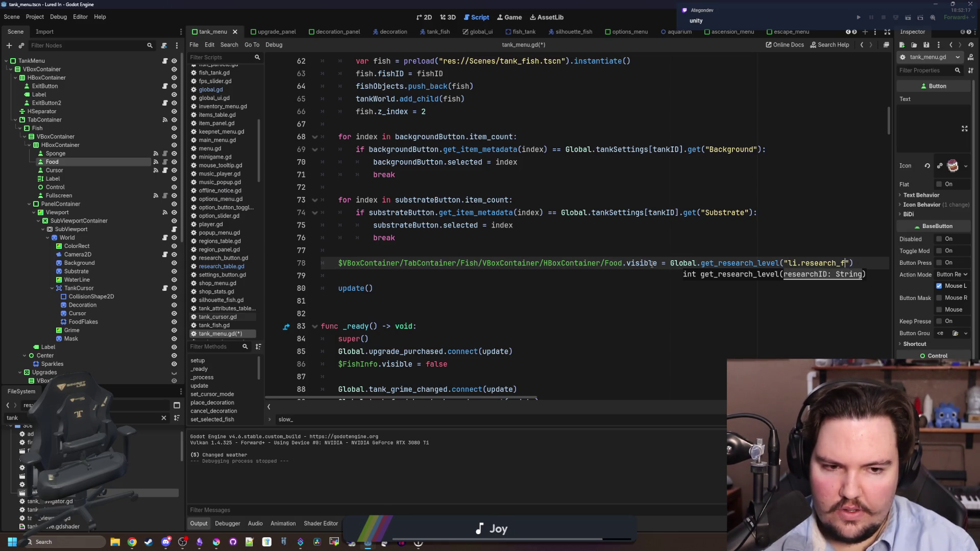
{"action": "type", "text": "ood"}
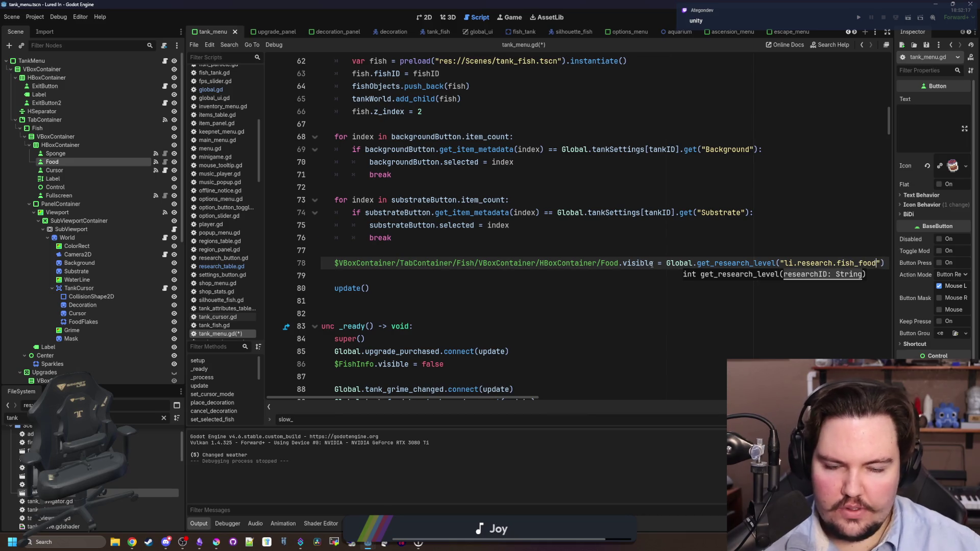
{"action": "left_click", "coordinate": [666, 262]}
{"action": "type", "text": "bool("}
{"action": "key", "text": "BackSpace"}
{"action": "key", "text": "BackSpace"}
{"action": "key", "text": "BackSpace"}
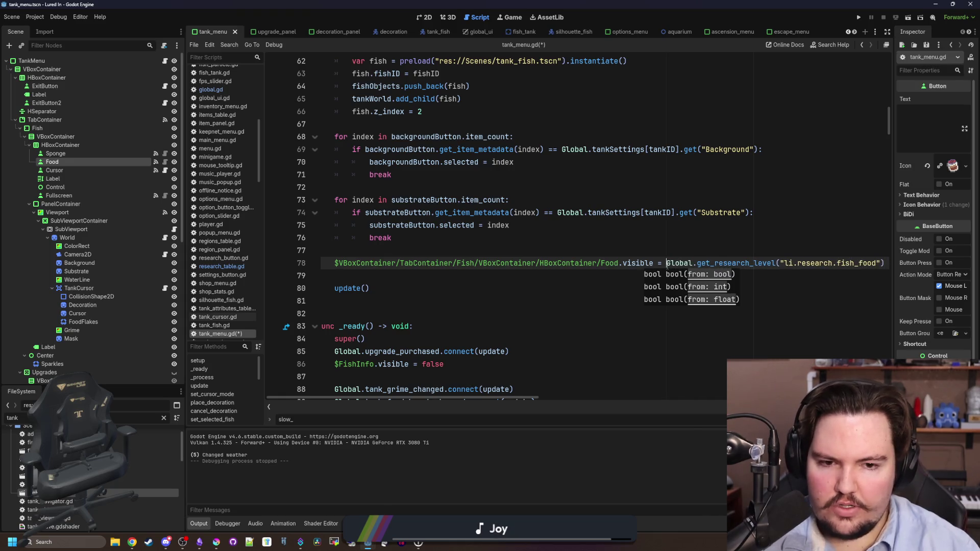
{"action": "left_click", "coordinate": [886, 264]}
{"action": "type", "text": "> 0"}
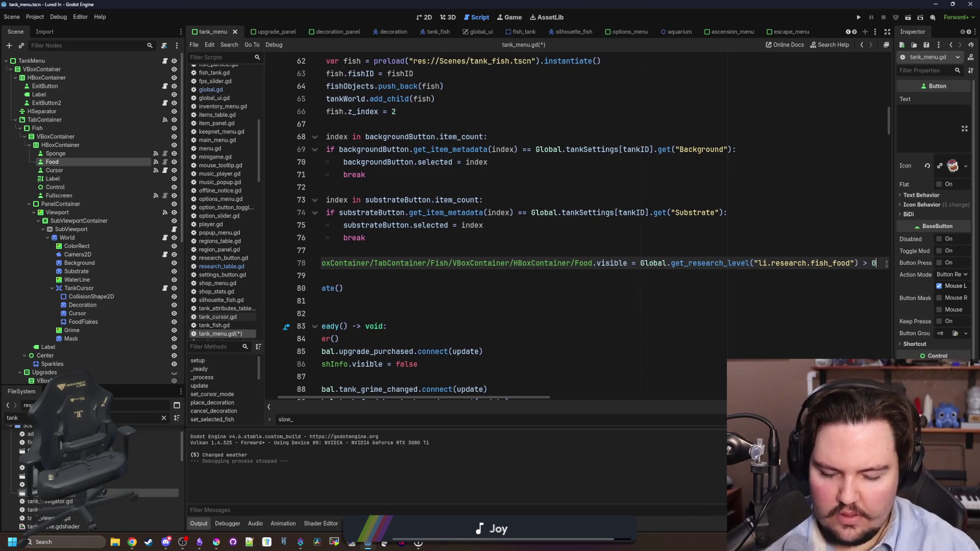
{"action": "key", "text": "ctrl+s"}
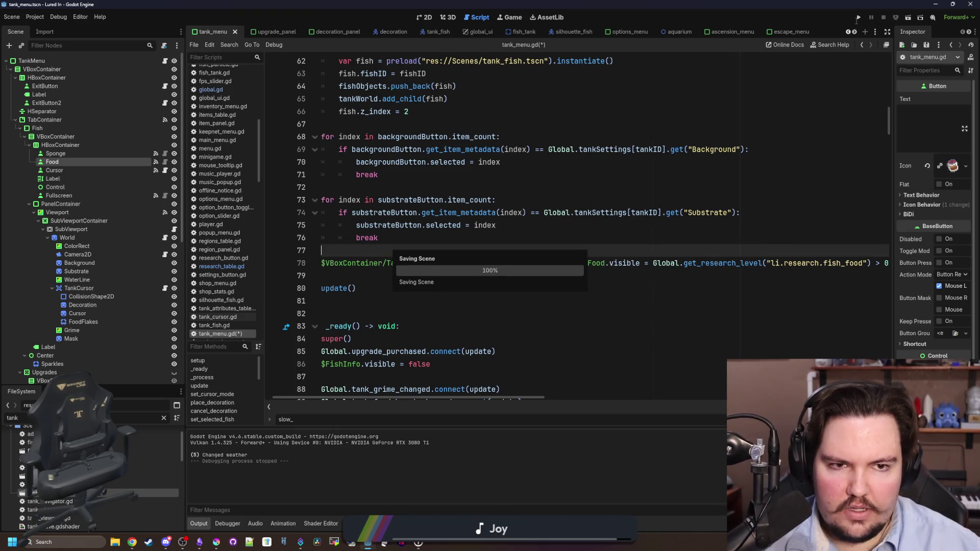
{"action": "left_click", "coordinate": [858, 18]}
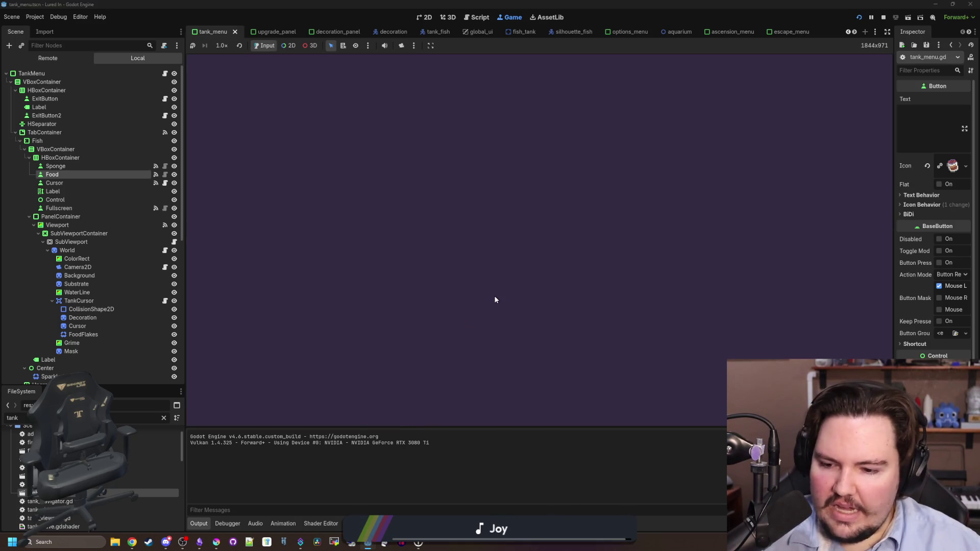
Step: Dismiss the Welcome Back message, then zoom and pan around the game's tank room
{"action": "left_click", "coordinate": [539, 287]}
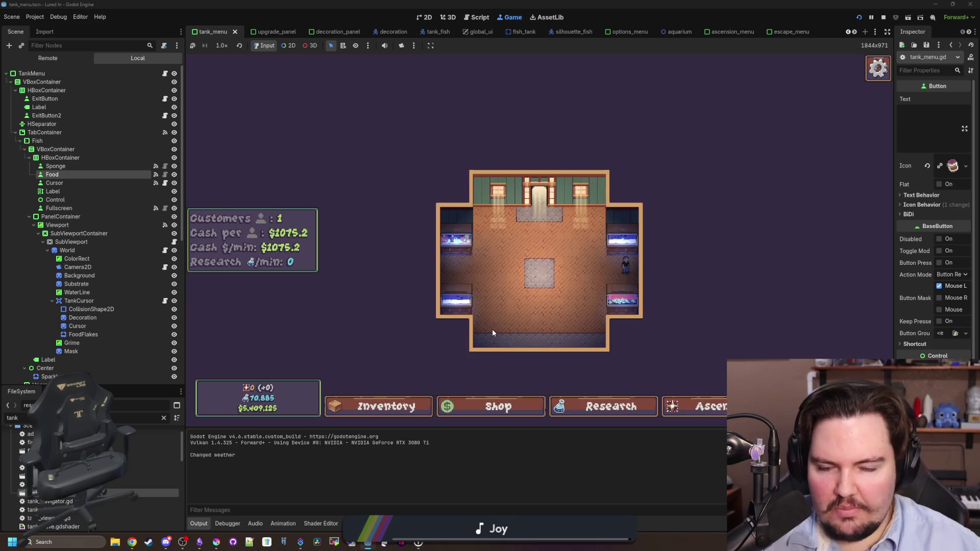
{"action": "scroll", "coordinate": [492, 332], "scroll_direction": "up", "scroll_amount": 5}
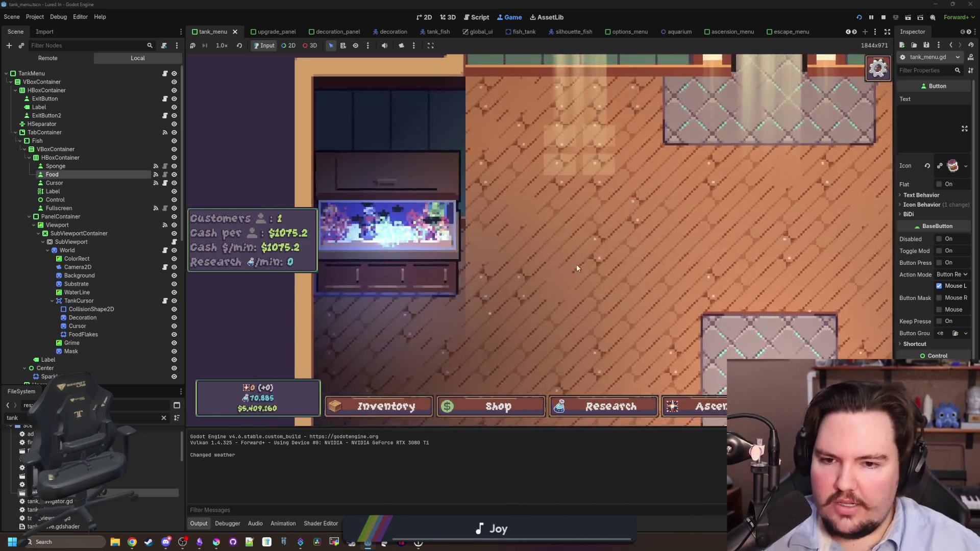
{"action": "scroll", "coordinate": [577, 268], "scroll_direction": "down", "scroll_amount": 5}
{"action": "scroll", "coordinate": [528, 270], "scroll_direction": "up", "scroll_amount": 3}
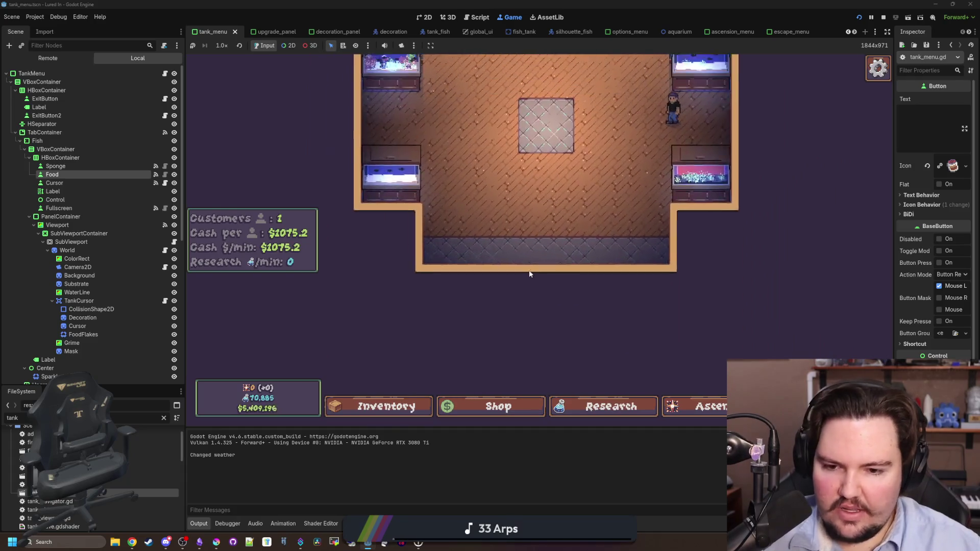
{"action": "scroll", "coordinate": [529, 270], "scroll_direction": "up", "scroll_amount": 3}
{"action": "scroll", "coordinate": [529, 270], "scroll_direction": "down", "scroll_amount": 3}
{"action": "scroll", "coordinate": [500, 302], "scroll_direction": "up", "scroll_amount": 2}
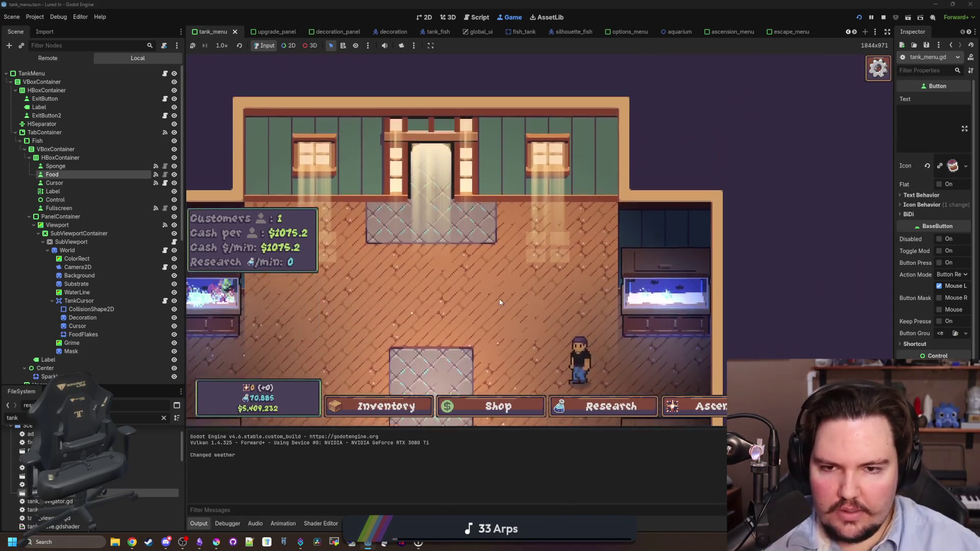
{"action": "scroll", "coordinate": [499, 302], "scroll_direction": "down", "scroll_amount": 3}
{"action": "scroll", "coordinate": [559, 198], "scroll_direction": "up", "scroll_amount": 5}
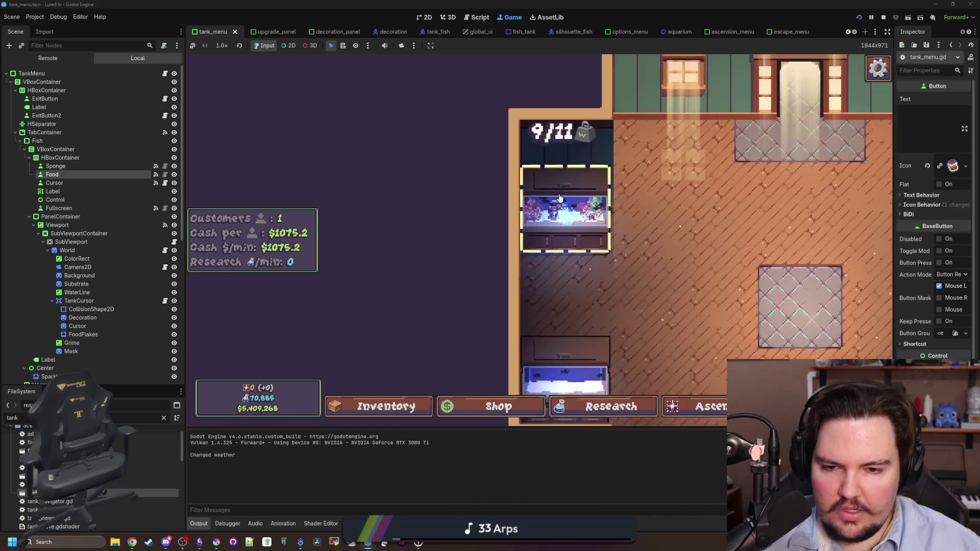
{"action": "left_click_drag", "start_coordinate": [560, 198], "coordinate": [591, 369]}
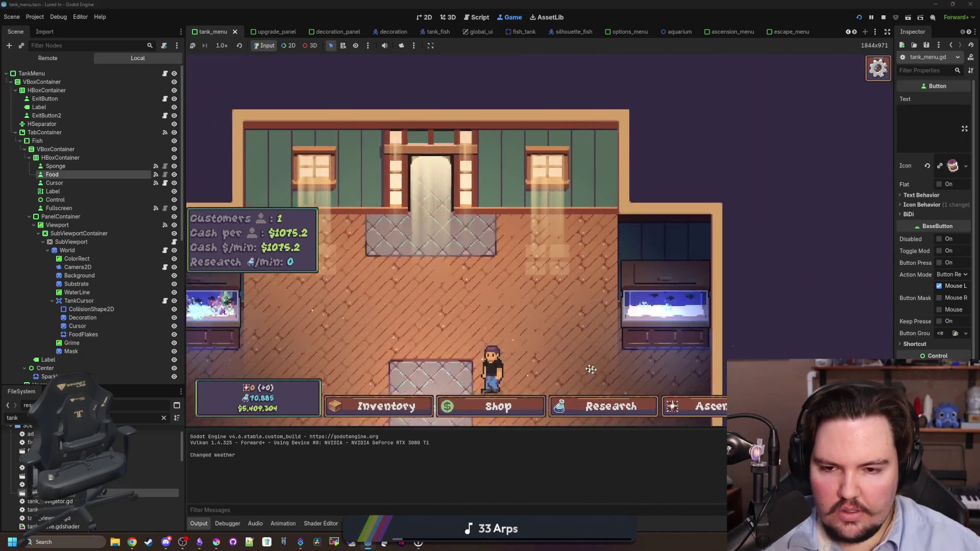
{"action": "scroll", "coordinate": [590, 369], "scroll_direction": "down", "scroll_amount": 4}
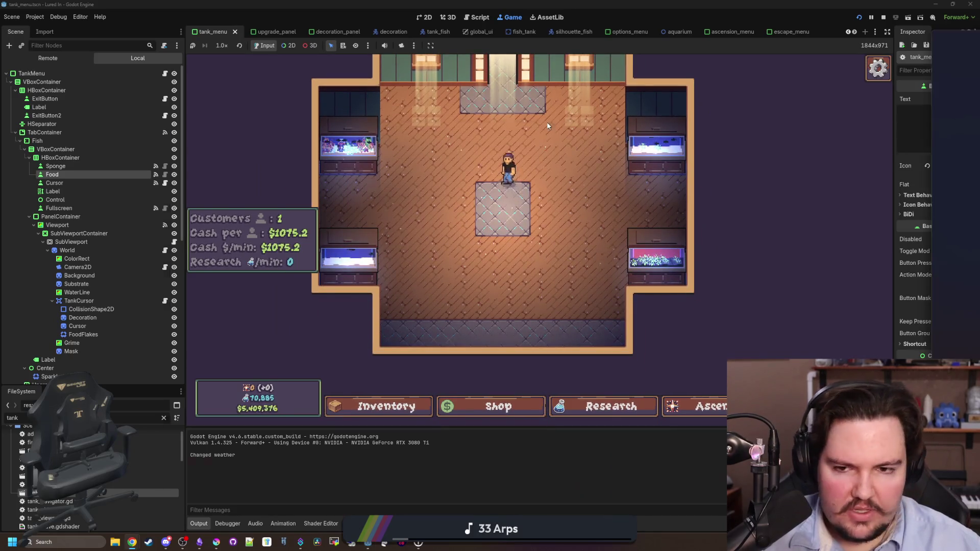
{"action": "key", "text": "super+2"}
Step: Open the GodotSteam site's Documentation in maximized Chrome and select the Matchmaking class
{"action": "type", "text": "godotsteam"}
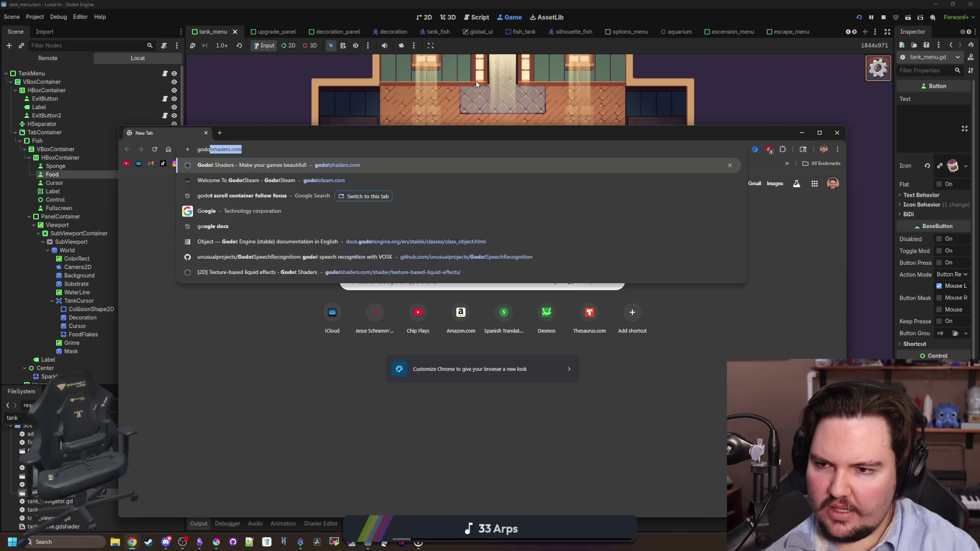
{"action": "key", "text": "Return"}
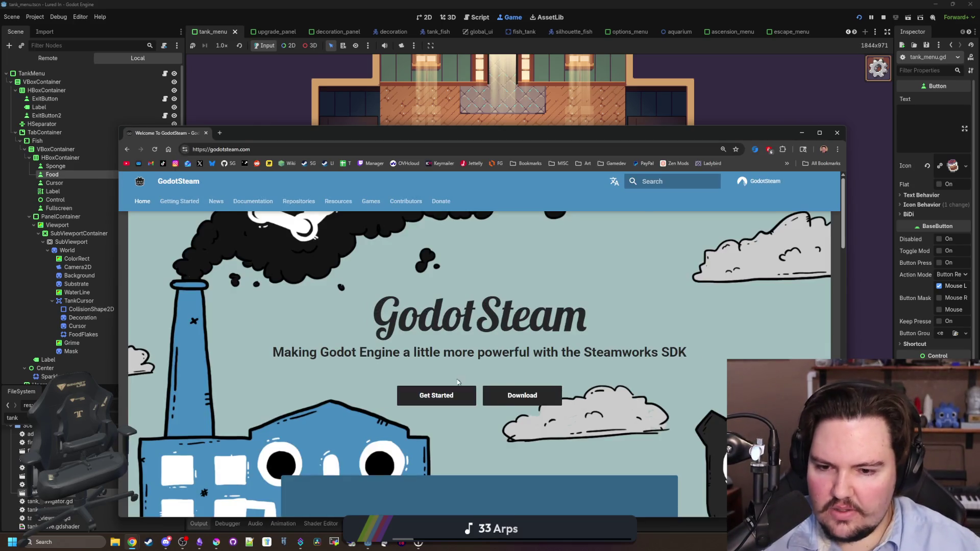
{"action": "left_click", "coordinate": [253, 201]}
{"action": "key", "text": "super+Up"}
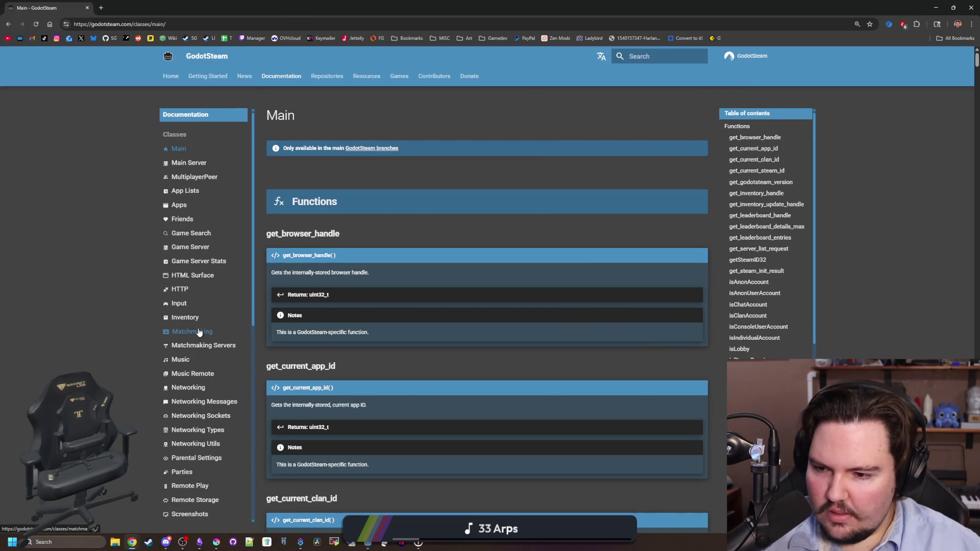
{"action": "left_click", "coordinate": [199, 332]}
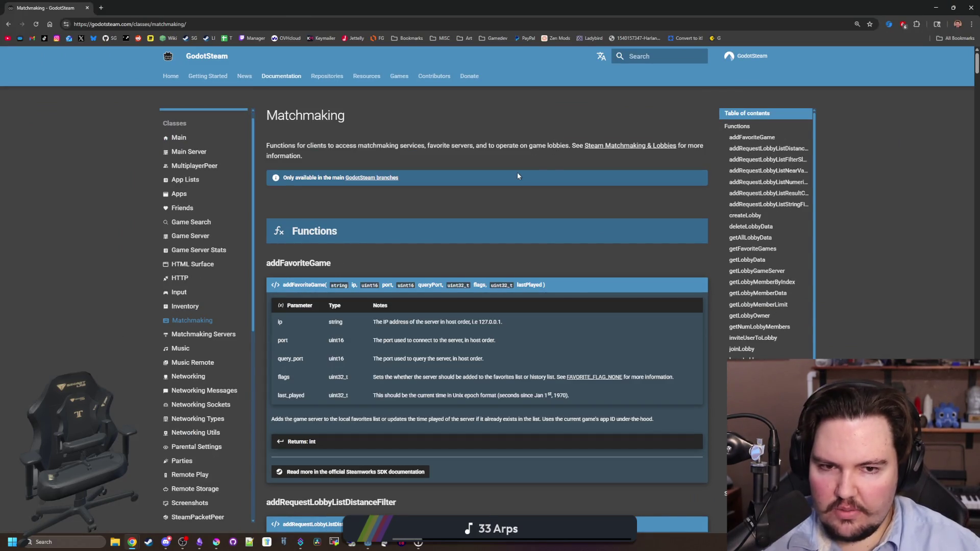
{"action": "scroll", "coordinate": [486, 243], "scroll_direction": "down", "scroll_amount": 5}
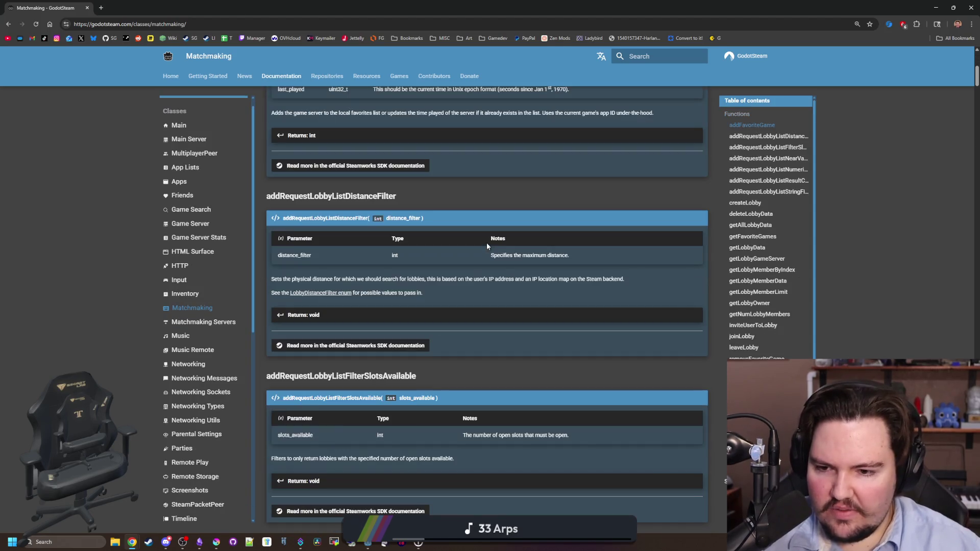
{"action": "scroll", "coordinate": [484, 239], "scroll_direction": "down", "scroll_amount": 15}
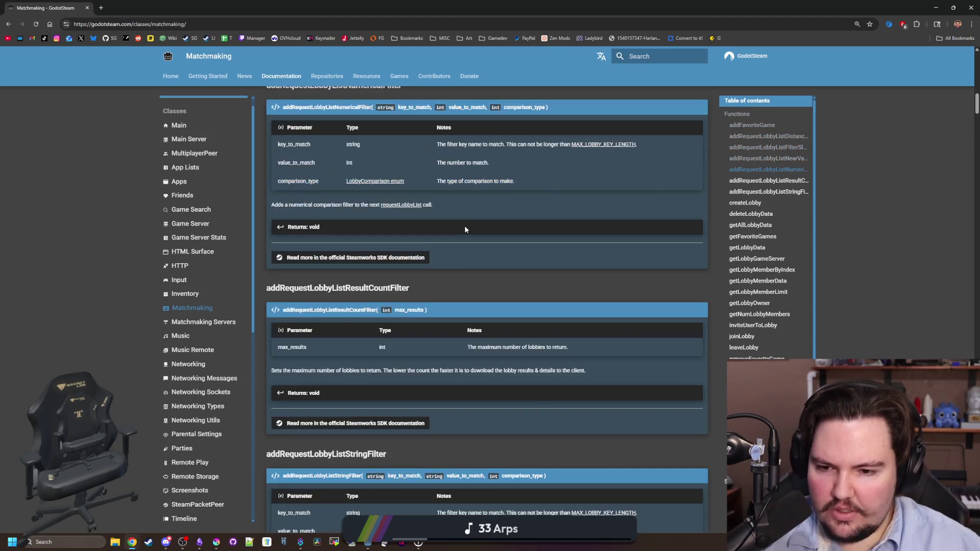
{"action": "scroll", "coordinate": [460, 223], "scroll_direction": "down", "scroll_amount": 20}
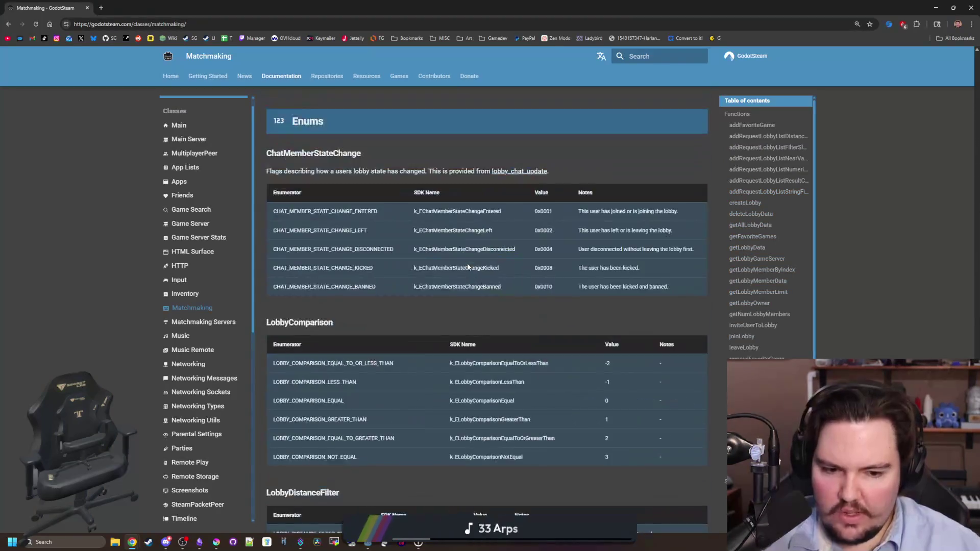
{"action": "scroll", "coordinate": [465, 287], "scroll_direction": "up", "scroll_amount": 20}
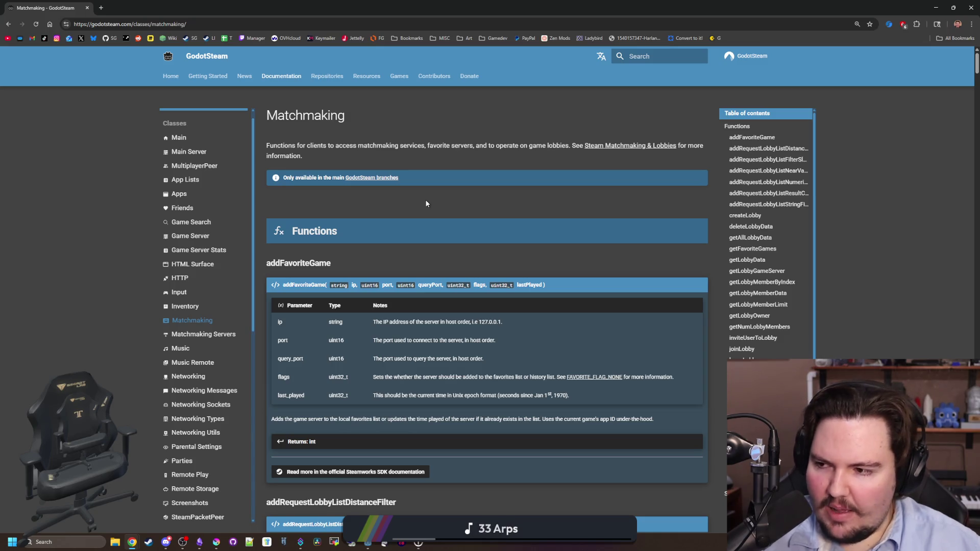
{"action": "scroll", "coordinate": [426, 204], "scroll_direction": "down", "scroll_amount": 7}
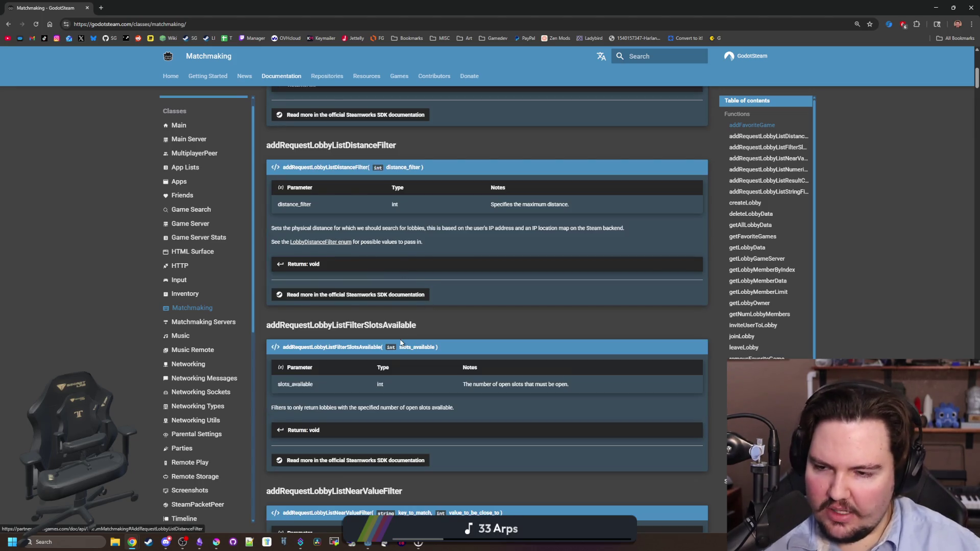
{"action": "scroll", "coordinate": [366, 440], "scroll_direction": "up", "scroll_amount": 7}
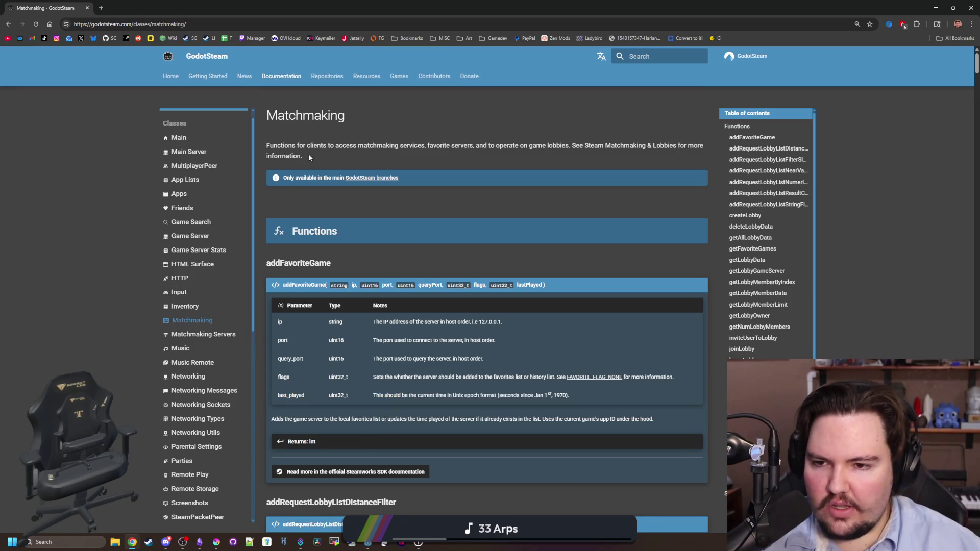
{"action": "left_click_drag", "start_coordinate": [308, 156], "coordinate": [265, 148]}
{"action": "left_click", "coordinate": [284, 145]}
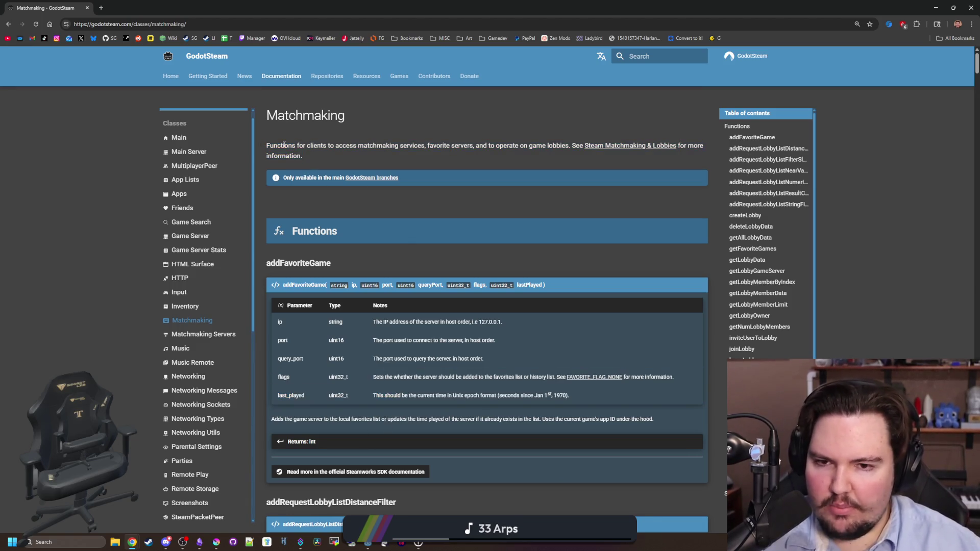
{"action": "scroll", "coordinate": [378, 215], "scroll_direction": "down", "scroll_amount": 5}
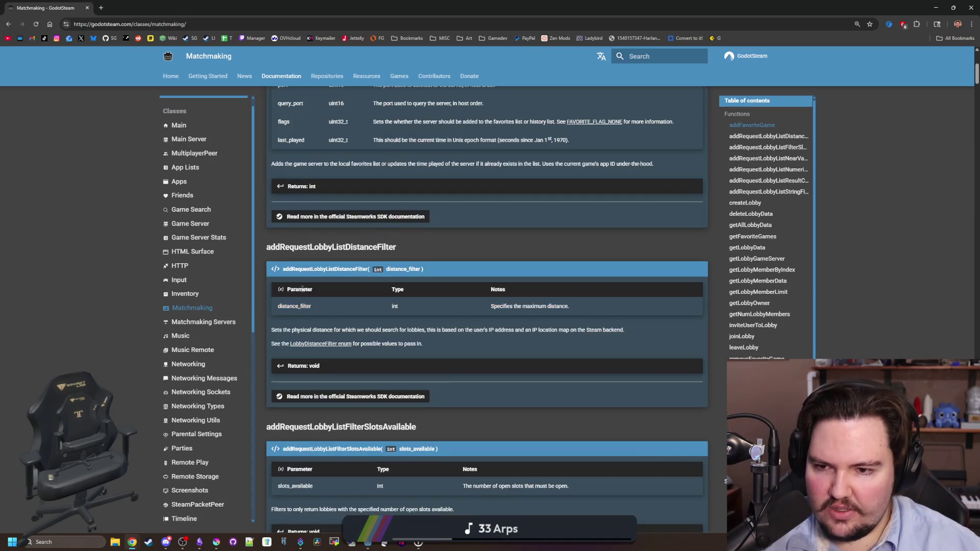
{"action": "scroll", "coordinate": [380, 228], "scroll_direction": "up", "scroll_amount": 3}
{"action": "scroll", "coordinate": [306, 245], "scroll_direction": "down", "scroll_amount": 15}
{"action": "scroll", "coordinate": [300, 254], "scroll_direction": "down", "scroll_amount": 20}
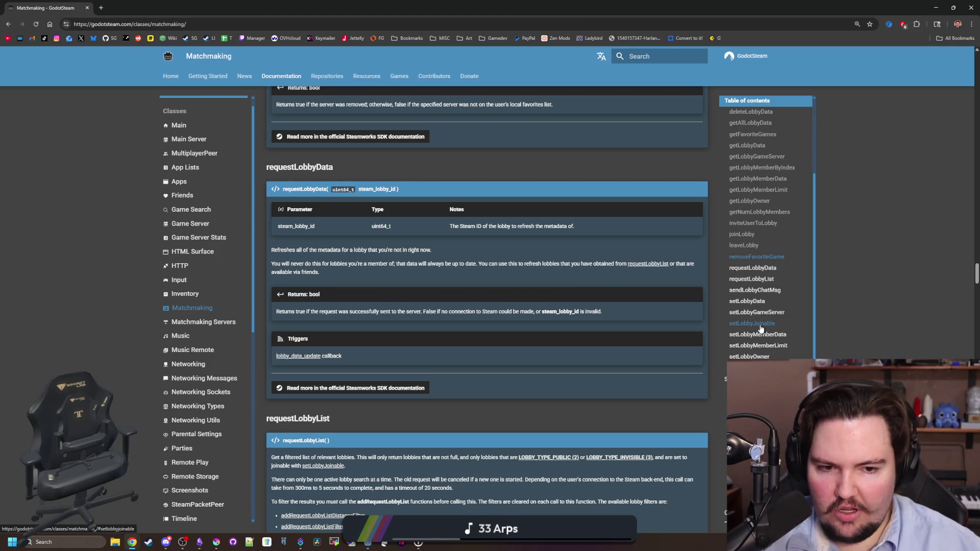
{"action": "left_click", "coordinate": [747, 302]}
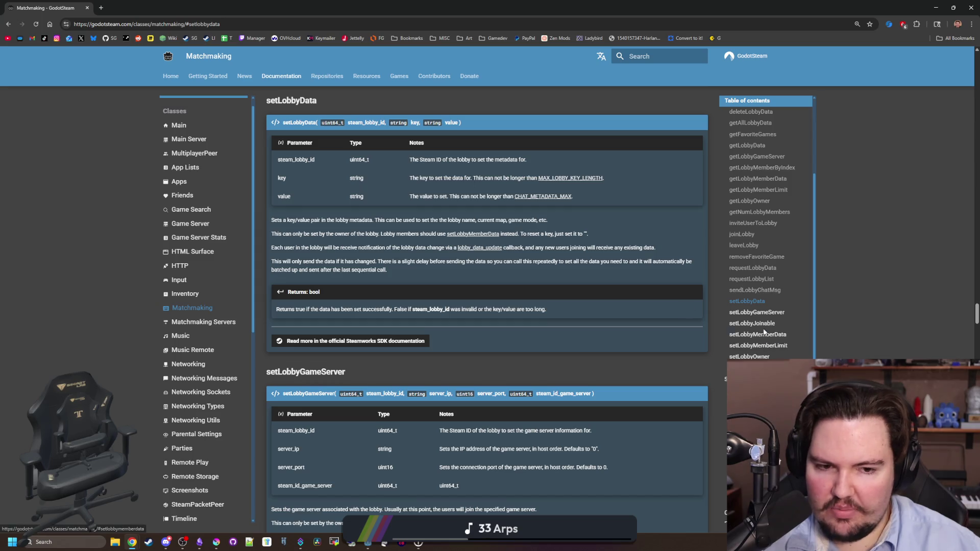
{"action": "scroll", "coordinate": [764, 337], "scroll_direction": "down", "scroll_amount": 1}
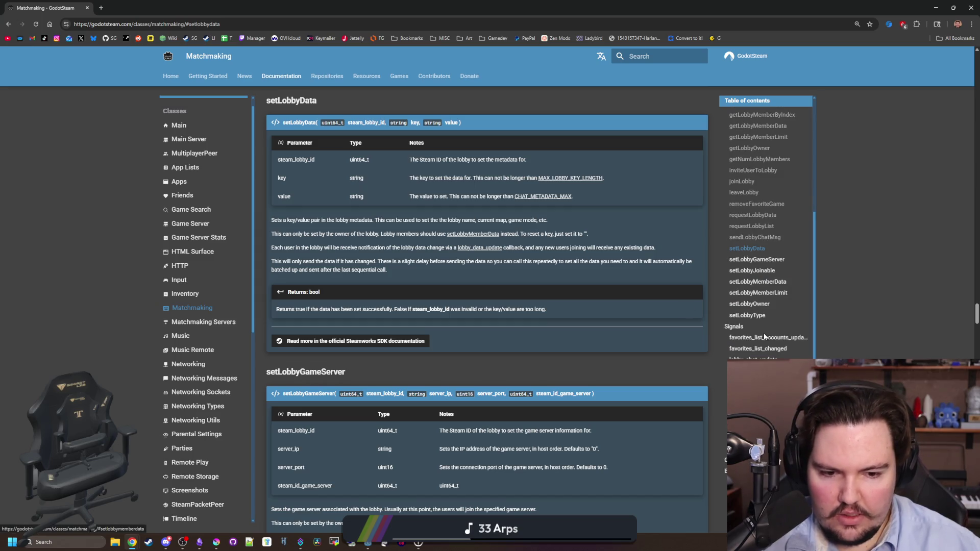
{"action": "scroll", "coordinate": [766, 337], "scroll_direction": "up", "scroll_amount": 3}
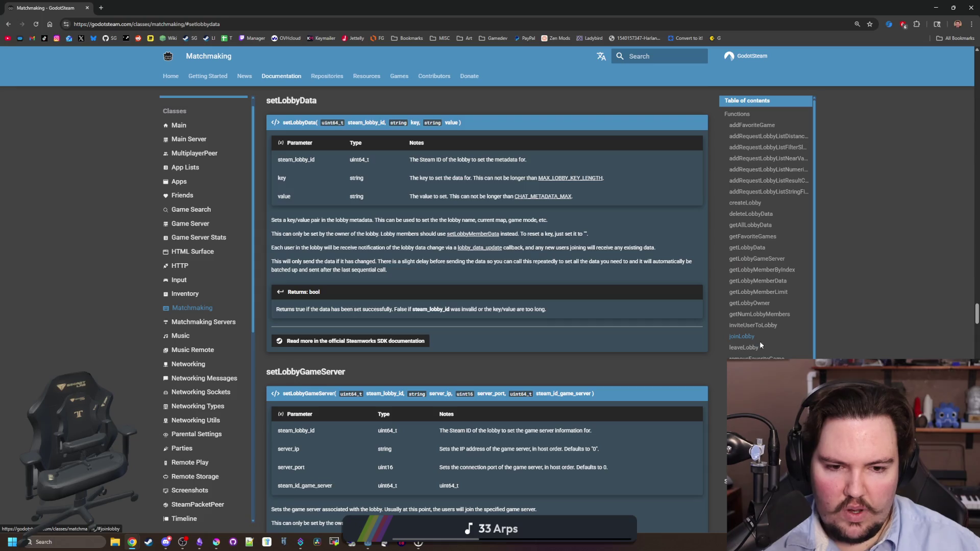
{"action": "left_click", "coordinate": [753, 369]}
{"action": "left_click", "coordinate": [753, 380]}
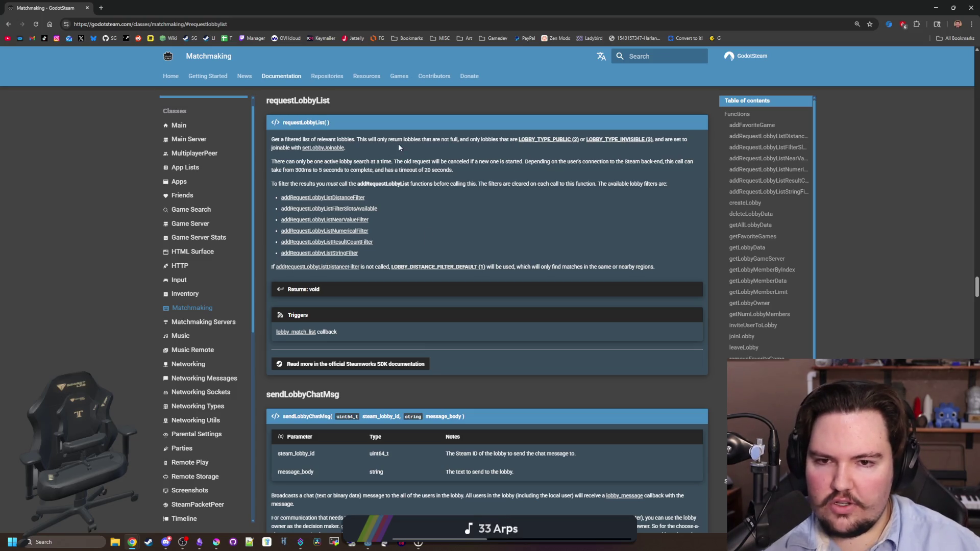
{"action": "left_click_drag", "start_coordinate": [525, 151], "coordinate": [502, 139]}
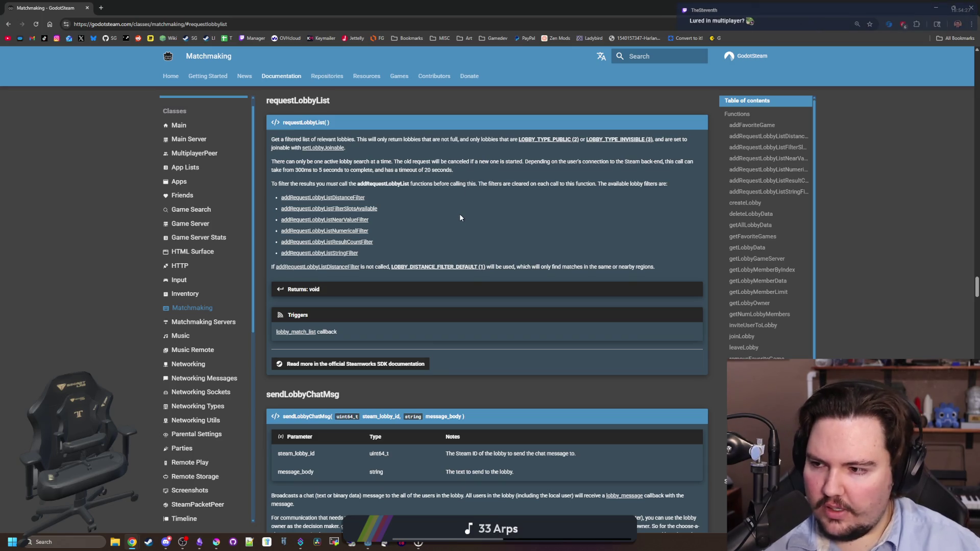
{"action": "scroll", "coordinate": [424, 222], "scroll_direction": "down", "scroll_amount": 15}
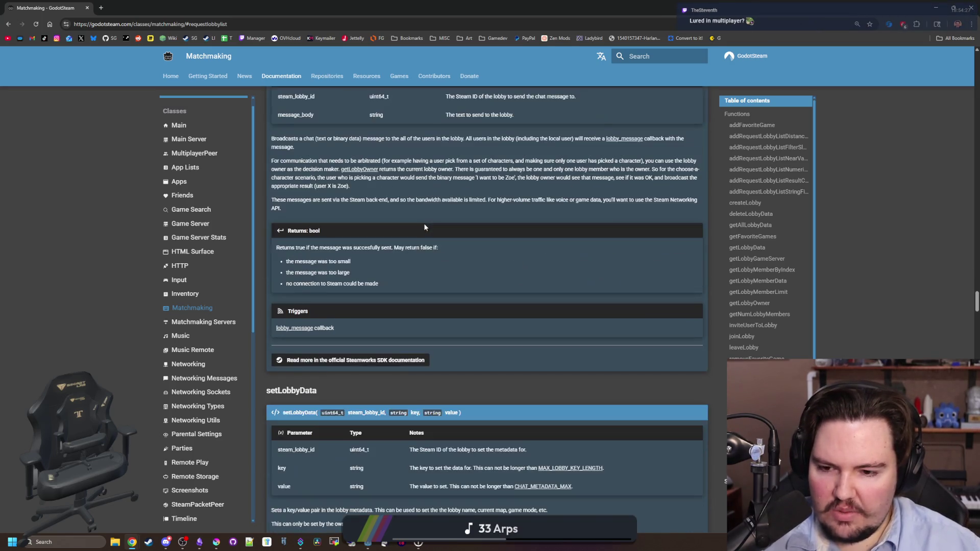
{"action": "scroll", "coordinate": [424, 227], "scroll_direction": "down", "scroll_amount": 12}
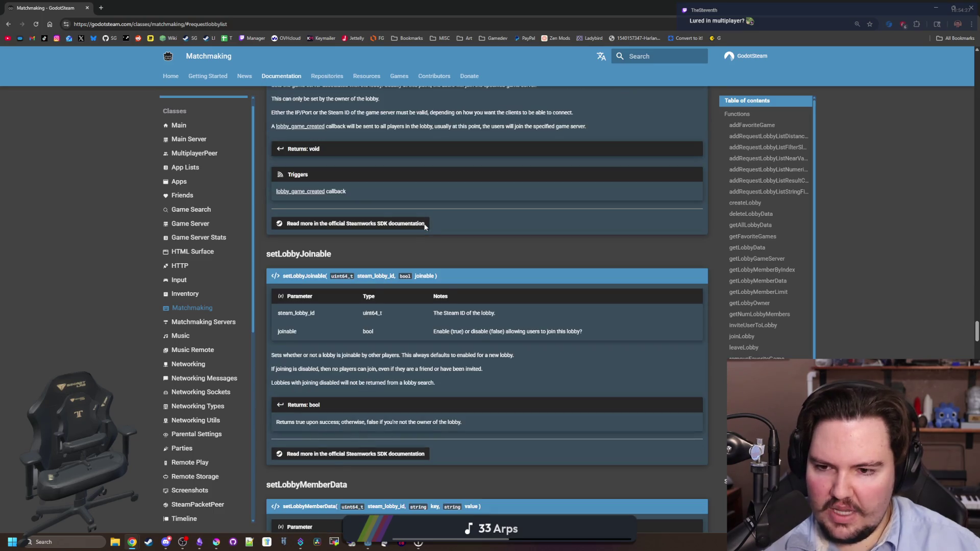
{"action": "scroll", "coordinate": [425, 228], "scroll_direction": "down", "scroll_amount": 10}
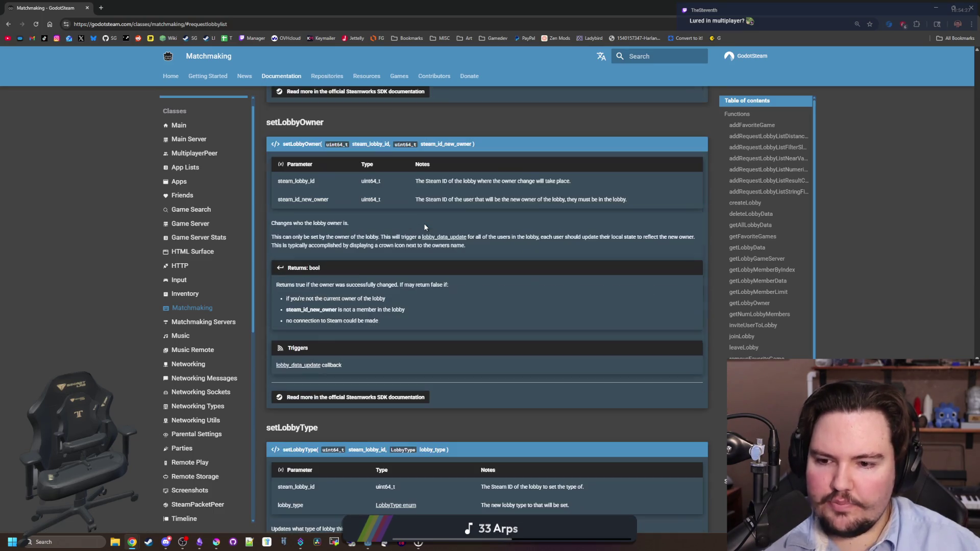
{"action": "scroll", "coordinate": [422, 230], "scroll_direction": "down", "scroll_amount": 20}
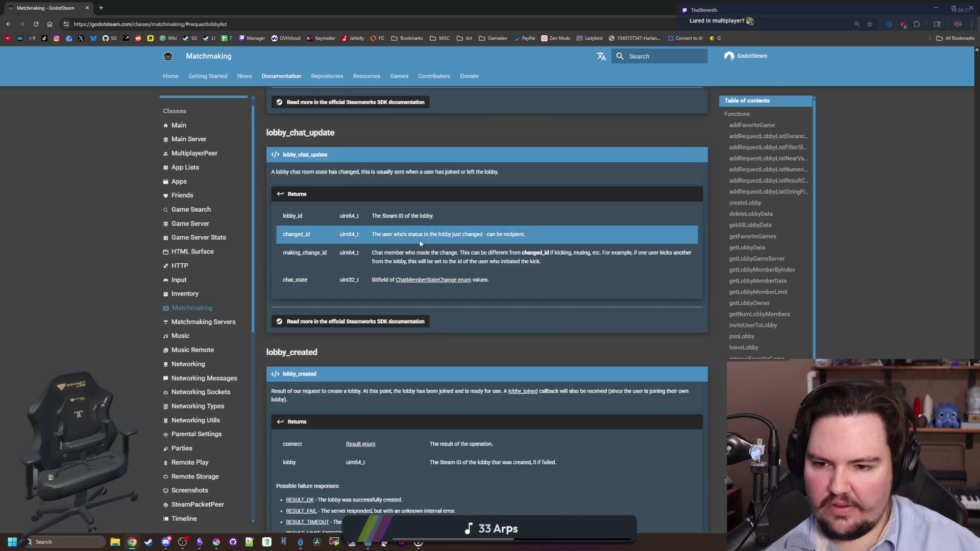
{"action": "scroll", "coordinate": [423, 230], "scroll_direction": "up", "scroll_amount": 20}
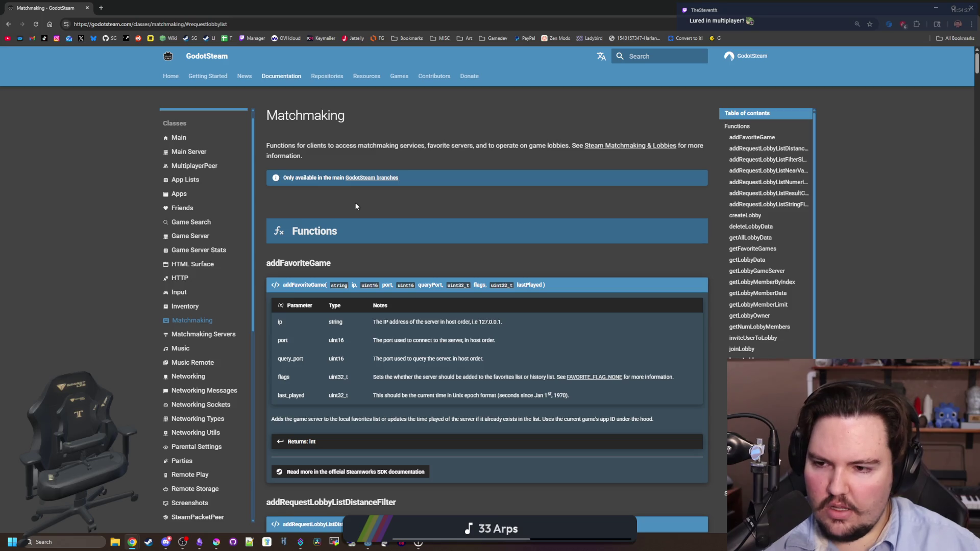
Step: Scroll the Matchmaking Servers class page down to its Enums and back to the top
{"action": "left_click", "coordinate": [232, 334]}
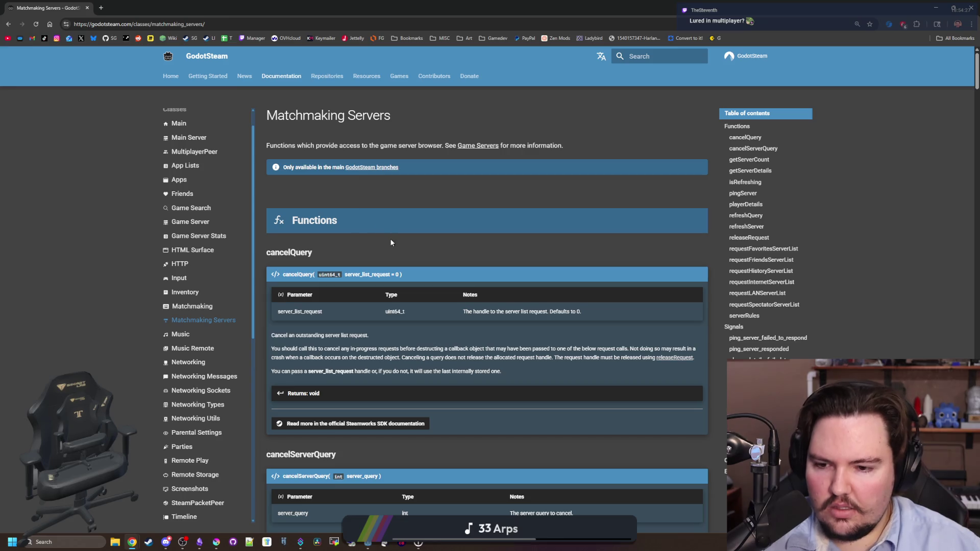
{"action": "scroll", "coordinate": [391, 243], "scroll_direction": "down", "scroll_amount": 2}
{"action": "scroll", "coordinate": [390, 256], "scroll_direction": "down", "scroll_amount": 15}
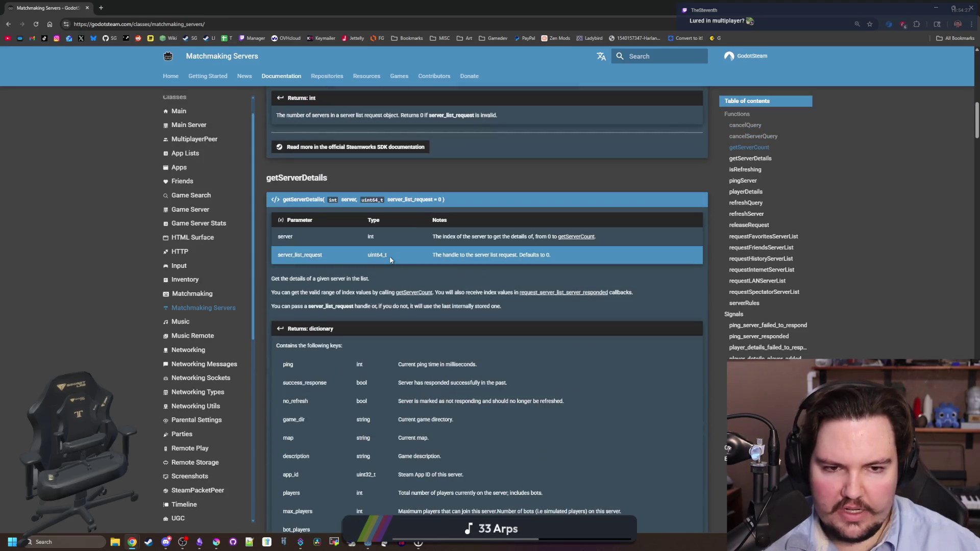
{"action": "scroll", "coordinate": [390, 261], "scroll_direction": "down", "scroll_amount": 20}
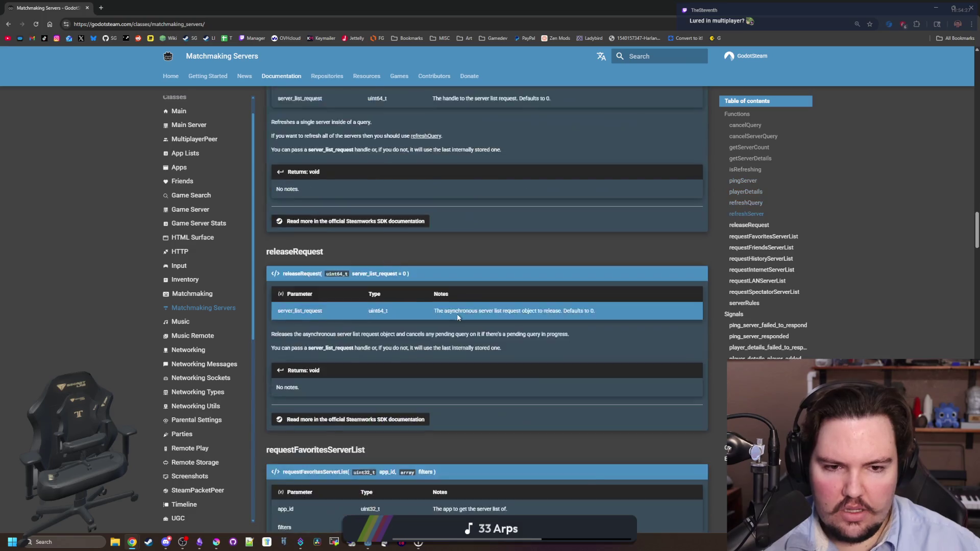
{"action": "scroll", "coordinate": [458, 318], "scroll_direction": "down", "scroll_amount": 10}
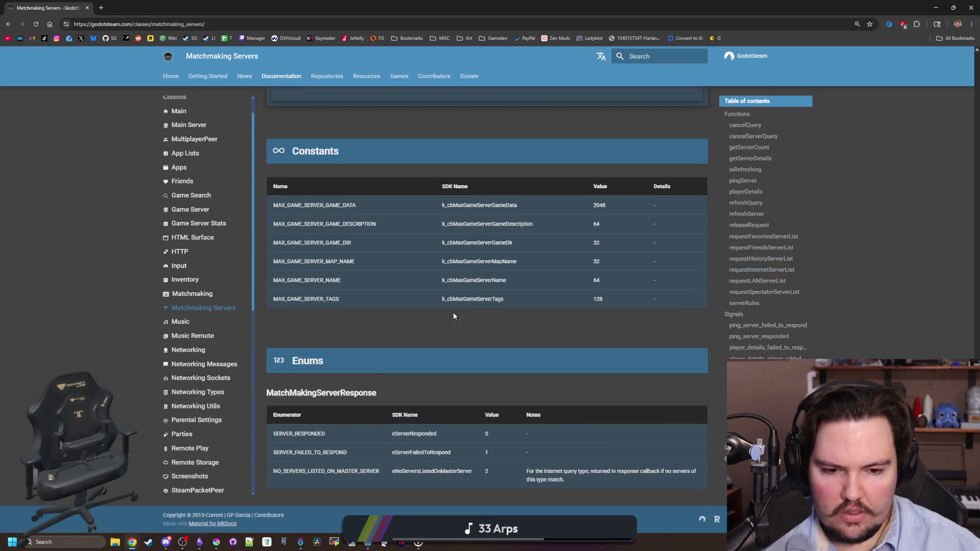
{"action": "scroll", "coordinate": [453, 312], "scroll_direction": "up", "scroll_amount": 20}
{"action": "scroll", "coordinate": [454, 314], "scroll_direction": "up", "scroll_amount": 8}
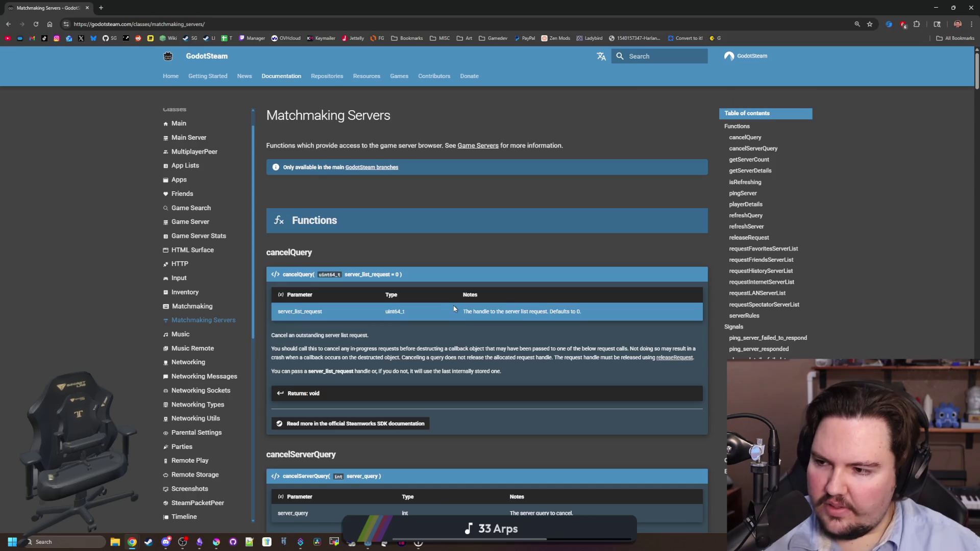